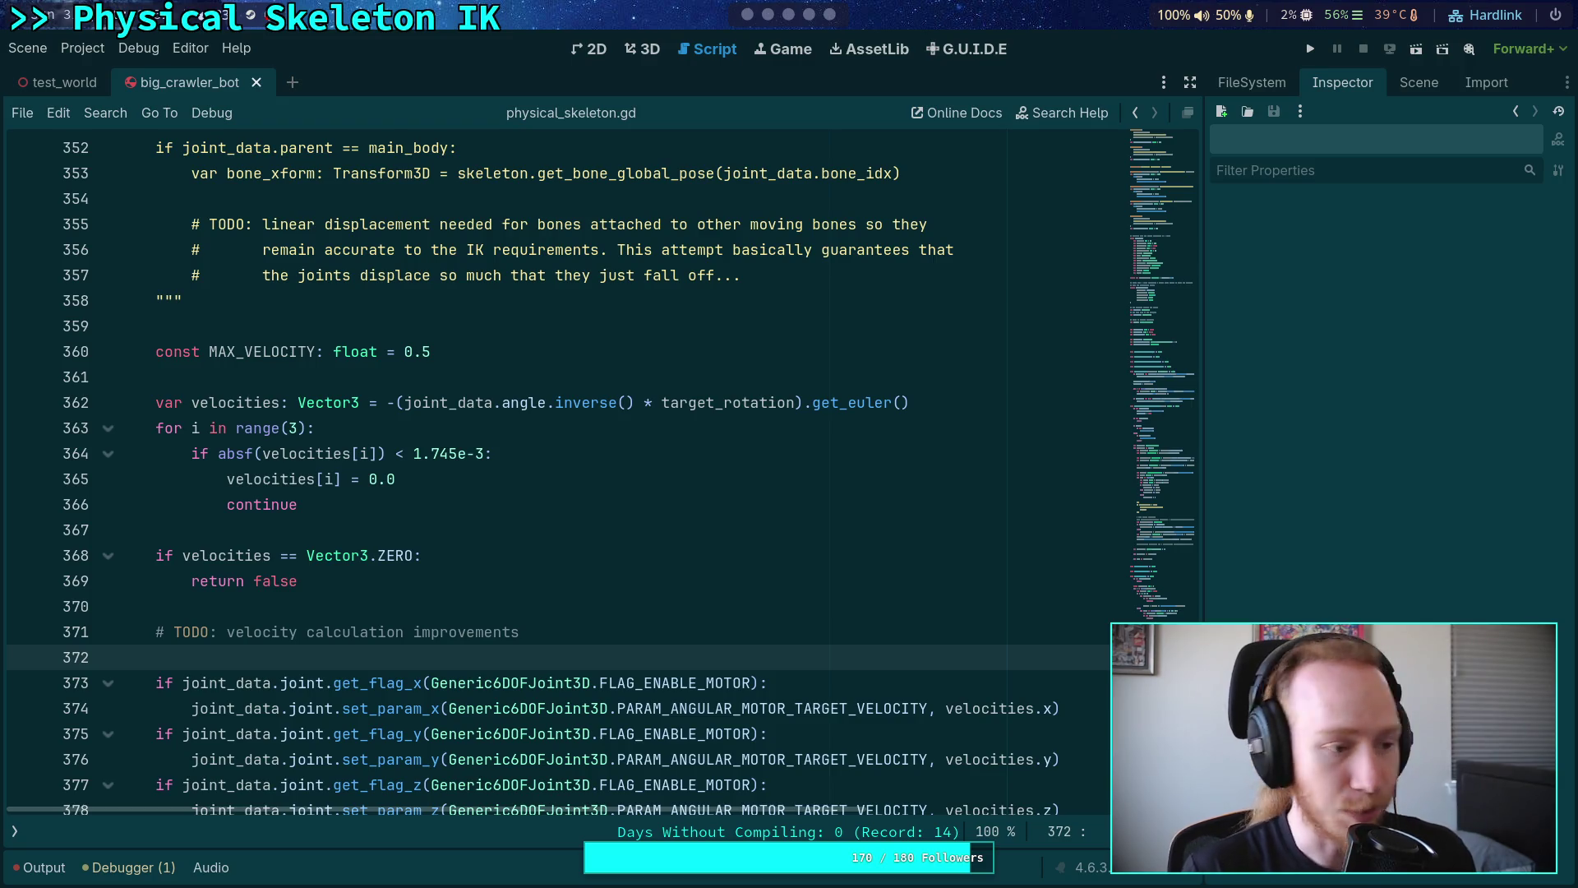
- Switch from the Godot physical_skeleton.gd script to the VS Code workspace with the Surface-Engine project
left_click(826, 23)
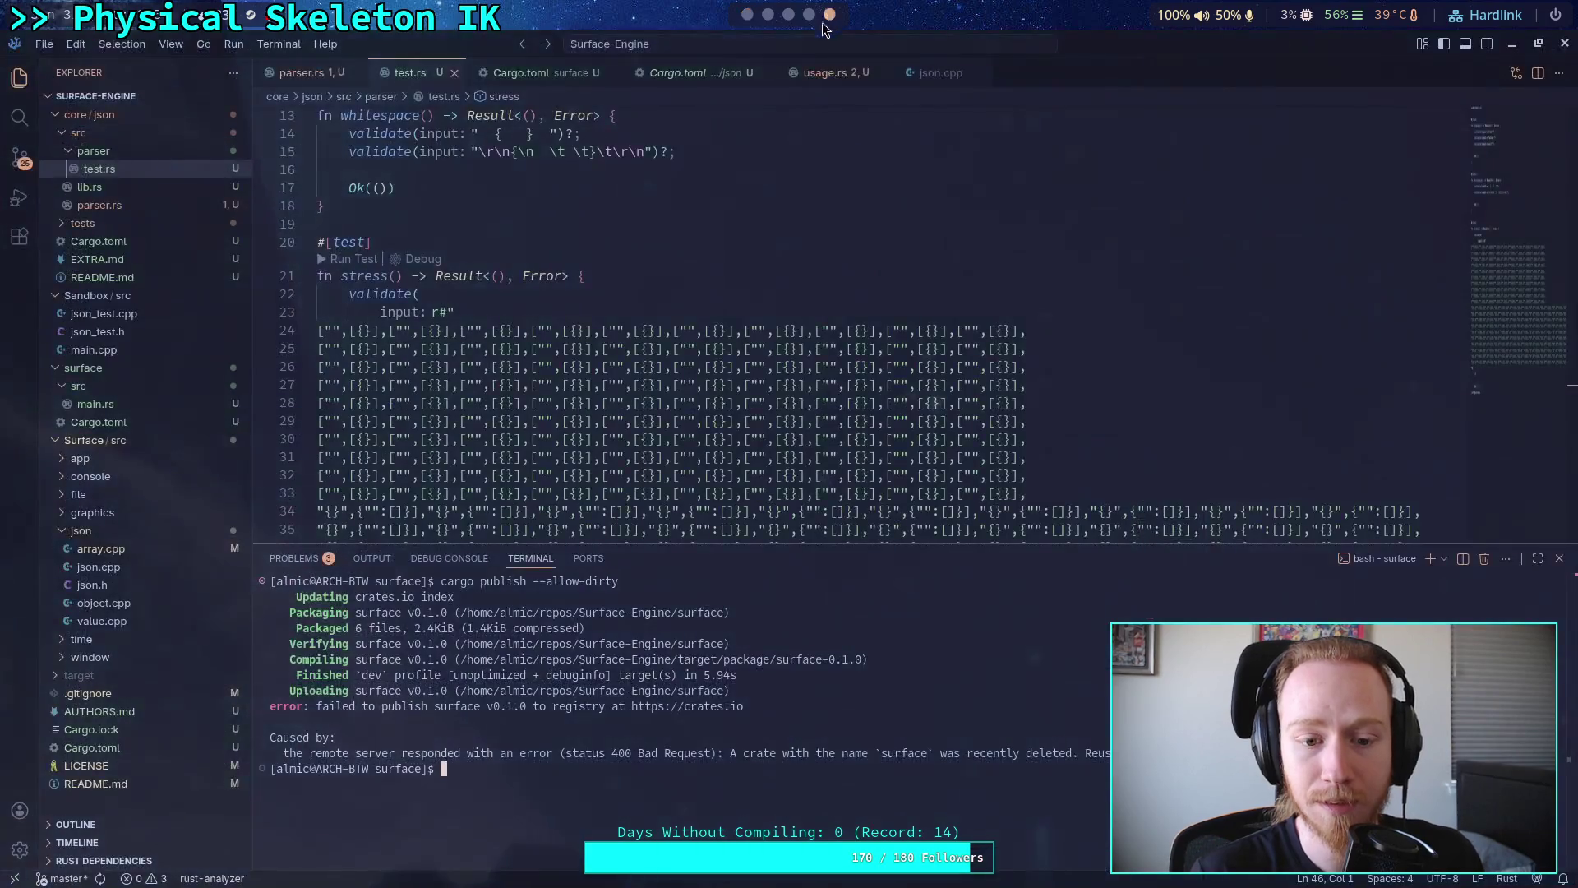
- Clear the failed cargo publish output from the terminal with 'clear', then return to VS Code
type("clear")
key("Return")
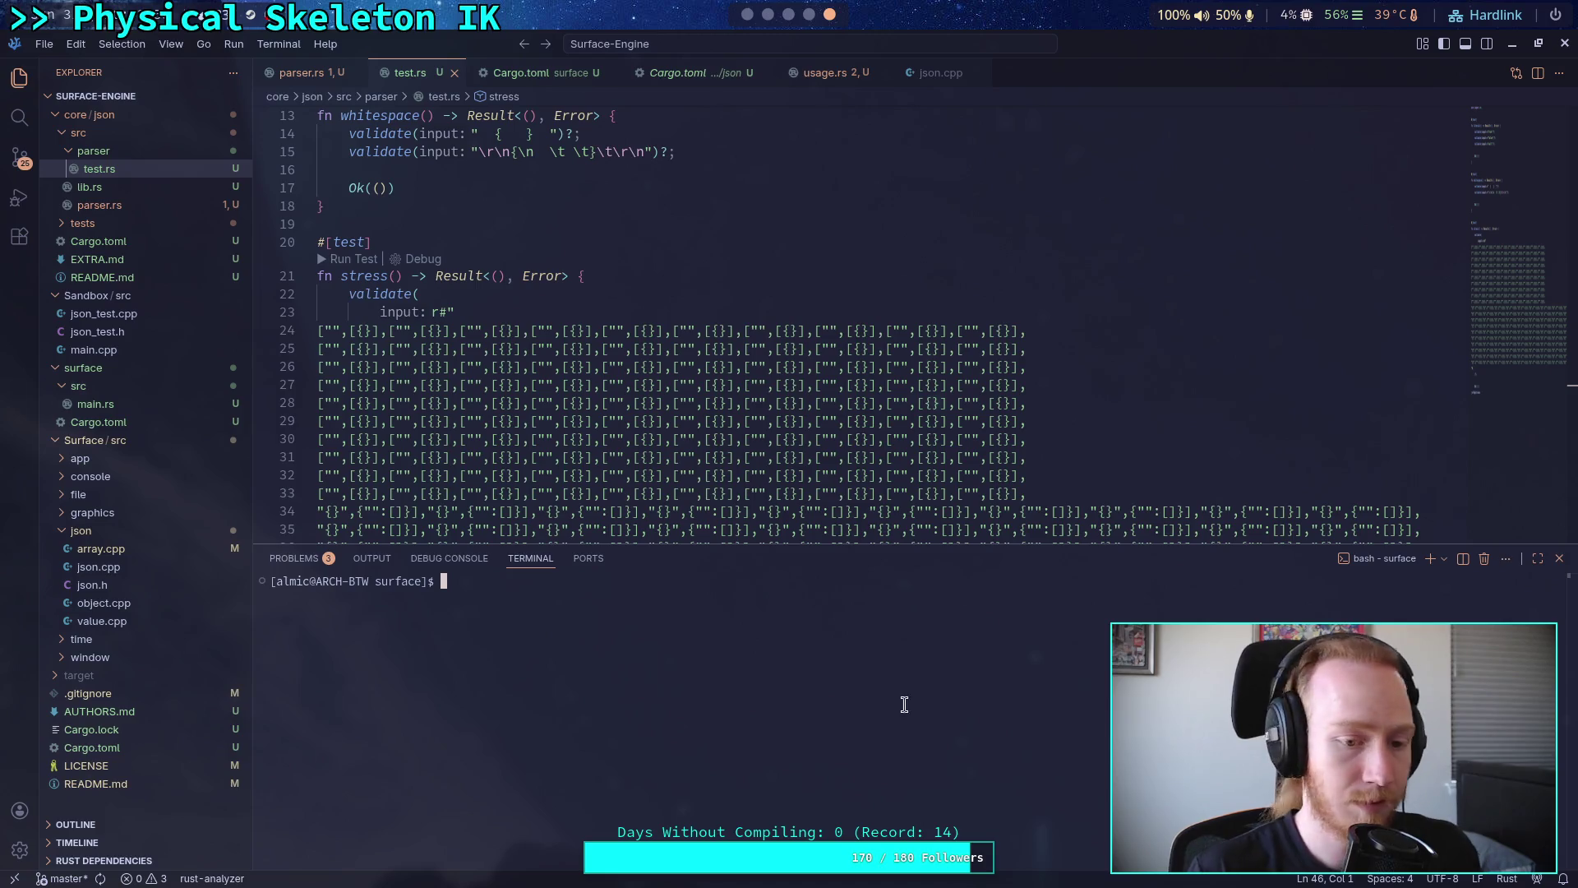
key("super")
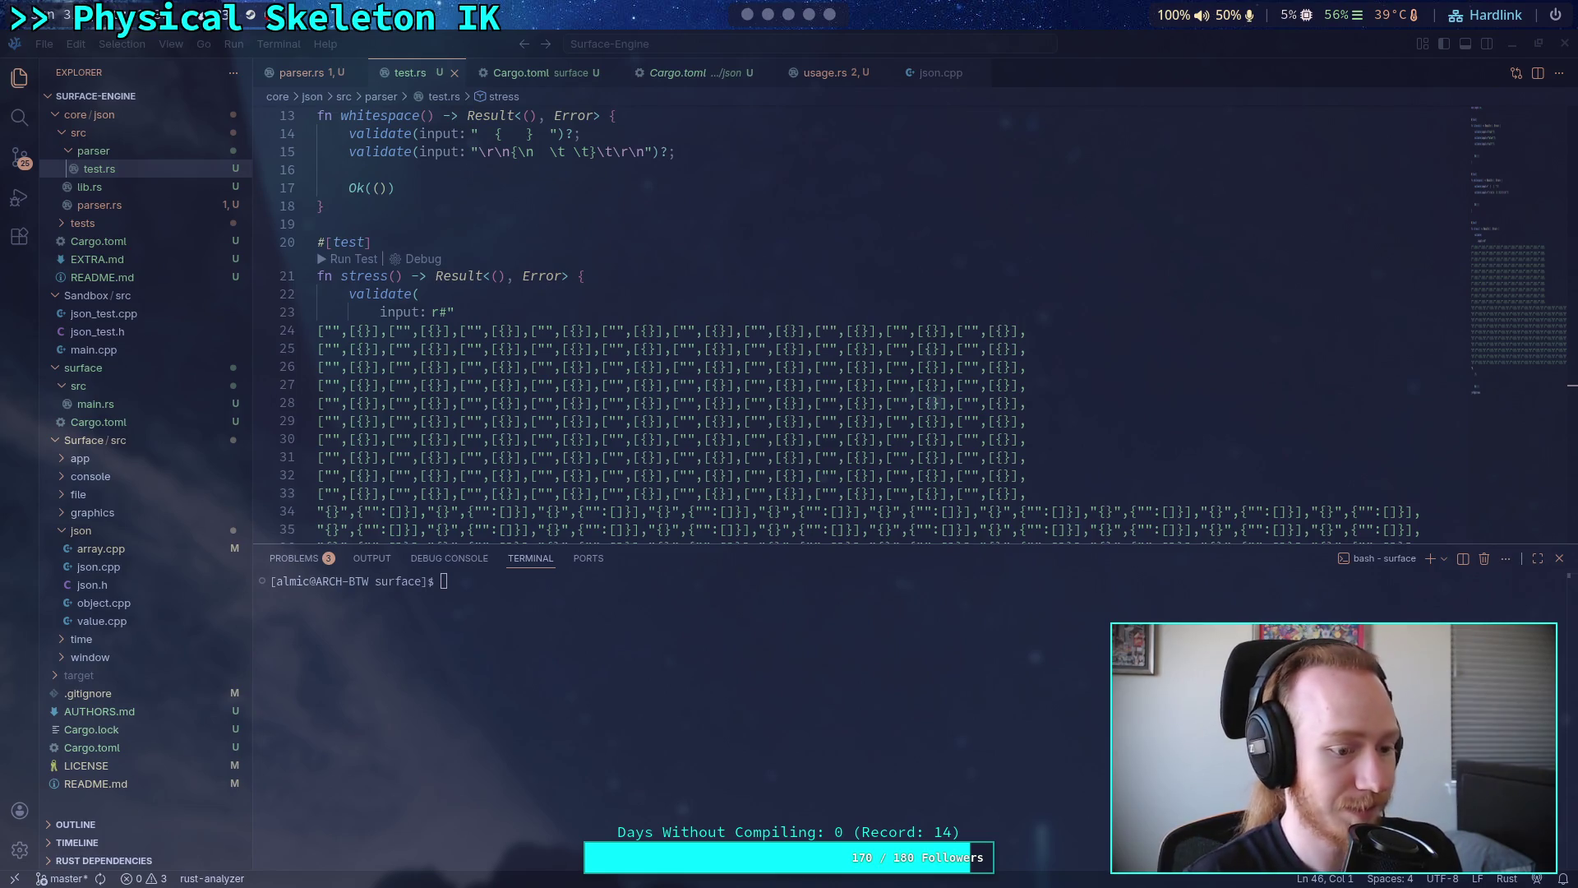
left_click(583, 776)
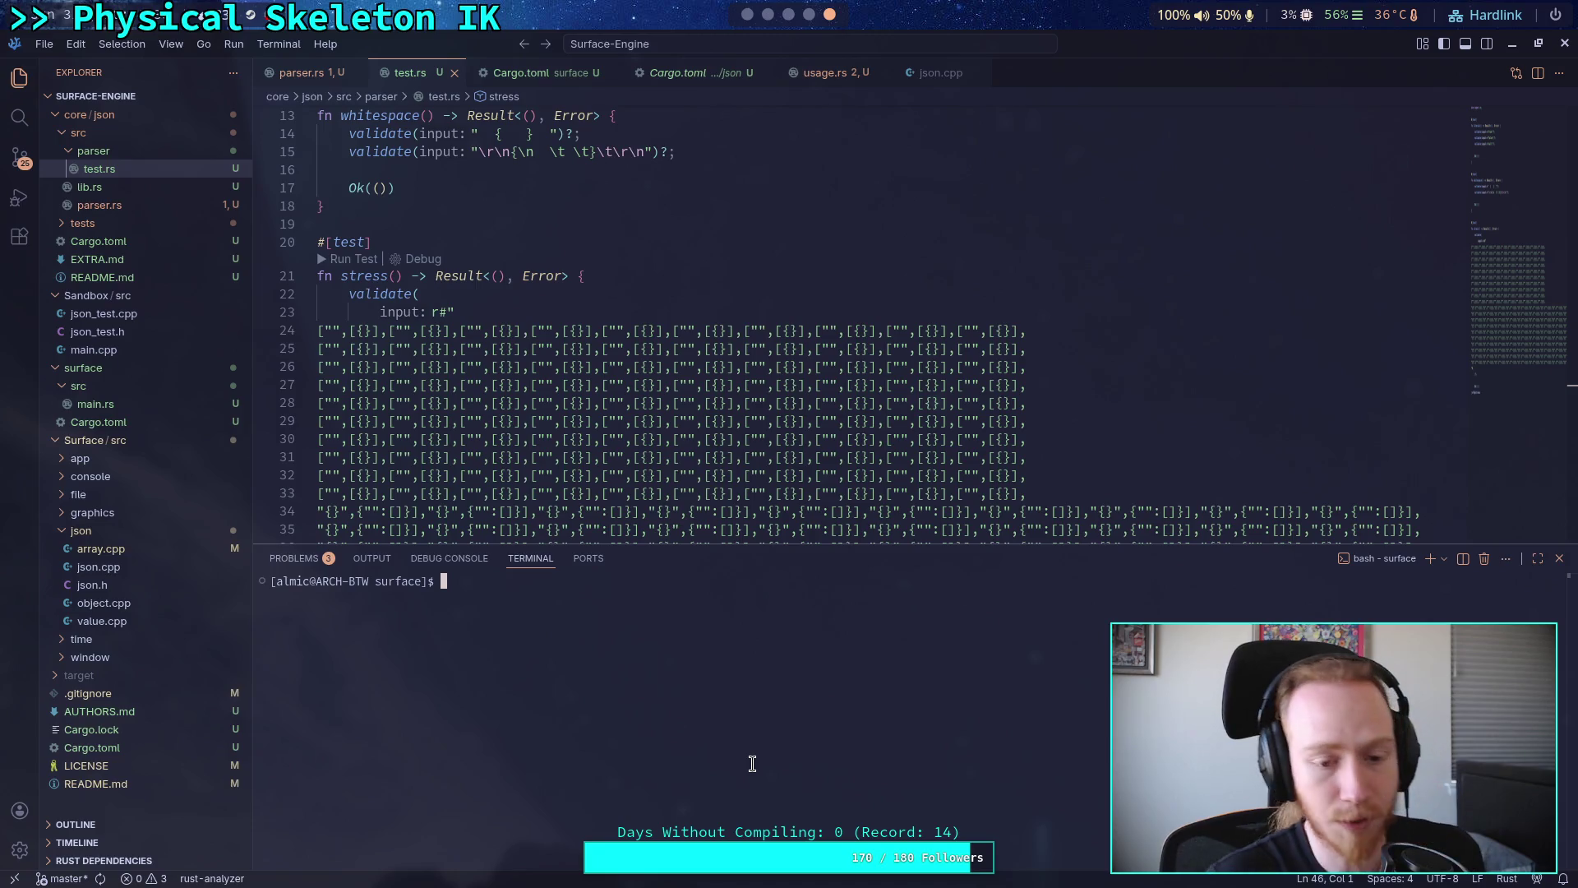
type("clear")
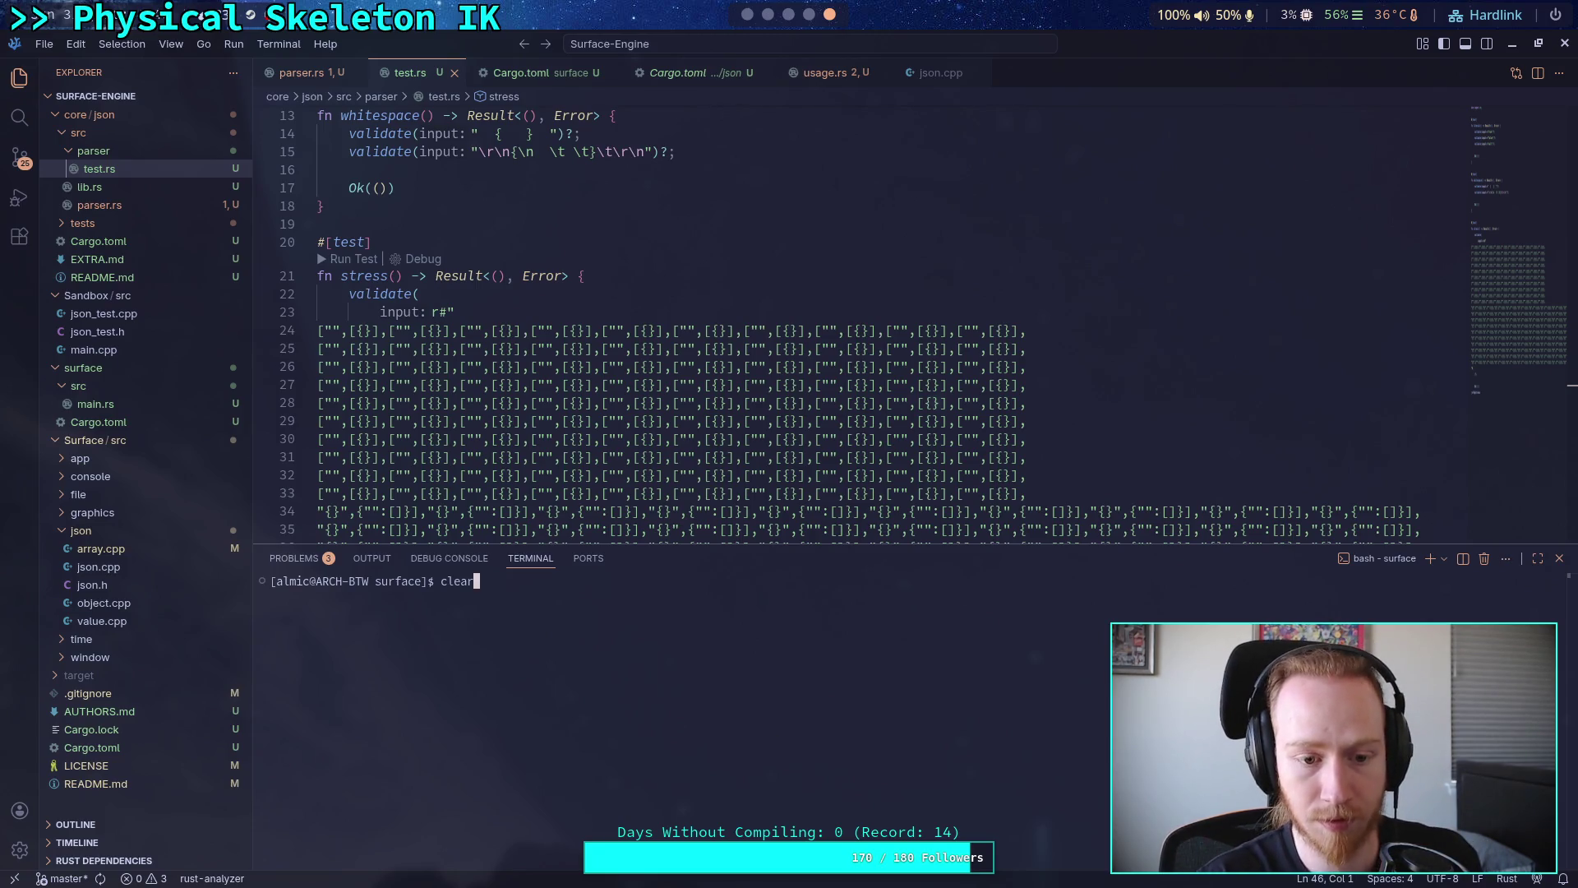
- Rerun cargo publish --allow-dirty so surface v0.1.0 publishes to crates.io, then bring up the browser
key("Up")
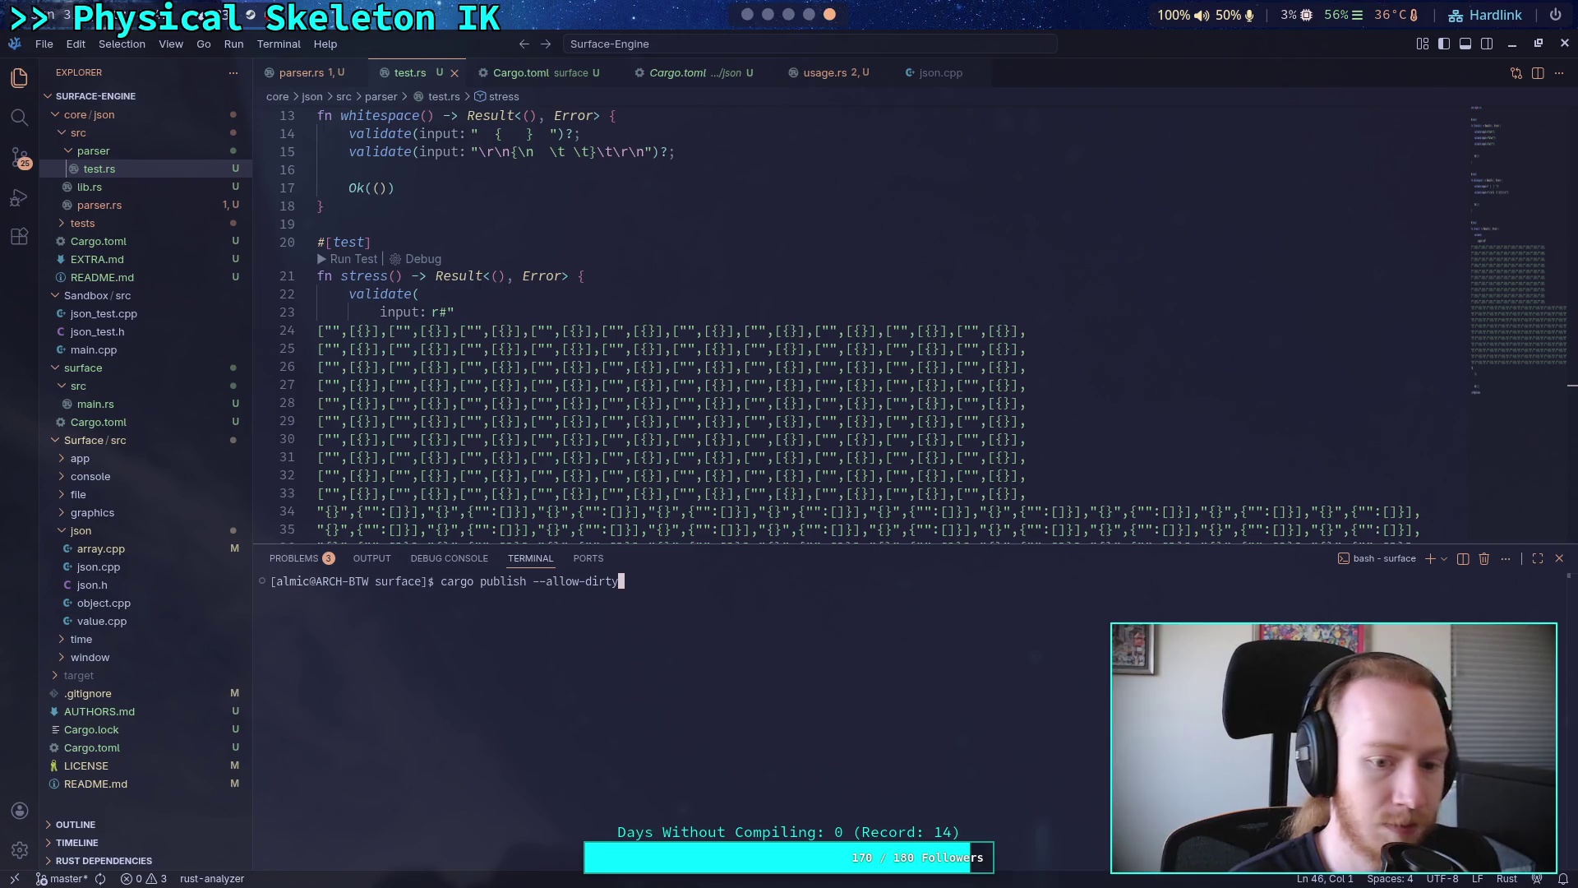
key("Down")
key("Up")
key("Down")
key("Up")
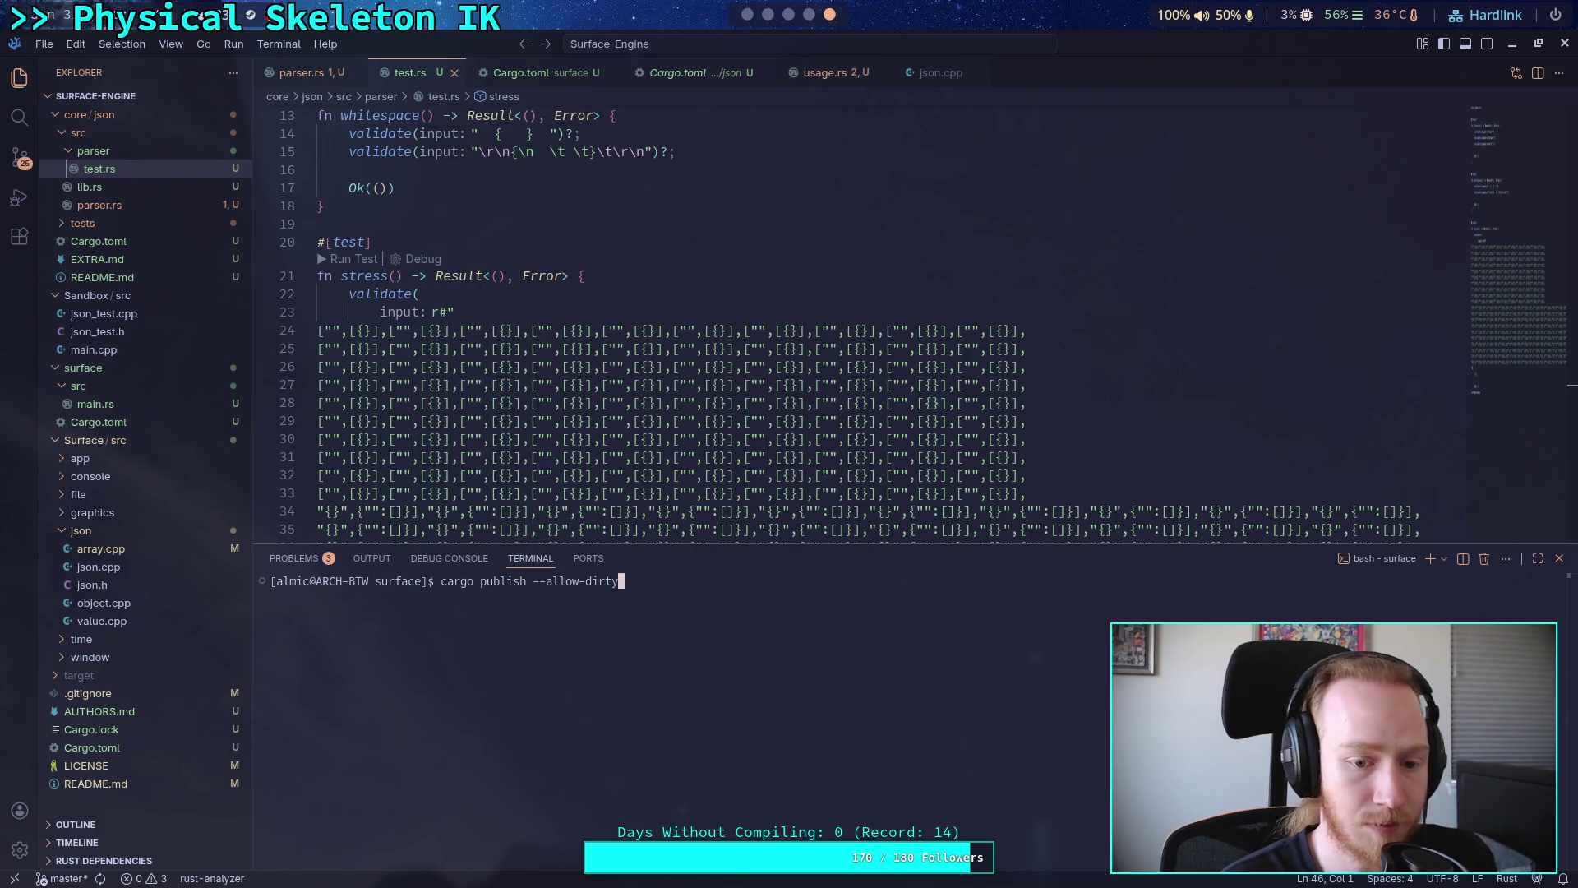
key("Return")
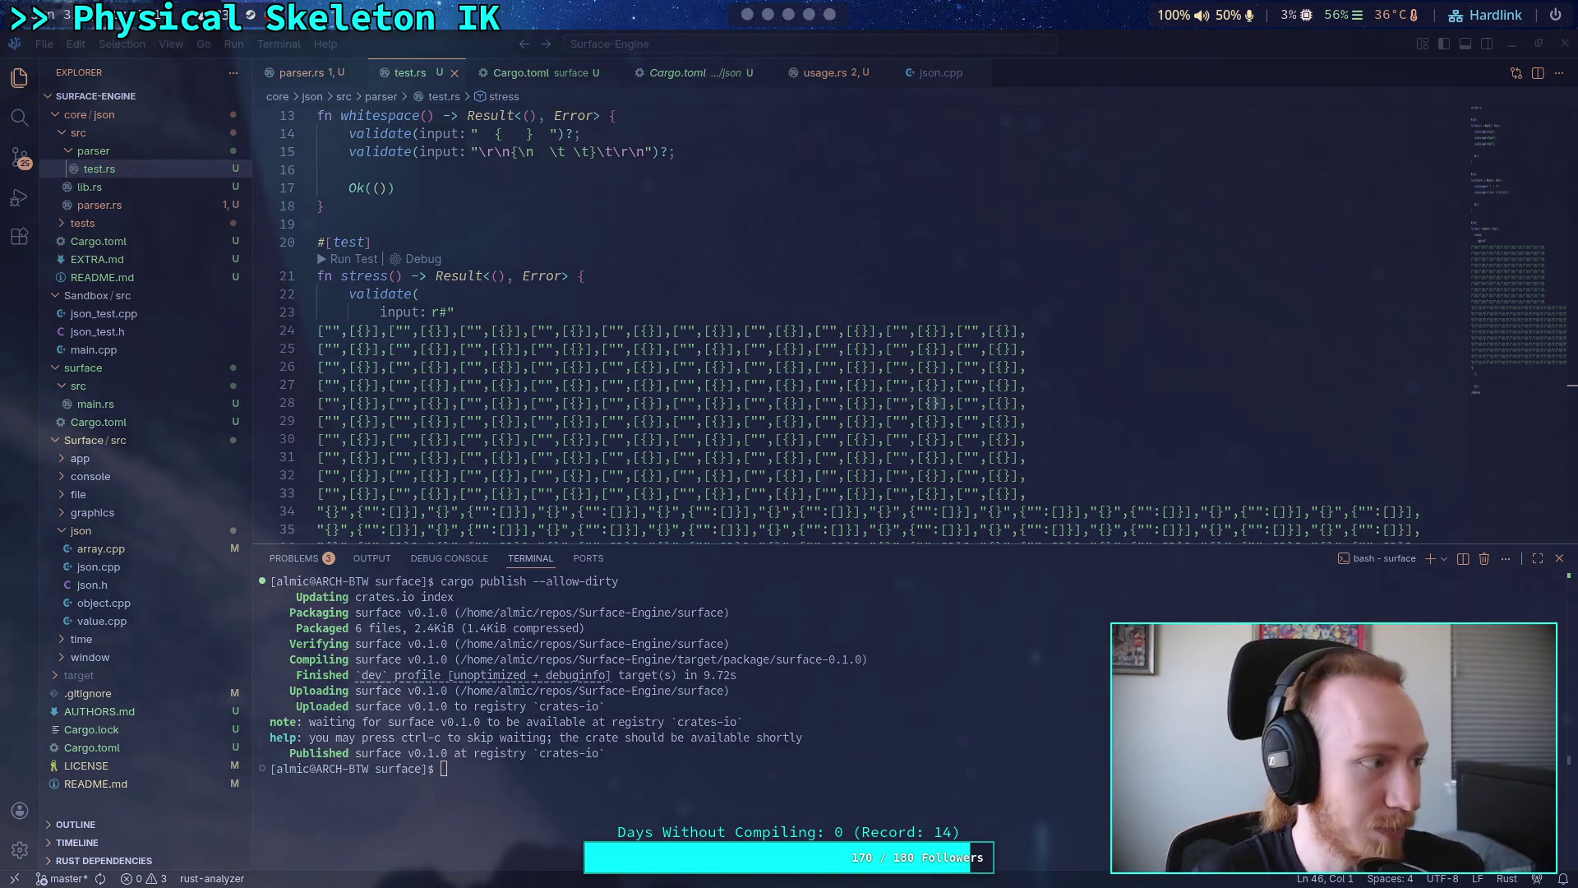
left_click(810, 15)
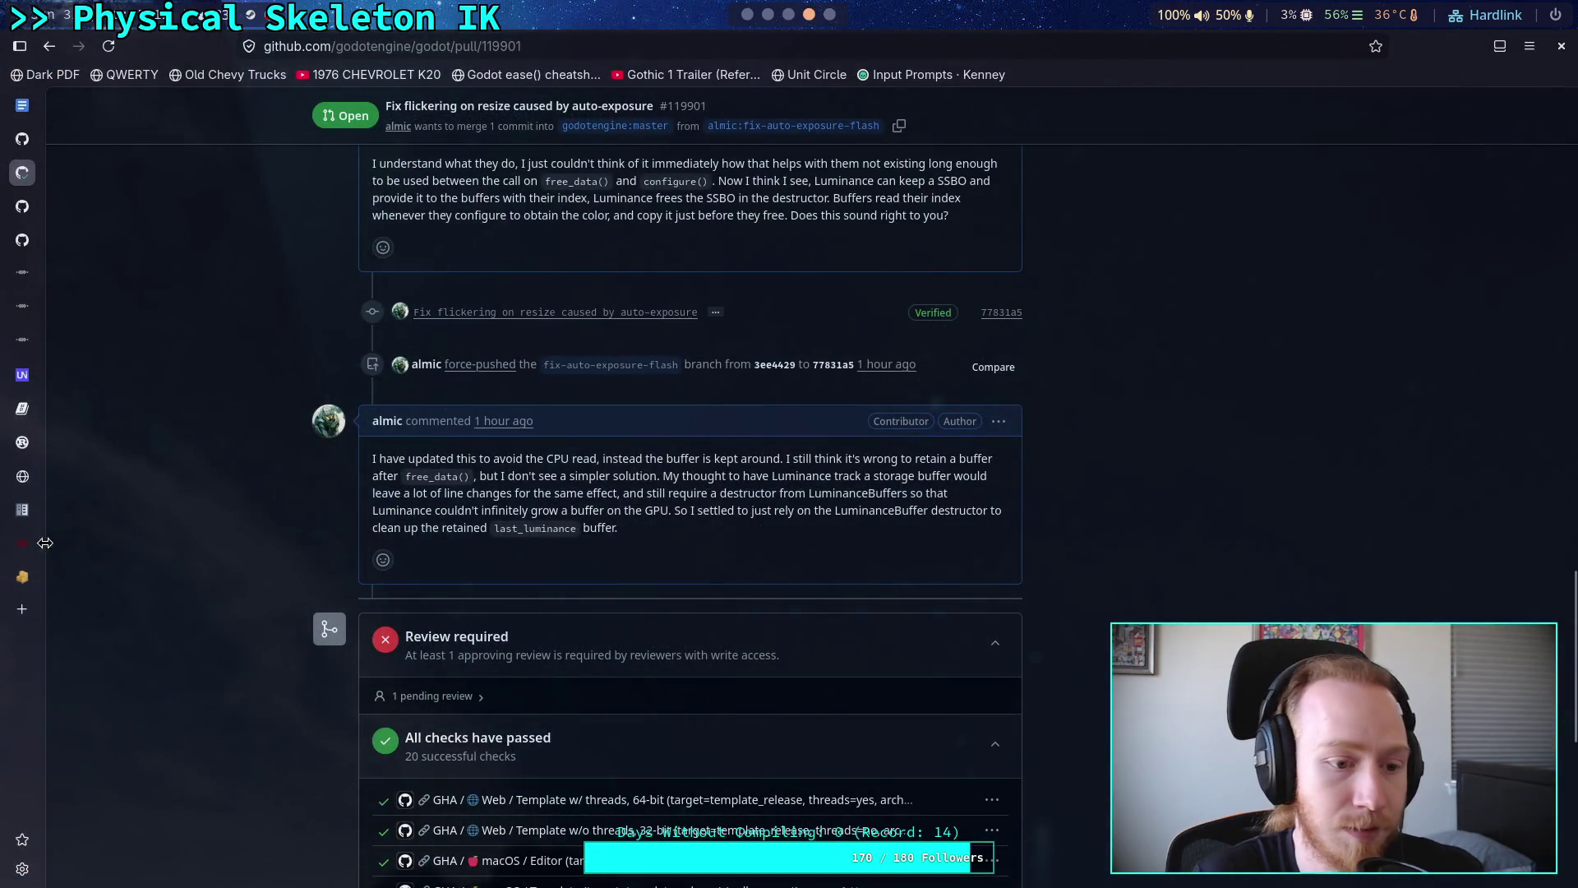
mouse_move(33, 585)
key("ctrl+t")
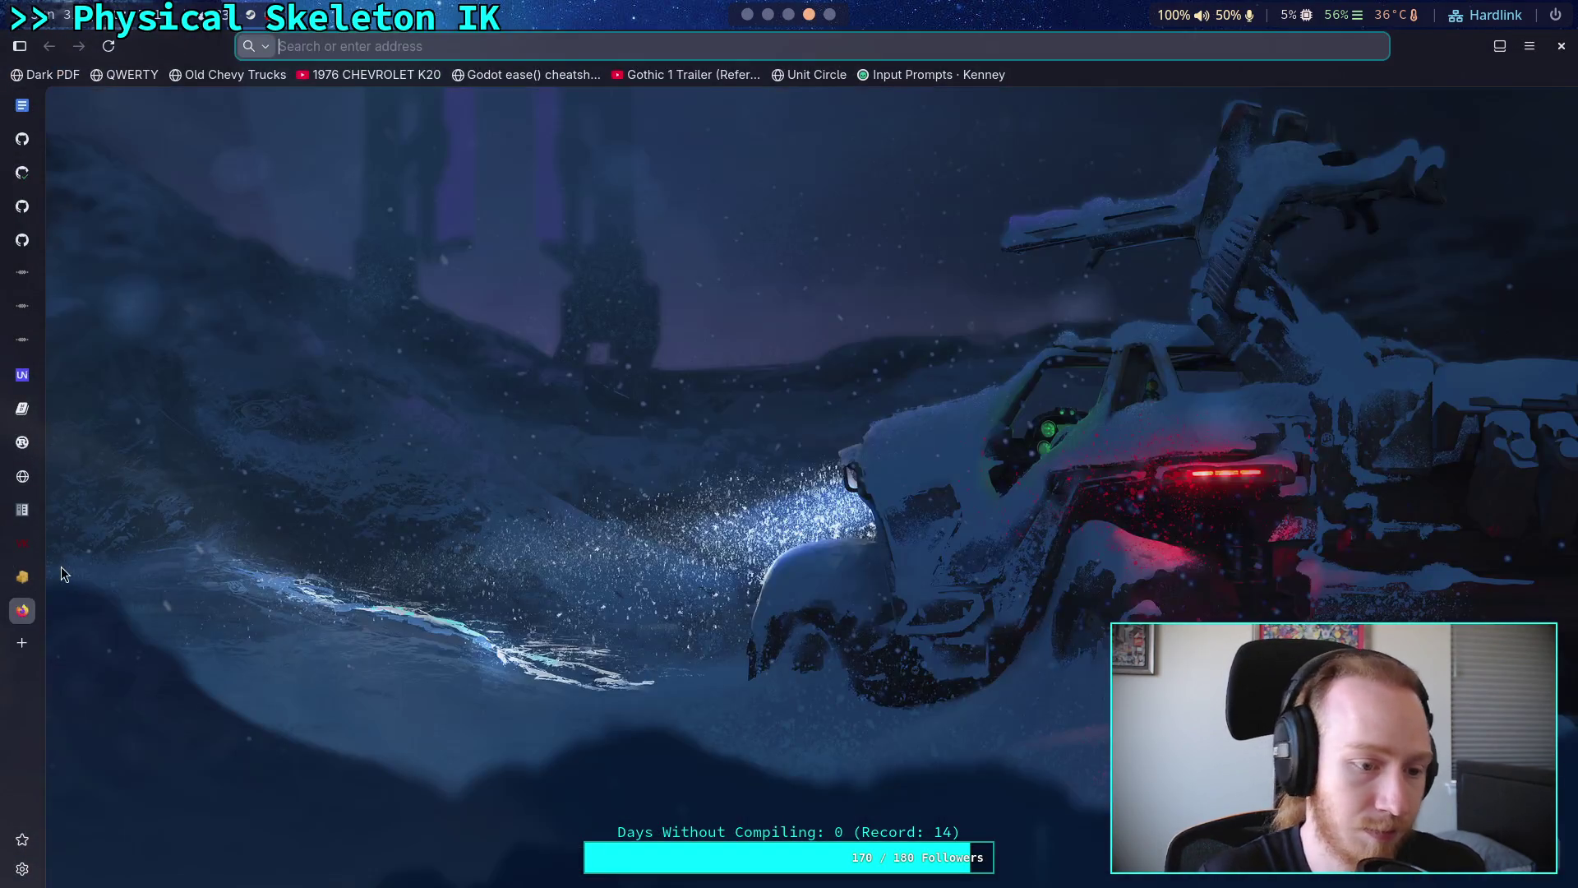
type("crates.io")
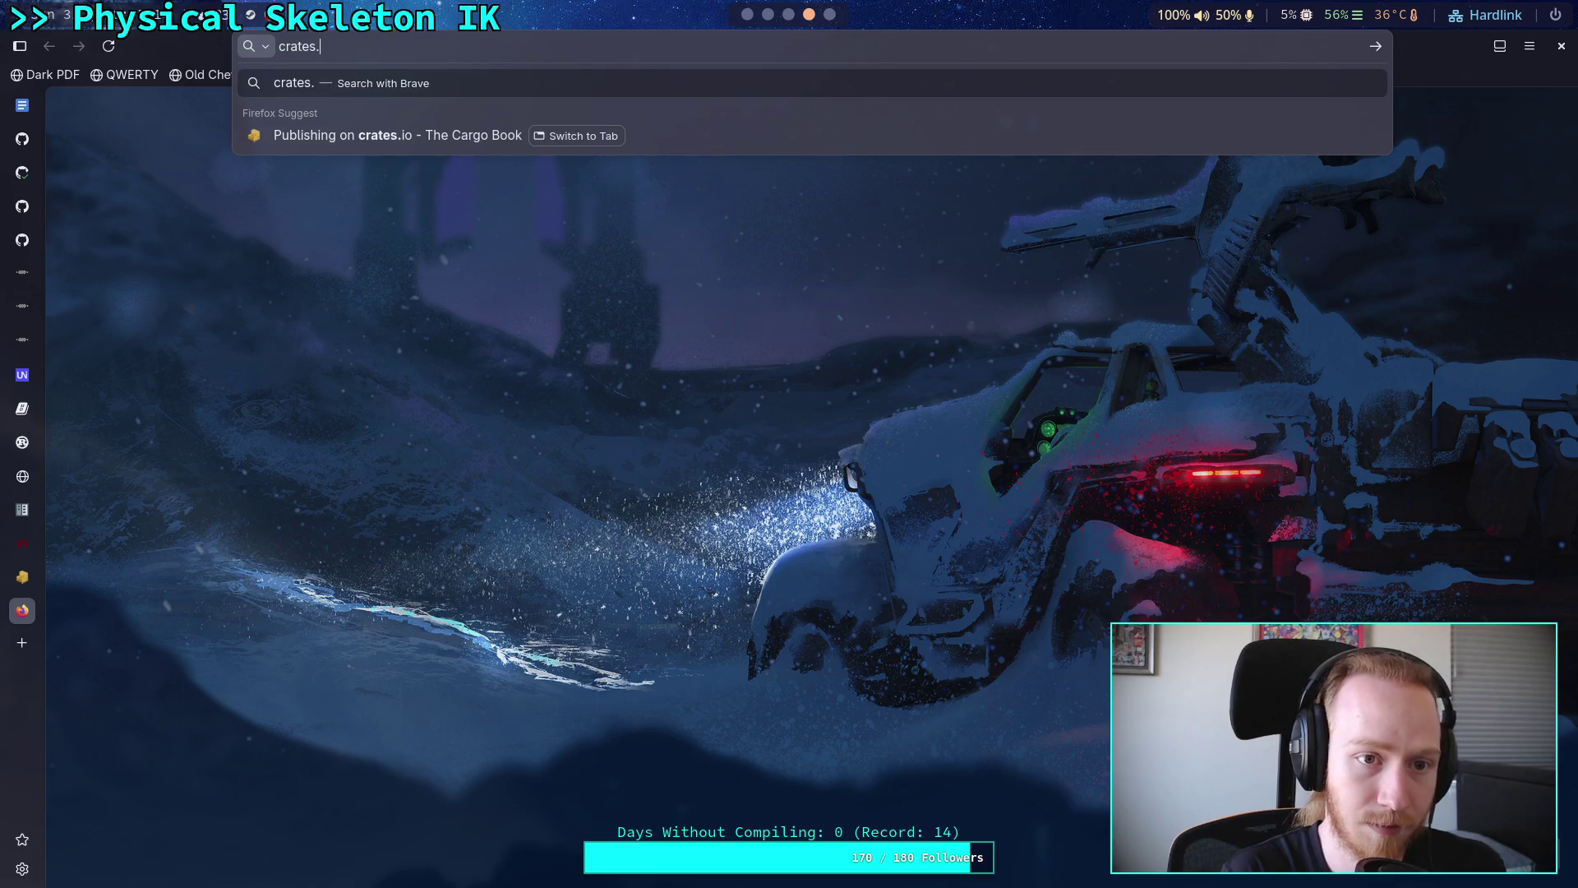
key("Return")
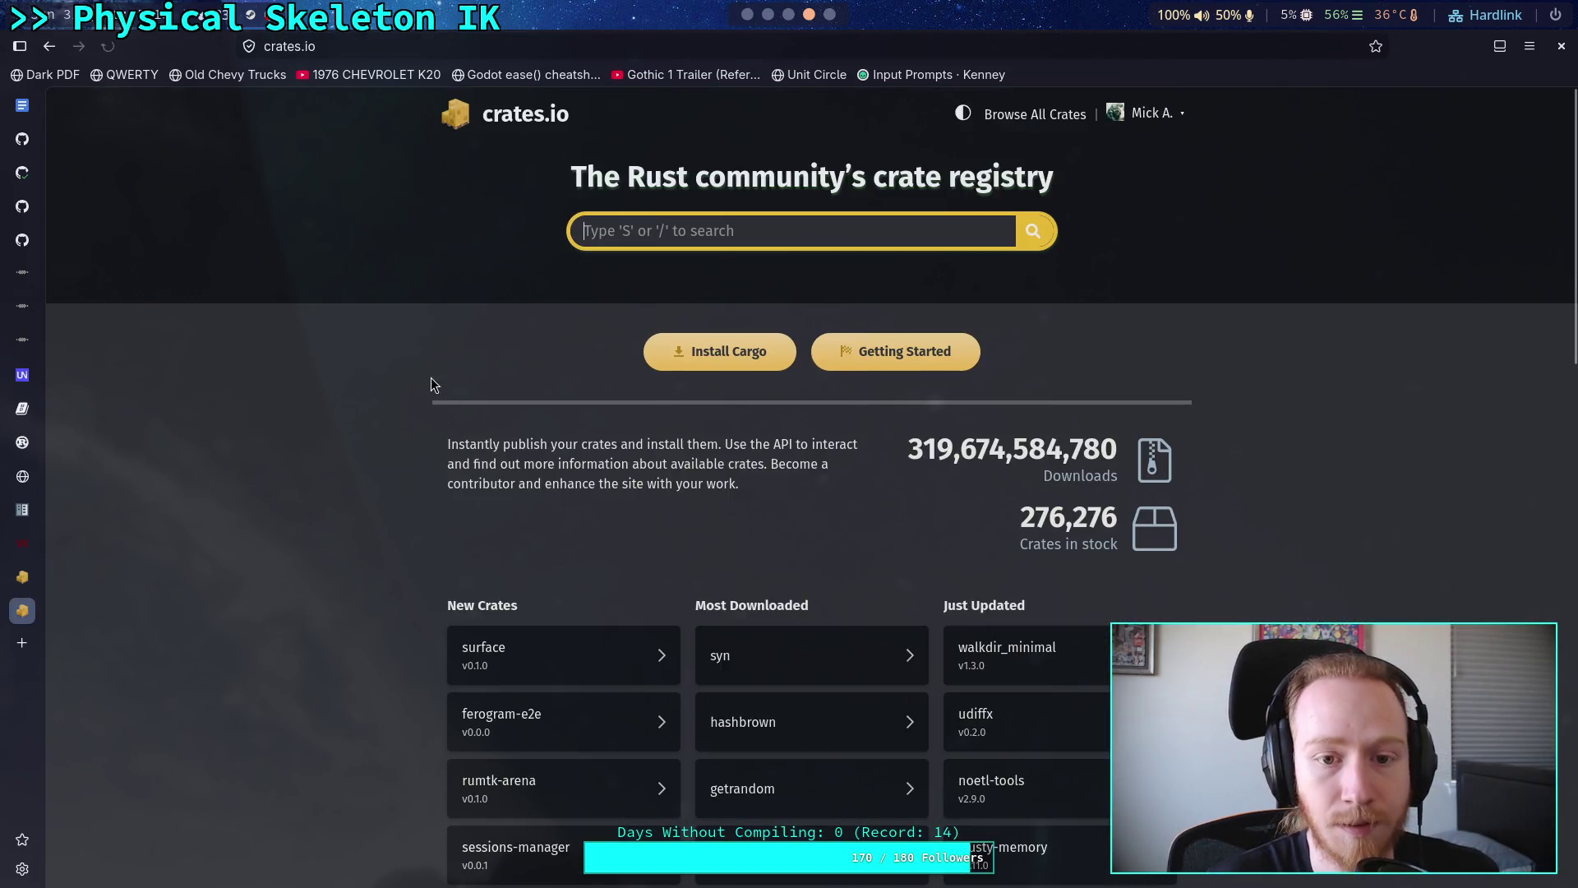
type("surface")
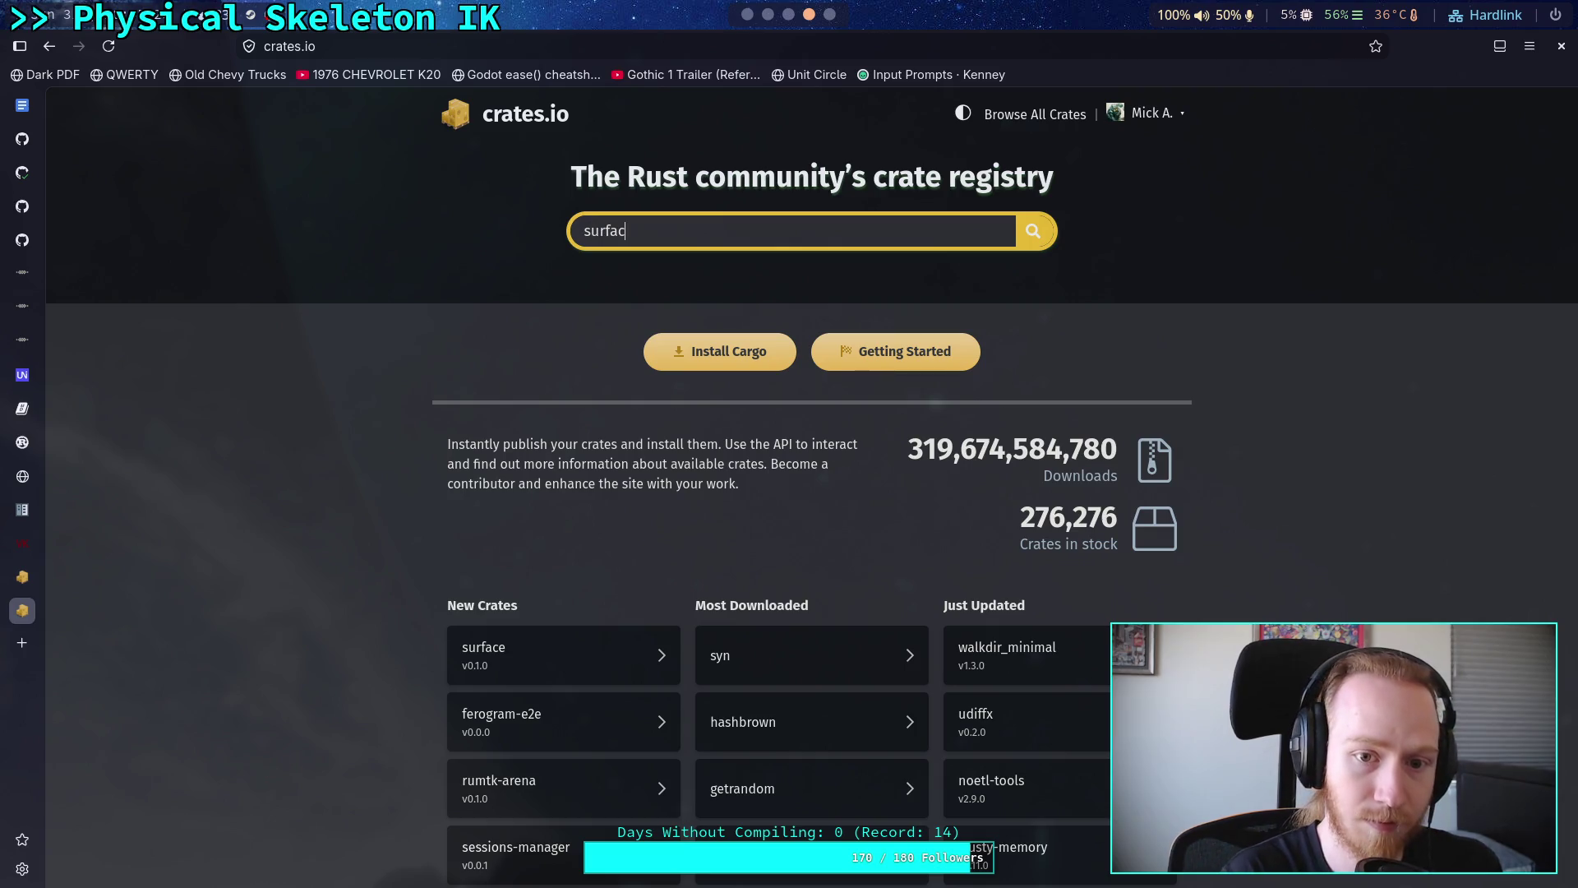
key("Return")
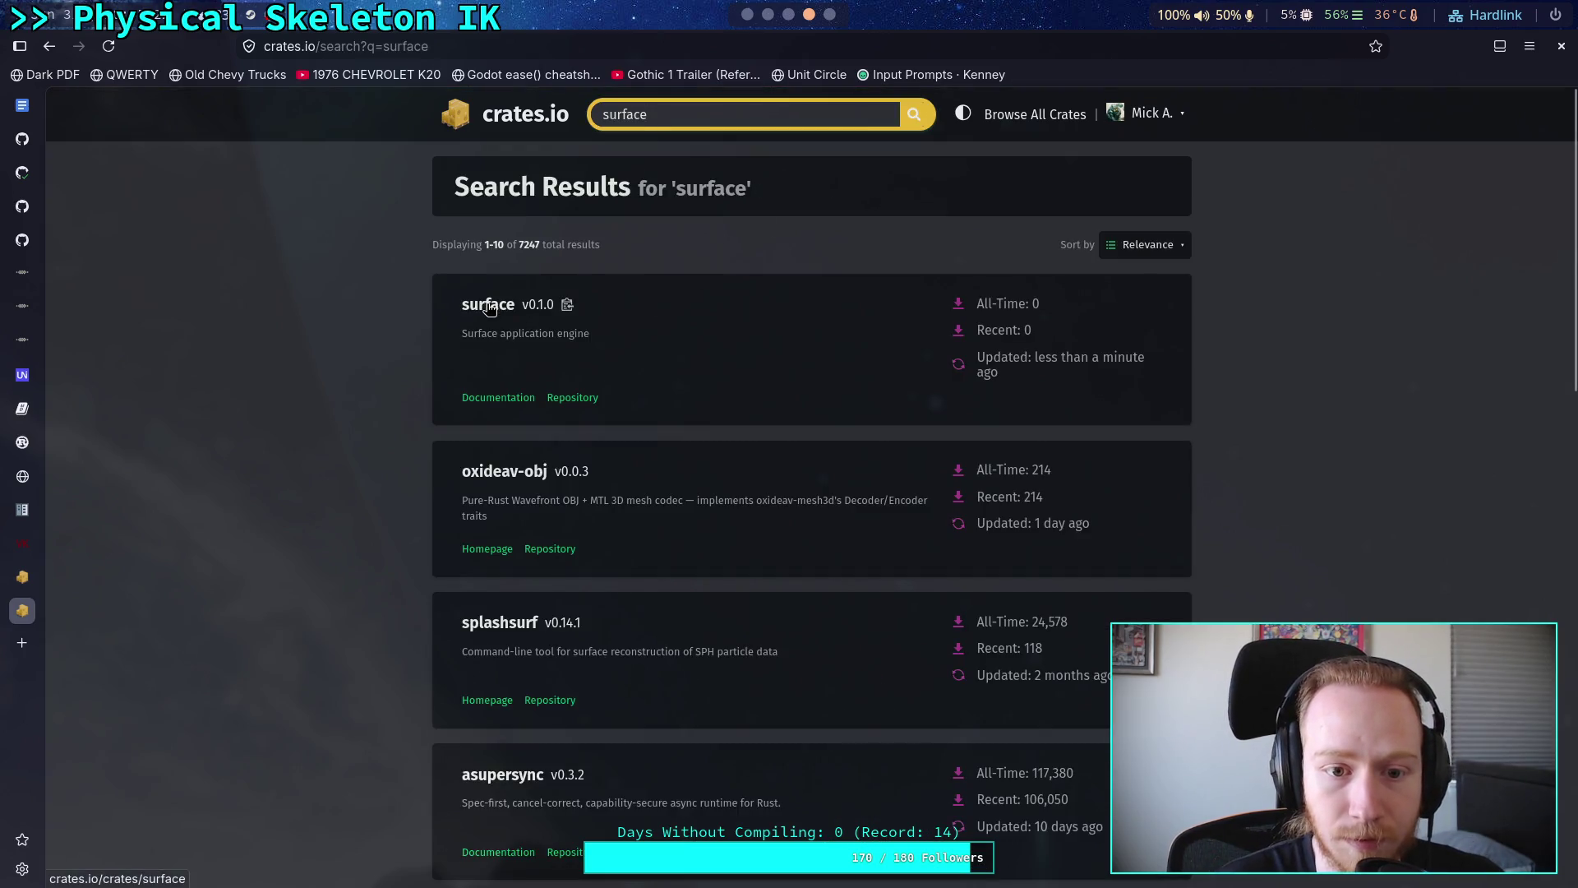
left_click(486, 304)
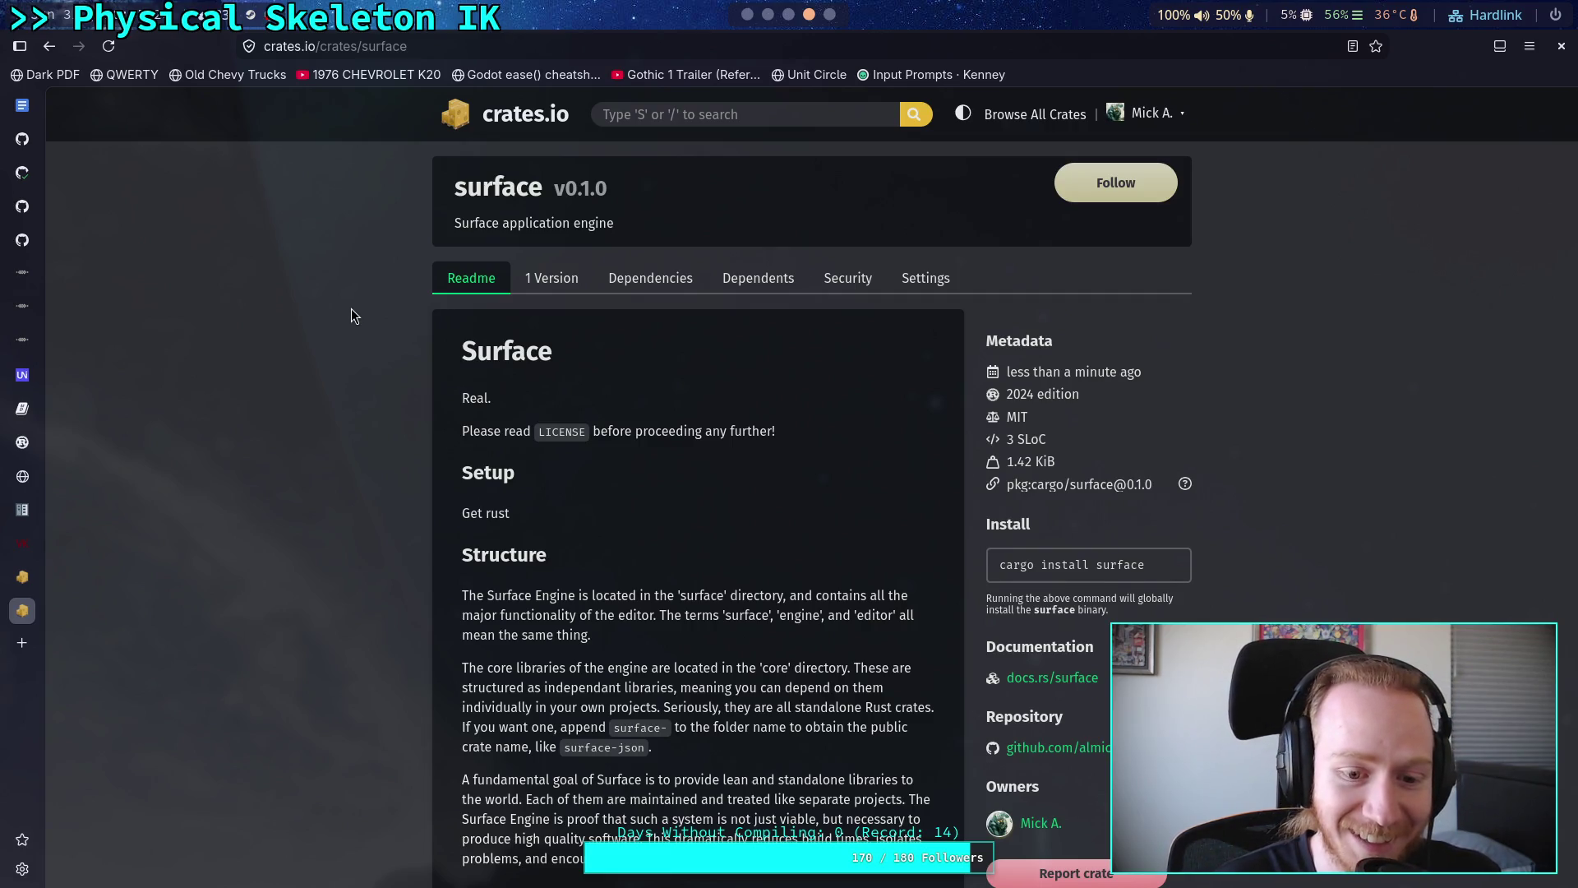
scroll(352, 309, "down", 7)
scroll(351, 306, "up", 7)
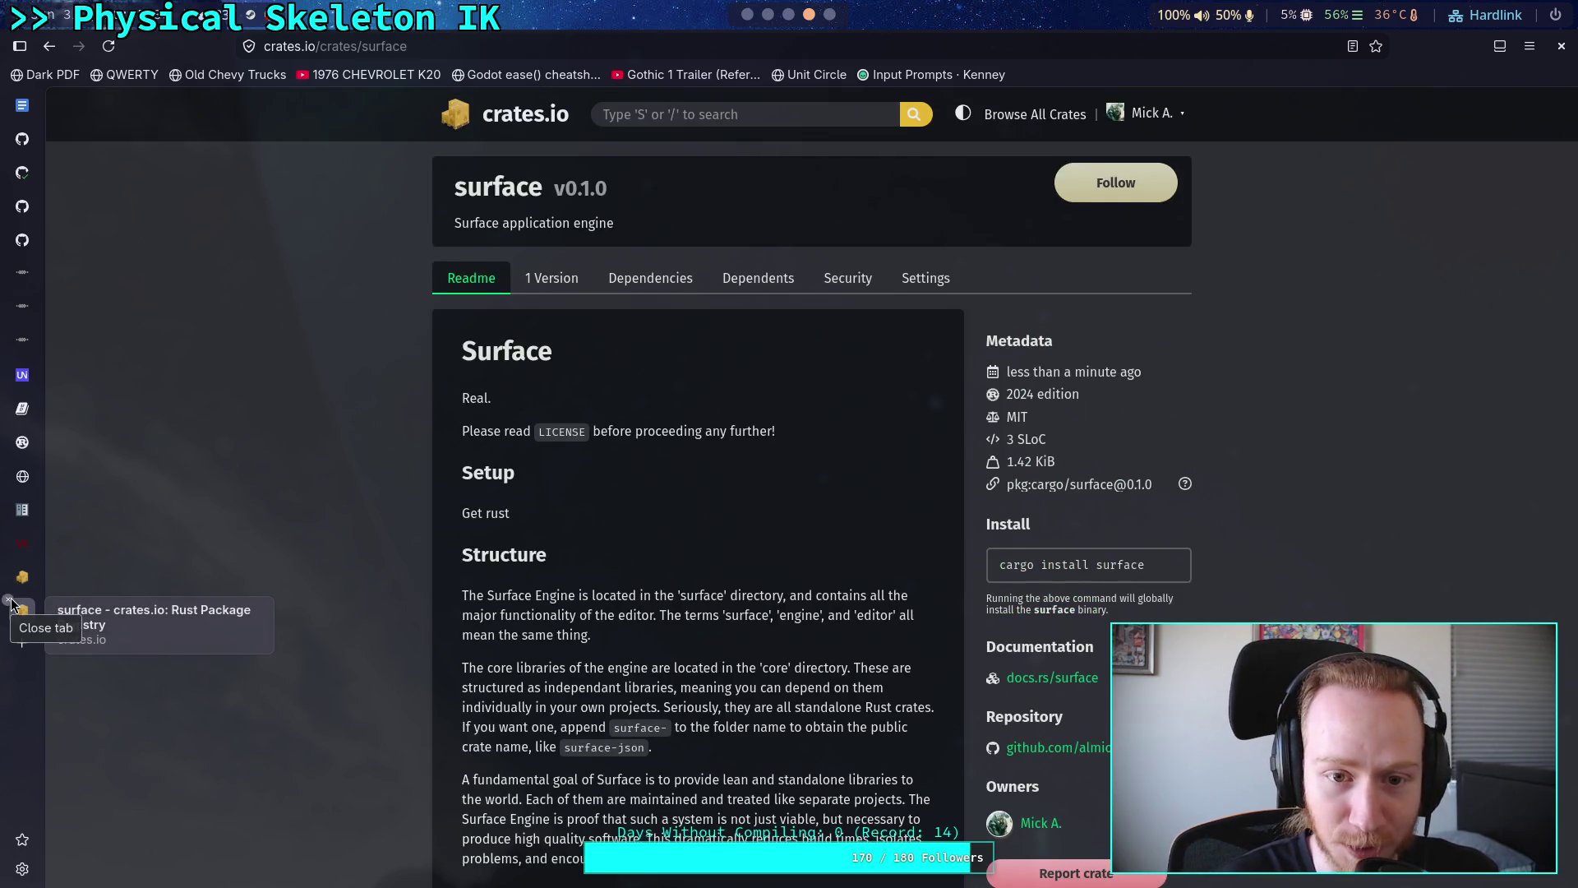
left_click(11, 605)
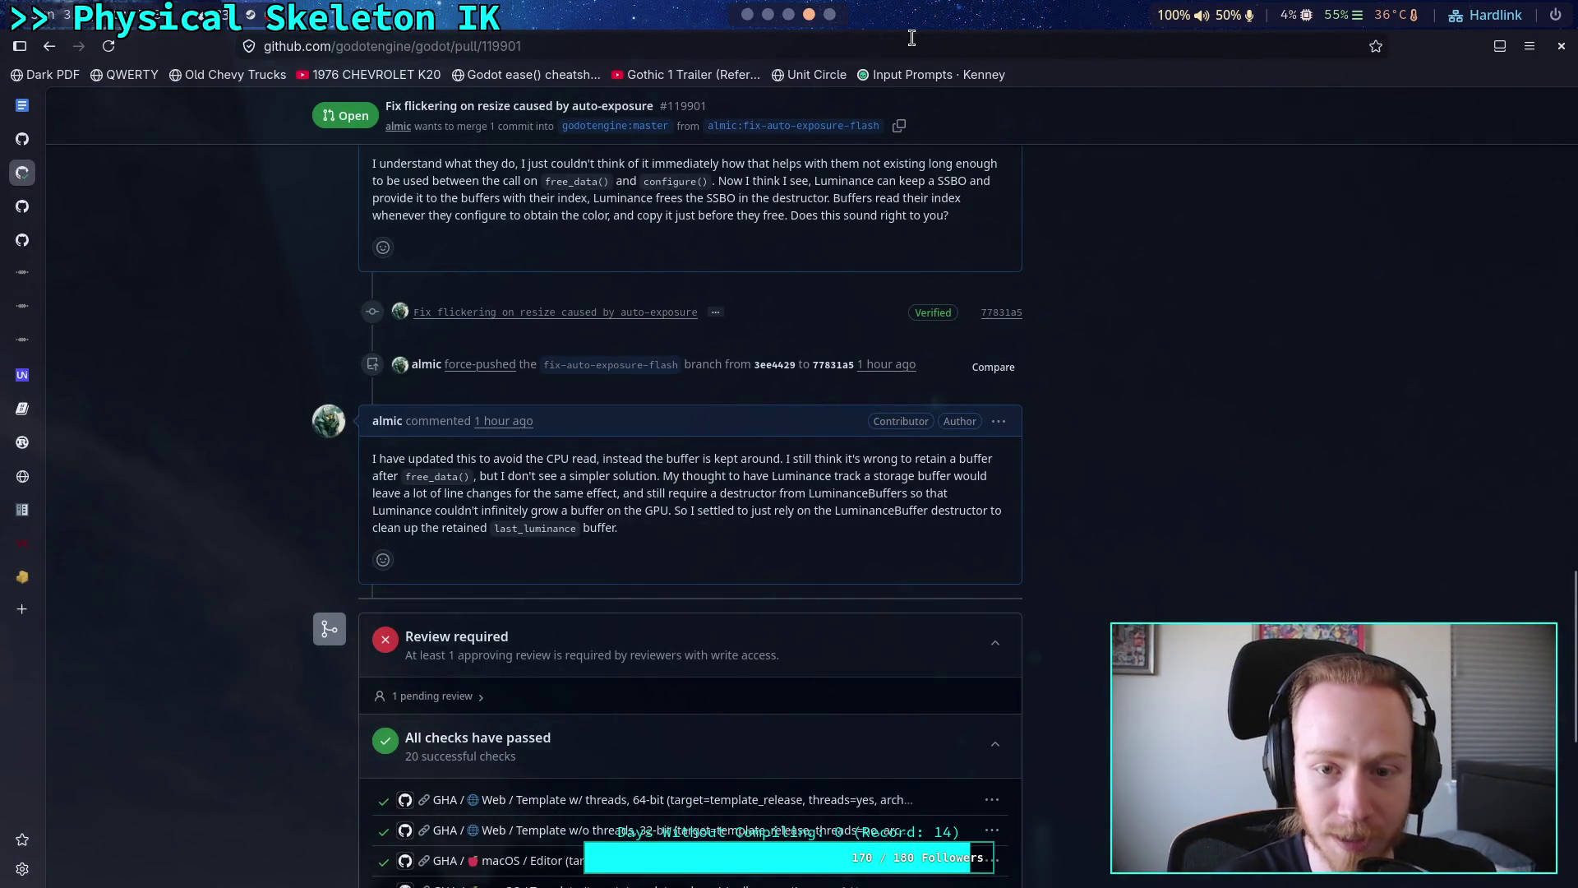
scroll(751, 27, "down", 2)
- Close the VS Code window and review the TODO comment around lines 370–379 of the Godot script
left_click(44, 43)
left_click(112, 516)
left_click(748, 14)
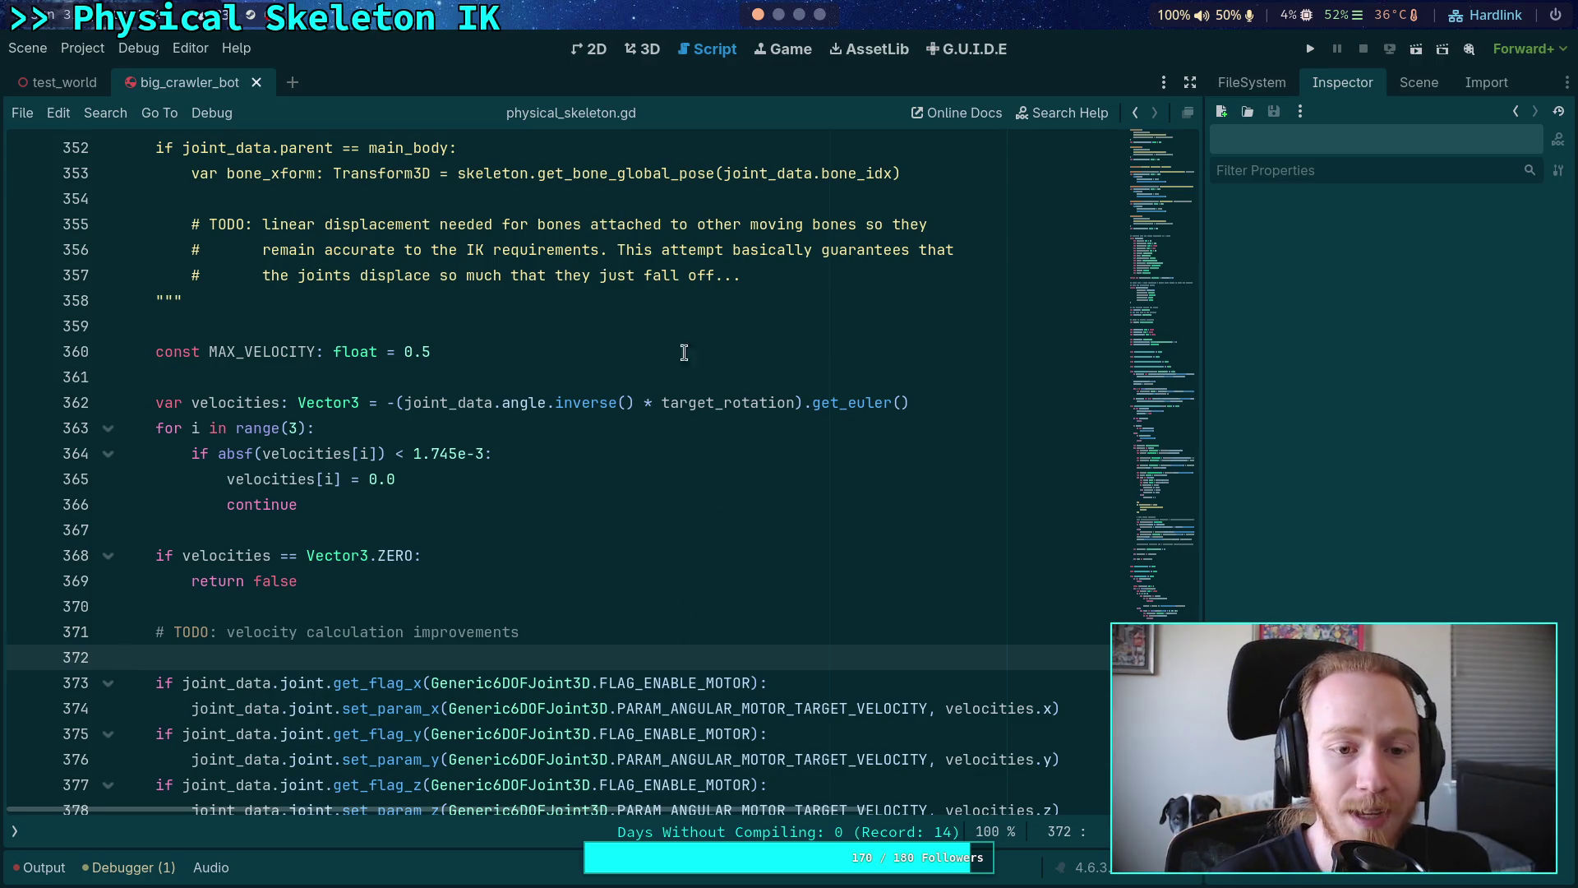
scroll(654, 289, "down", 4)
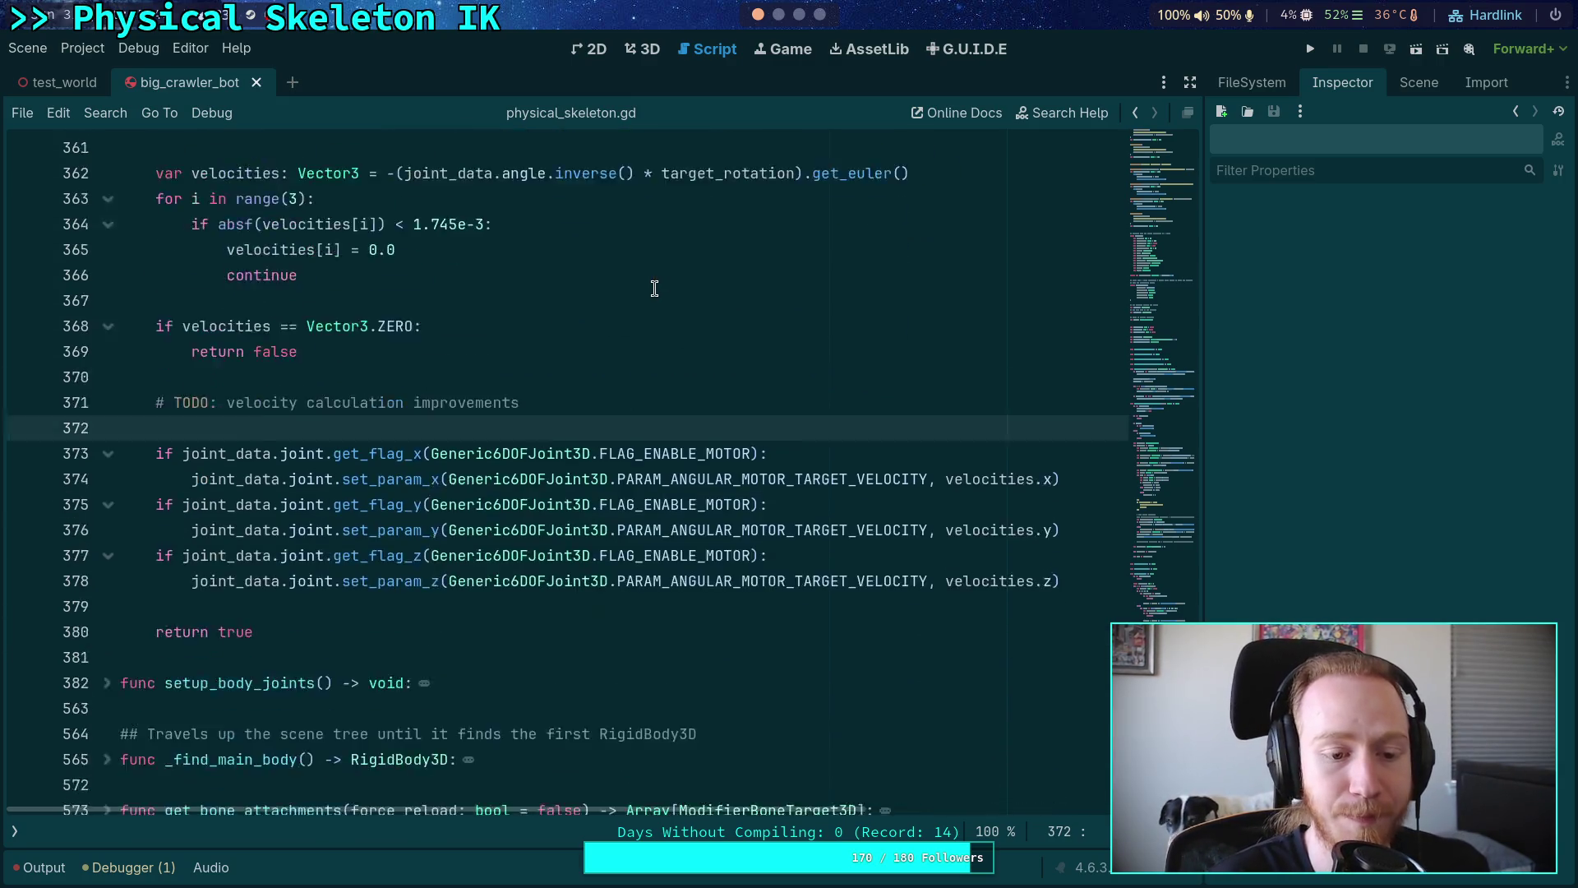
left_click(620, 522)
scroll(624, 501, "up", 2)
left_click(664, 455)
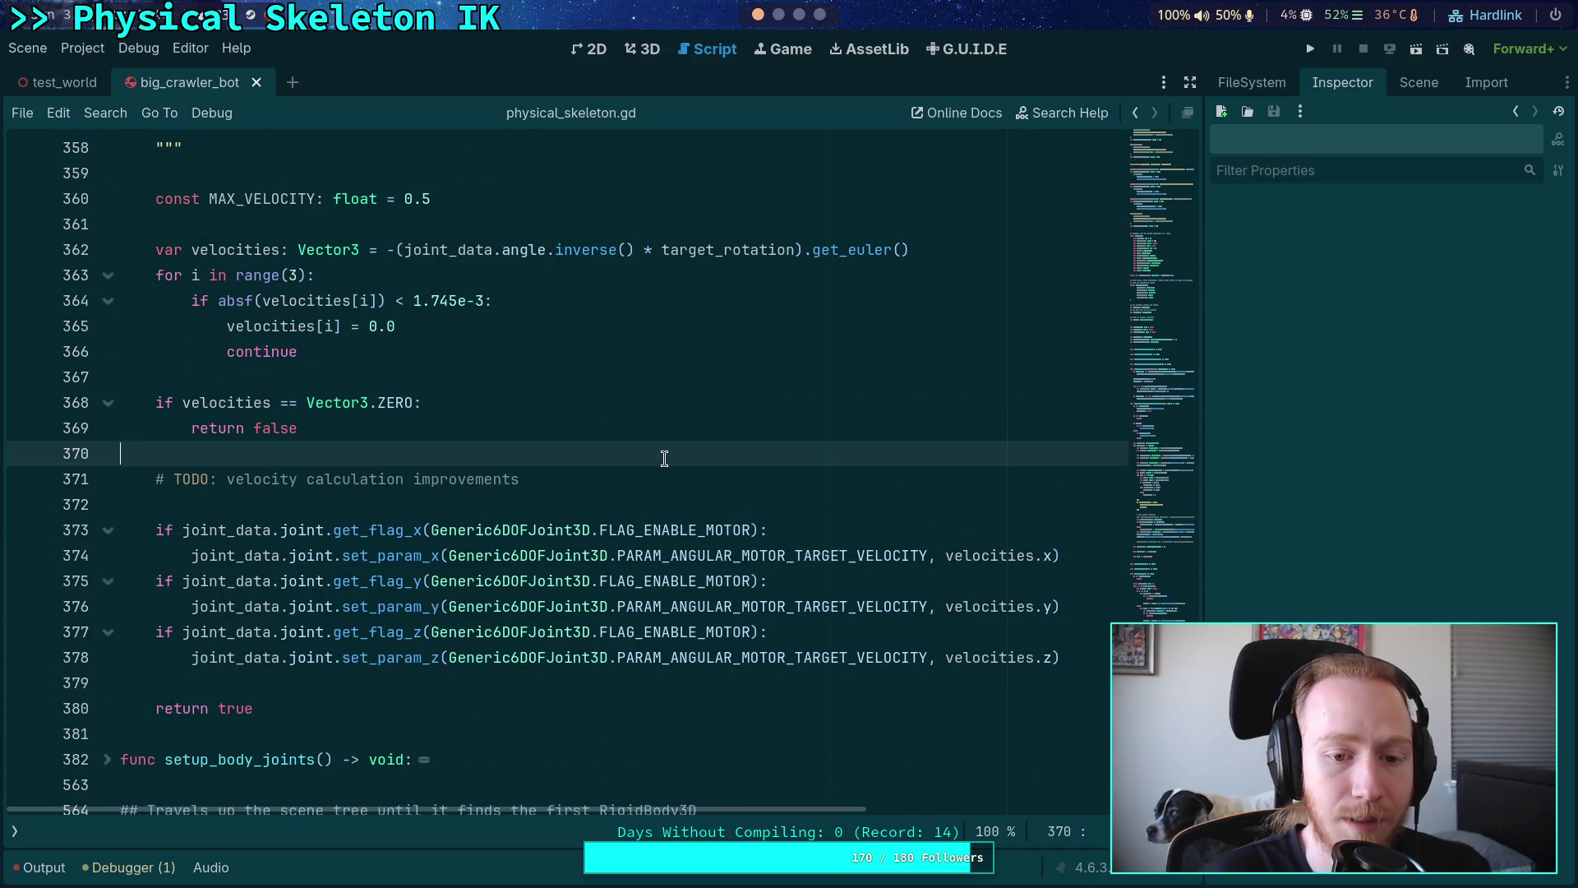
left_click(642, 480)
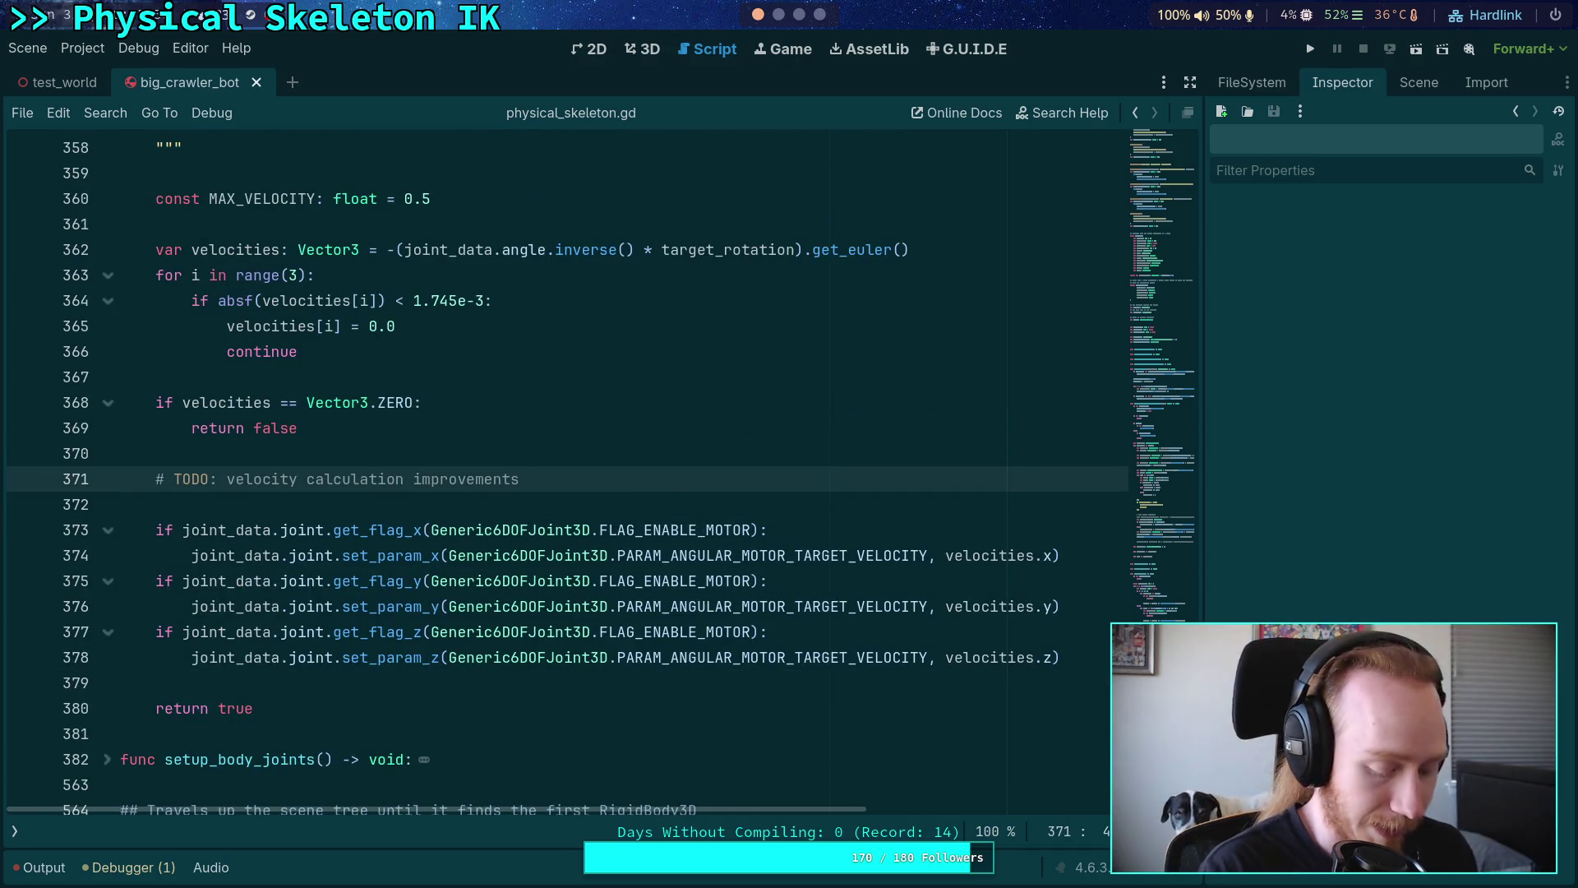
- Launch Krita from the app launcher on empty workspace 5
key("super+5")
key("super+d")
type("kri")
key("Return")
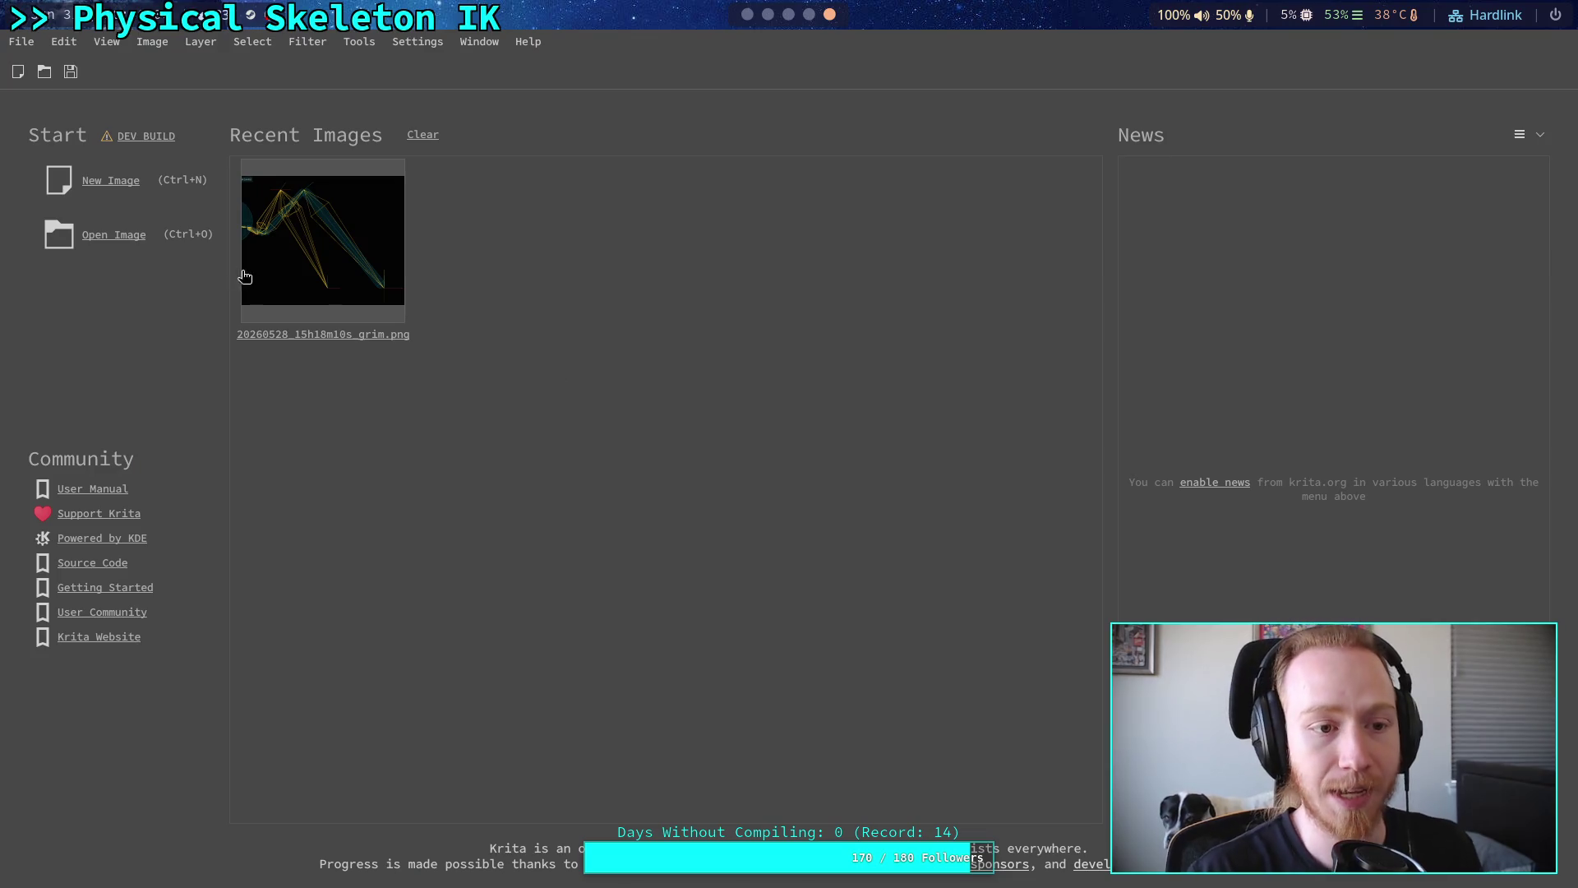
- Create a new 1024×1024 image and add a vector layer
left_click(112, 186)
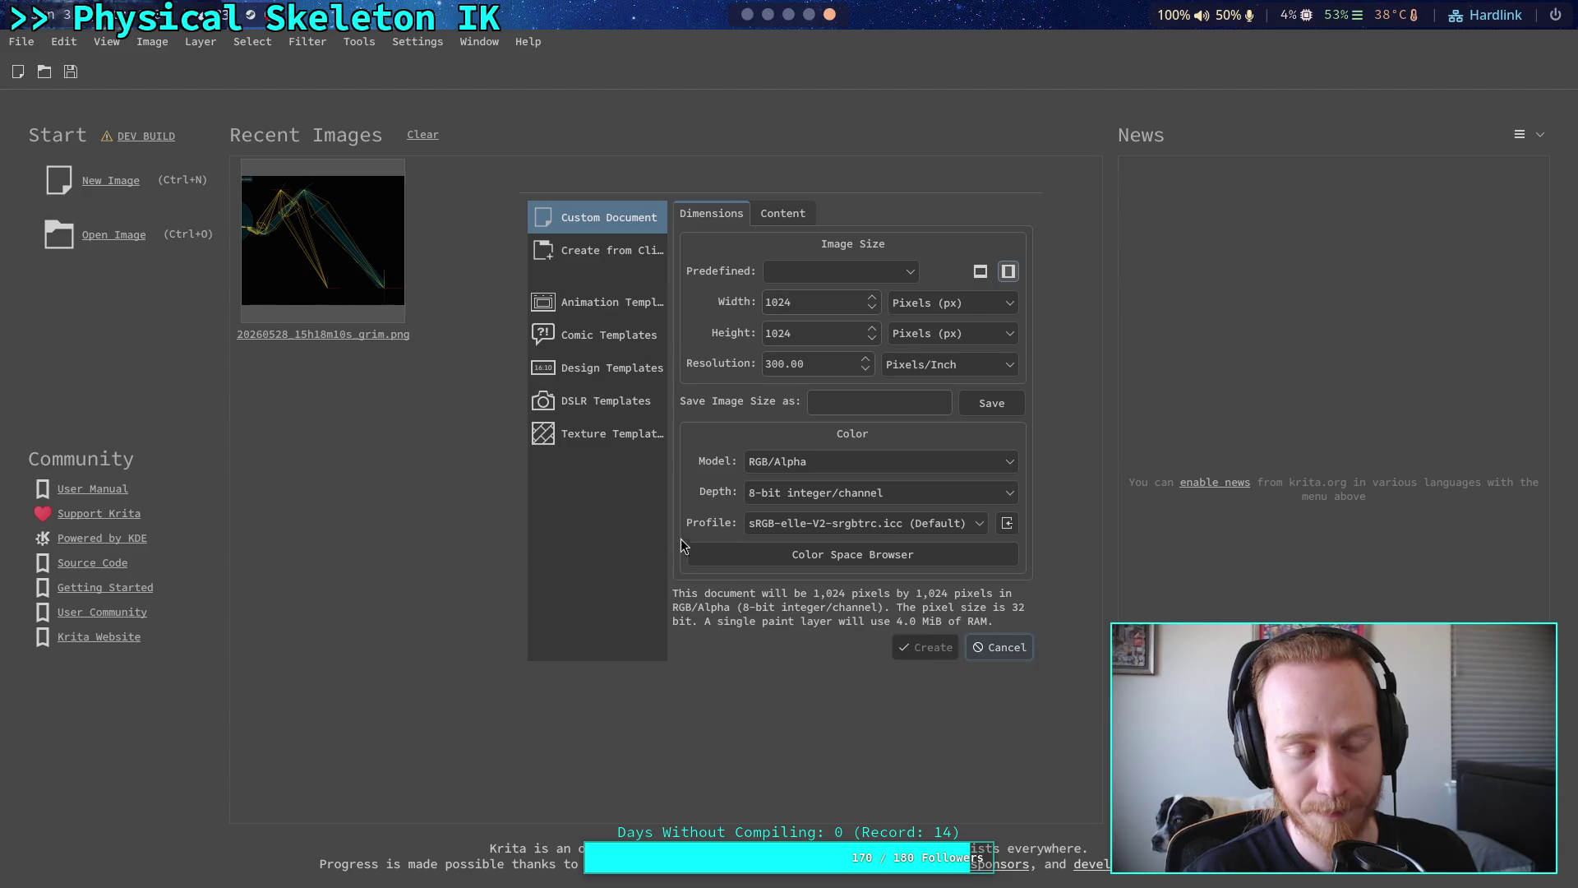
left_click(927, 647)
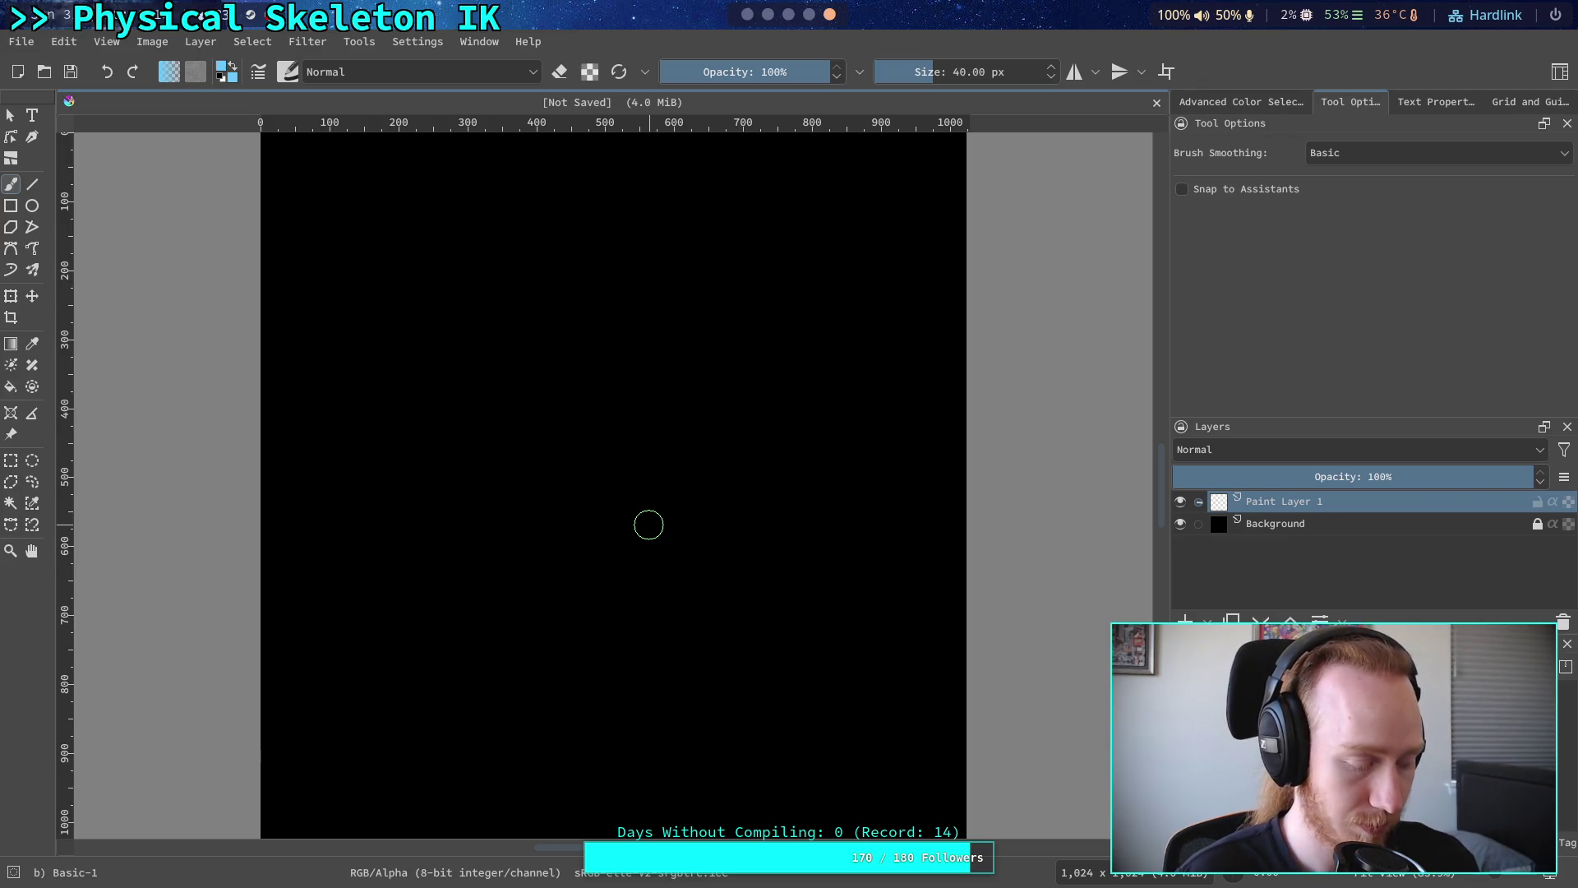
scroll(648, 525, "up", 3)
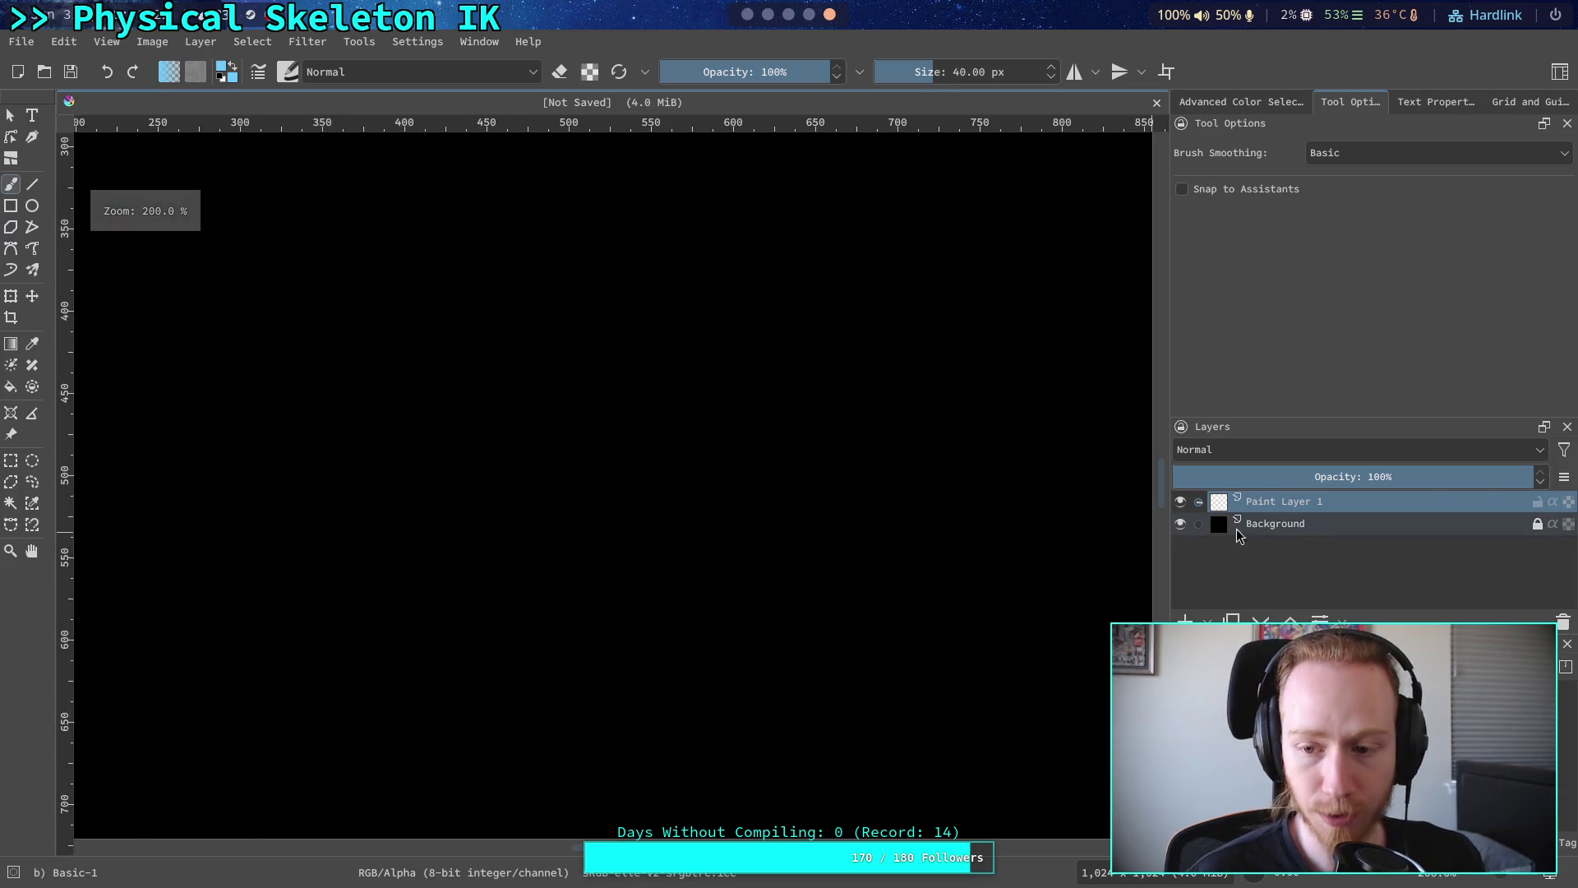
left_click(1206, 622)
left_click(1238, 382)
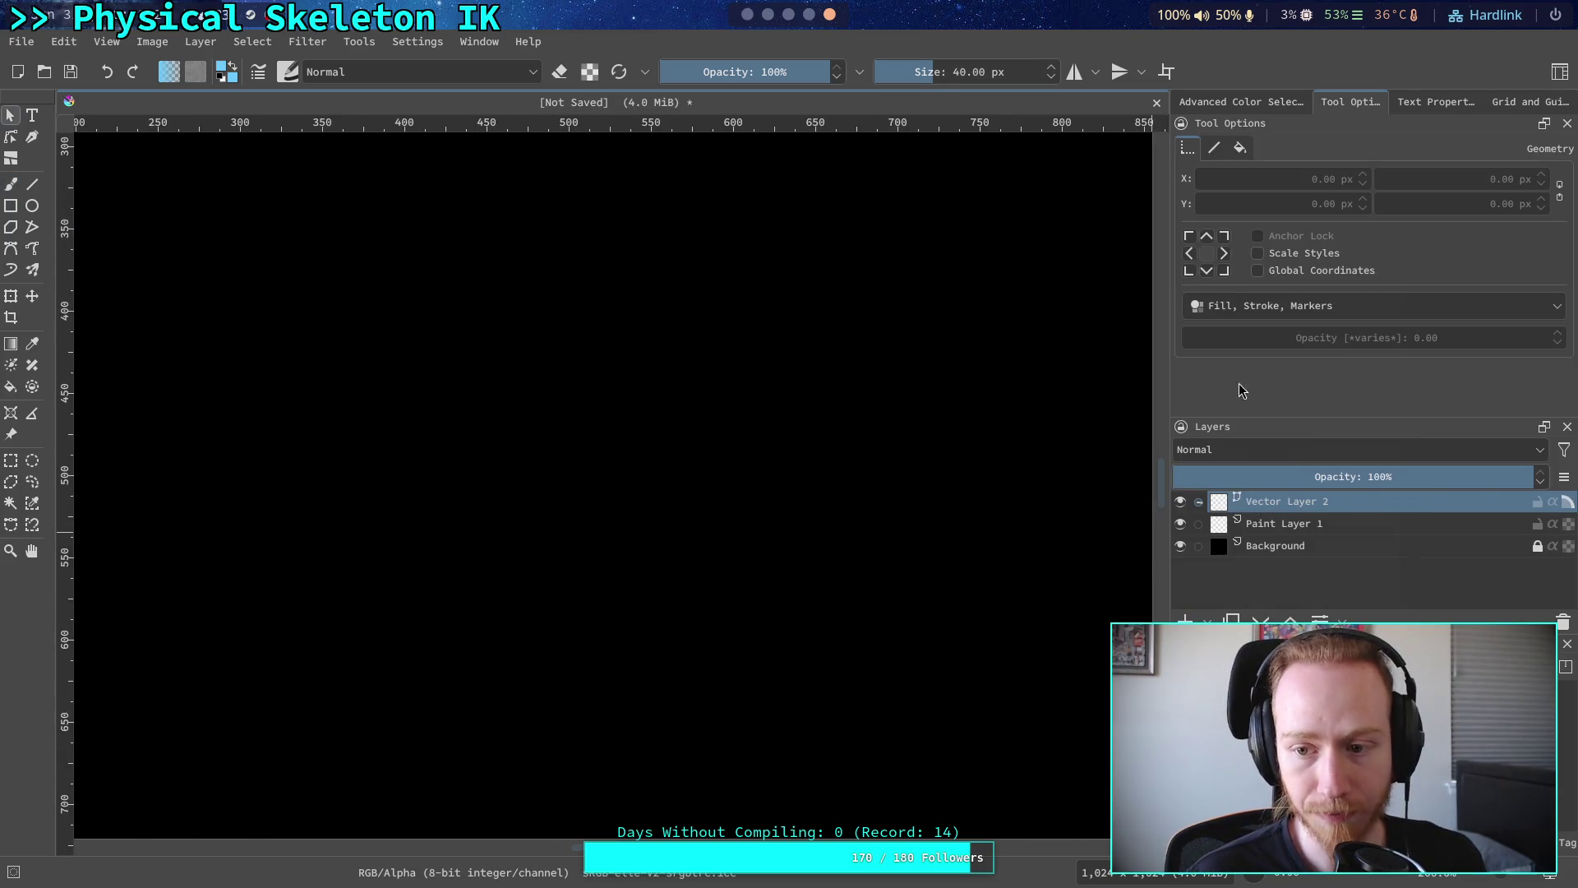
- Choose the Line tool with white (#ffffff) as the painting colour, and open the brush size setting
left_click(32, 184)
left_click(223, 68)
left_click_drag(676, 344, 625, 340)
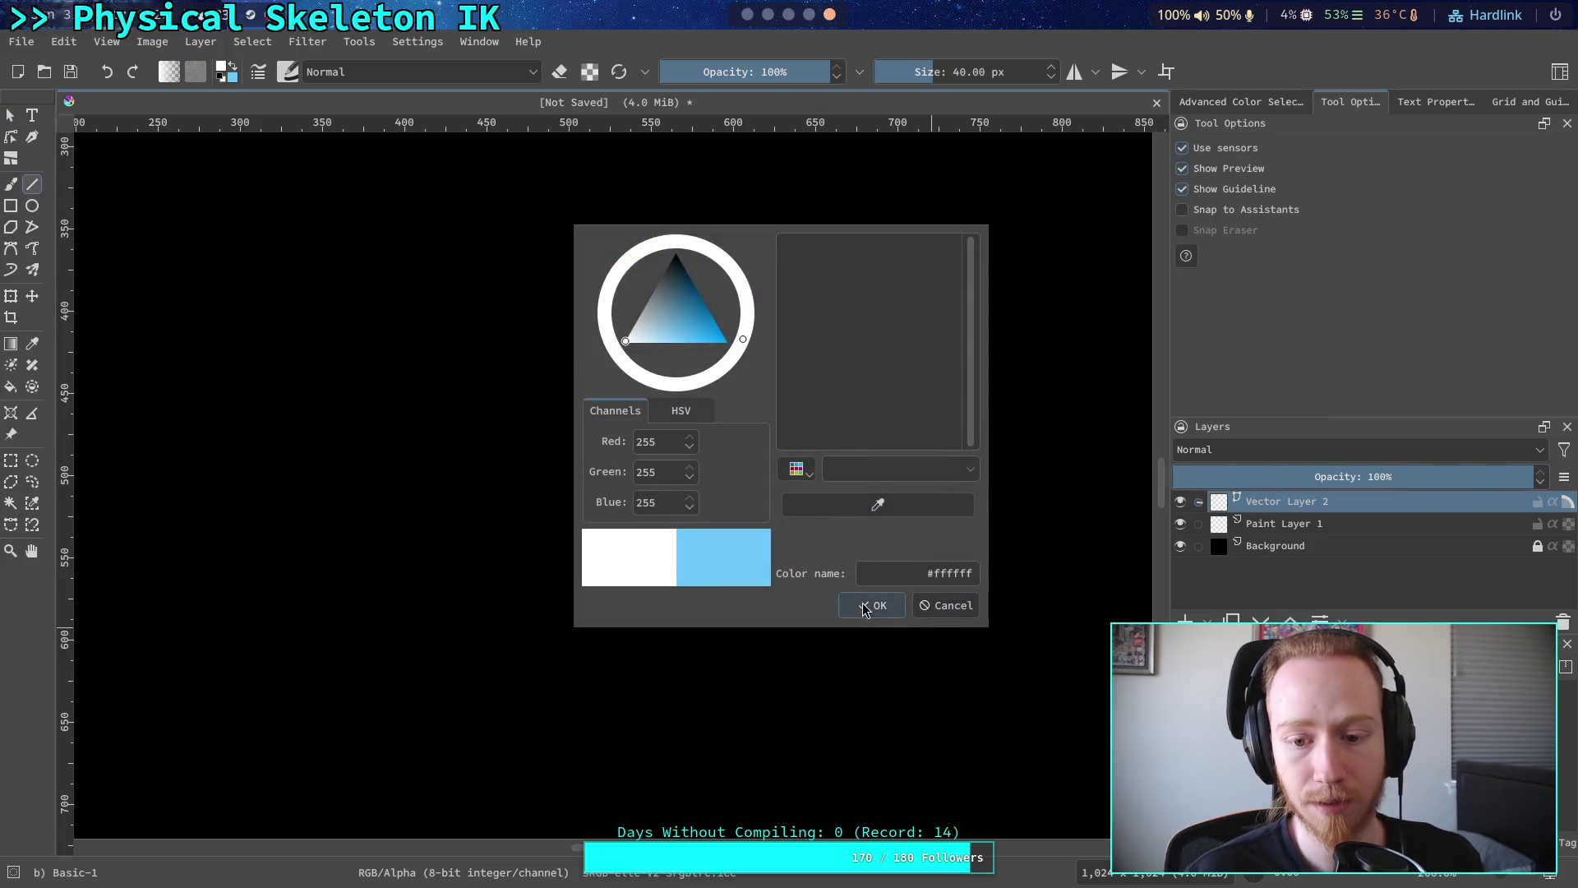
left_click(873, 605)
right_click(591, 308)
right_click(866, 295)
left_click(866, 294)
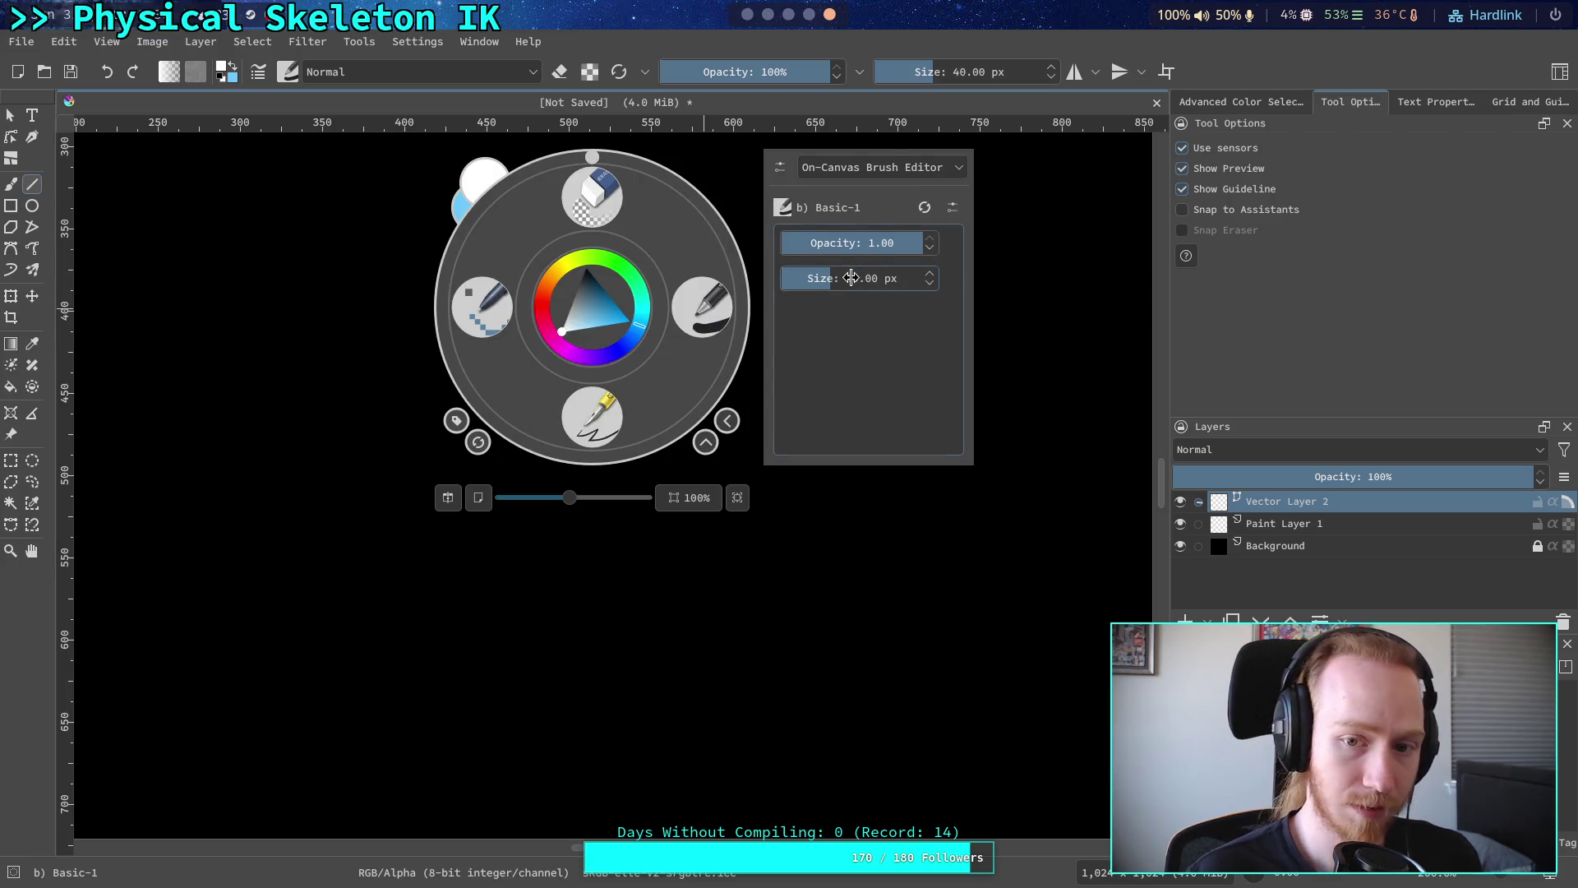
- Set the brush size to 6 and draw a long white vertical line down the canvas
left_click(859, 278)
type("5")
key("Up")
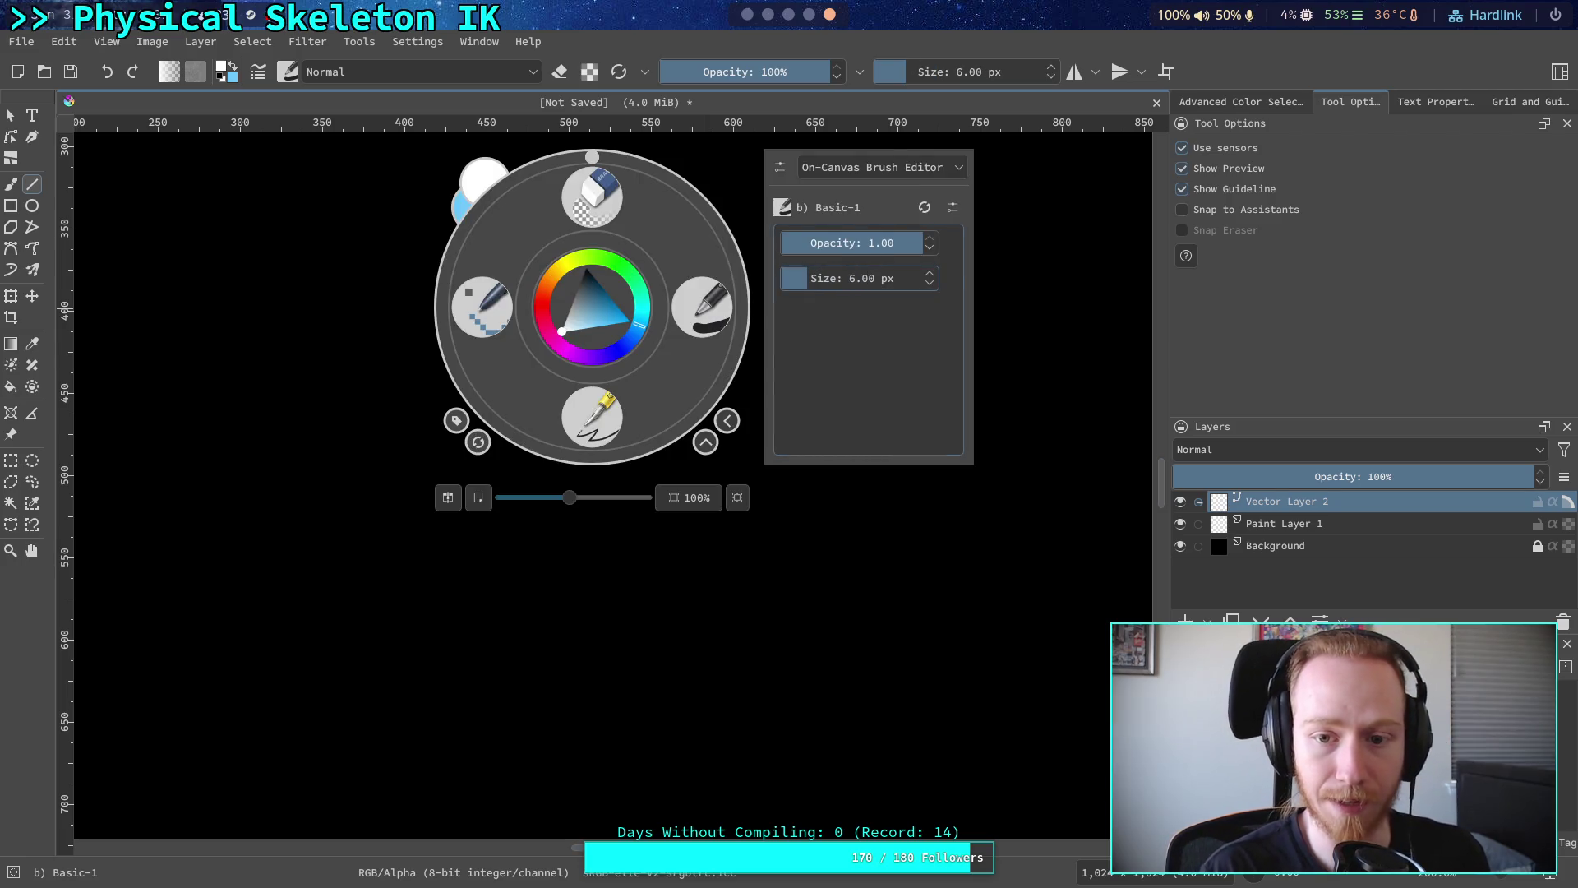
left_click(1050, 310)
mouse_move(796, 165)
left_mouse_down()
mouse_move(818, 814)
mouse_move(817, 747)
mouse_move(817, 764)
left_mouse_up()
left_click_drag(885, 377, 962, 539)
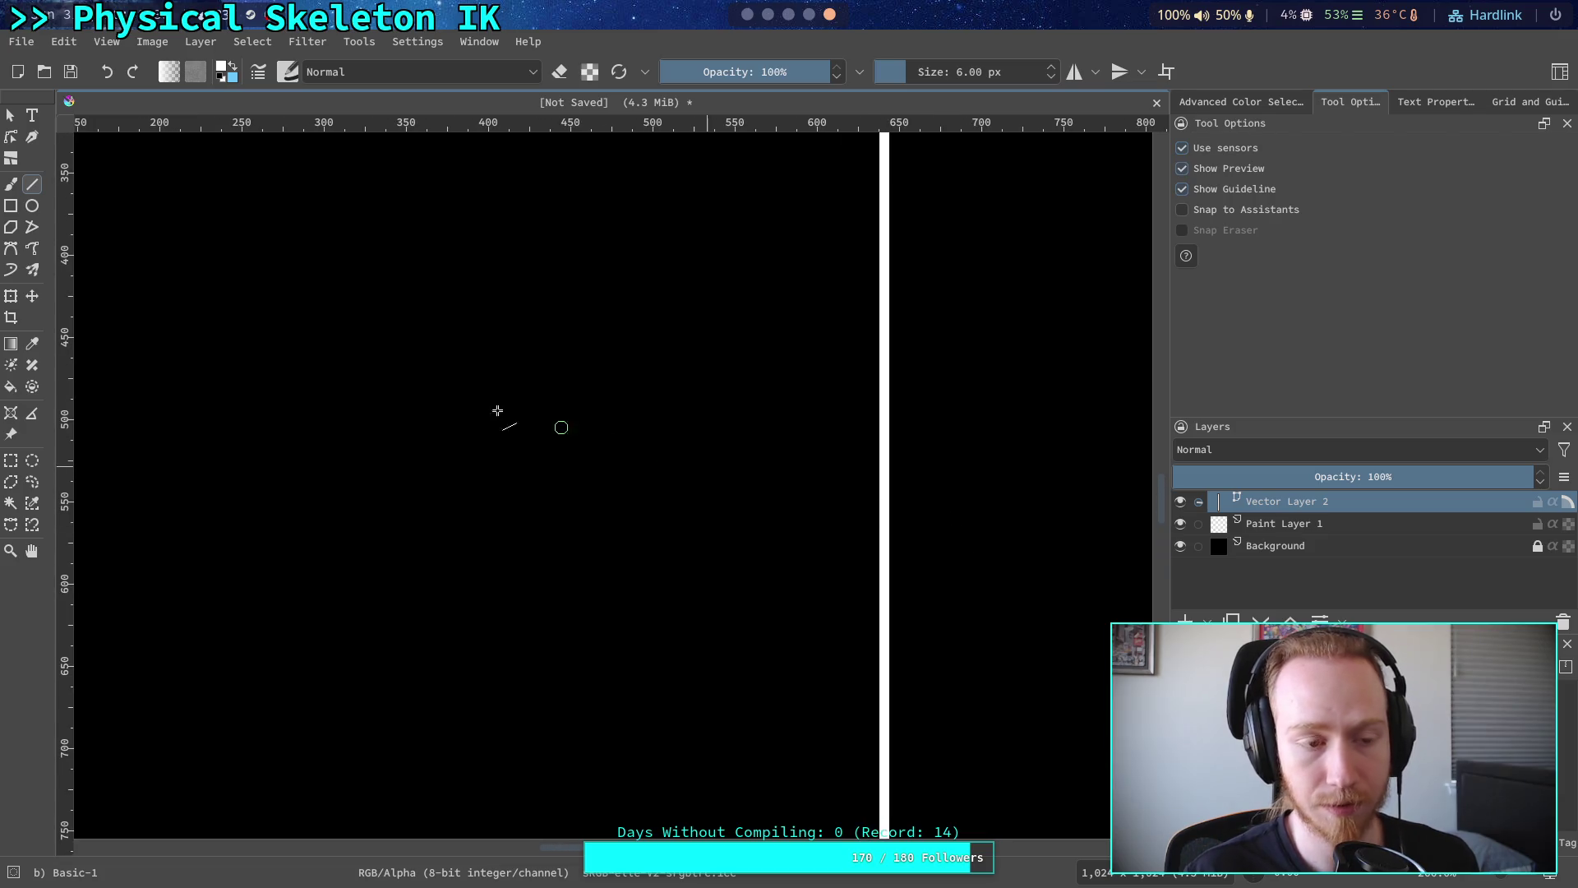
left_click_drag(469, 264, 481, 325)
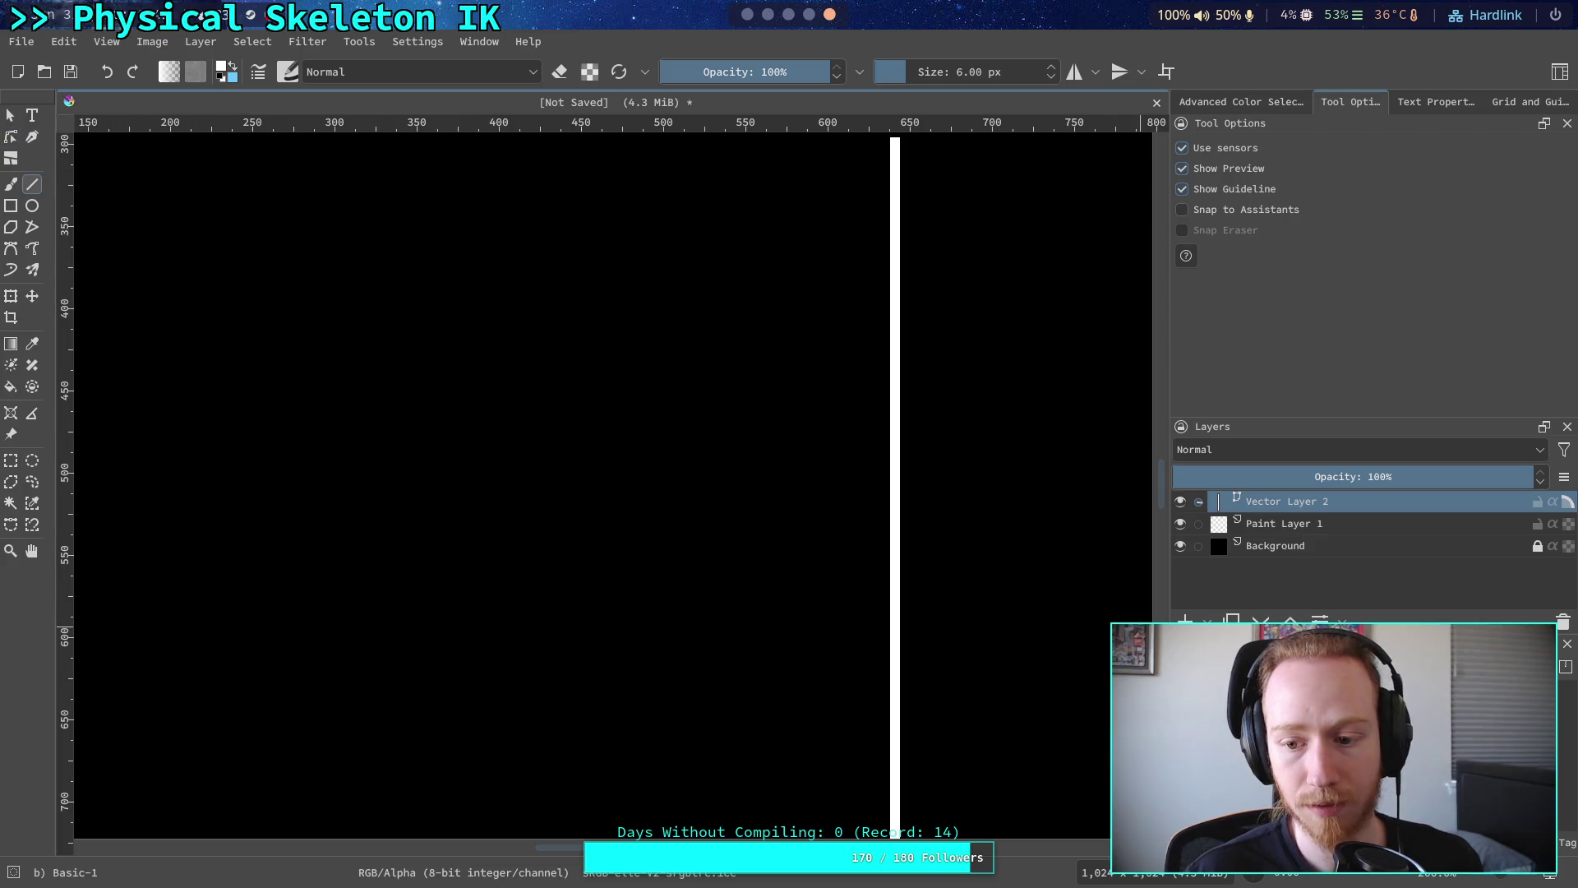
- On new Vector Layer 3, draw a 4 px light-blue line slanting up-left from the white line
left_click(1207, 620)
left_click(1215, 376)
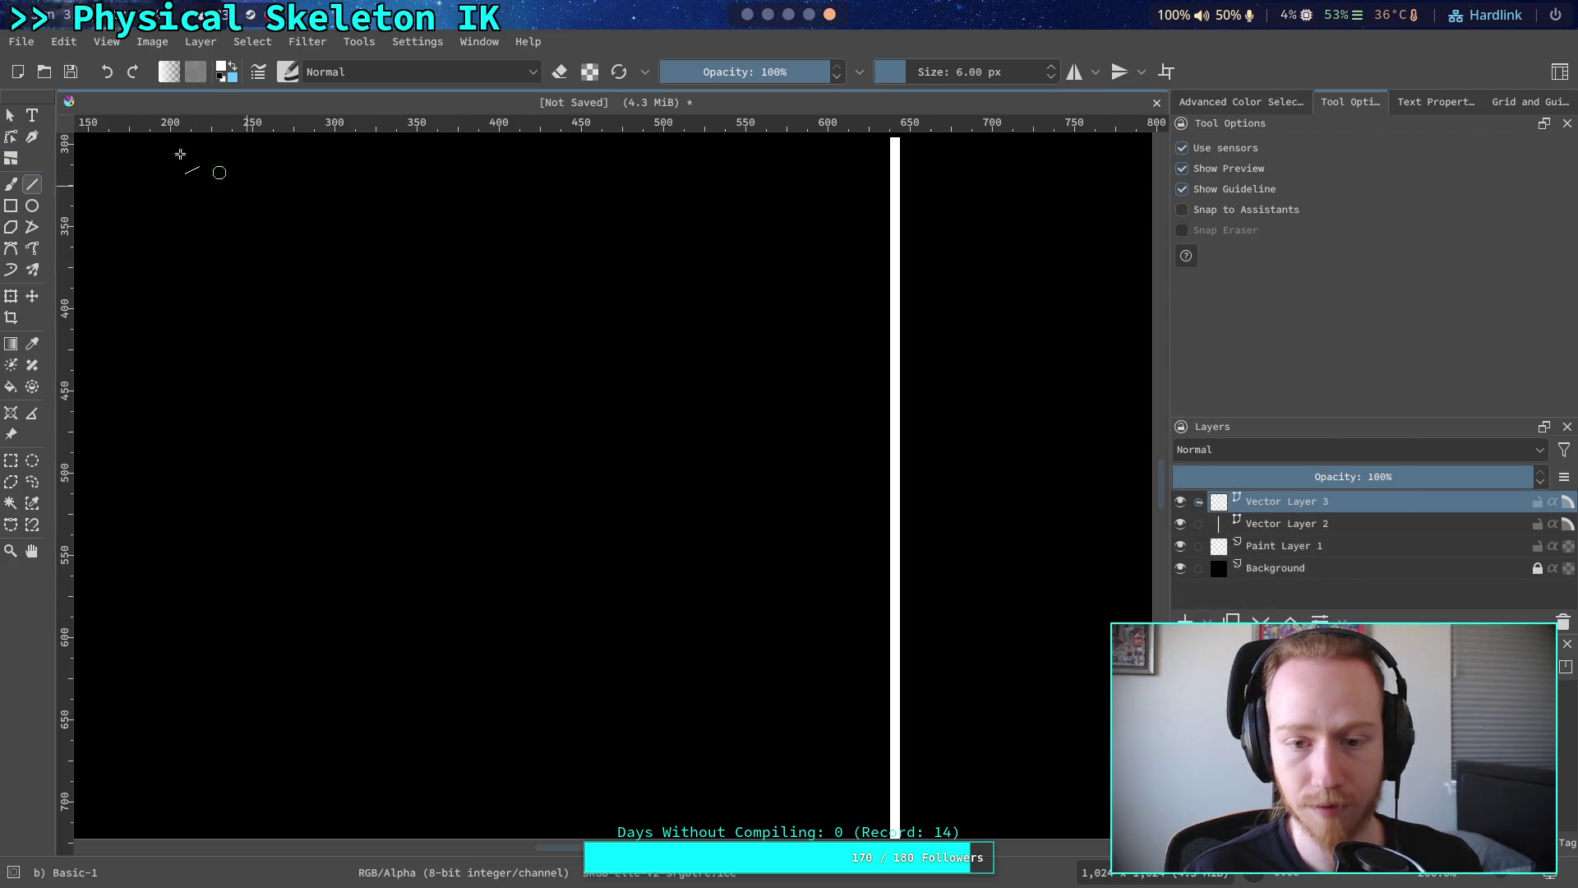
key("x")
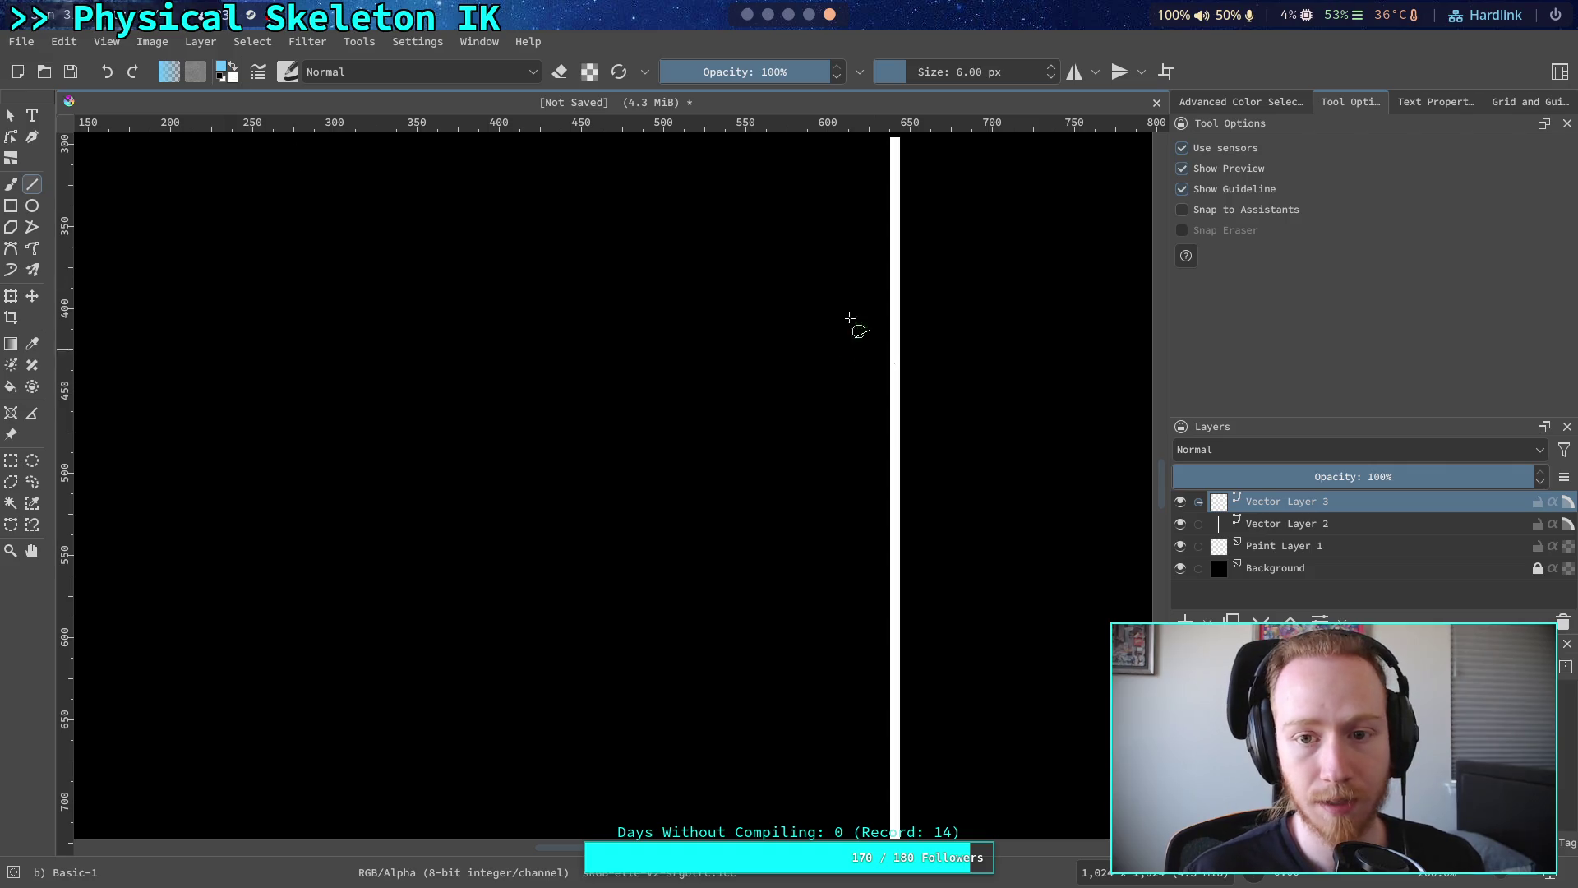
right_click(779, 346)
left_click(942, 293)
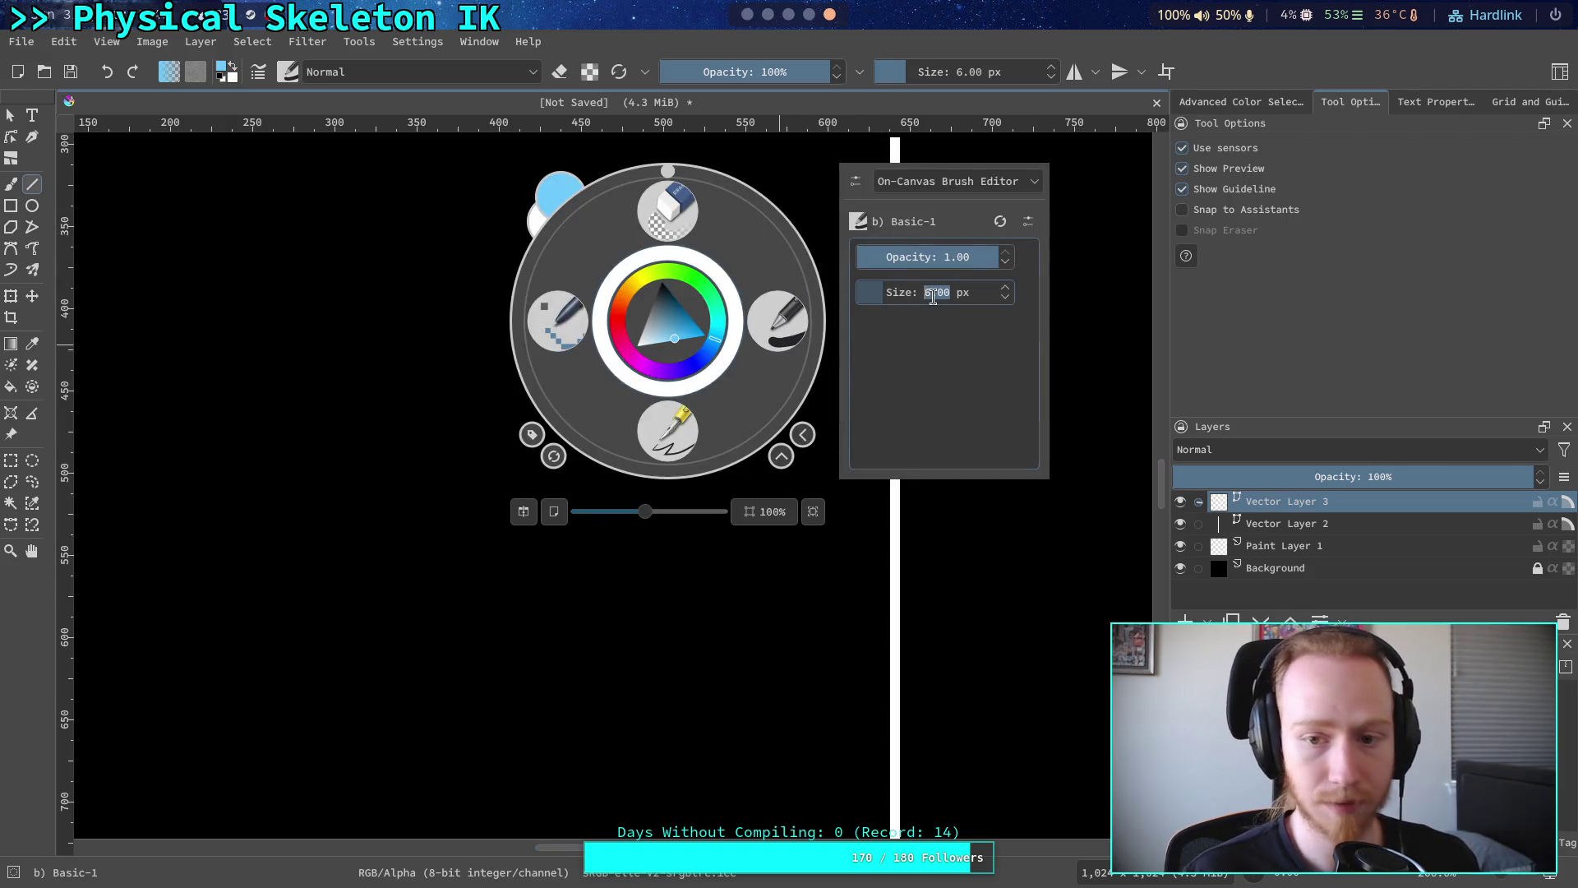
type("4")
key("Return")
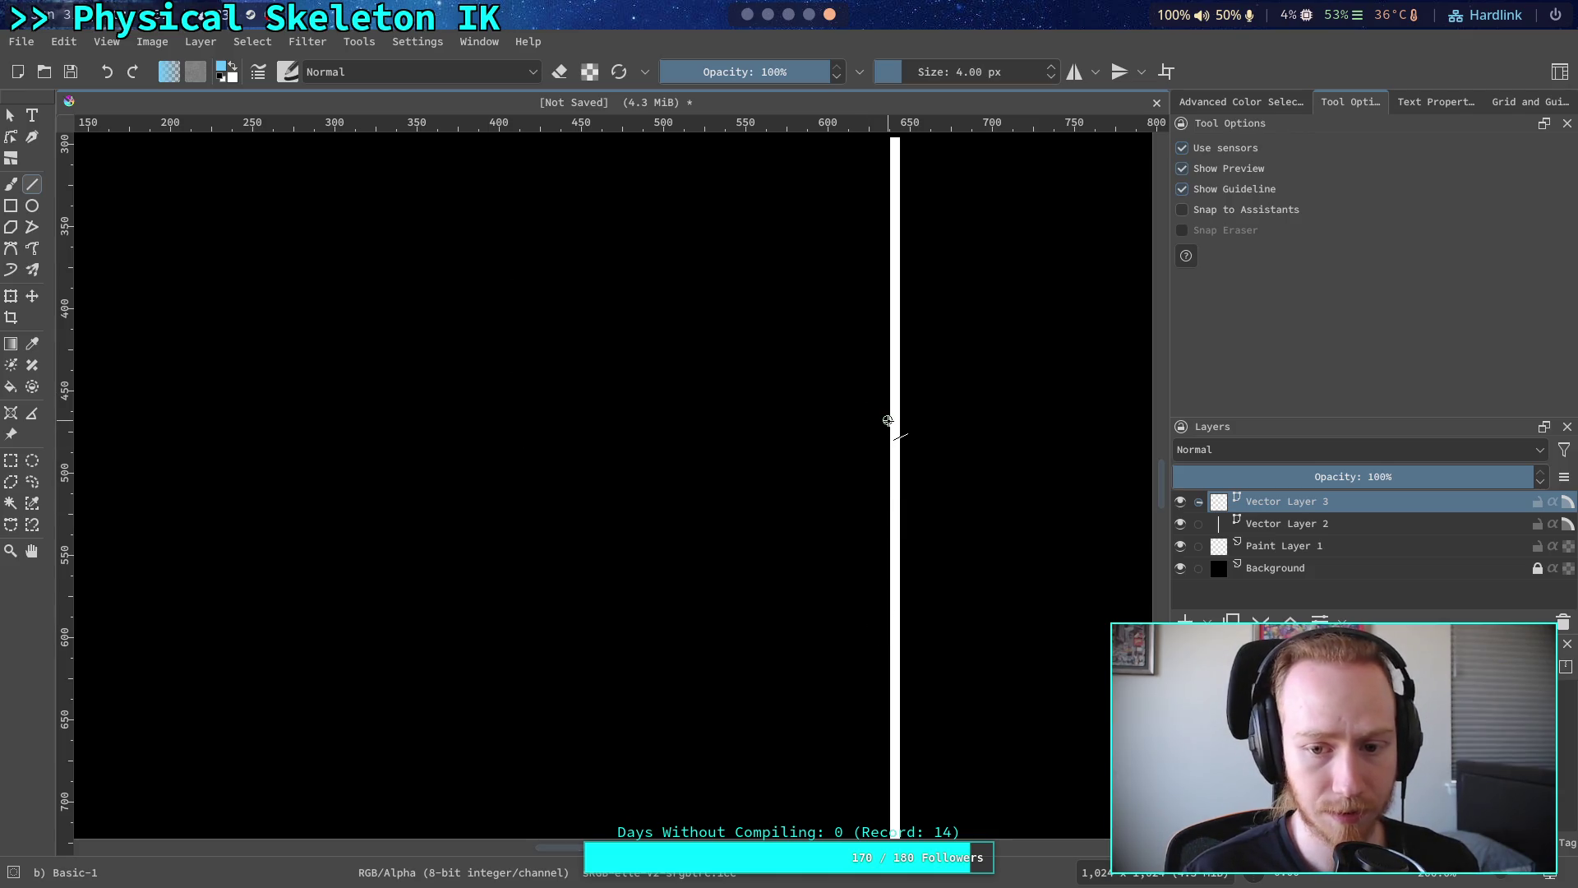
mouse_move(887, 420)
left_mouse_down()
mouse_move(779, 303)
mouse_move(714, 281)
mouse_move(724, 261)
left_mouse_up()
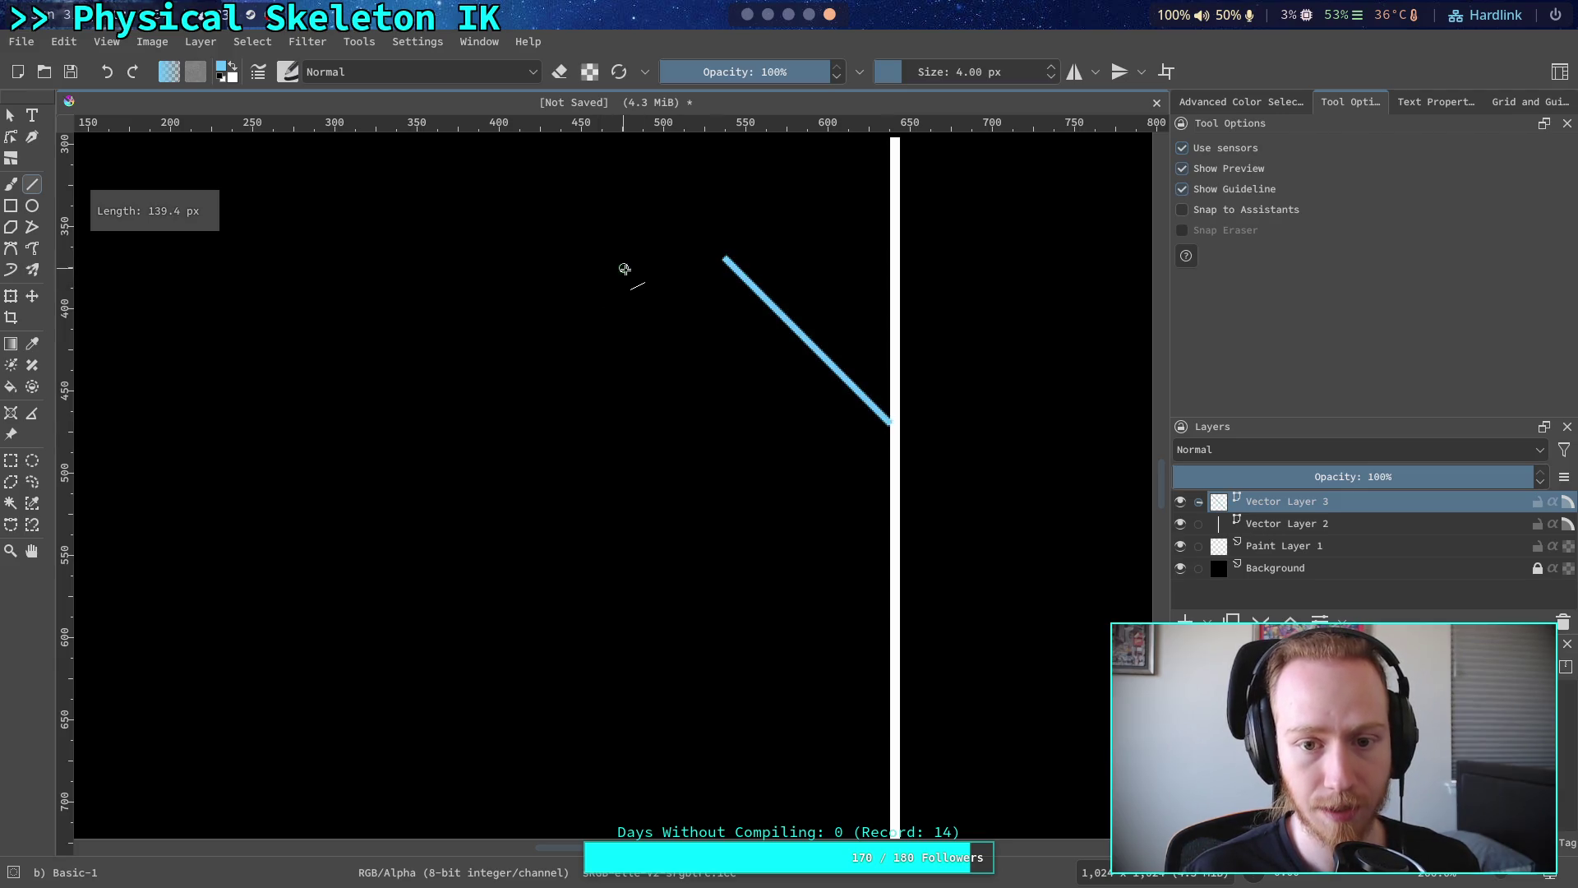
left_click(221, 74)
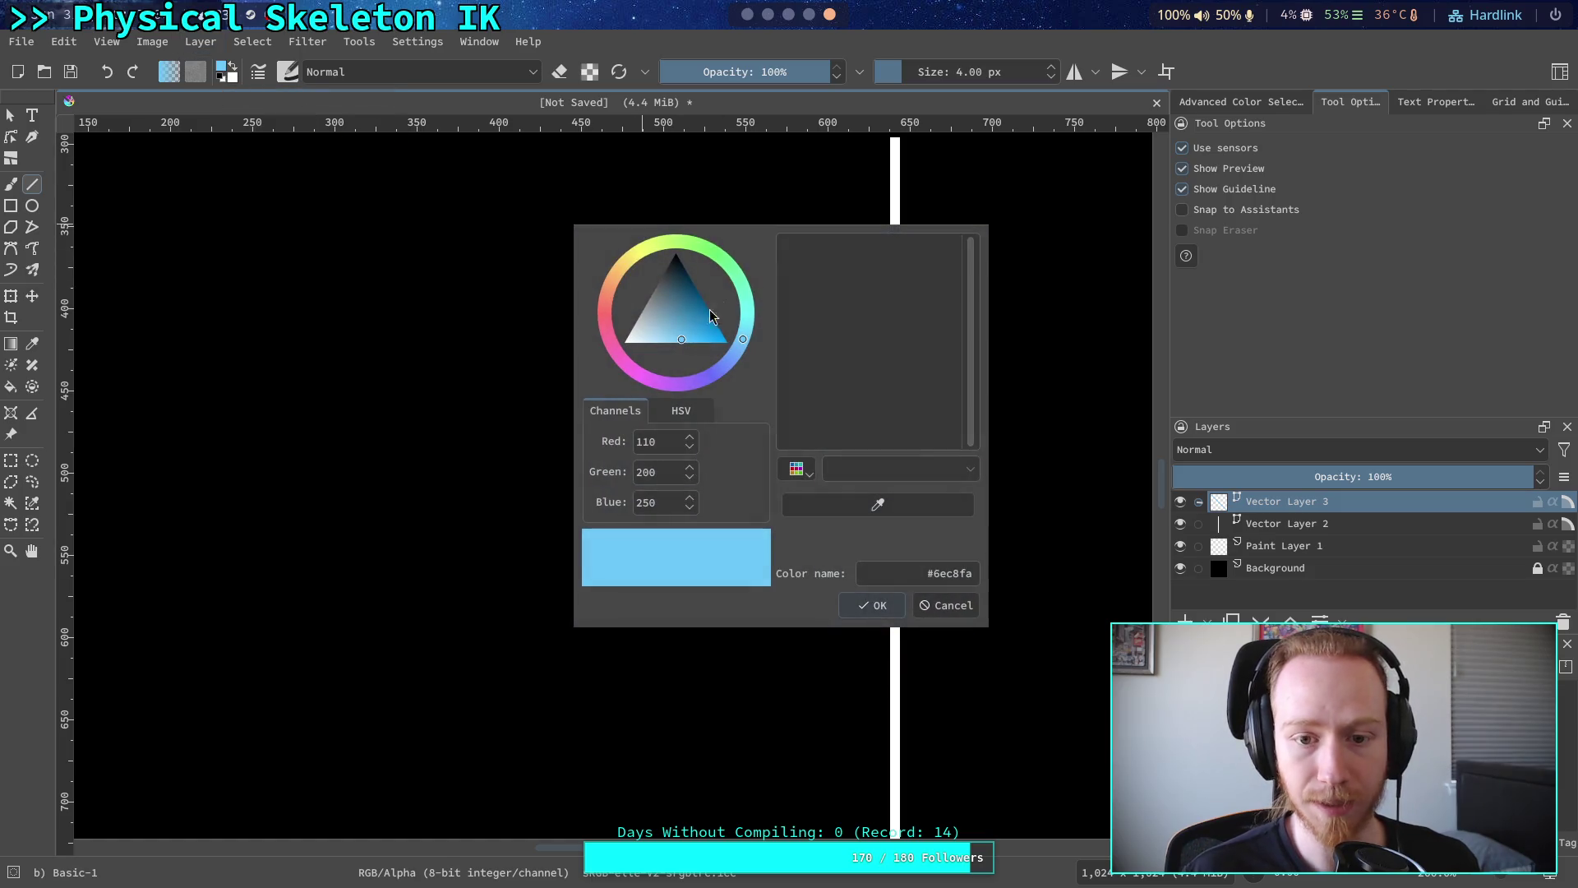
- Pick pink from the palette and draw a pink line down-left from the blue line's top end
left_click(800, 469)
left_click(834, 506)
left_click(870, 513)
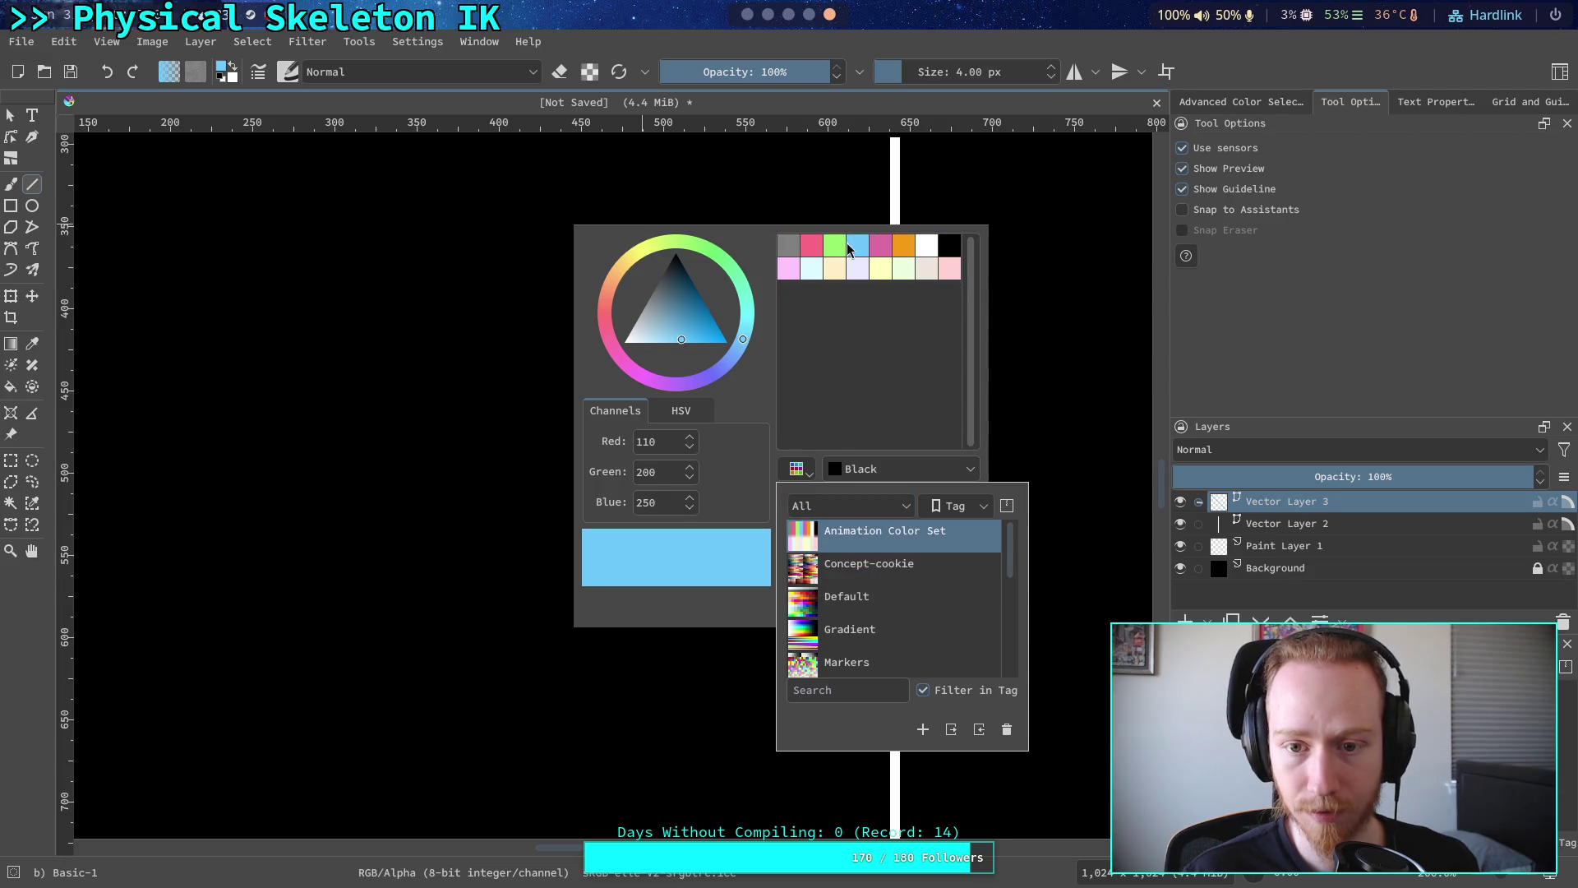
left_click(832, 247)
left_click(811, 247)
left_click(889, 612)
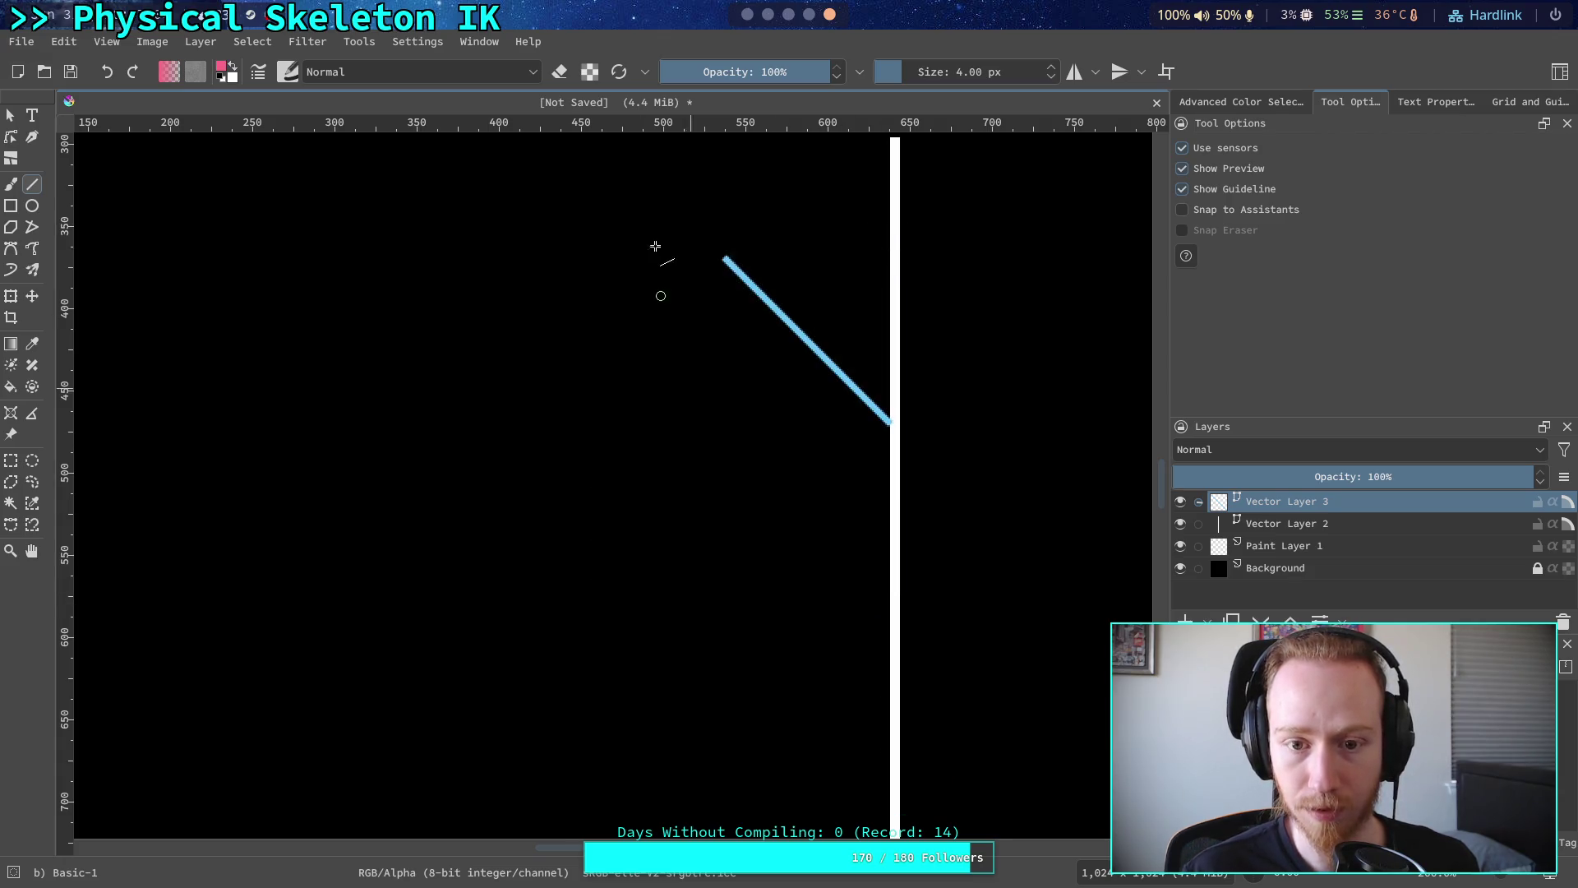
mouse_move(724, 259)
left_mouse_down()
mouse_move(609, 415)
mouse_move(575, 415)
left_mouse_up()
left_click_drag(719, 469, 687, 516)
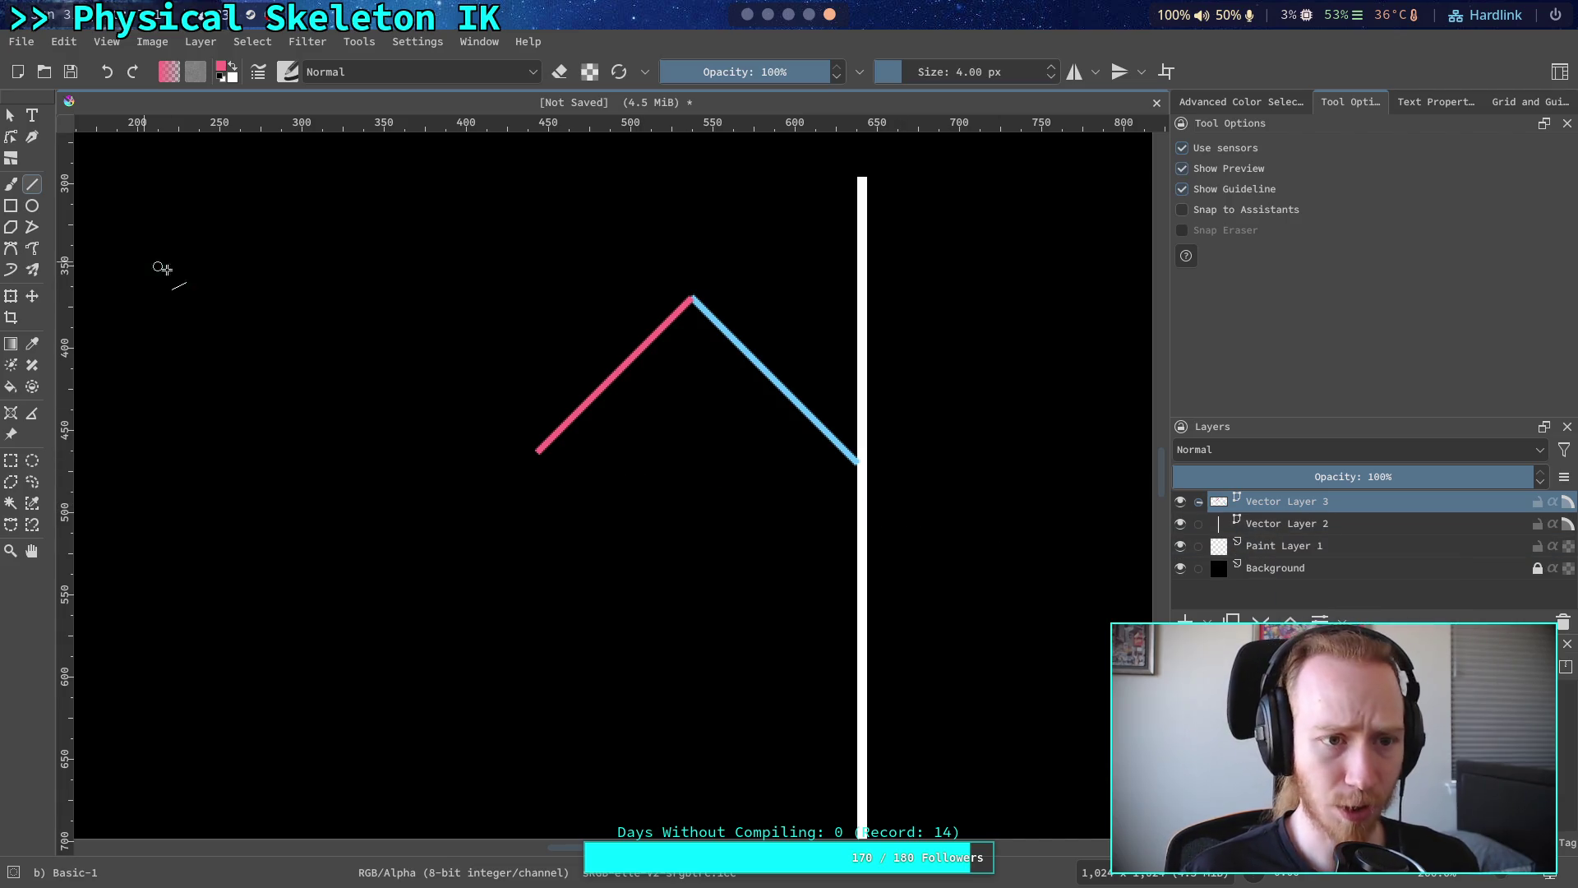
- On Vector Layer 2, draw a matching pink line from the joint and move its end onto the lower pink line
left_click(1286, 524)
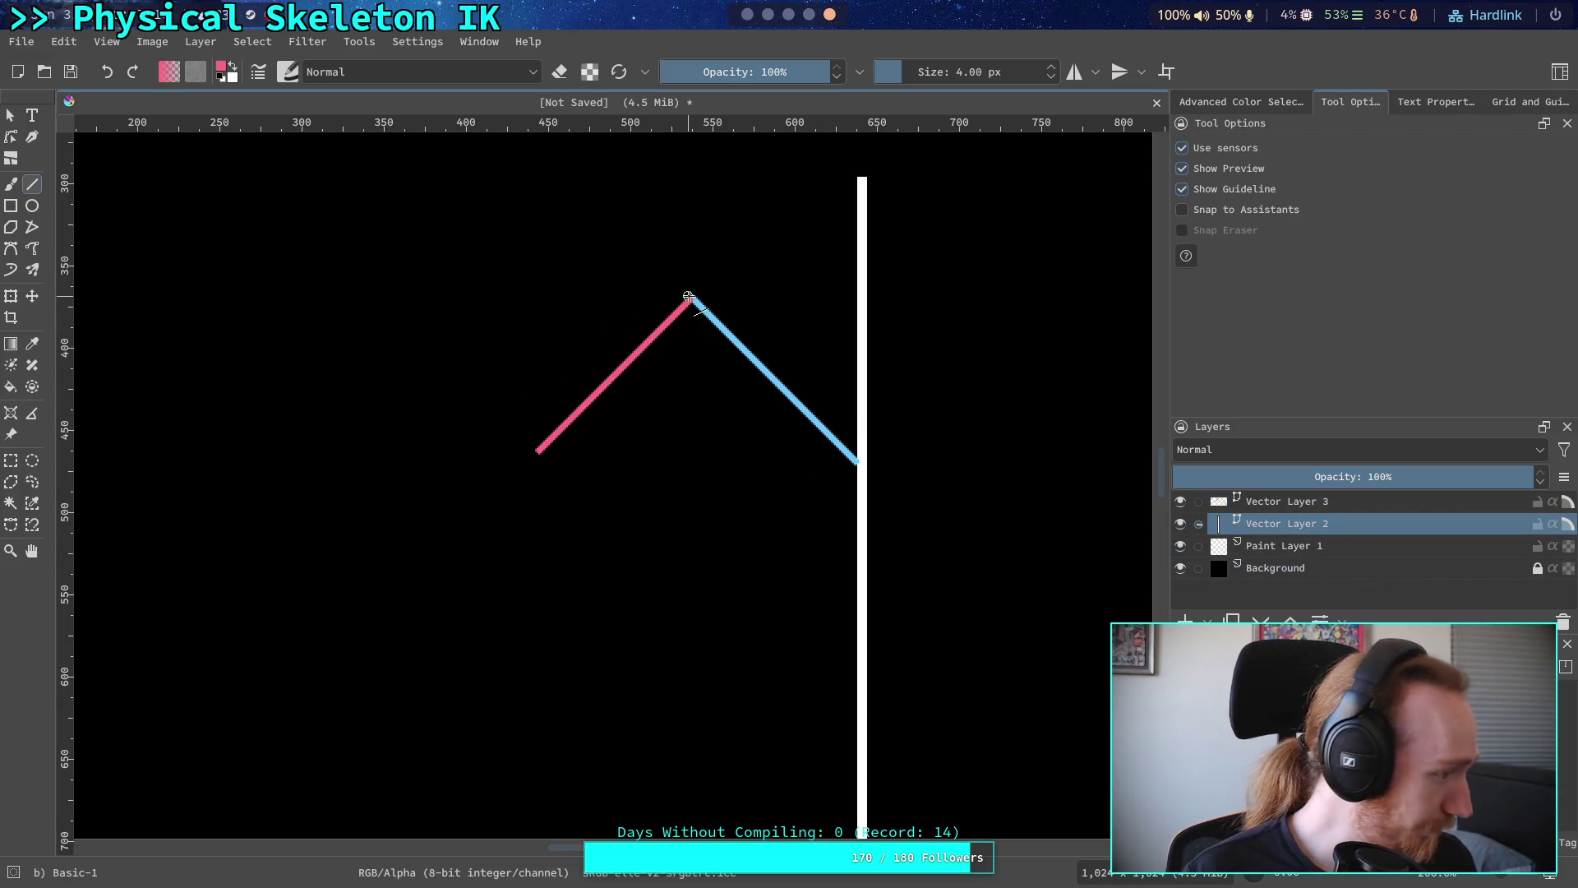
left_click_drag(691, 298, 517, 358)
left_click(10, 115)
left_click(620, 322)
left_click_drag(519, 356, 538, 454)
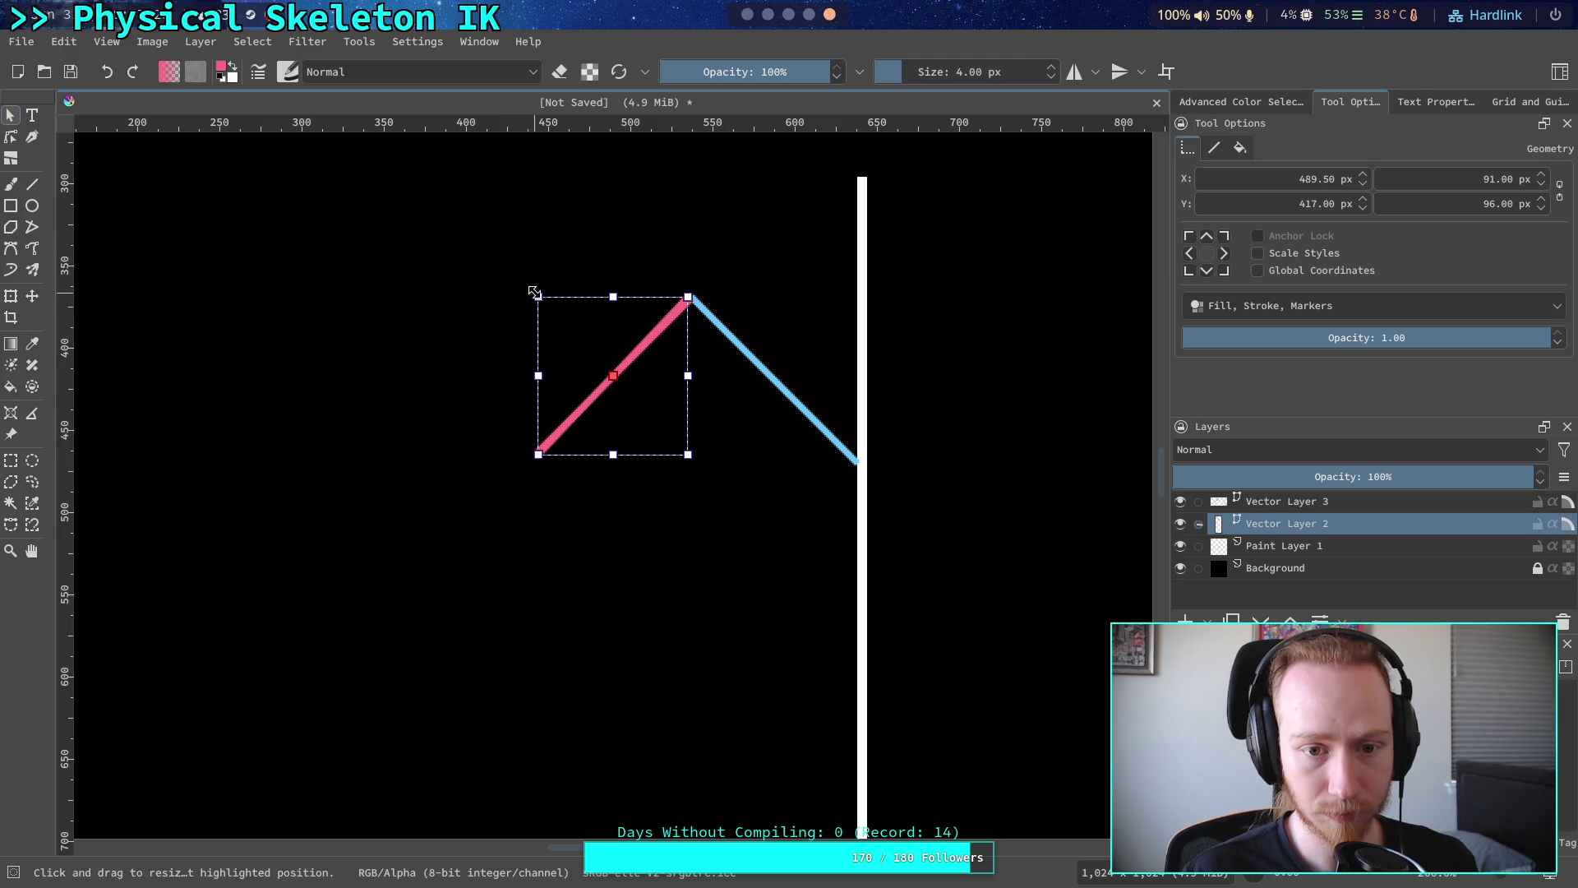
mouse_move(533, 294)
left_mouse_down()
mouse_move(575, 265)
mouse_move(612, 304)
mouse_move(586, 299)
left_mouse_up()
left_click(1214, 148)
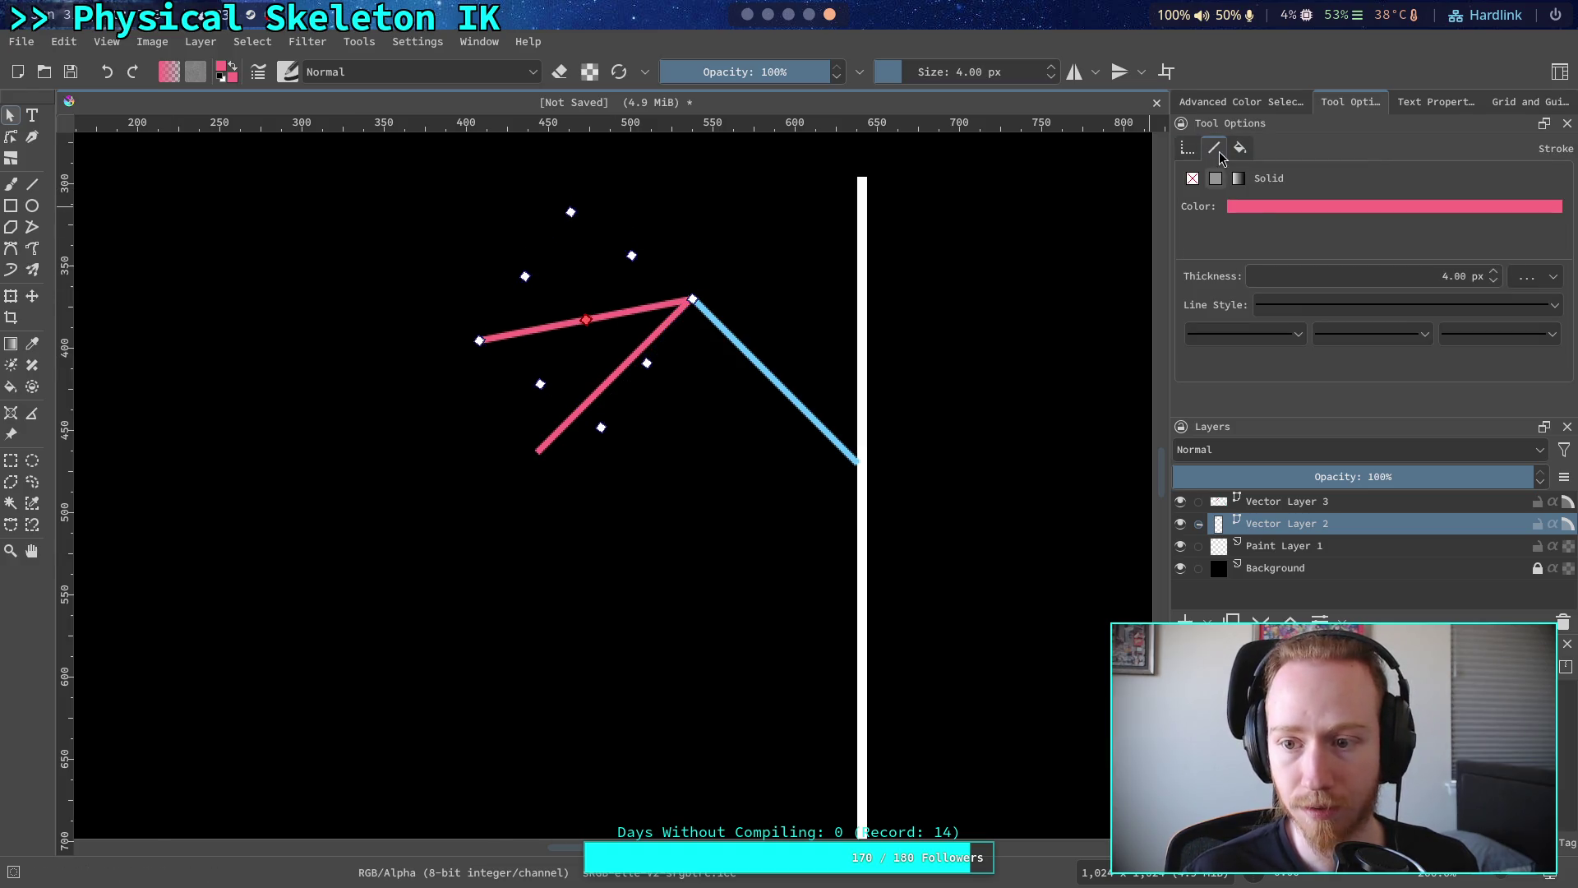
left_click(1291, 206)
left_click(1439, 488)
left_click_drag(1439, 489, 1435, 504)
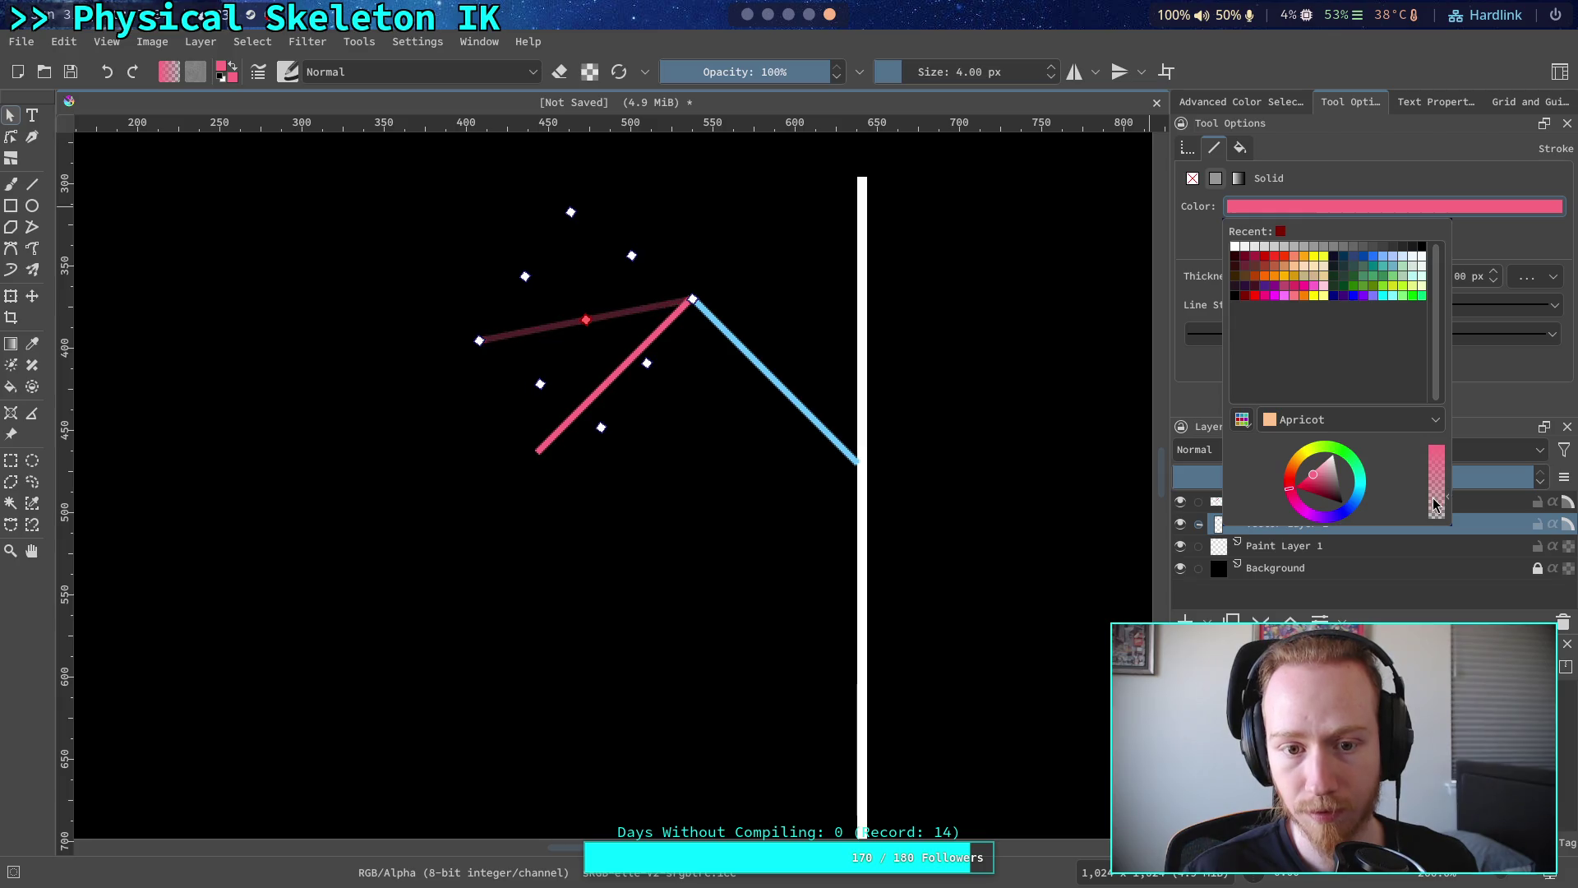
left_click(942, 378)
left_click(860, 359)
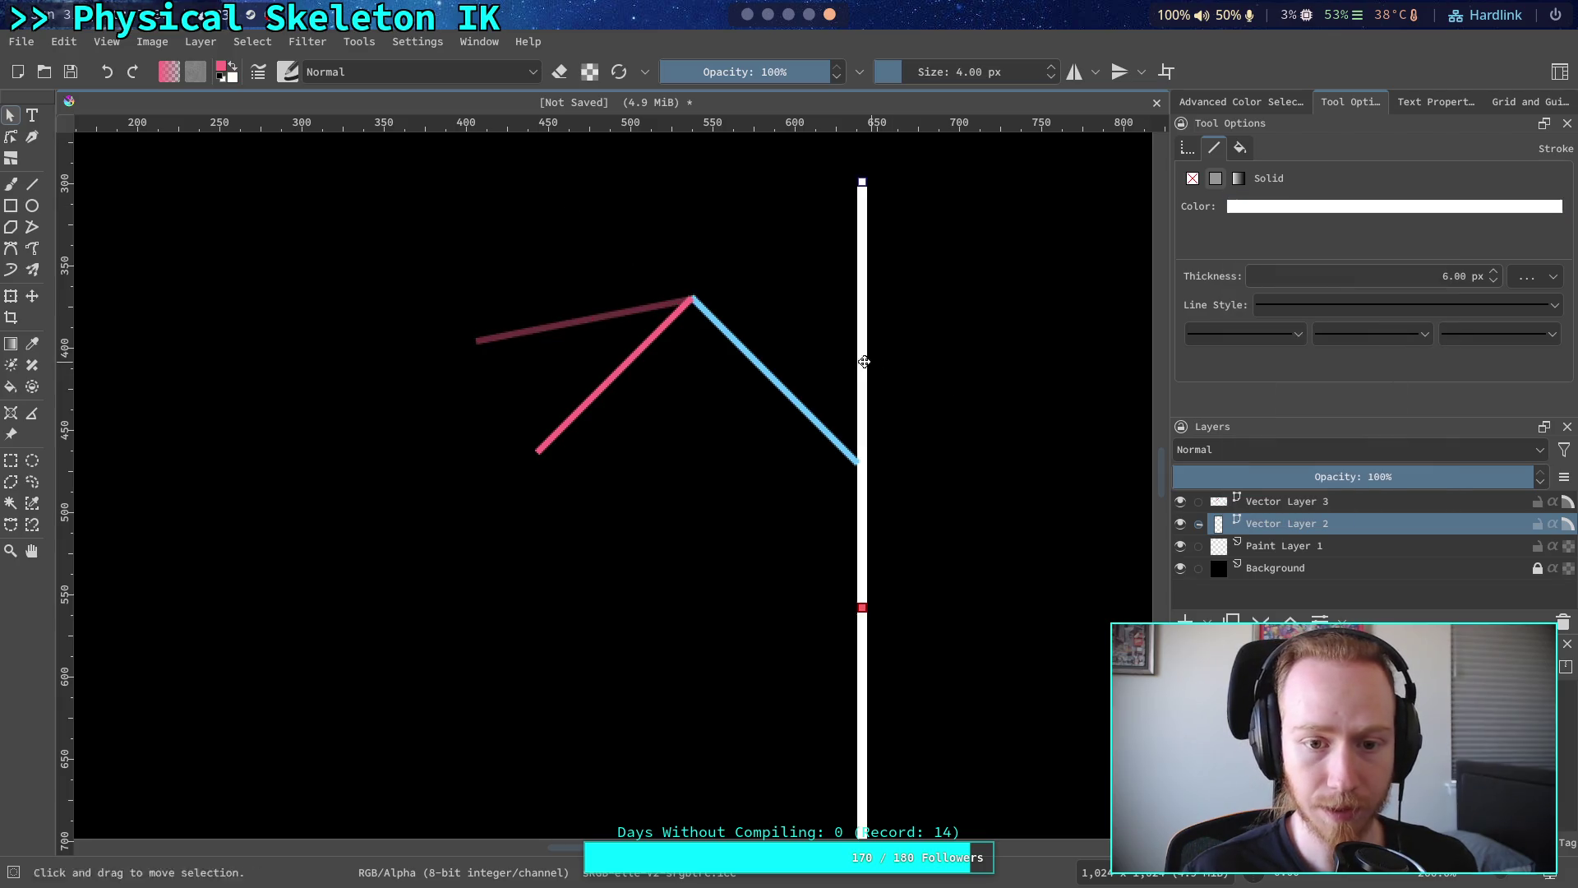
scroll(689, 337, "up", 1)
scroll(689, 339, "down", 1)
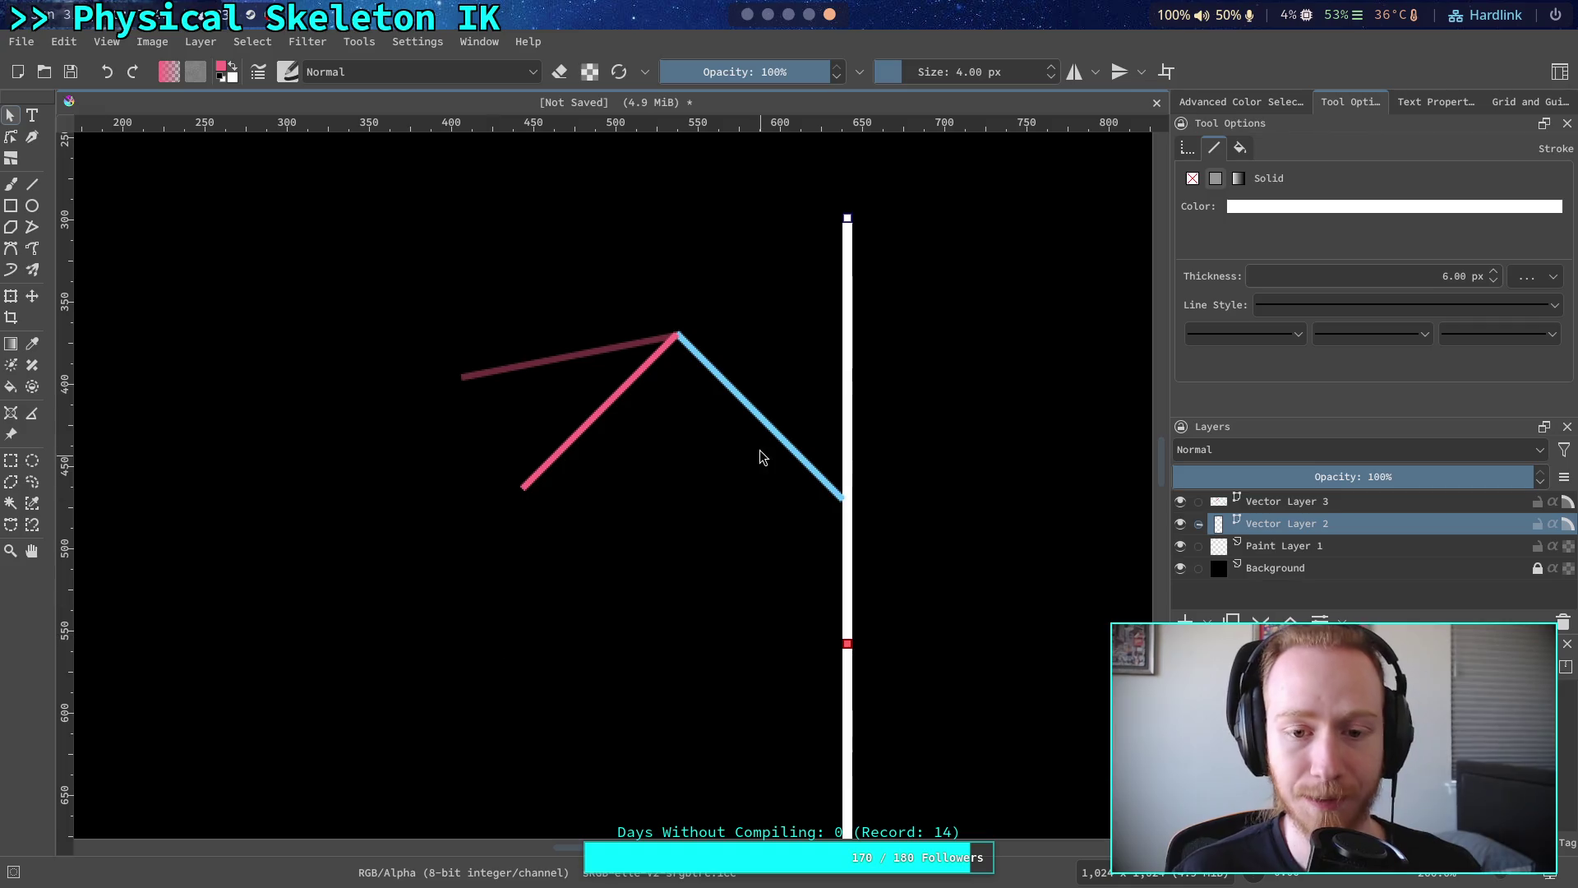
left_click_drag(746, 460, 758, 509)
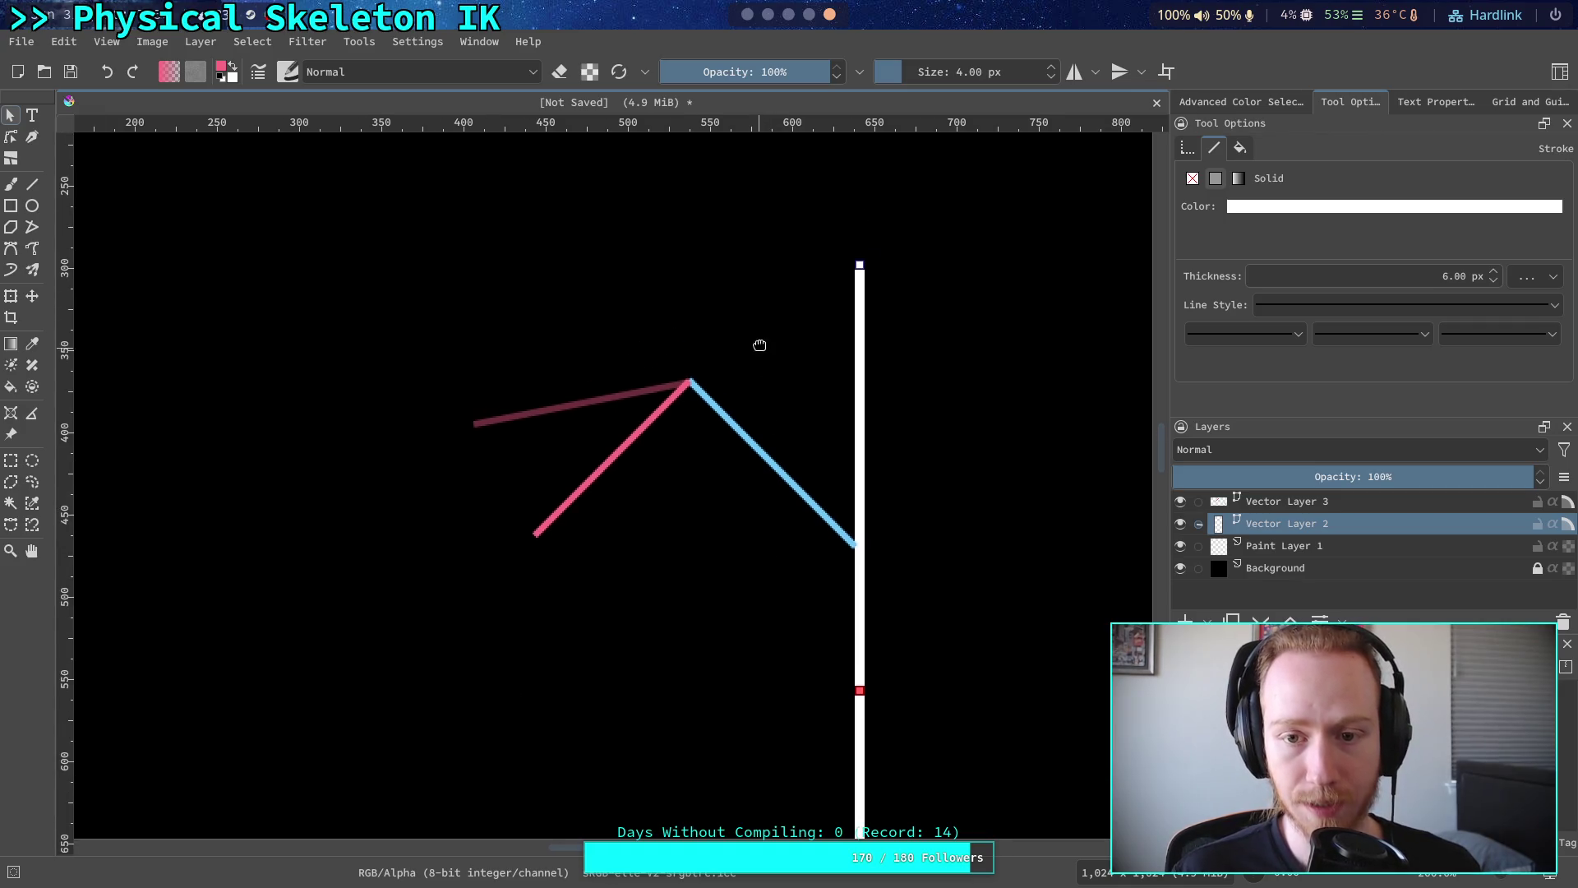
scroll(740, 342, "down", 3)
left_click(534, 493)
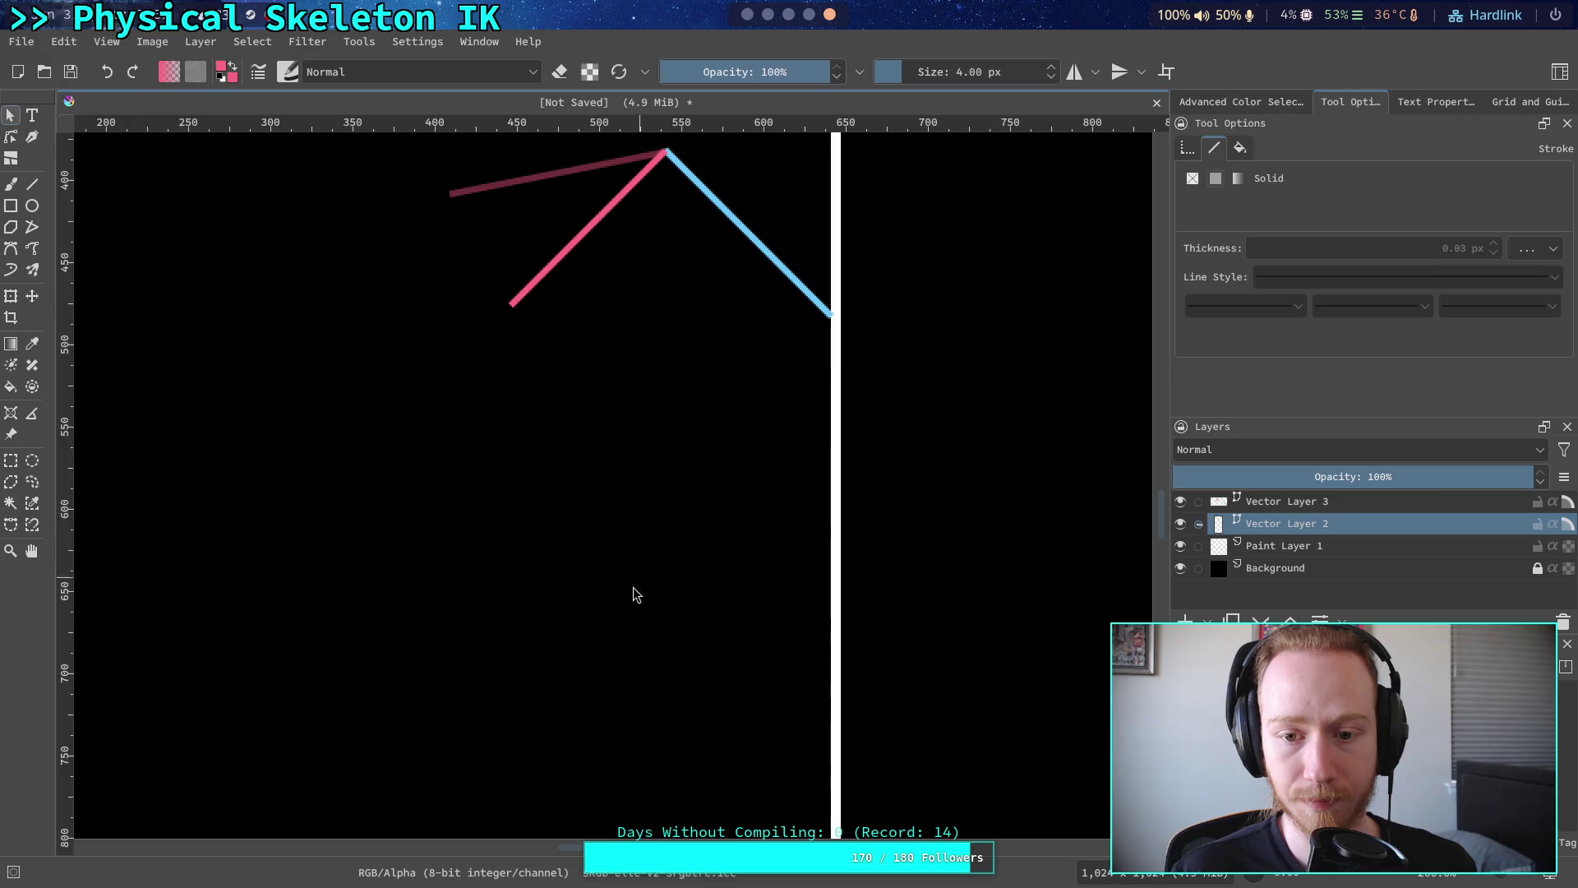
scroll(715, 380, "up", 2)
scroll(612, 524, "left", 1)
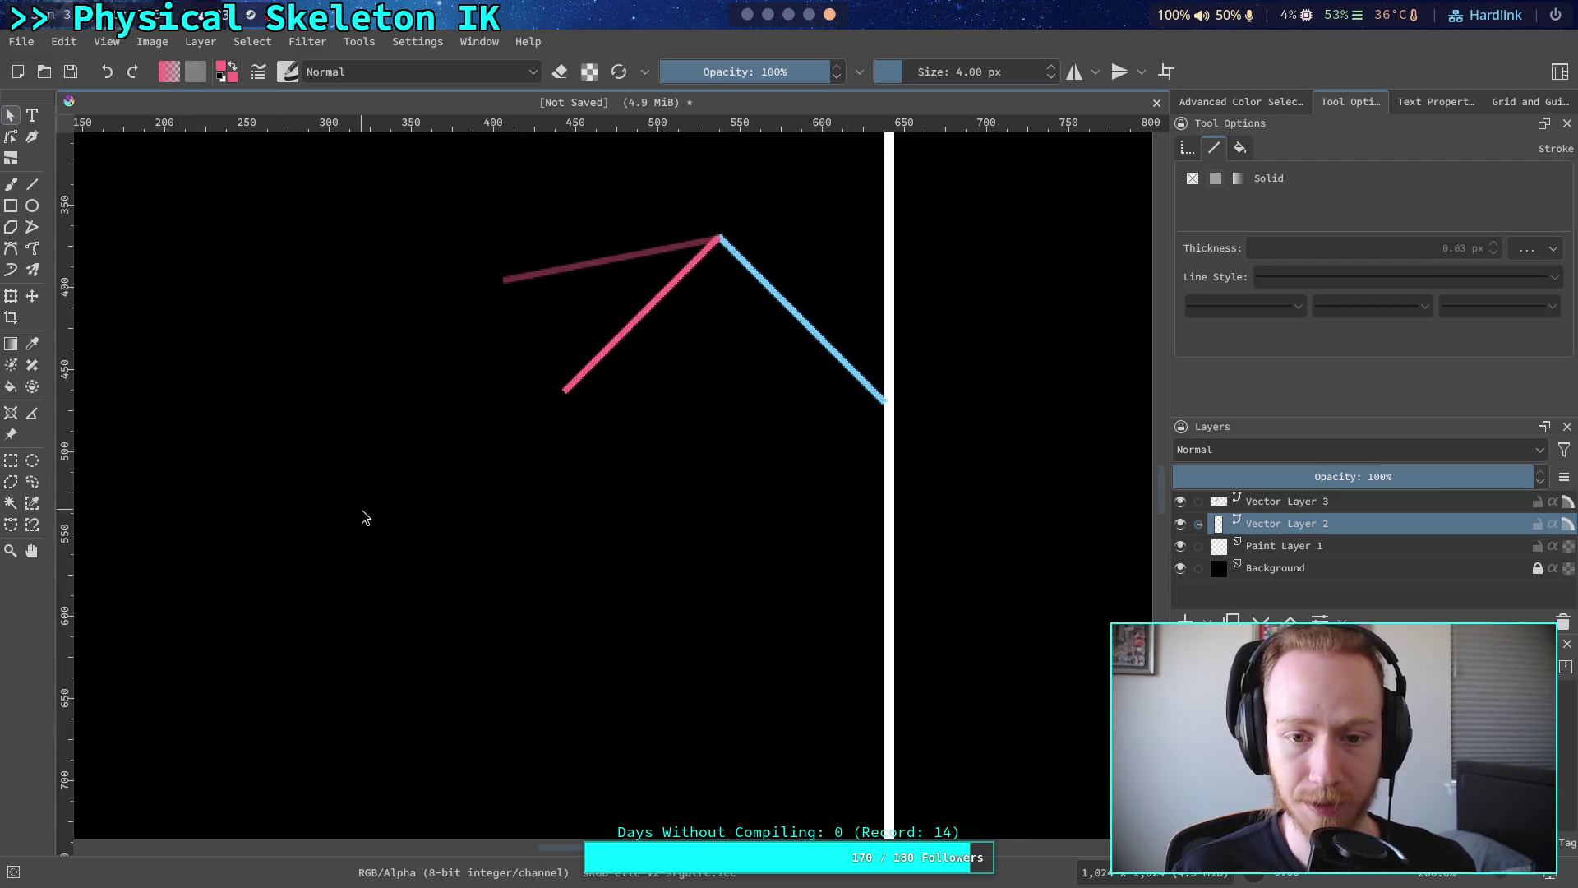
mouse_move(401, 522)
left_mouse_down()
mouse_move(986, 186)
mouse_move(888, 201)
mouse_move(871, 187)
mouse_move(924, 180)
left_mouse_up()
left_click_drag(386, 518, 1047, 176)
mouse_move(417, 197)
left_mouse_down()
mouse_move(610, 268)
mouse_move(1041, 510)
left_mouse_up()
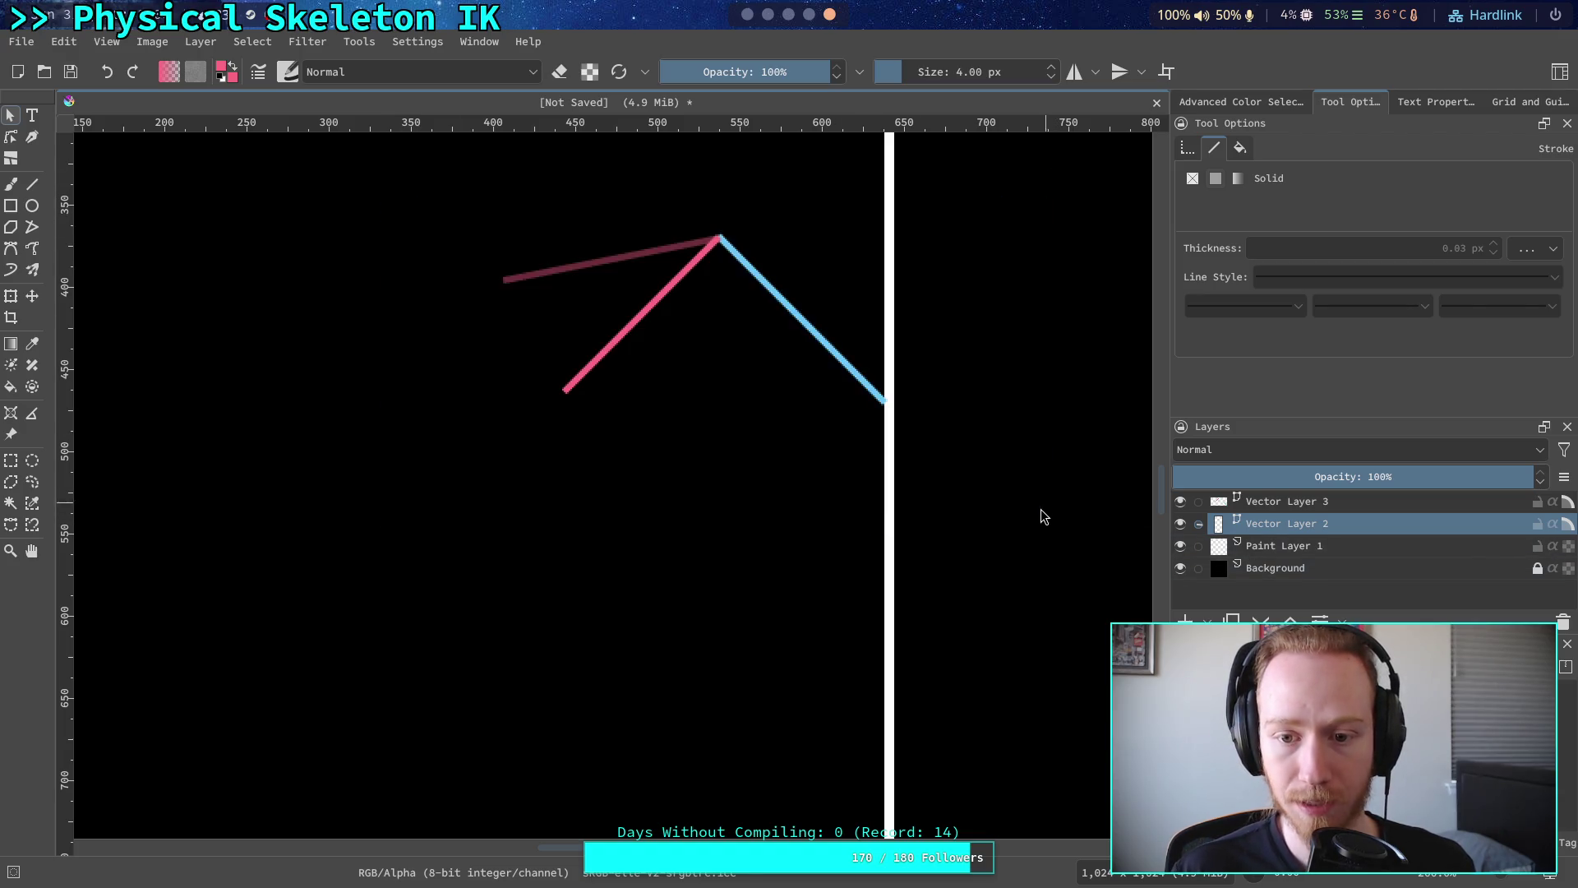
- Select the dark red line on Vector Layer 2 and move it down
left_click(1384, 502)
left_click_drag(416, 464, 1059, 183)
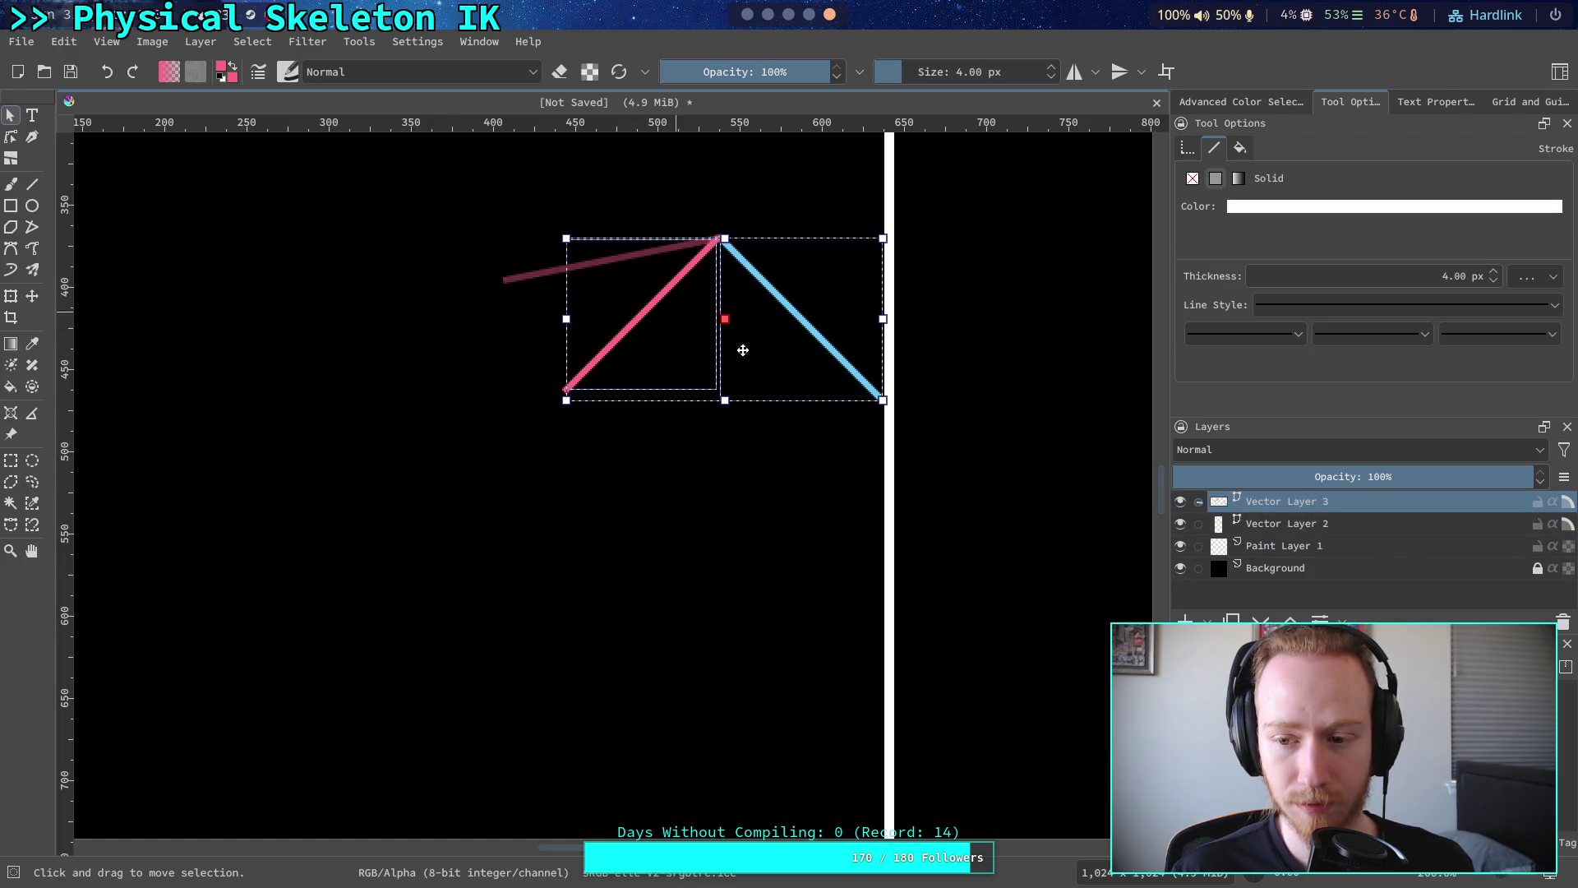
left_click(557, 270)
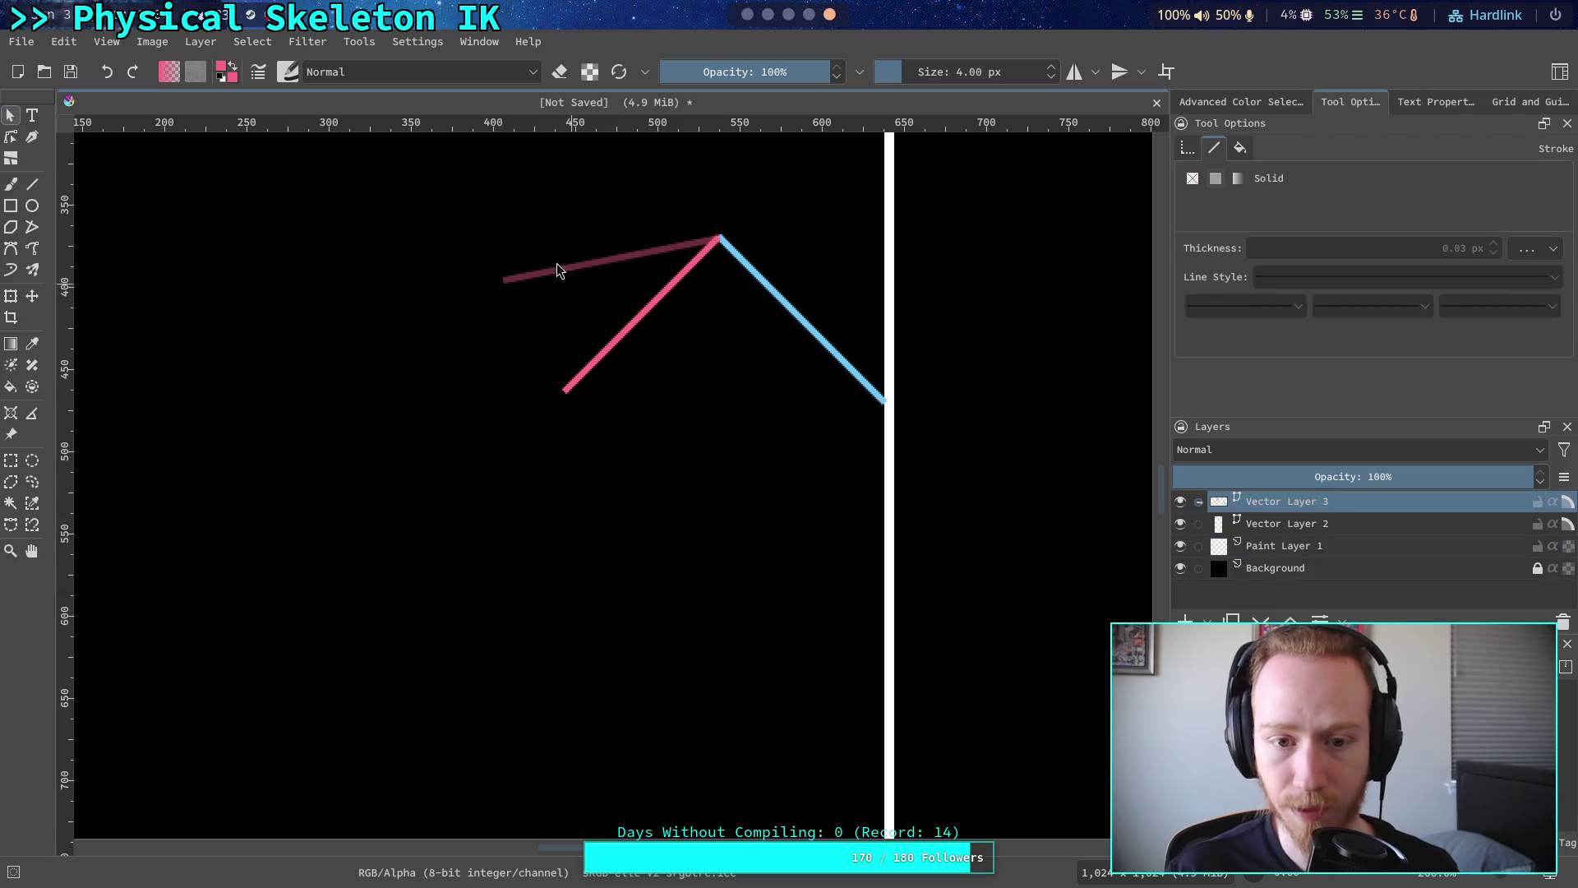
left_click(1282, 524)
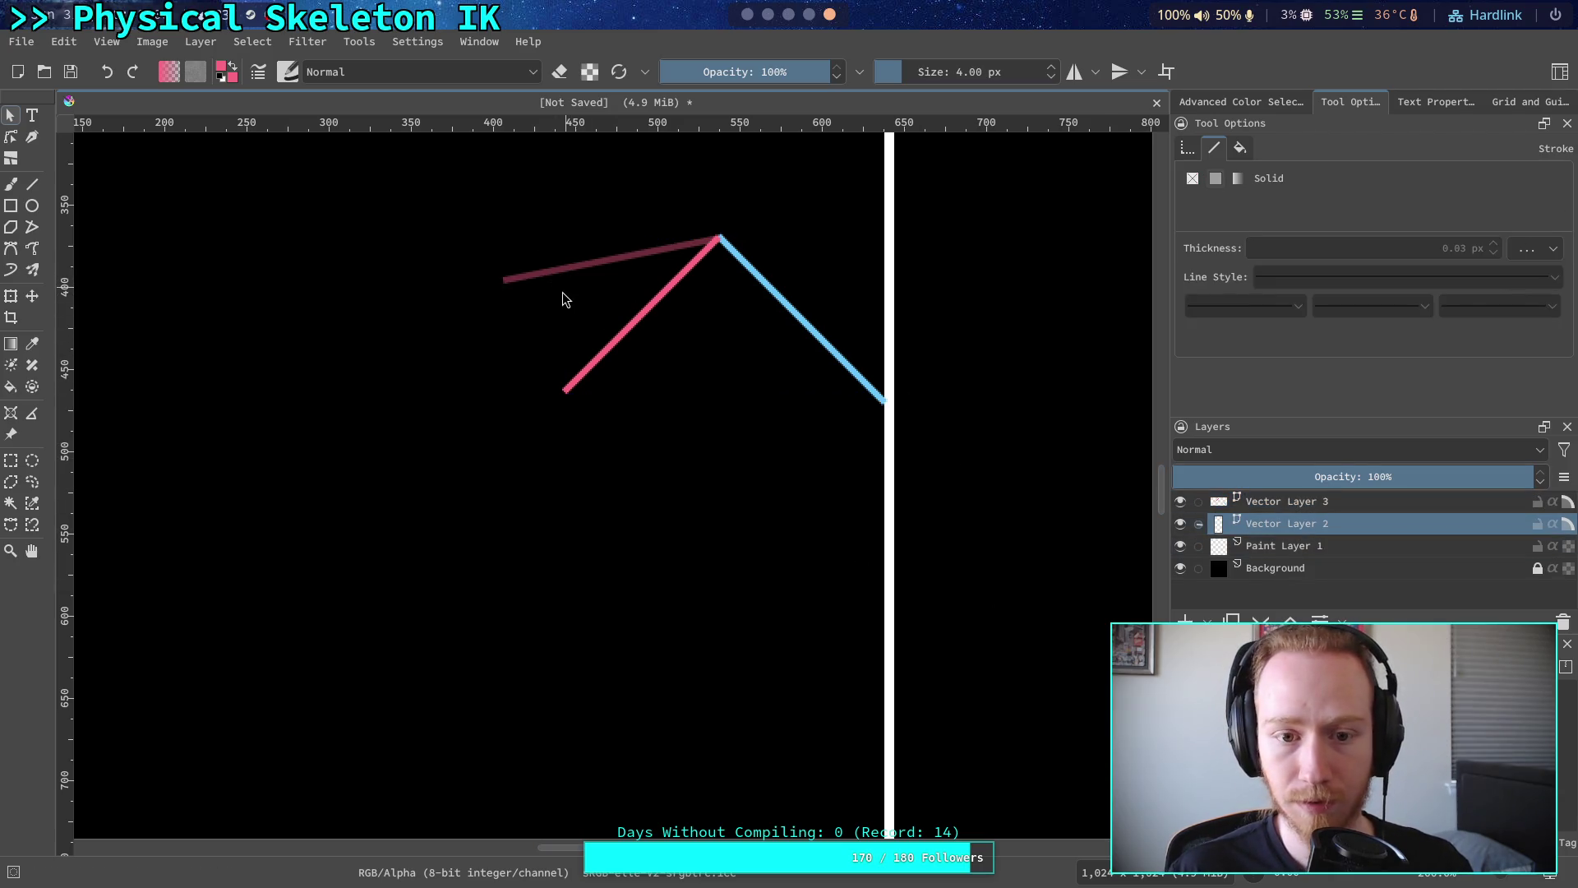
left_click(555, 270)
mouse_move(212, 551)
left_mouse_down()
mouse_move(729, 184)
mouse_move(797, 258)
mouse_move(804, 149)
left_mouse_up()
left_click(416, 449)
left_click_drag(416, 449, 801, 268)
mouse_move(407, 480)
left_mouse_down()
mouse_move(747, 143)
mouse_move(802, 202)
left_mouse_up()
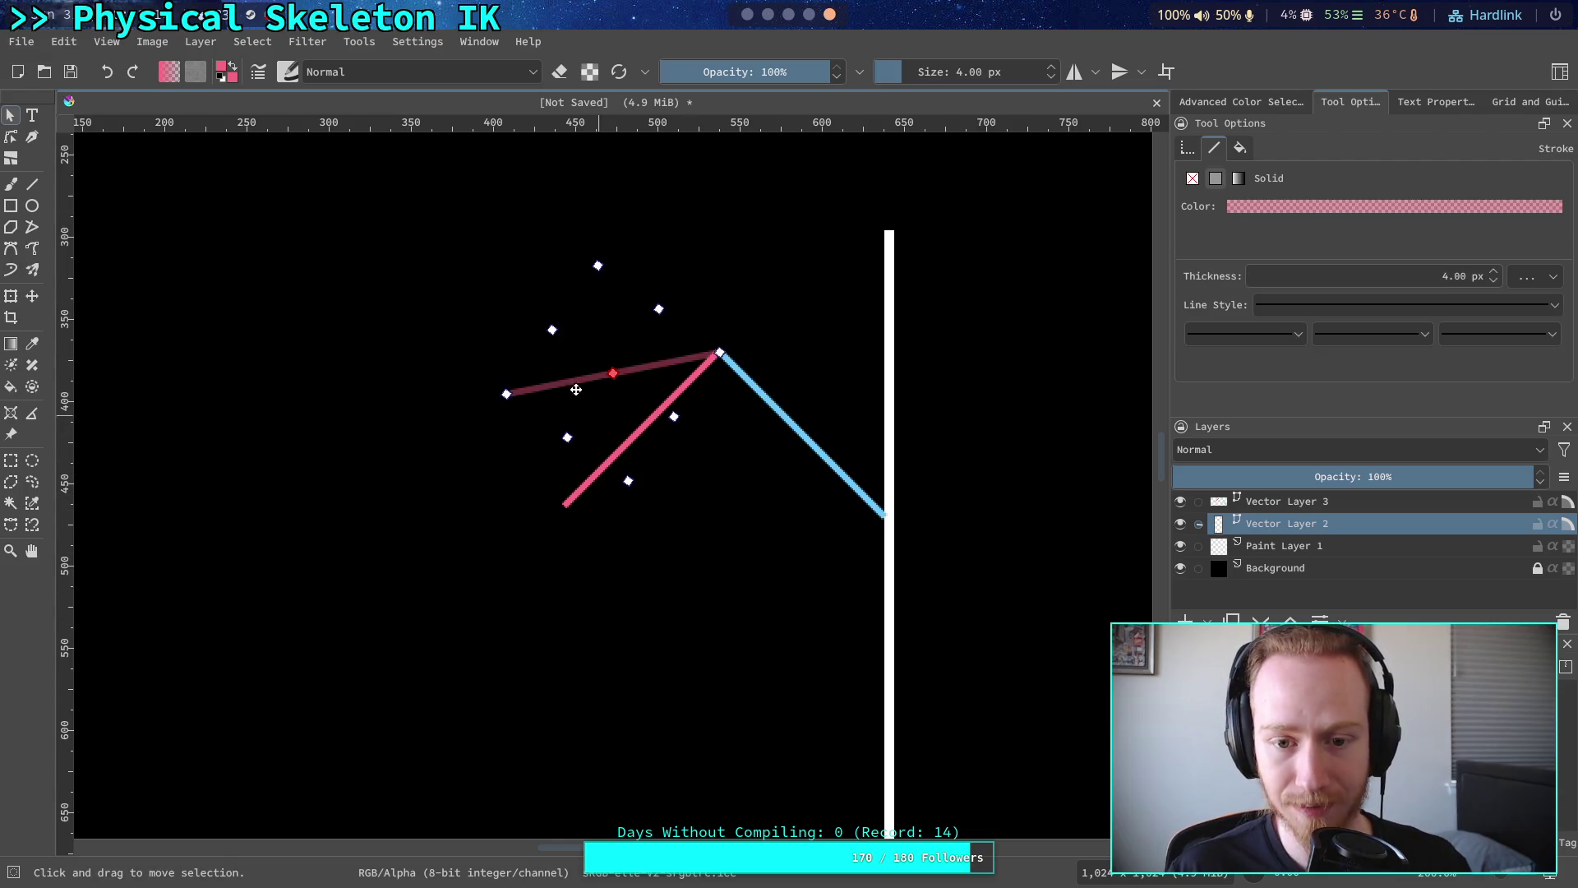
left_click_drag(575, 381, 553, 550)
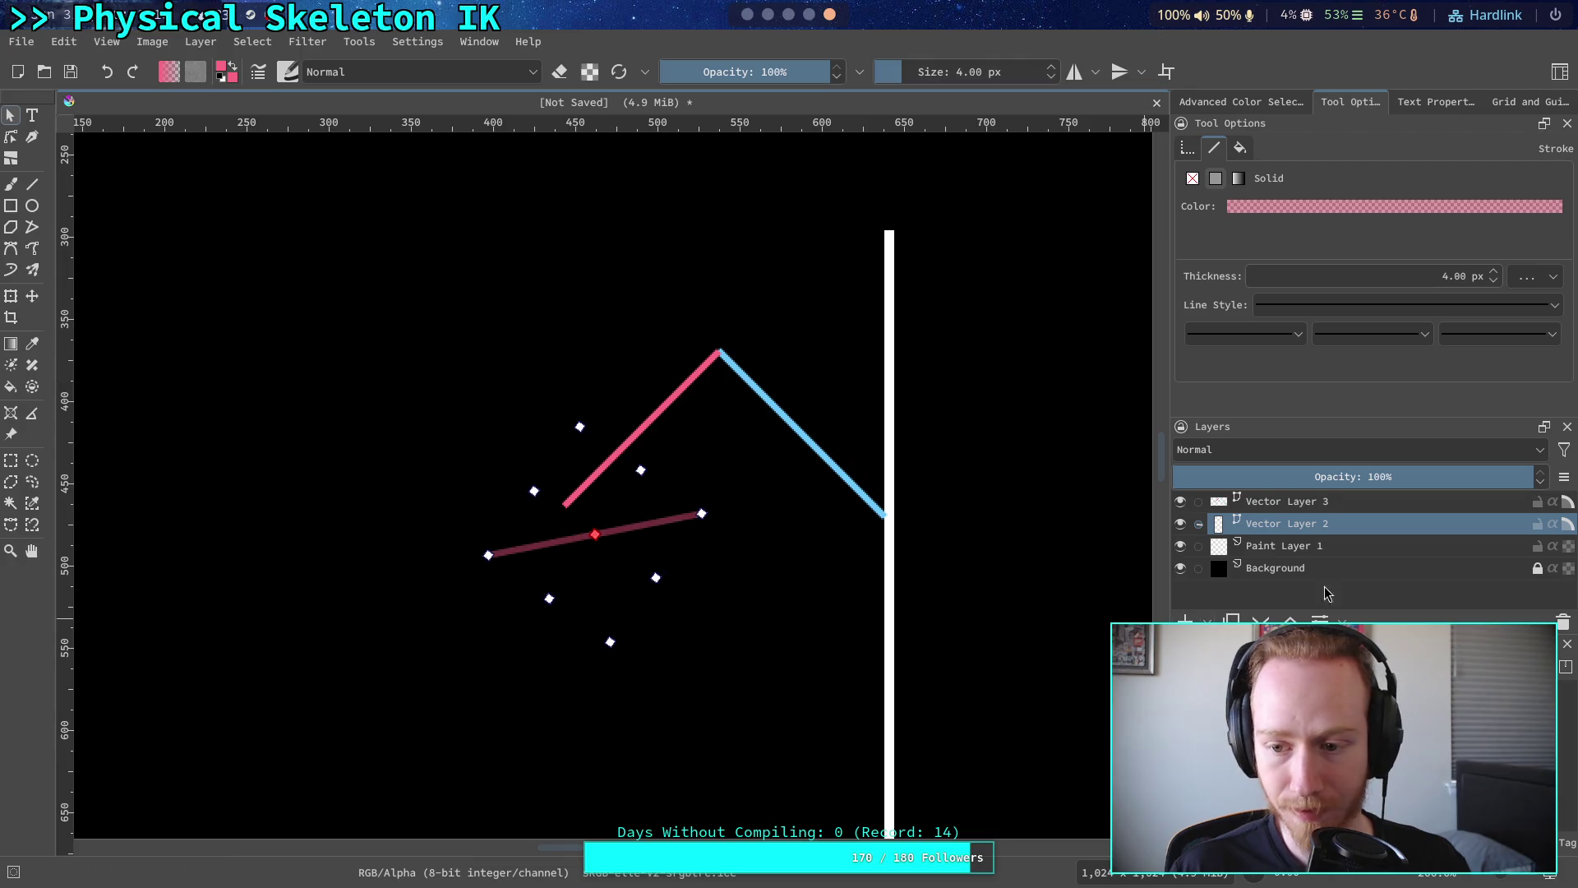
left_click(1266, 546)
- Lower the pink and blue arm lines on Vector Layer 3
left_click(1281, 501)
left_click_drag(348, 637, 1126, 305)
mouse_move(904, 554)
left_mouse_down()
mouse_move(783, 299)
mouse_move(824, 418)
left_mouse_up()
mouse_move(723, 263)
left_mouse_down()
mouse_move(740, 447)
mouse_move(727, 428)
left_mouse_up()
mouse_move(799, 527)
left_mouse_down()
mouse_move(799, 433)
mouse_move(817, 401)
mouse_move(818, 598)
mouse_move(822, 458)
left_mouse_up()
left_click_drag(759, 412, 768, 458)
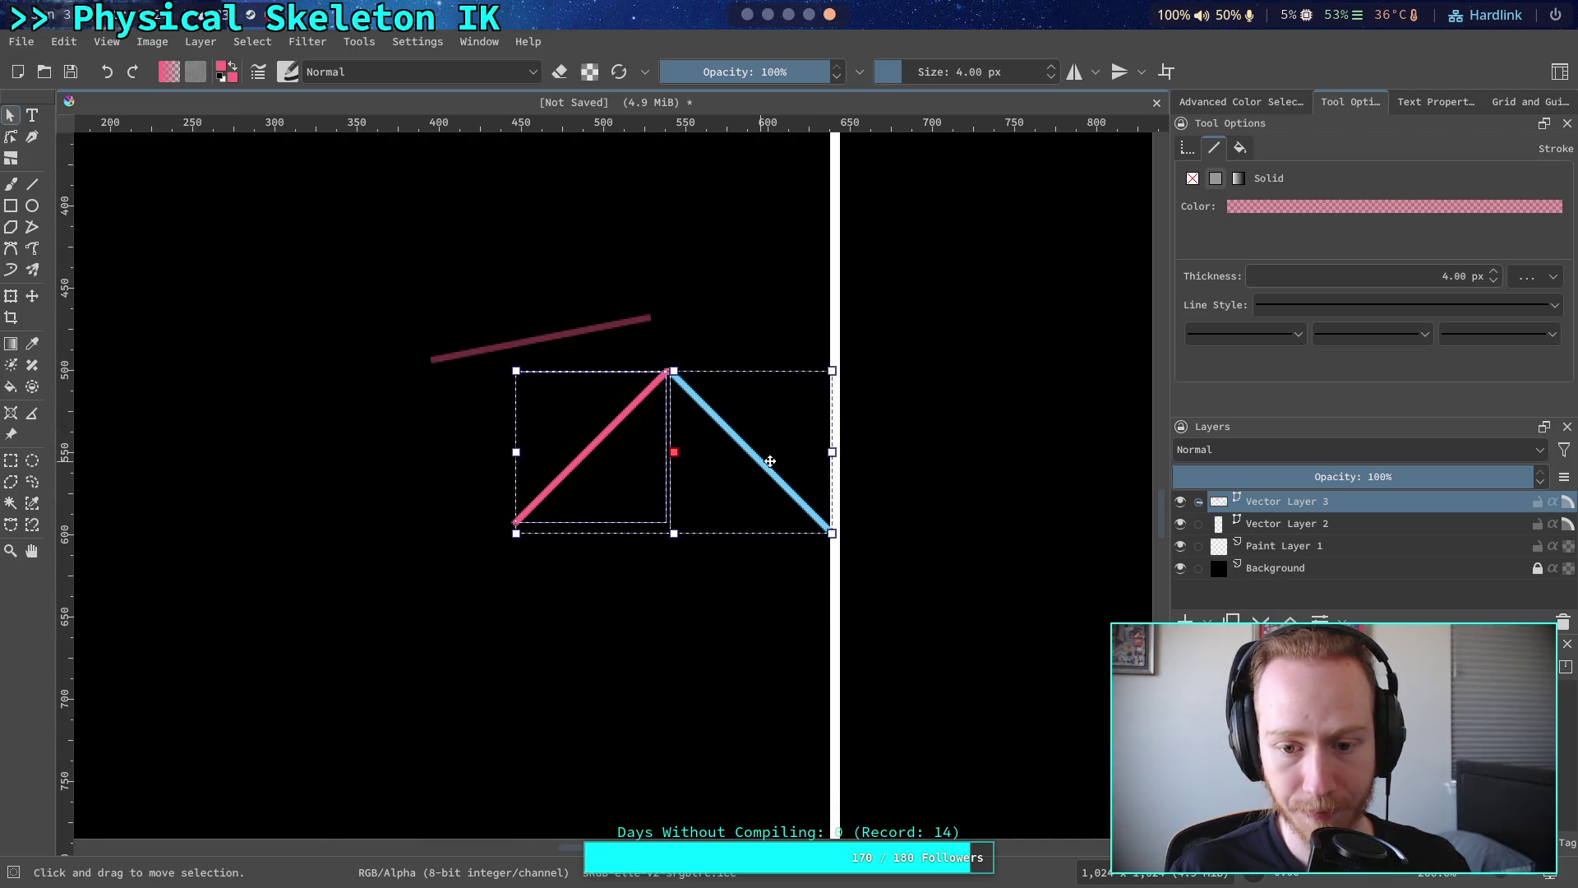
key("ctrl+shift+a")
- Move the dark red line so it starts at the arm's joint, adjusting its left end
left_click(1307, 533)
left_click(535, 338)
left_click_drag(535, 339, 551, 394)
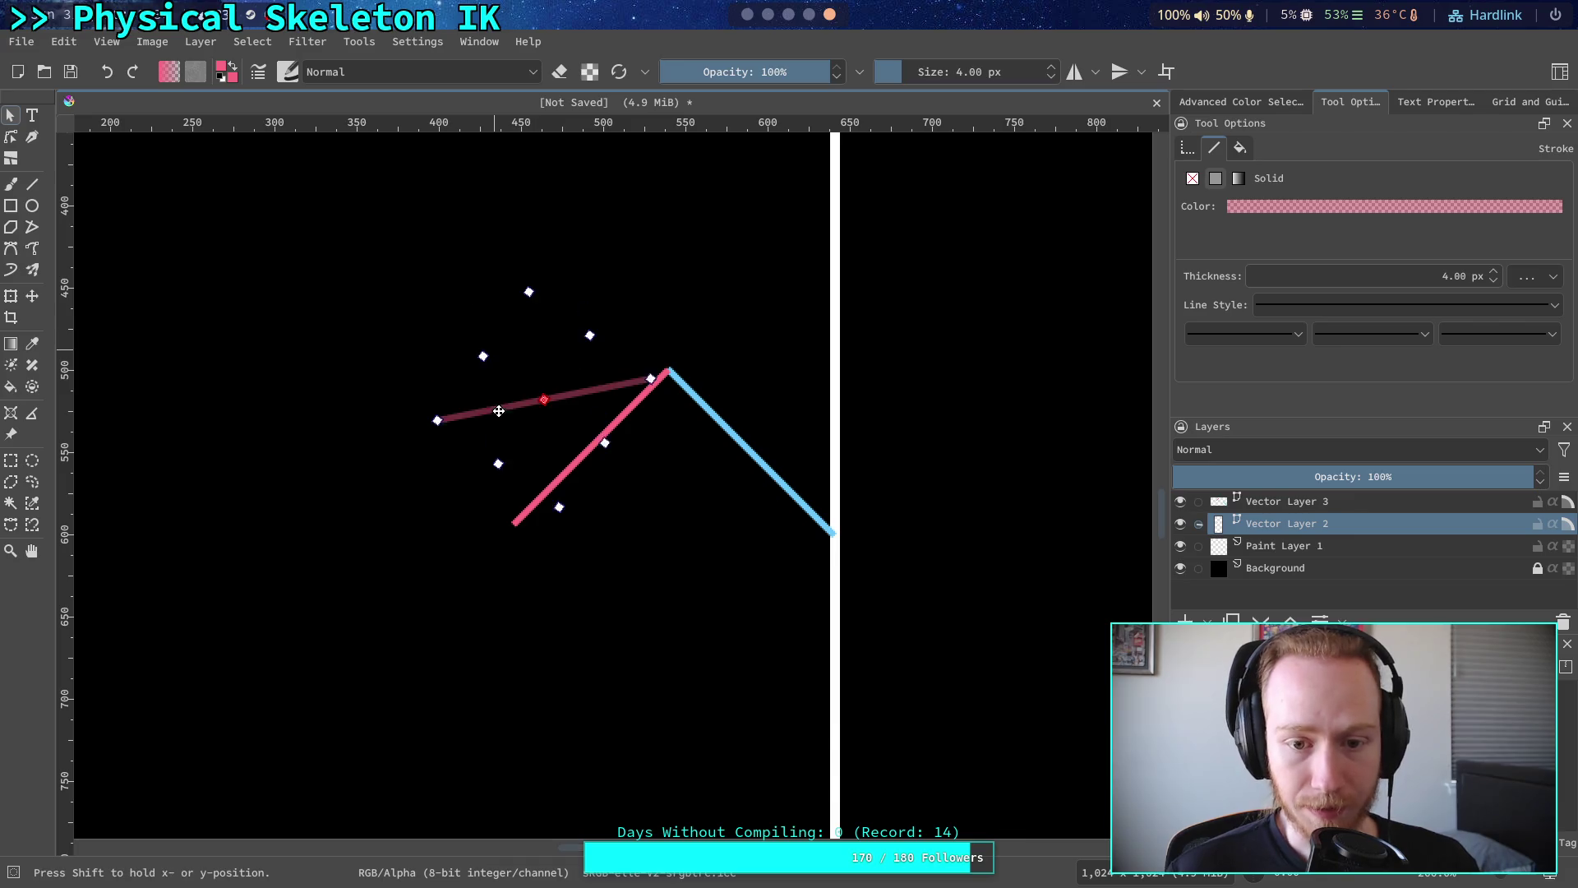
left_click_drag(436, 416, 450, 409)
key("ctrl+shift+a")
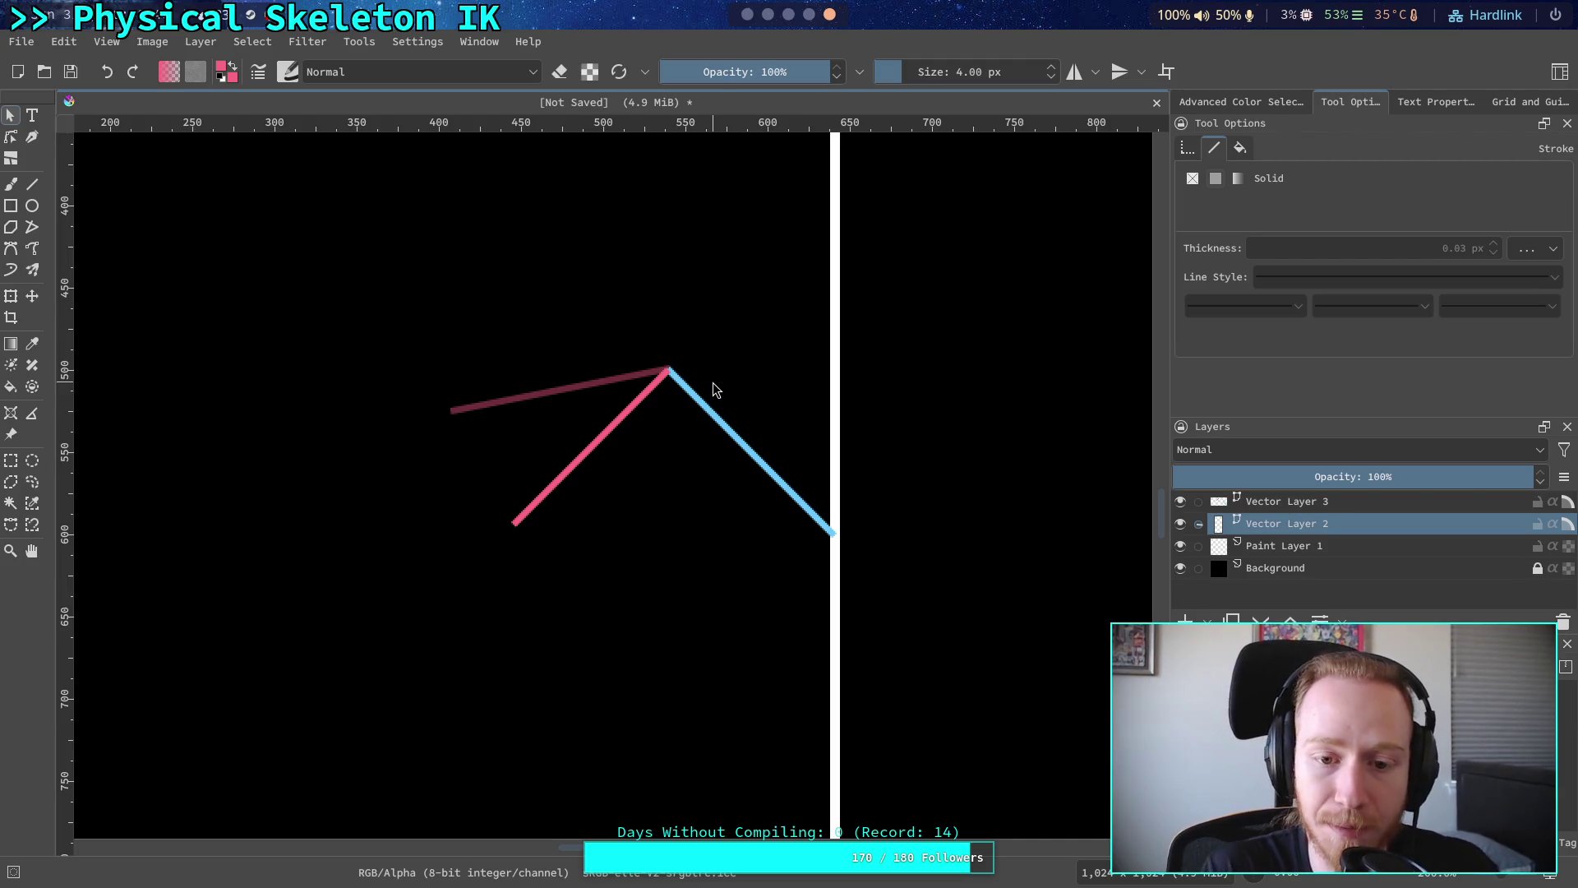
left_click(522, 392)
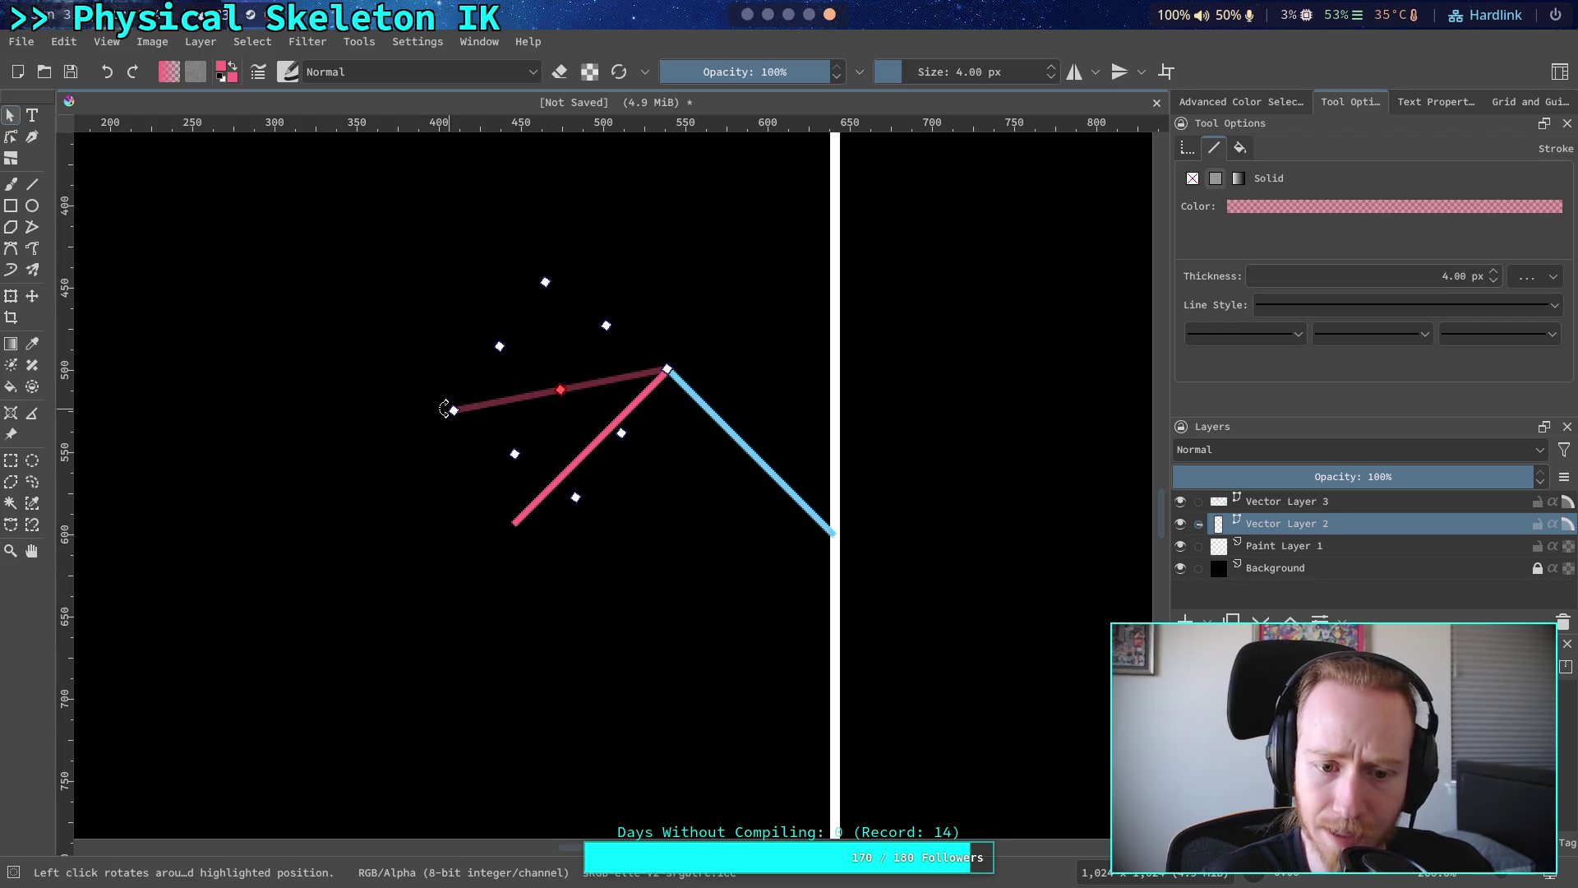
left_click(399, 477)
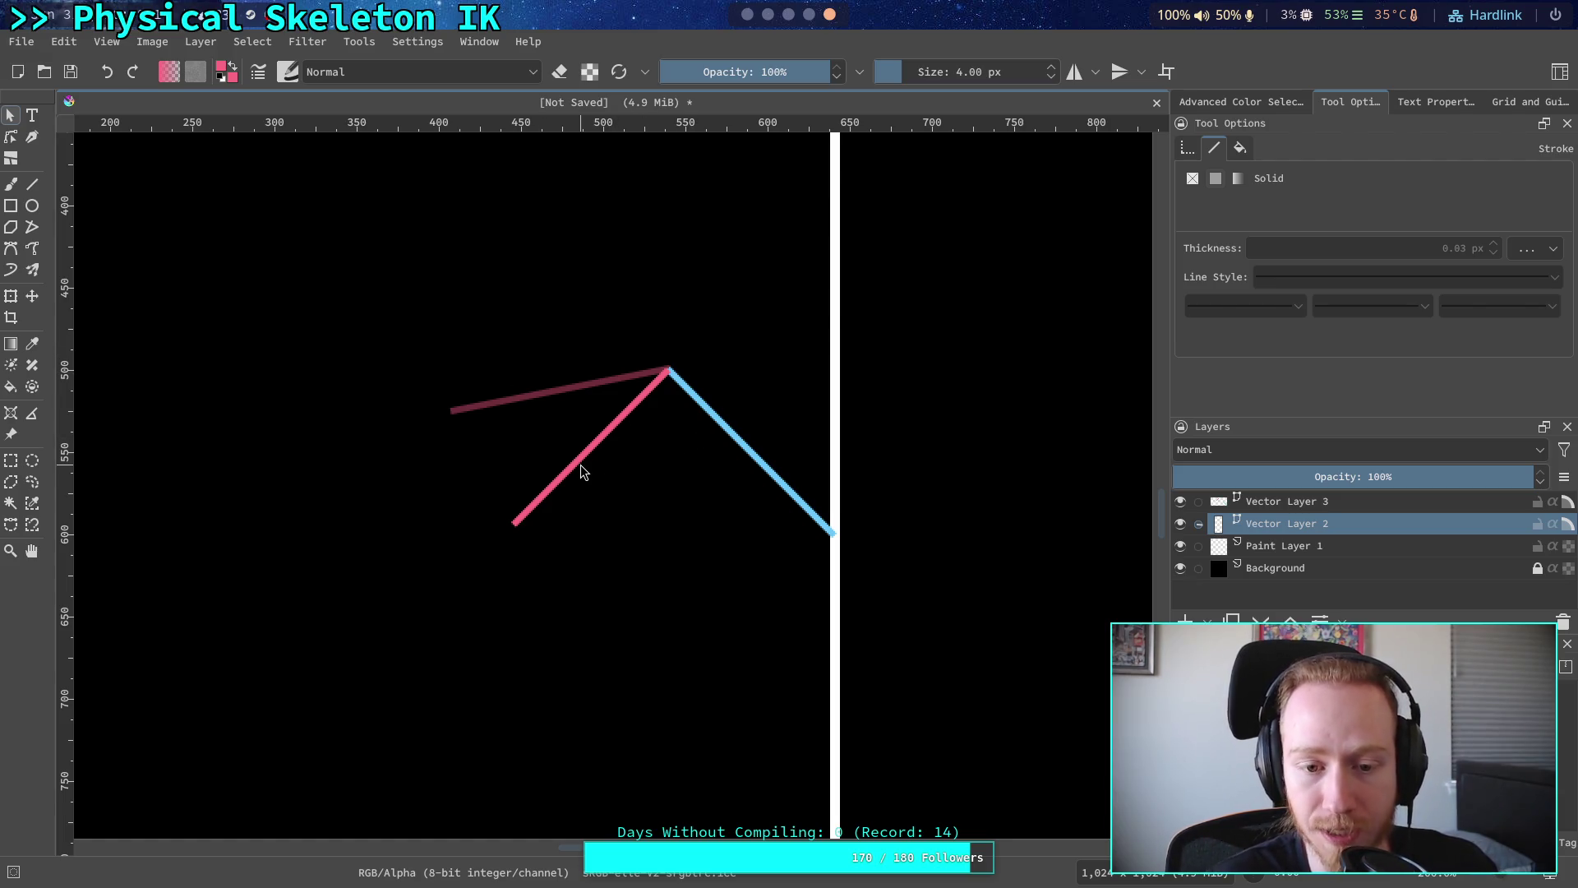
left_click(545, 394)
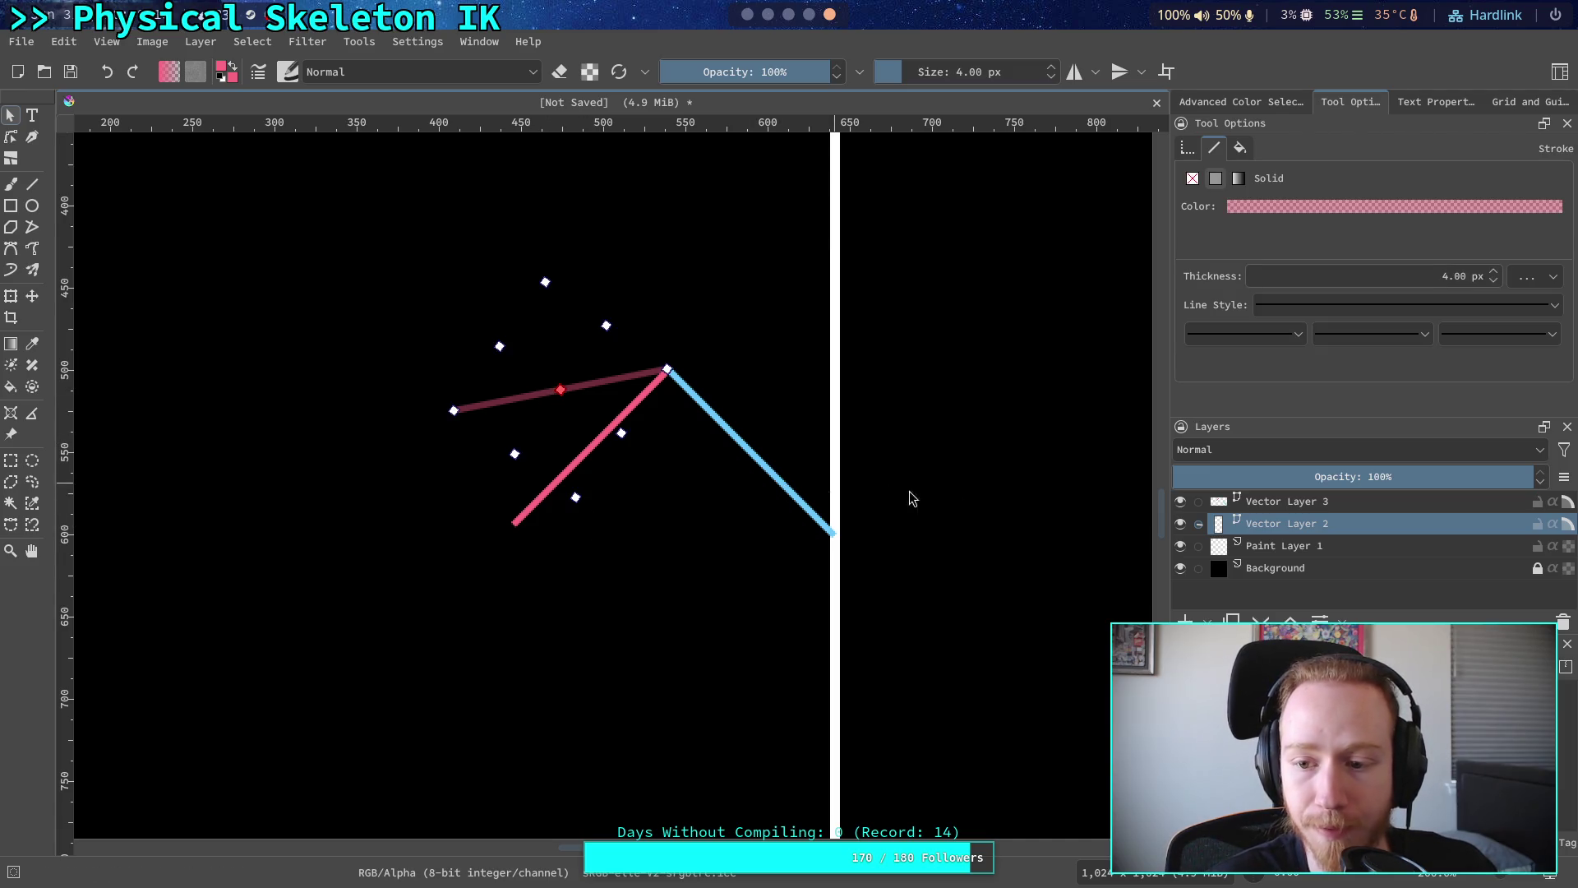
left_click(782, 462)
- Copy the blue line from Vector Layer 3 and paste it into Vector Layer 2
left_click(1348, 507)
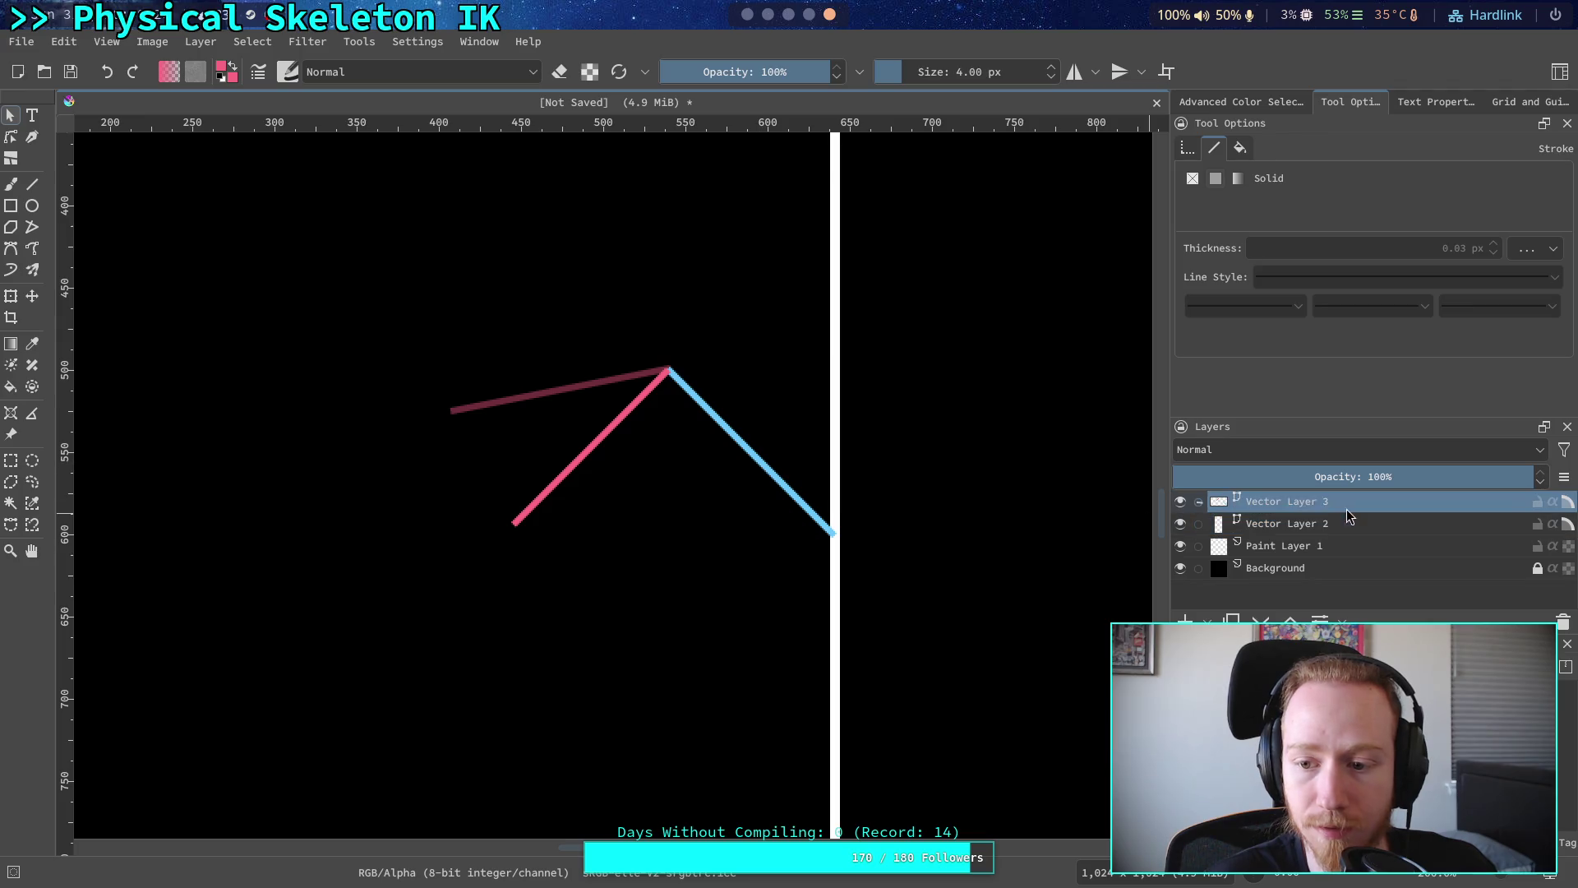
left_click(744, 446)
right_click(730, 442)
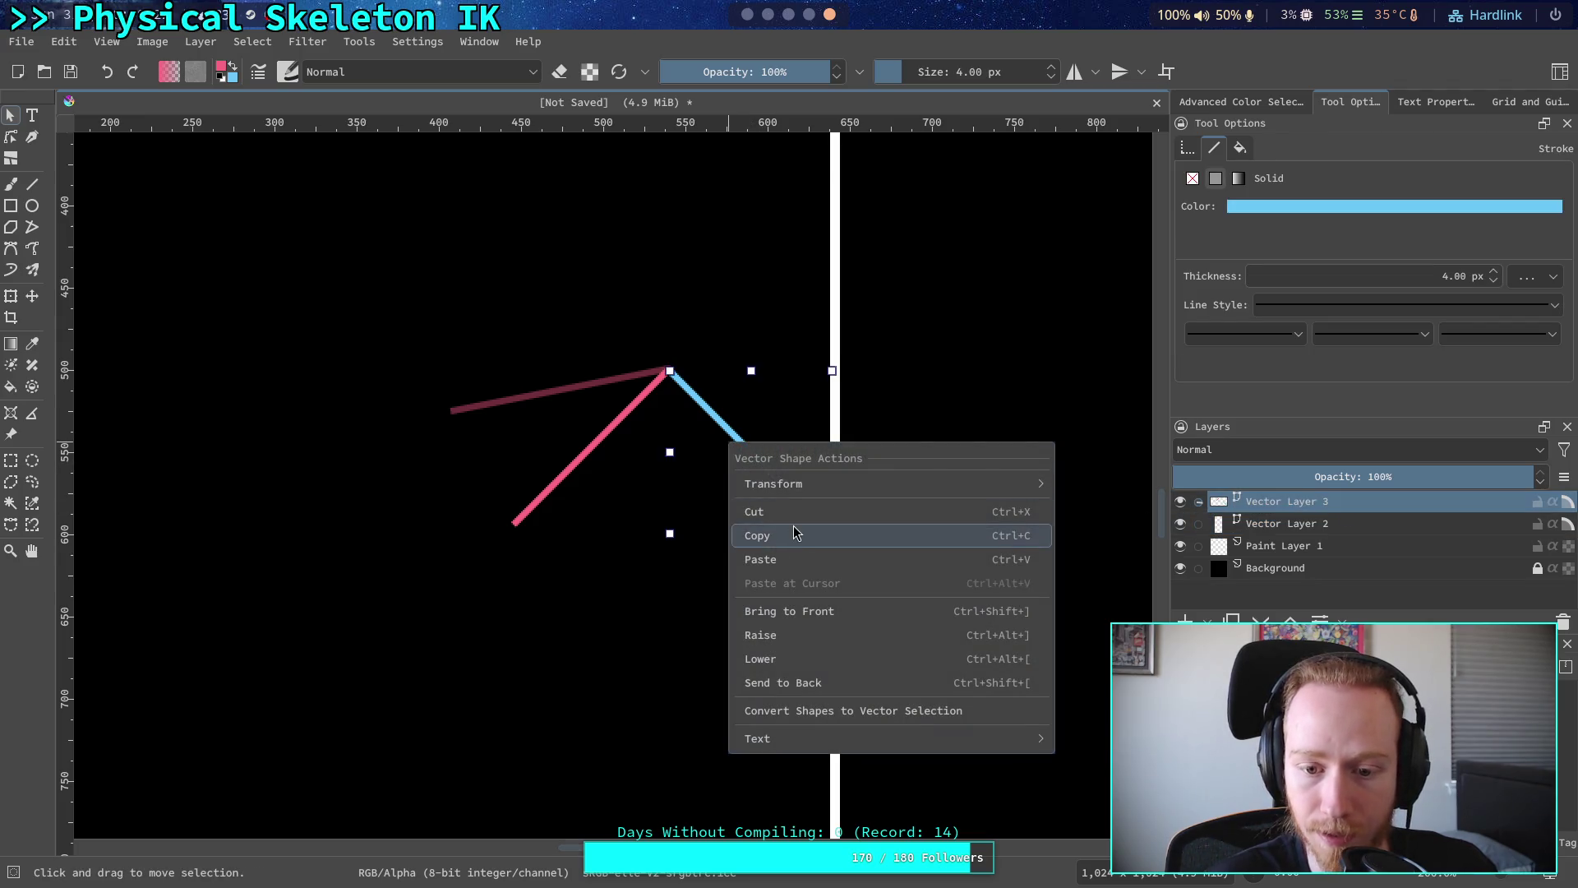
left_click(794, 536)
left_click(752, 420)
right_click(752, 419)
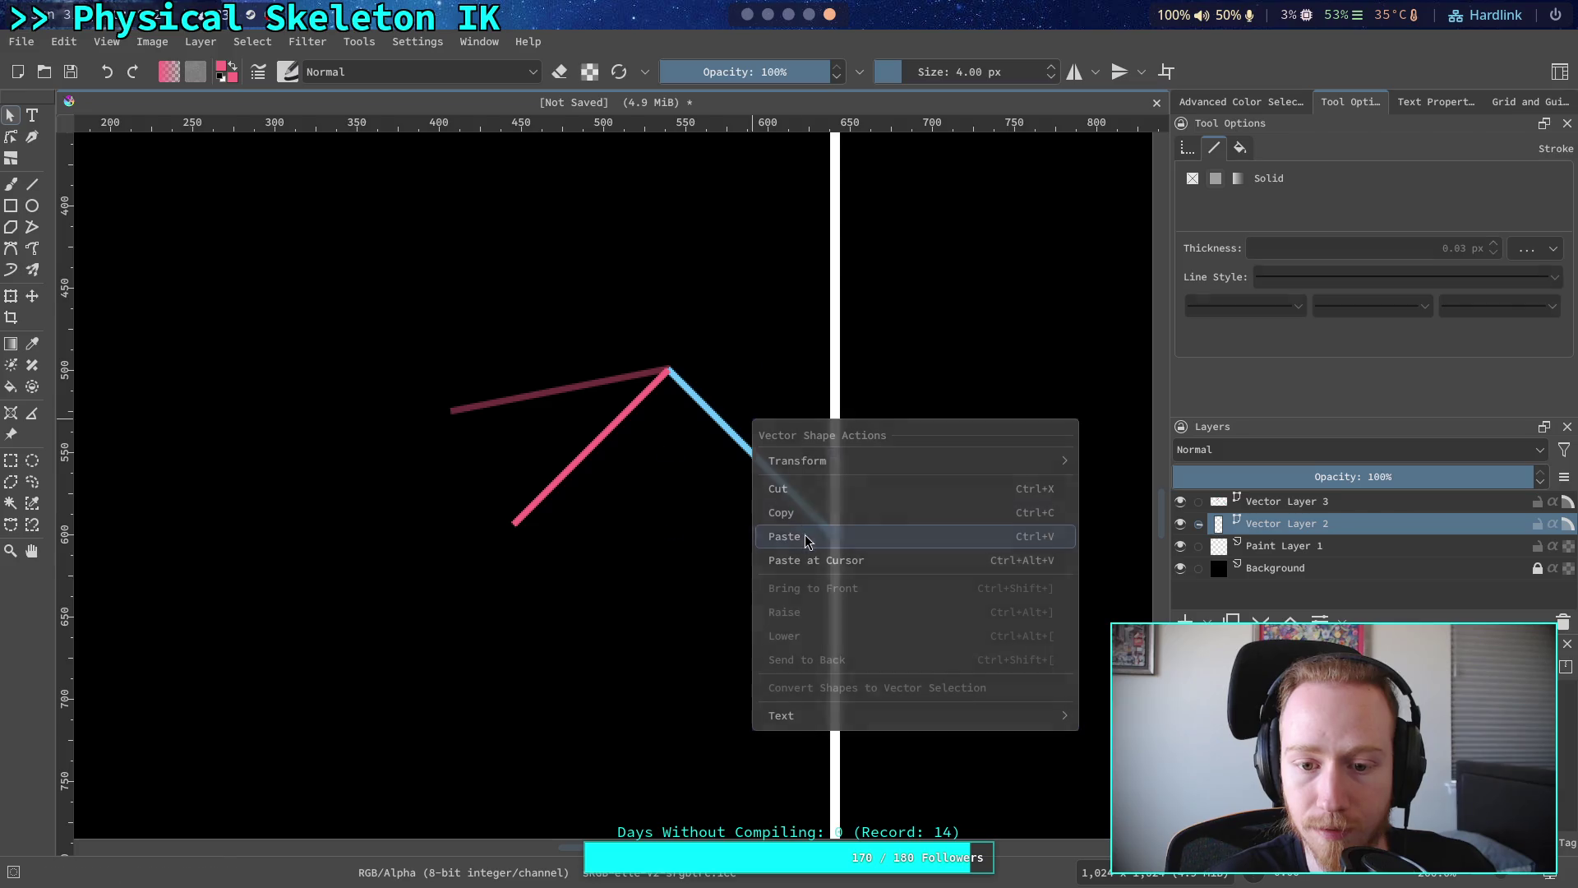
left_click(805, 536)
- Check the stroke colour options, then lock Vector Layer 2
left_click(1279, 207)
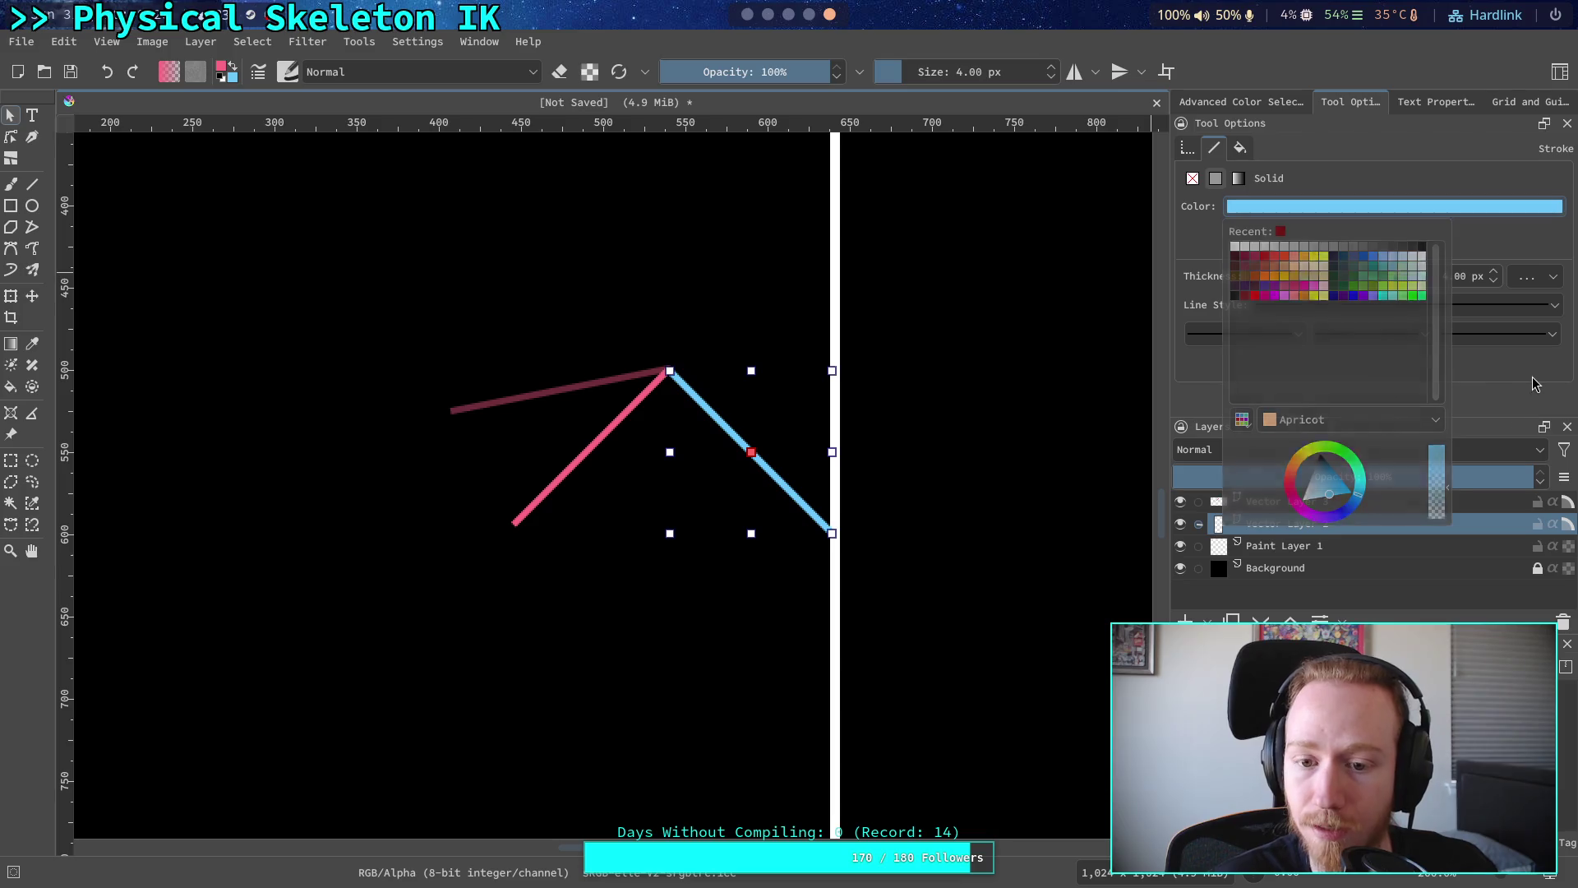
left_click(1283, 501)
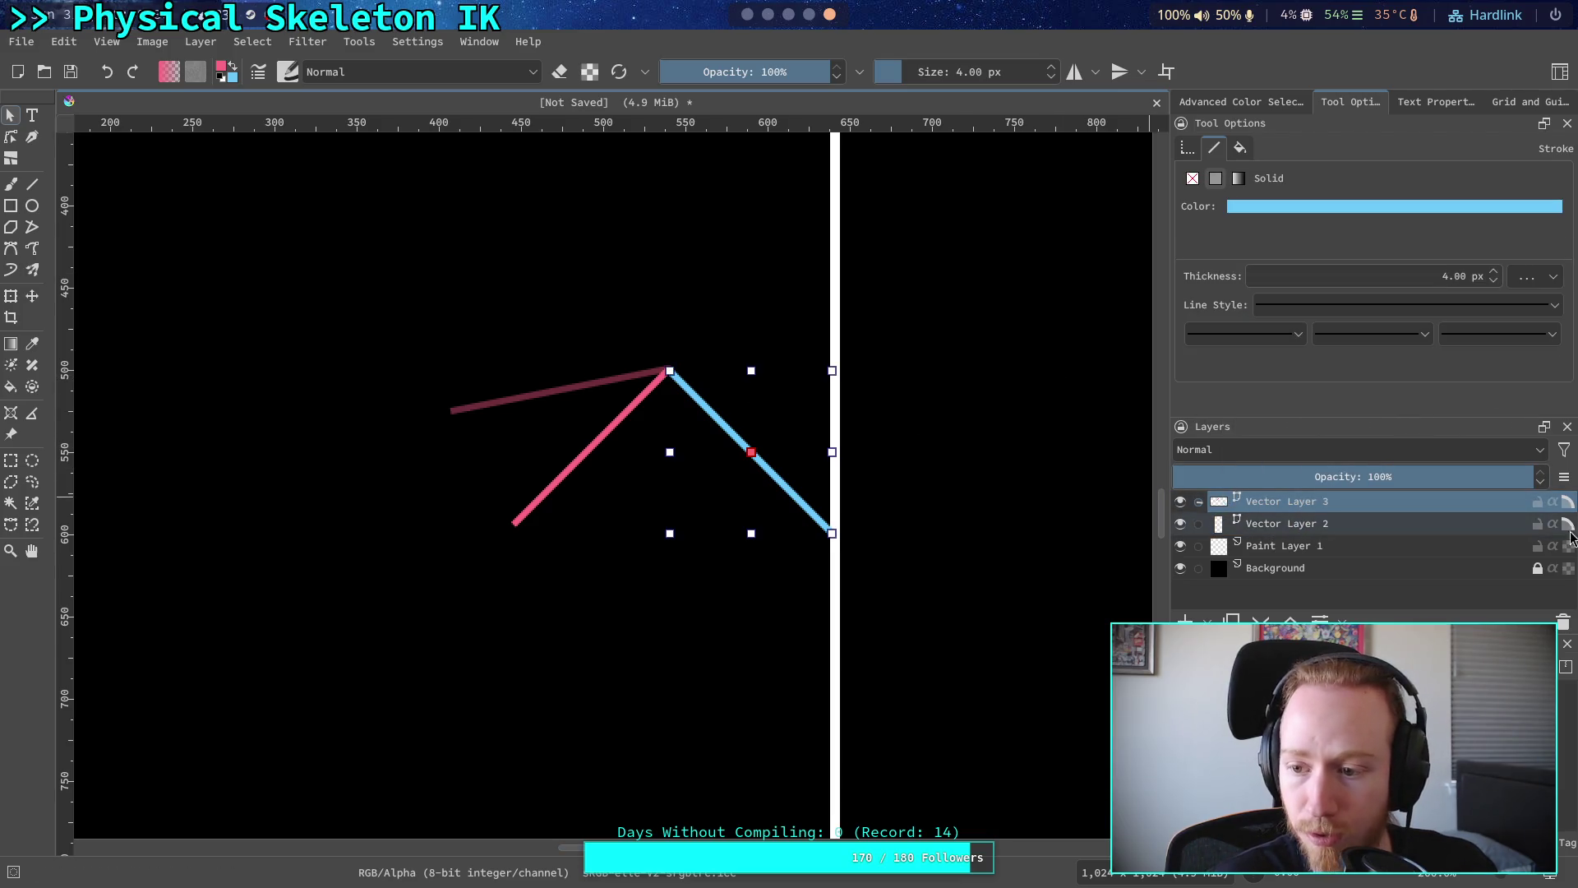
left_click(1534, 527)
mouse_move(710, 411)
left_mouse_down()
mouse_move(718, 393)
mouse_move(713, 411)
left_mouse_up()
left_click(458, 513)
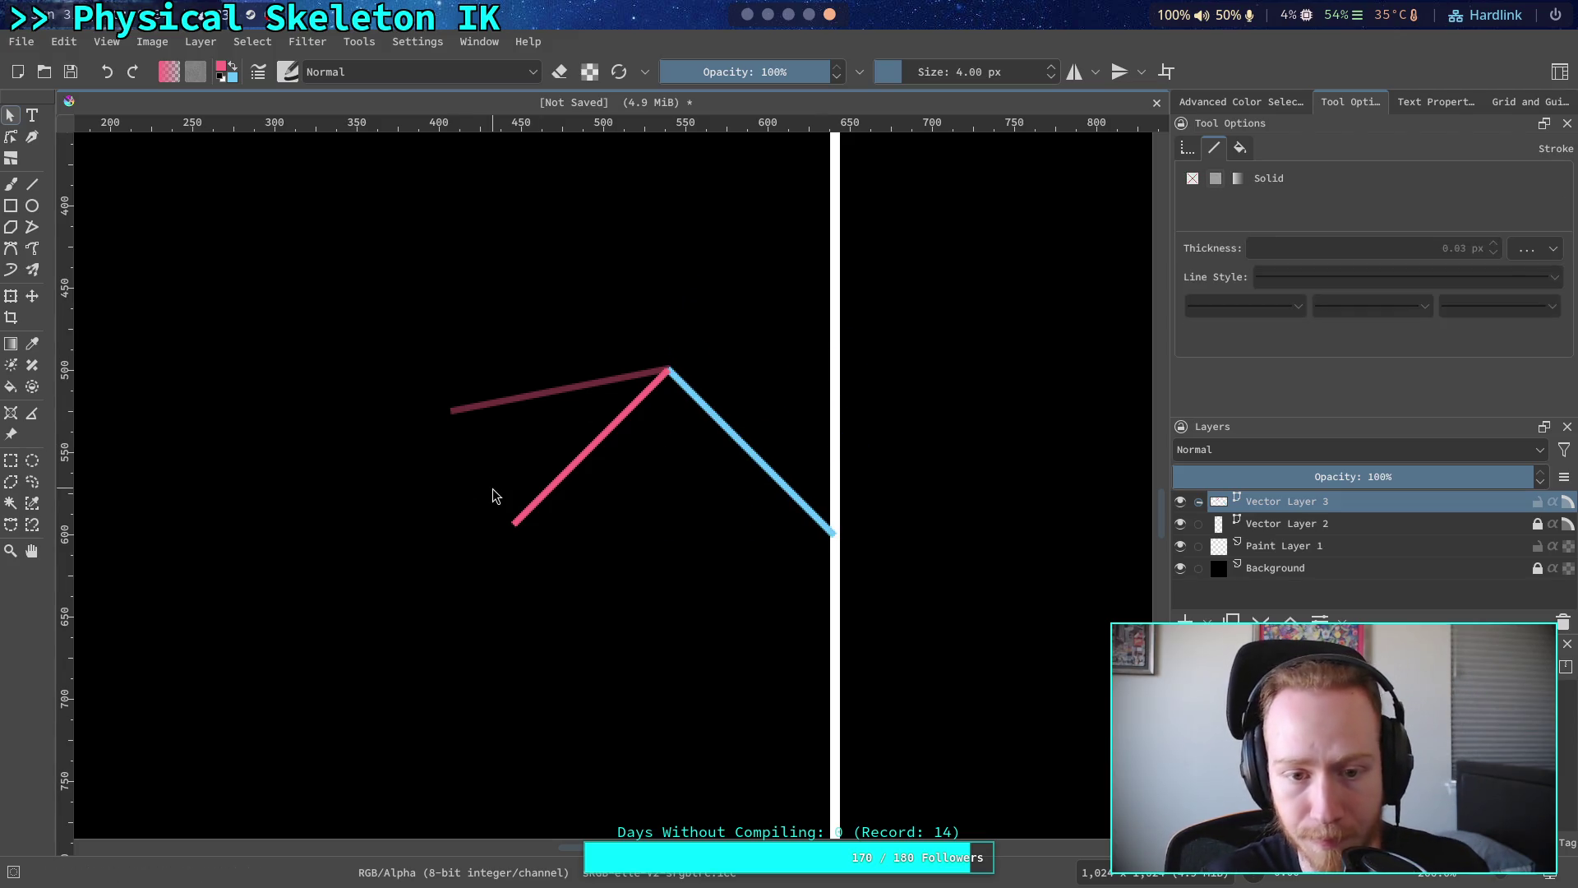
scroll(546, 504, "up", 3, "ctrl")
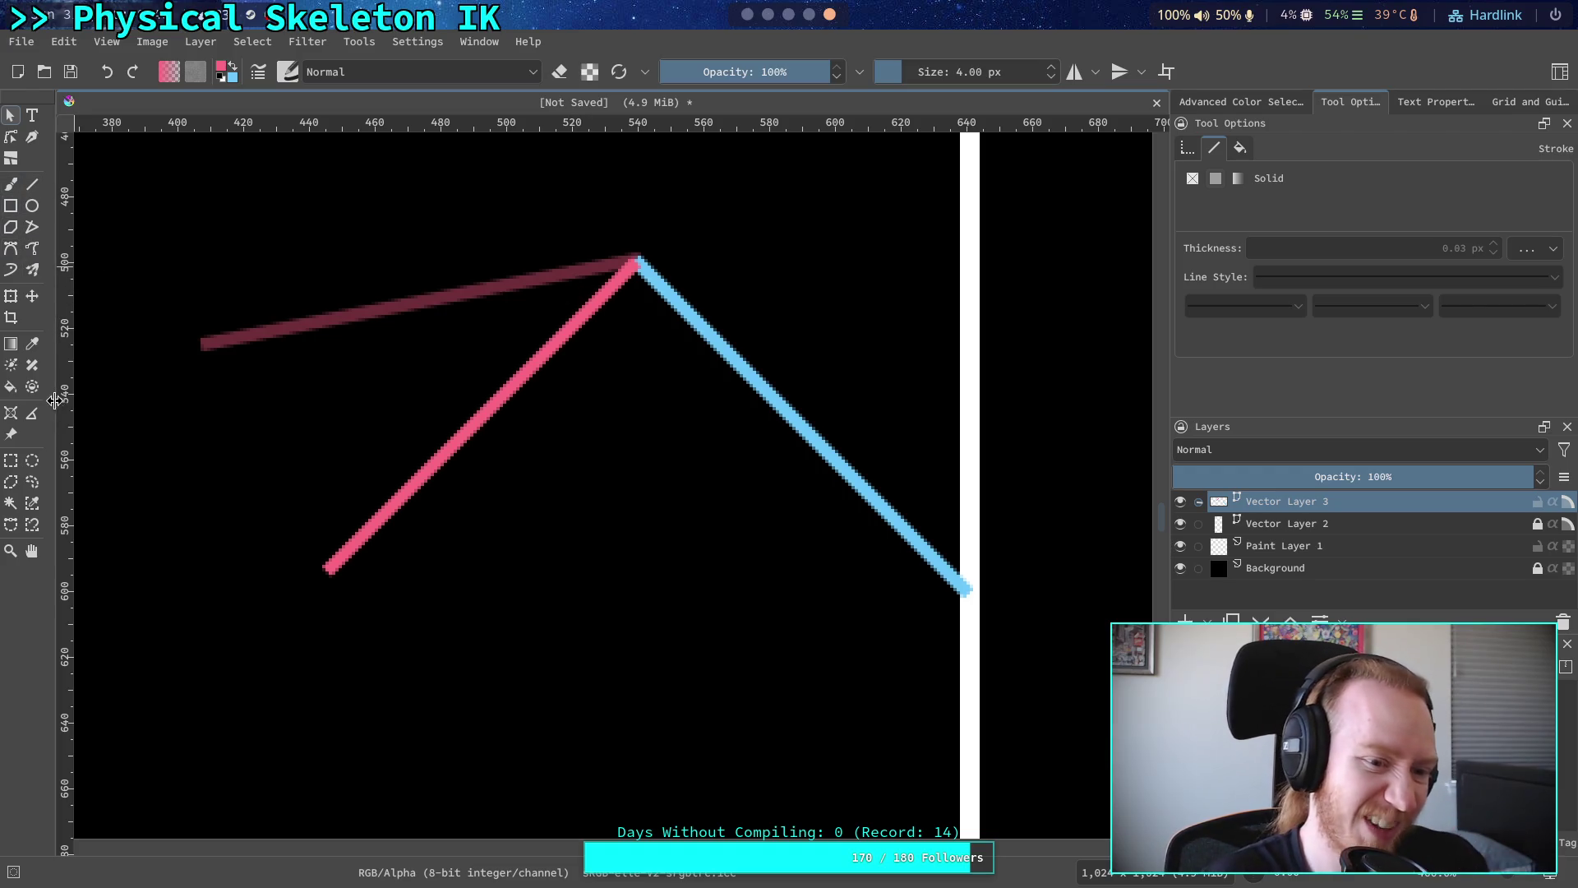
left_click(32, 412)
mouse_move(205, 342)
left_mouse_down()
mouse_move(633, 258)
mouse_move(345, 564)
mouse_move(503, 402)
left_mouse_up()
left_click_drag(641, 255, 528, 342)
left_click(413, 469)
mouse_move(413, 468)
left_mouse_down()
mouse_move(476, 289)
mouse_move(564, 268)
mouse_move(335, 546)
mouse_move(223, 471)
left_mouse_up()
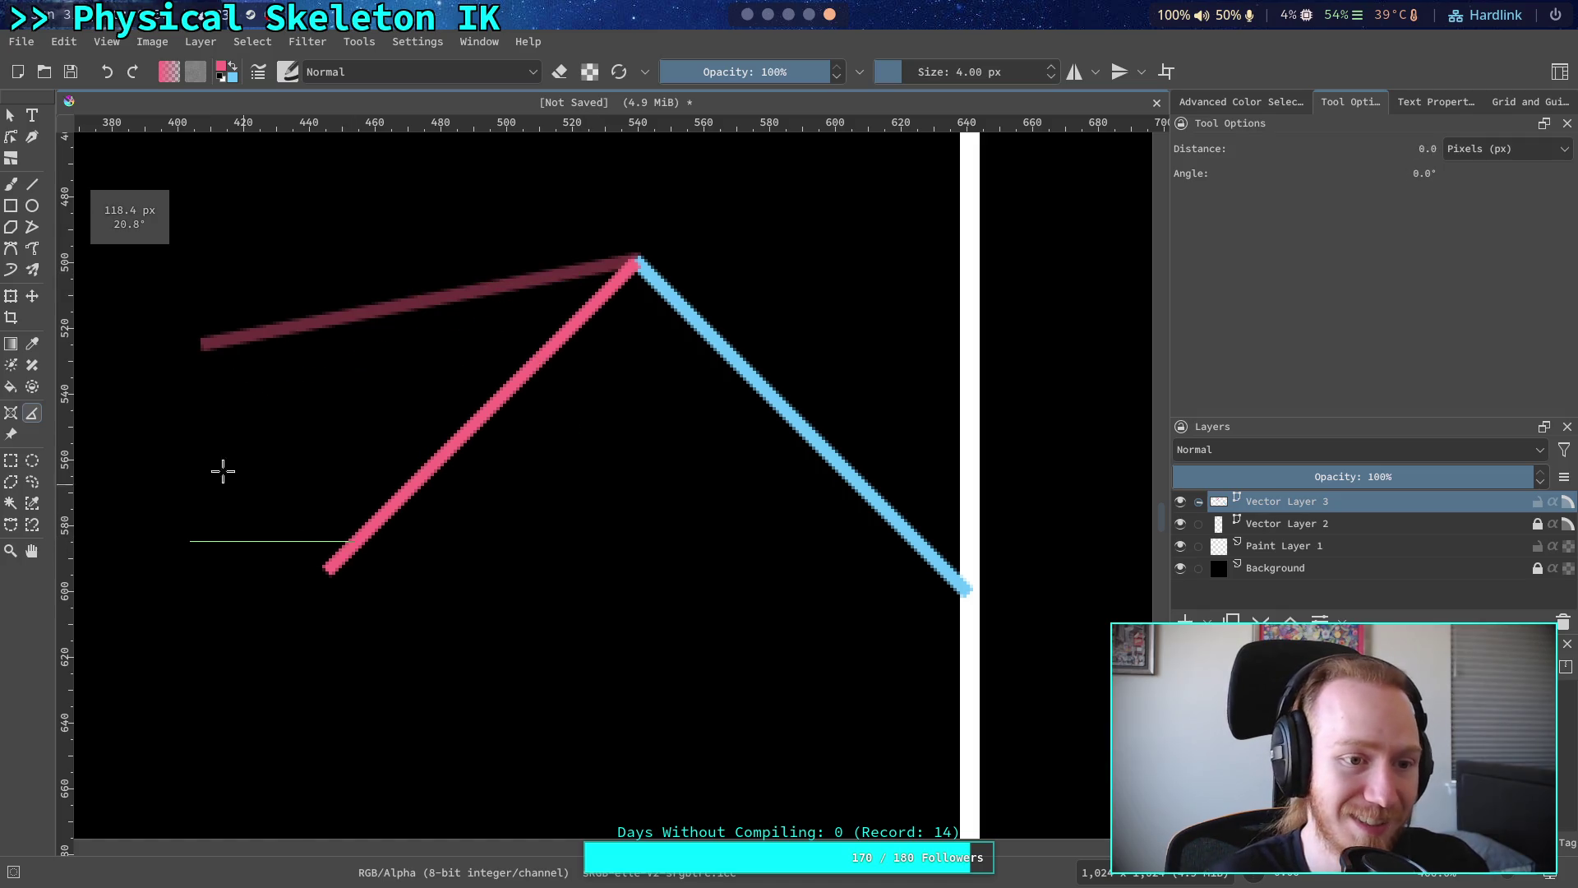
left_click(10, 115)
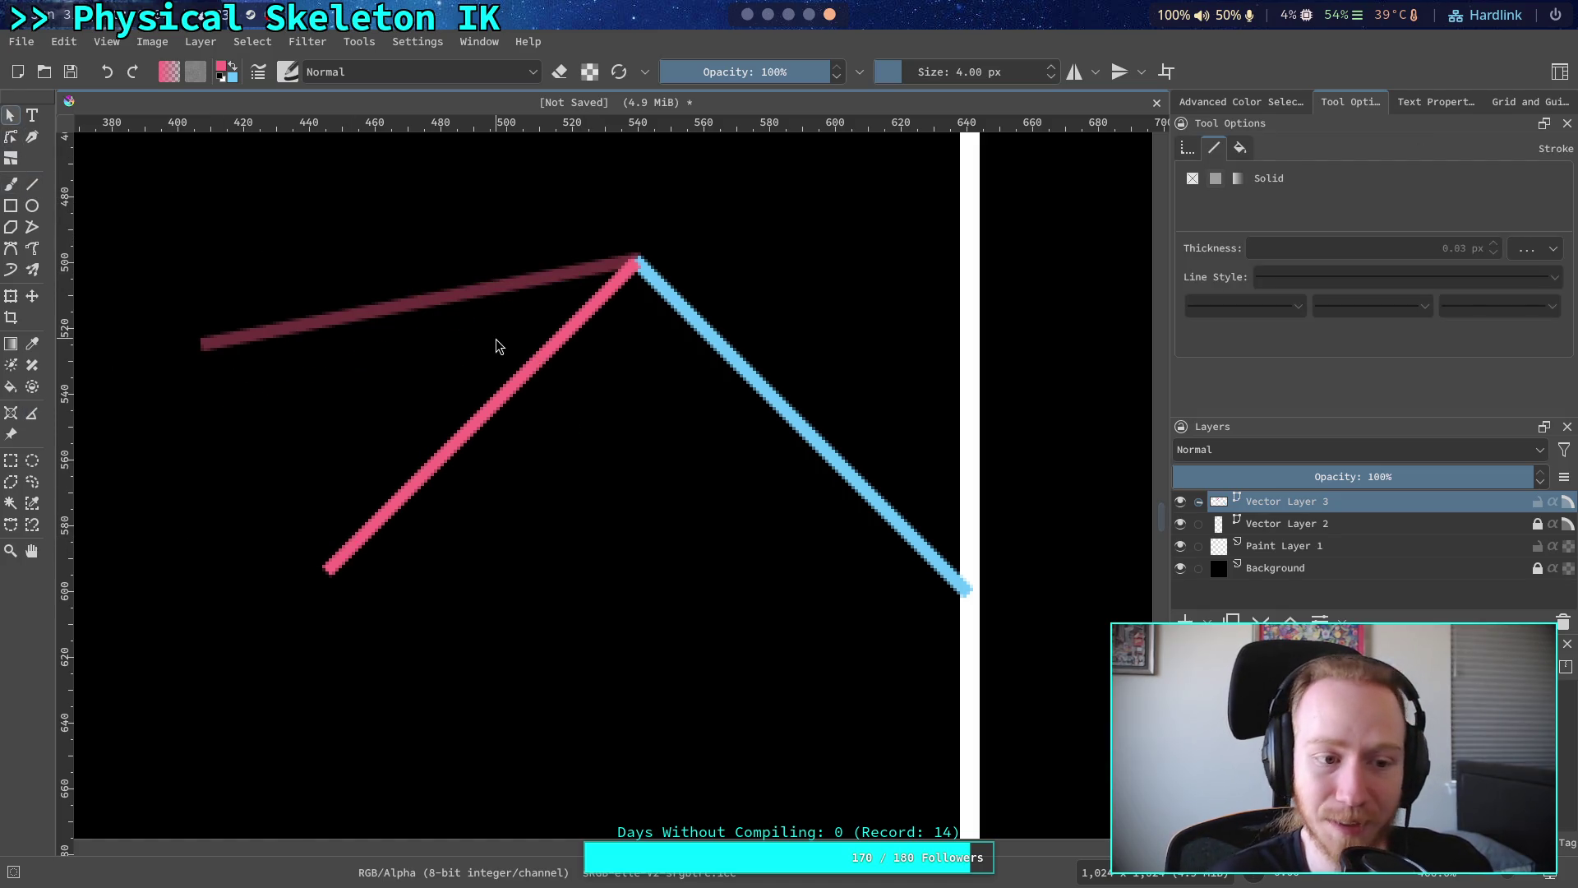
- Rotate and move the pink line until its upper end snaps onto the blue line's top joint
left_click(538, 376)
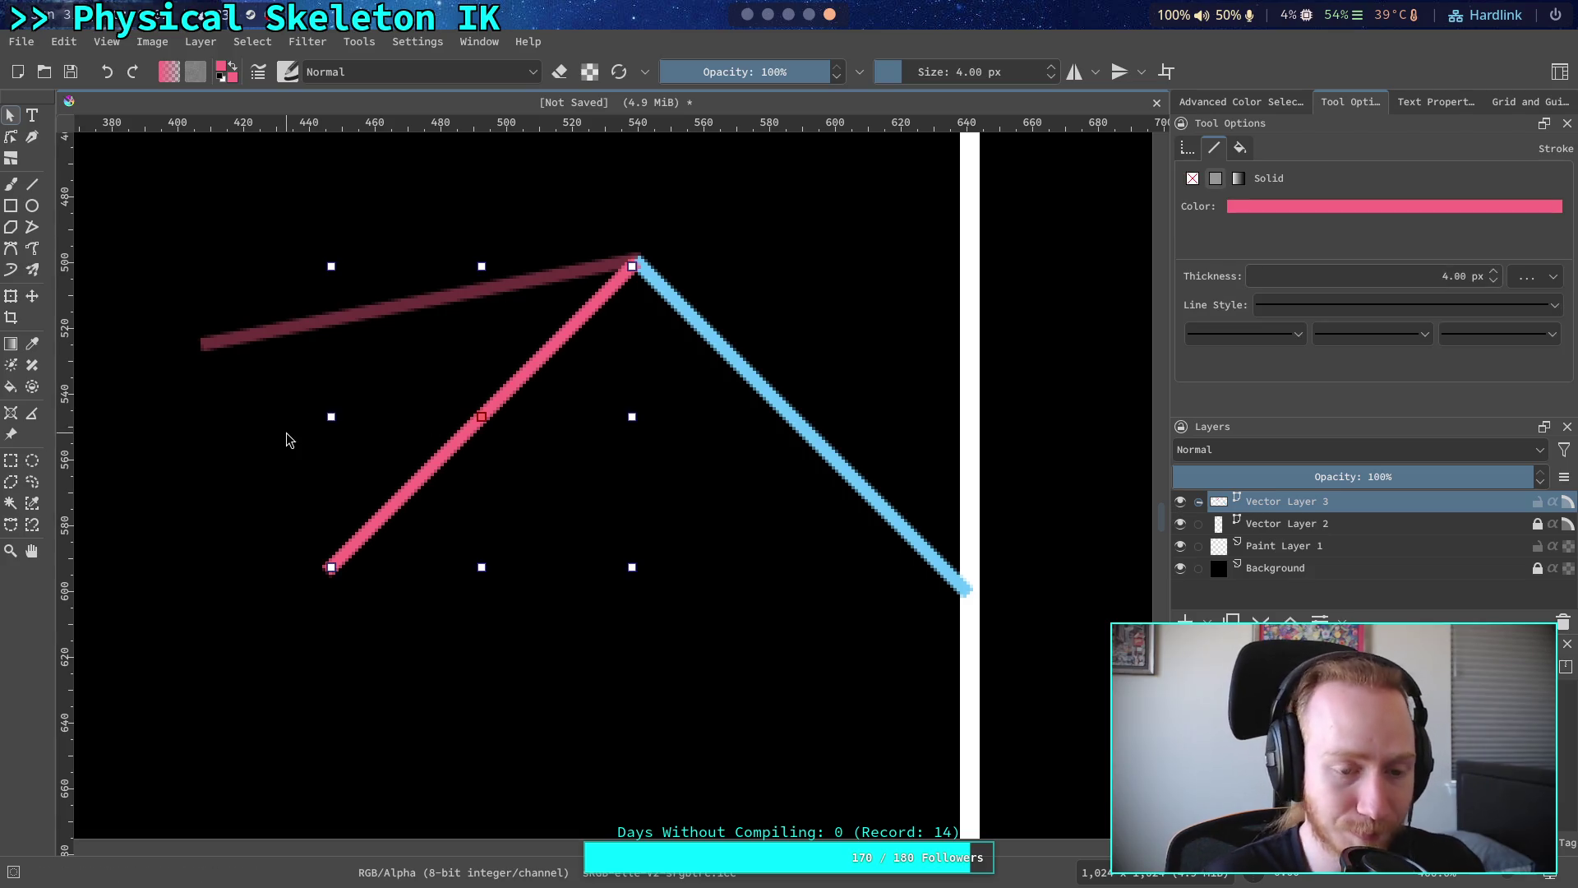
mouse_move(324, 564)
left_mouse_down()
mouse_move(296, 553)
mouse_move(236, 461)
mouse_move(229, 477)
left_mouse_up()
left_click_drag(556, 409, 499, 309)
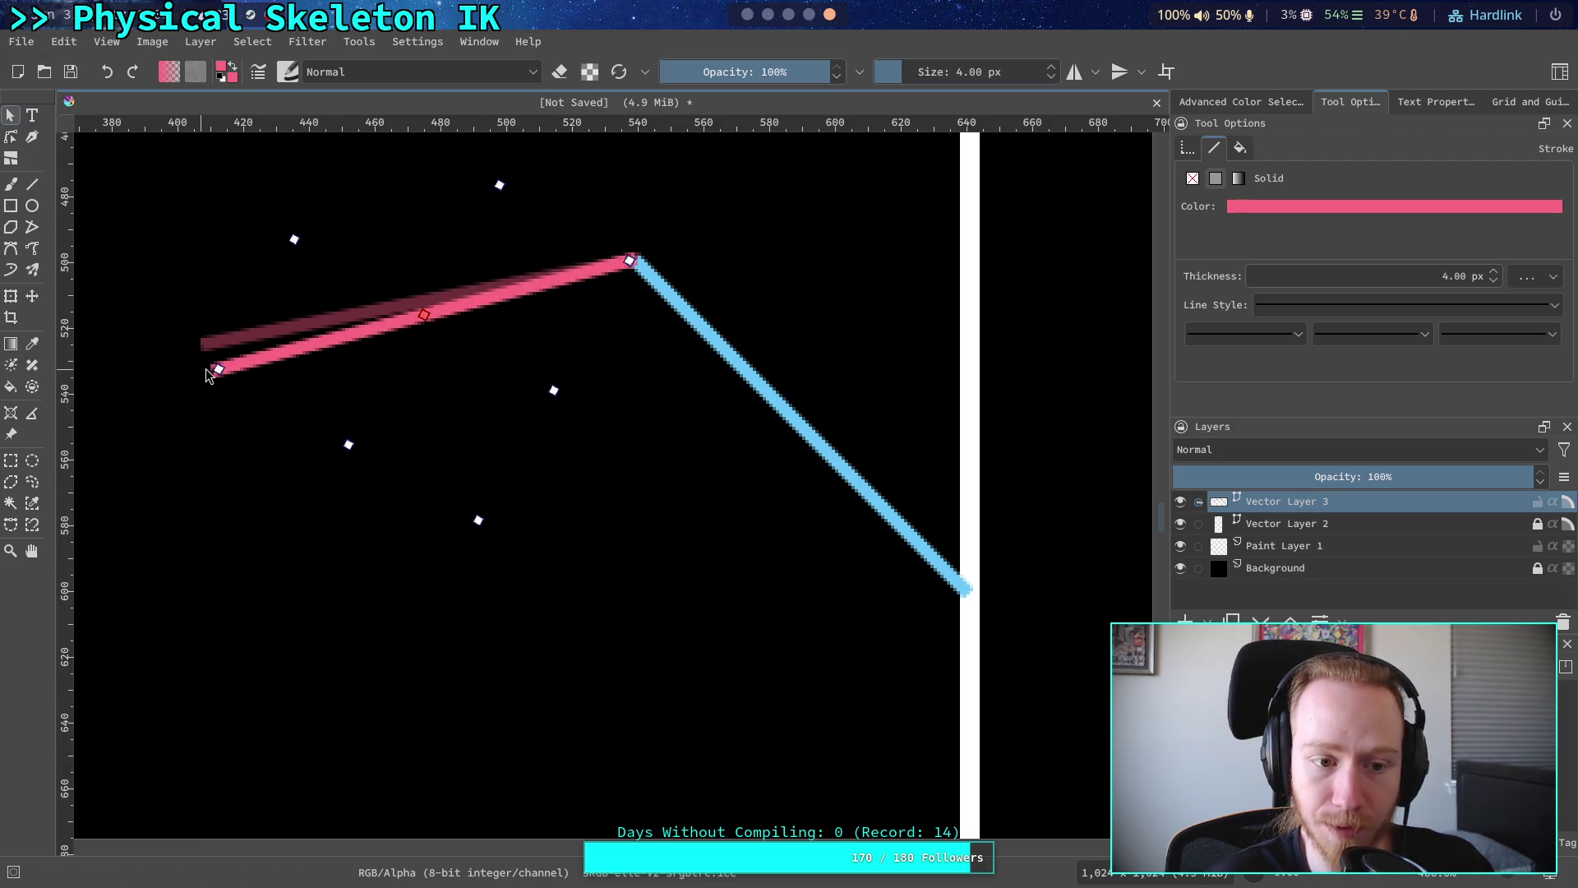
left_click_drag(210, 382, 204, 360)
left_click_drag(337, 318, 340, 317)
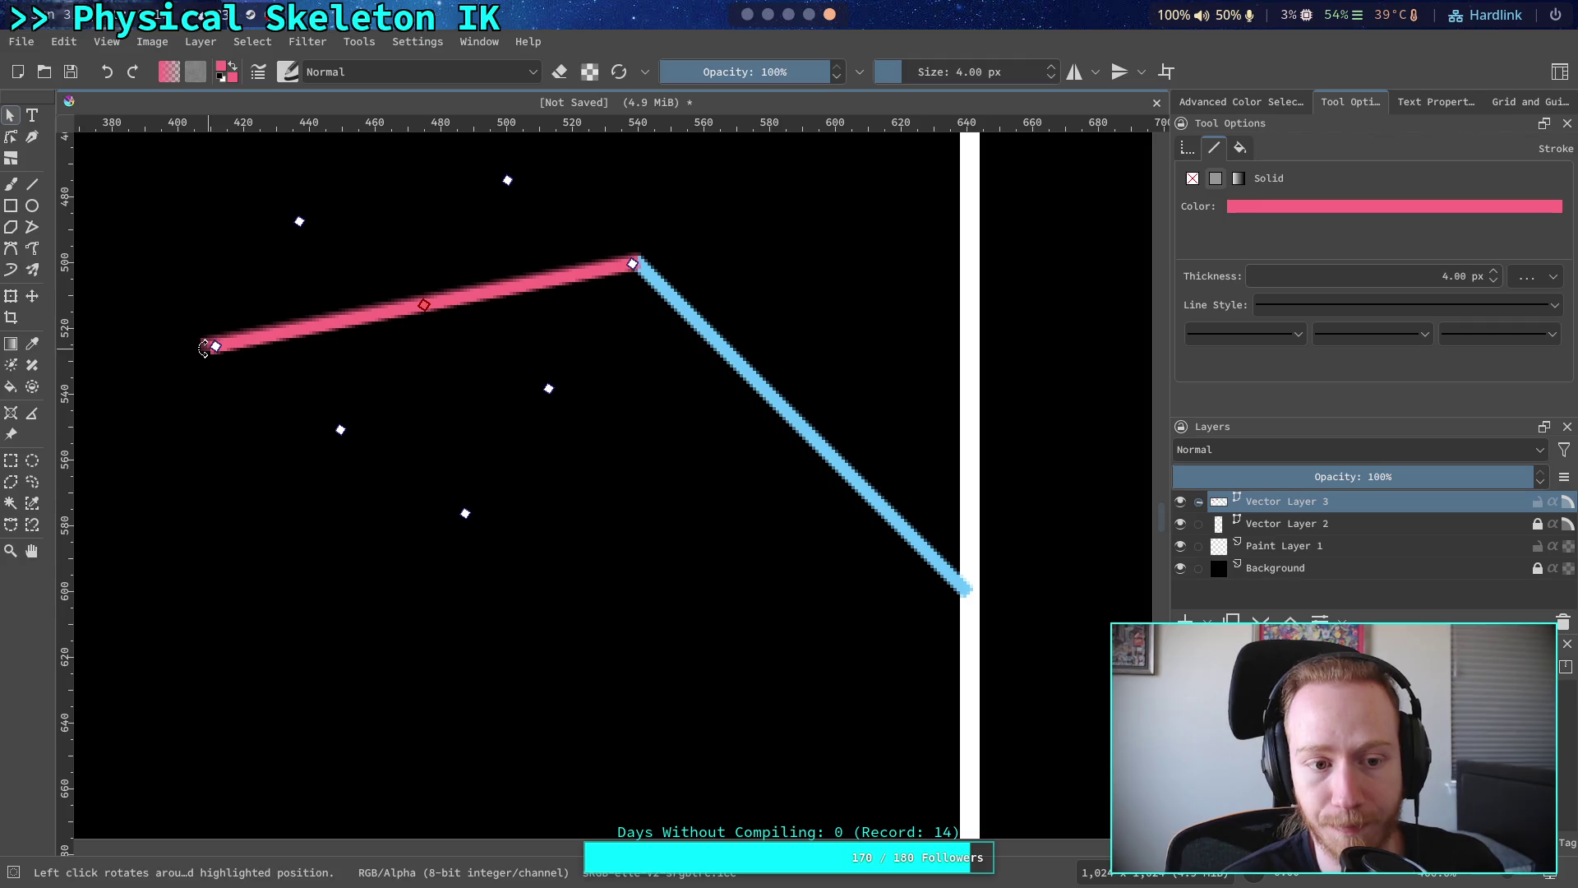
left_click_drag(211, 346, 217, 337)
left_click_drag(345, 311, 345, 314)
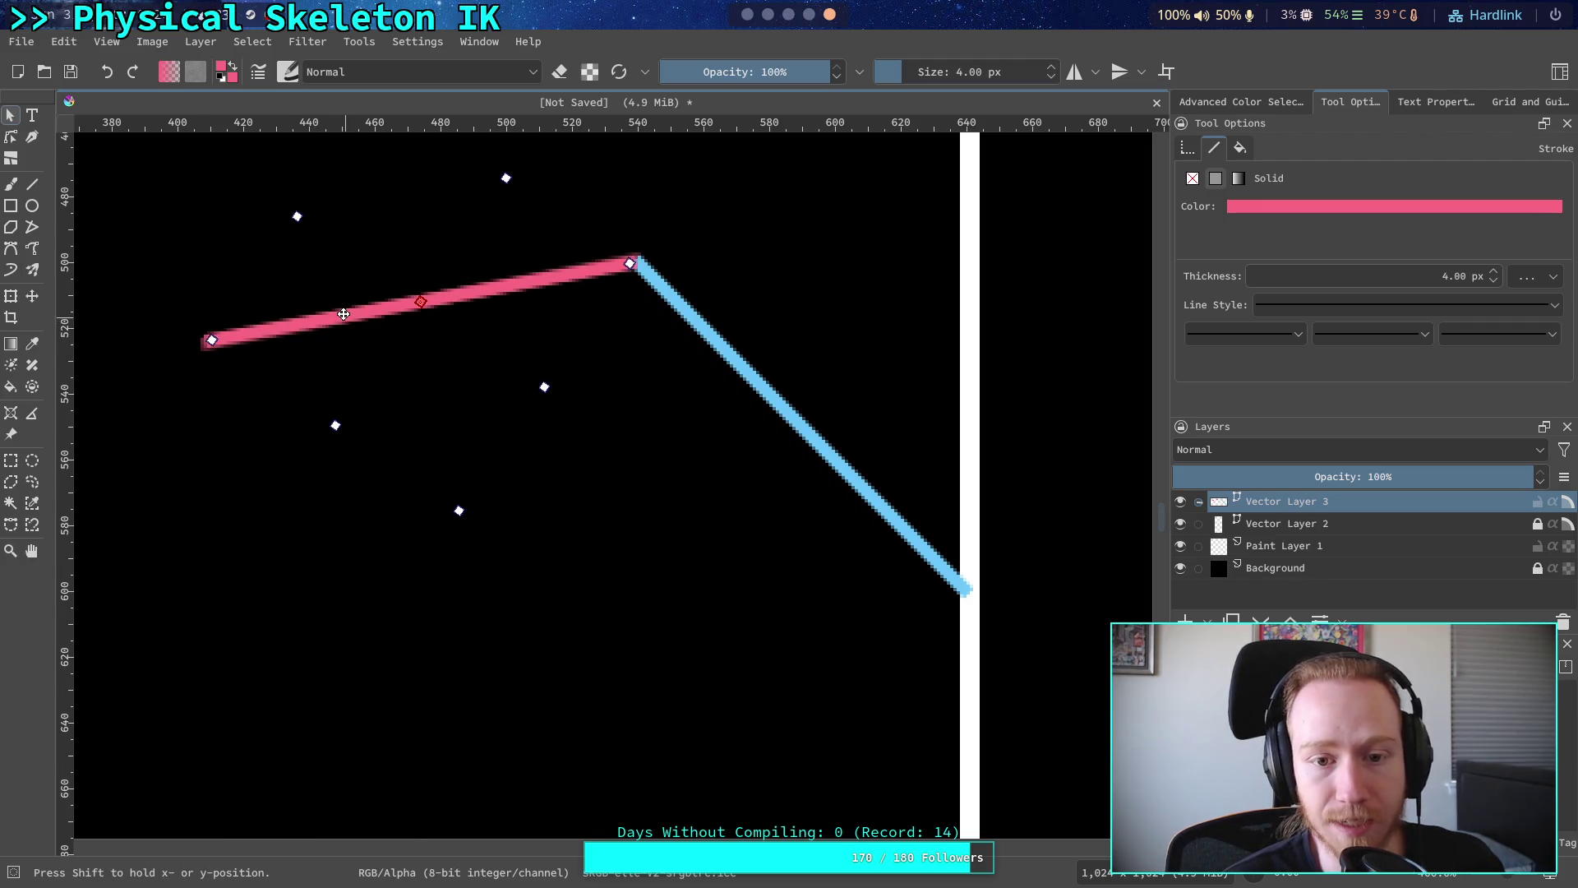
left_click_drag(210, 346, 210, 418)
left_click_drag(376, 364, 401, 396)
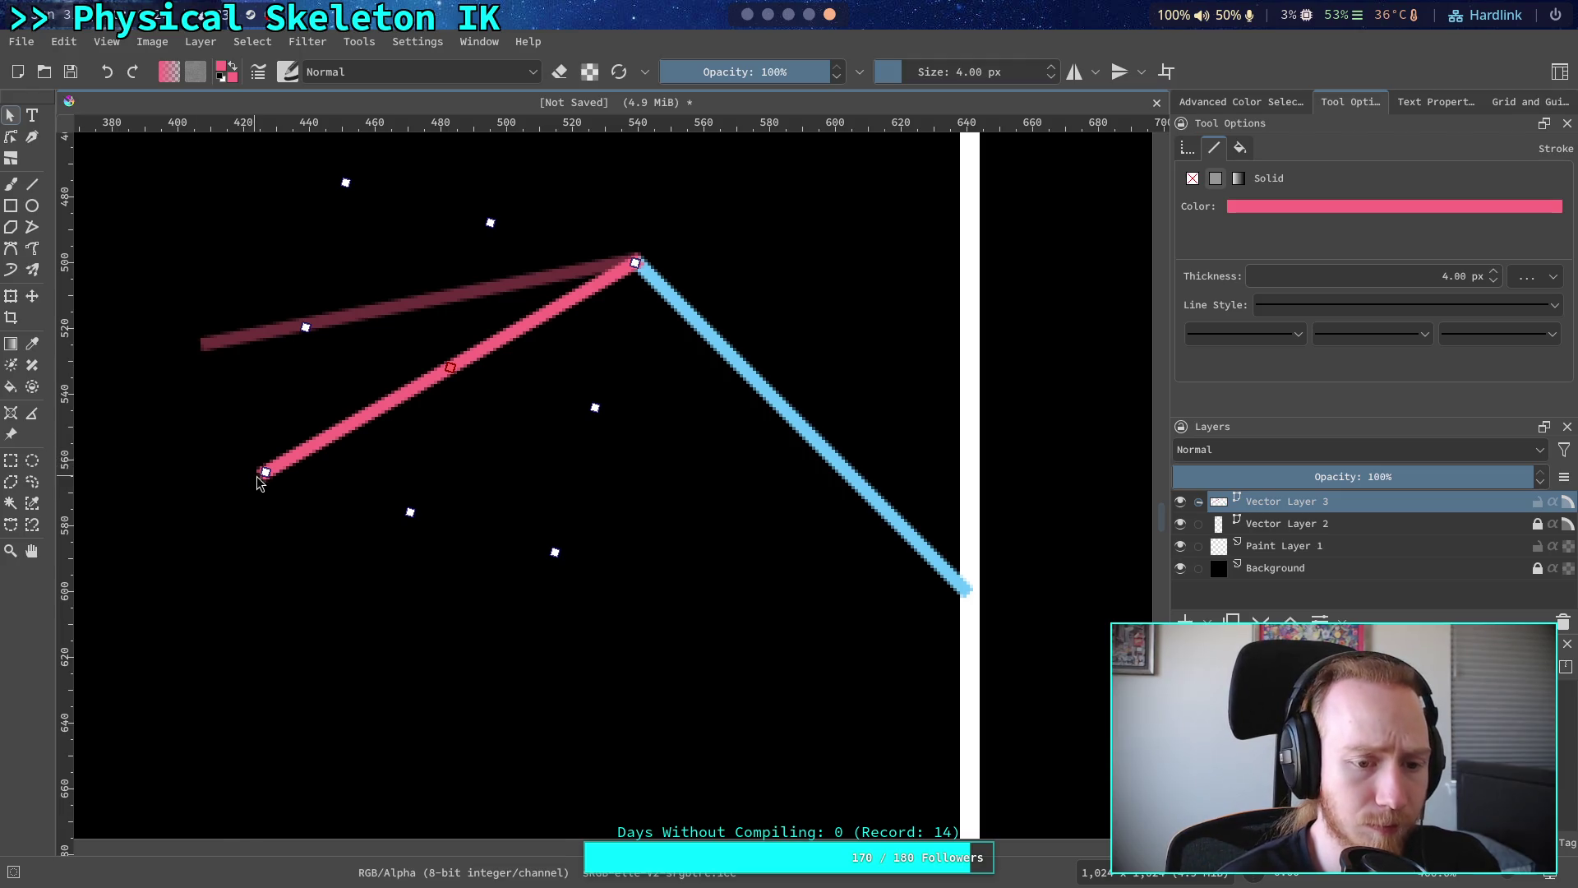
left_click_drag(257, 477, 263, 496)
left_click_drag(373, 456, 423, 424)
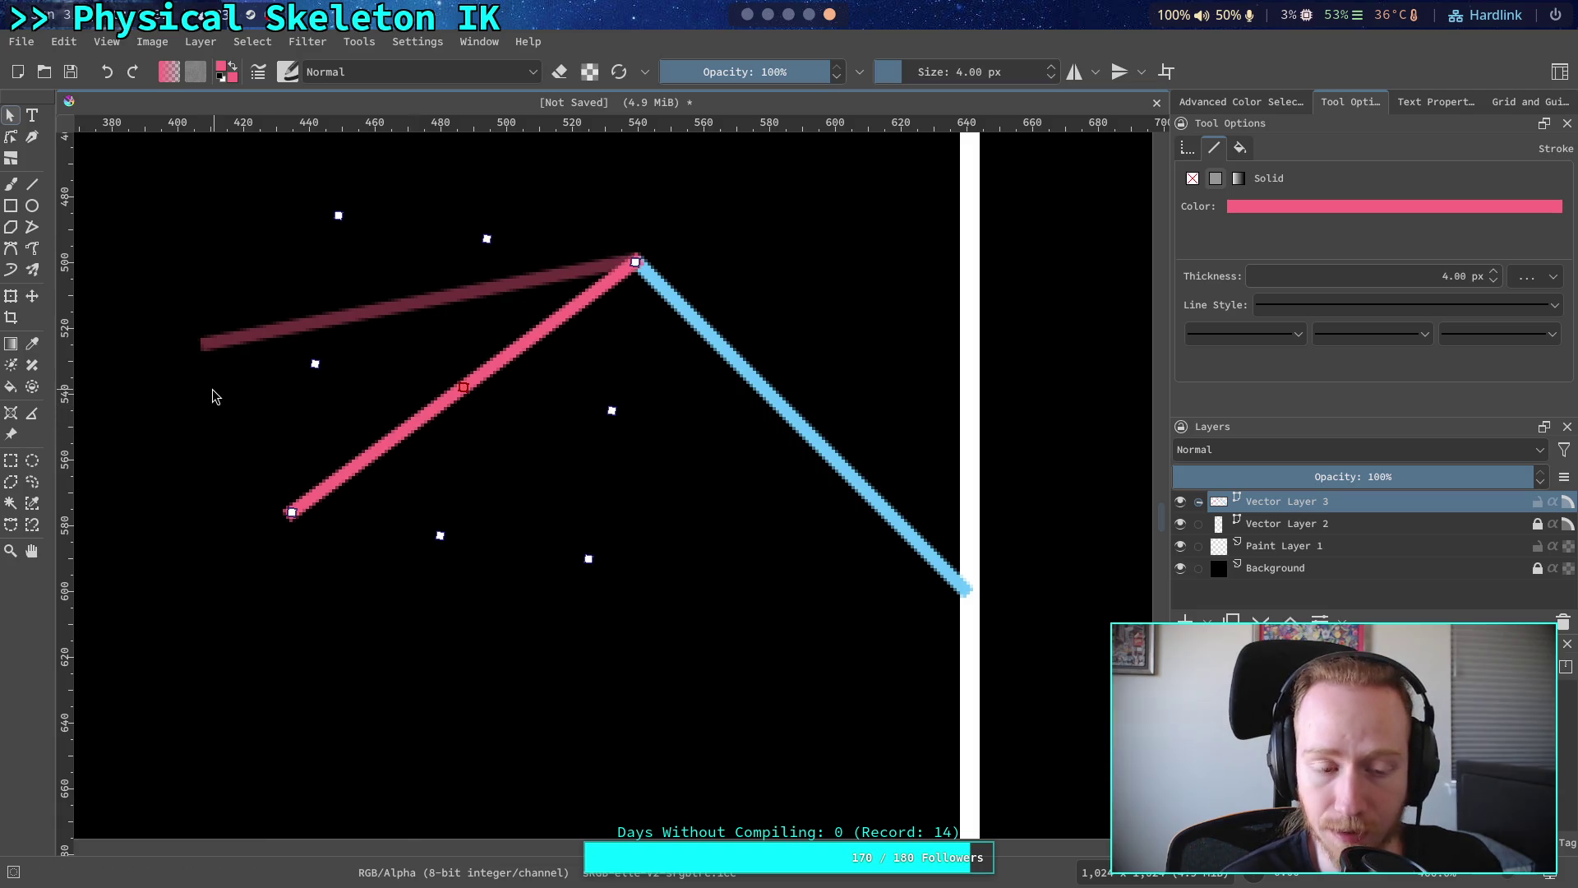
left_click(190, 399)
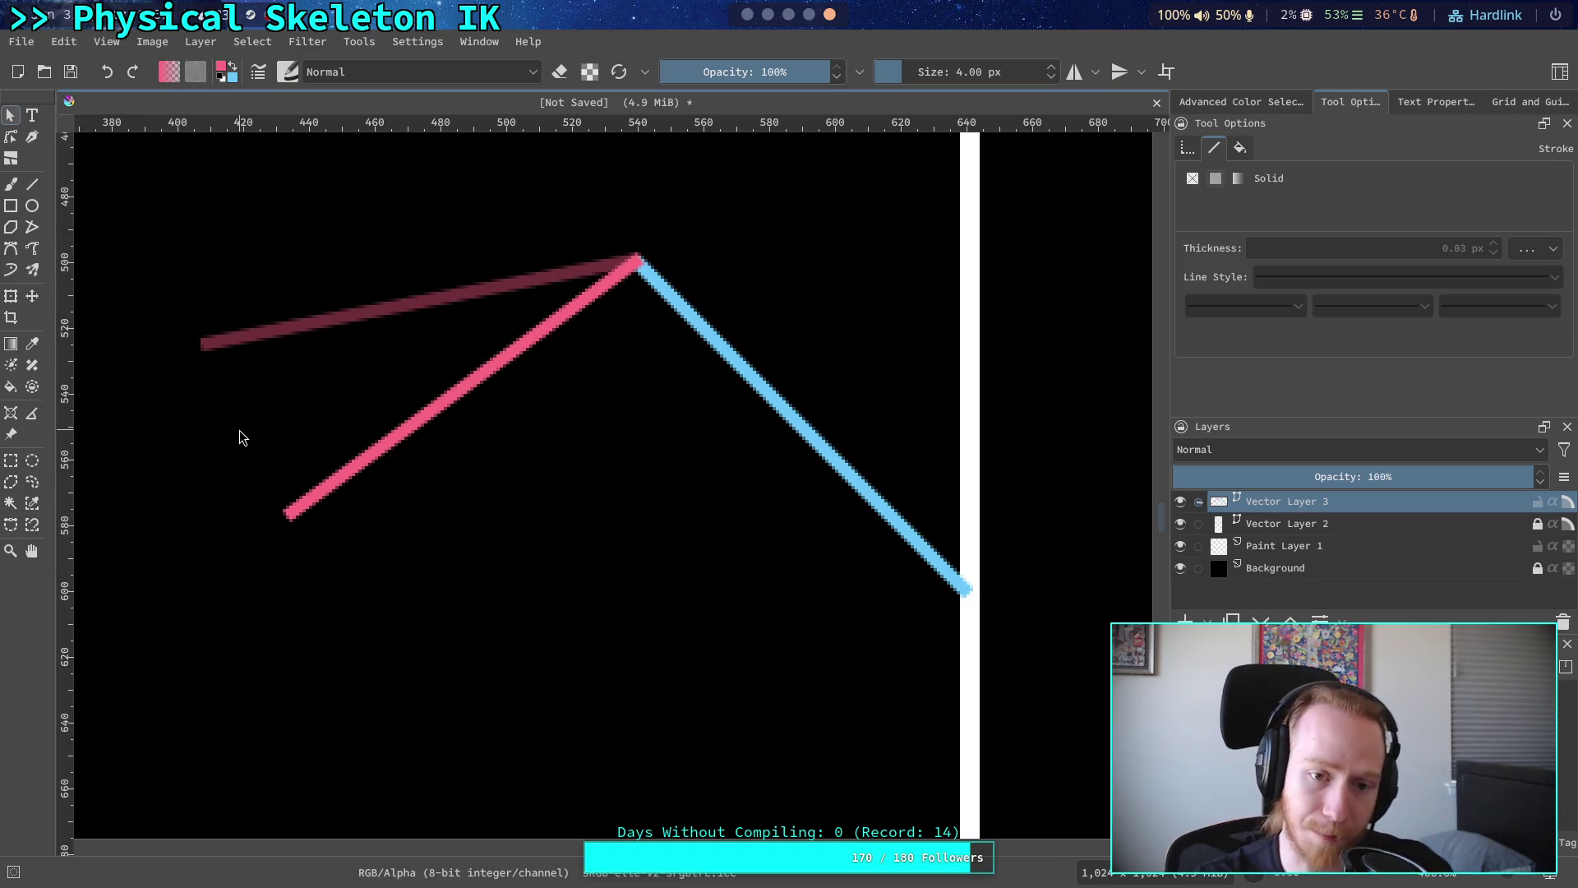
- Fine-tune the pink line's angle, raising its lower end while keeping it attached at the joint
left_click(468, 386)
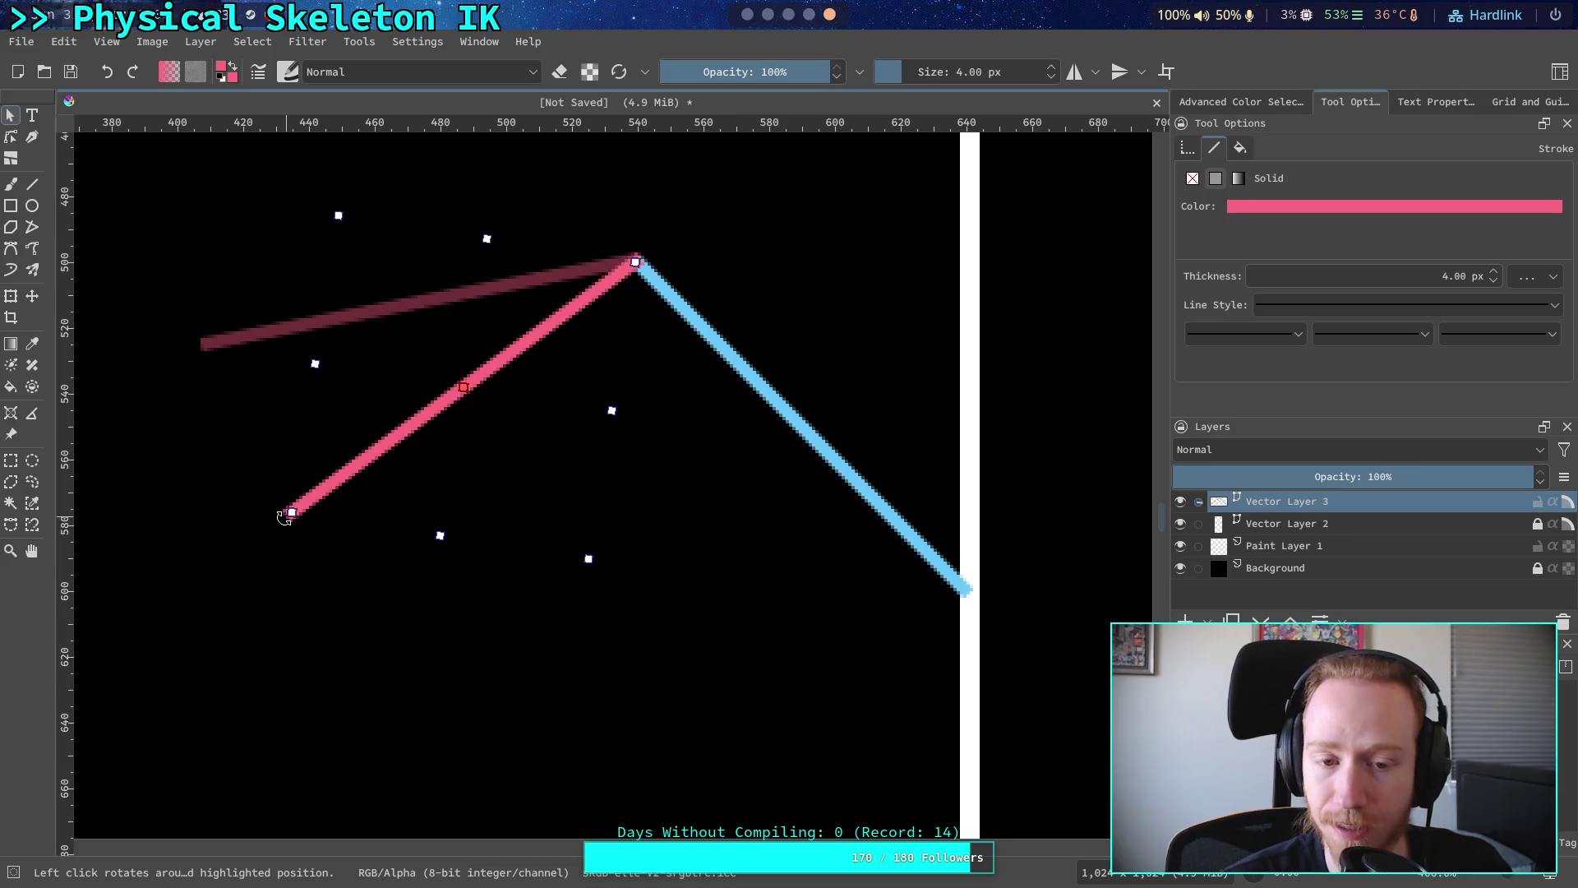
left_click_drag(284, 516, 264, 466)
left_click_drag(535, 367, 514, 323)
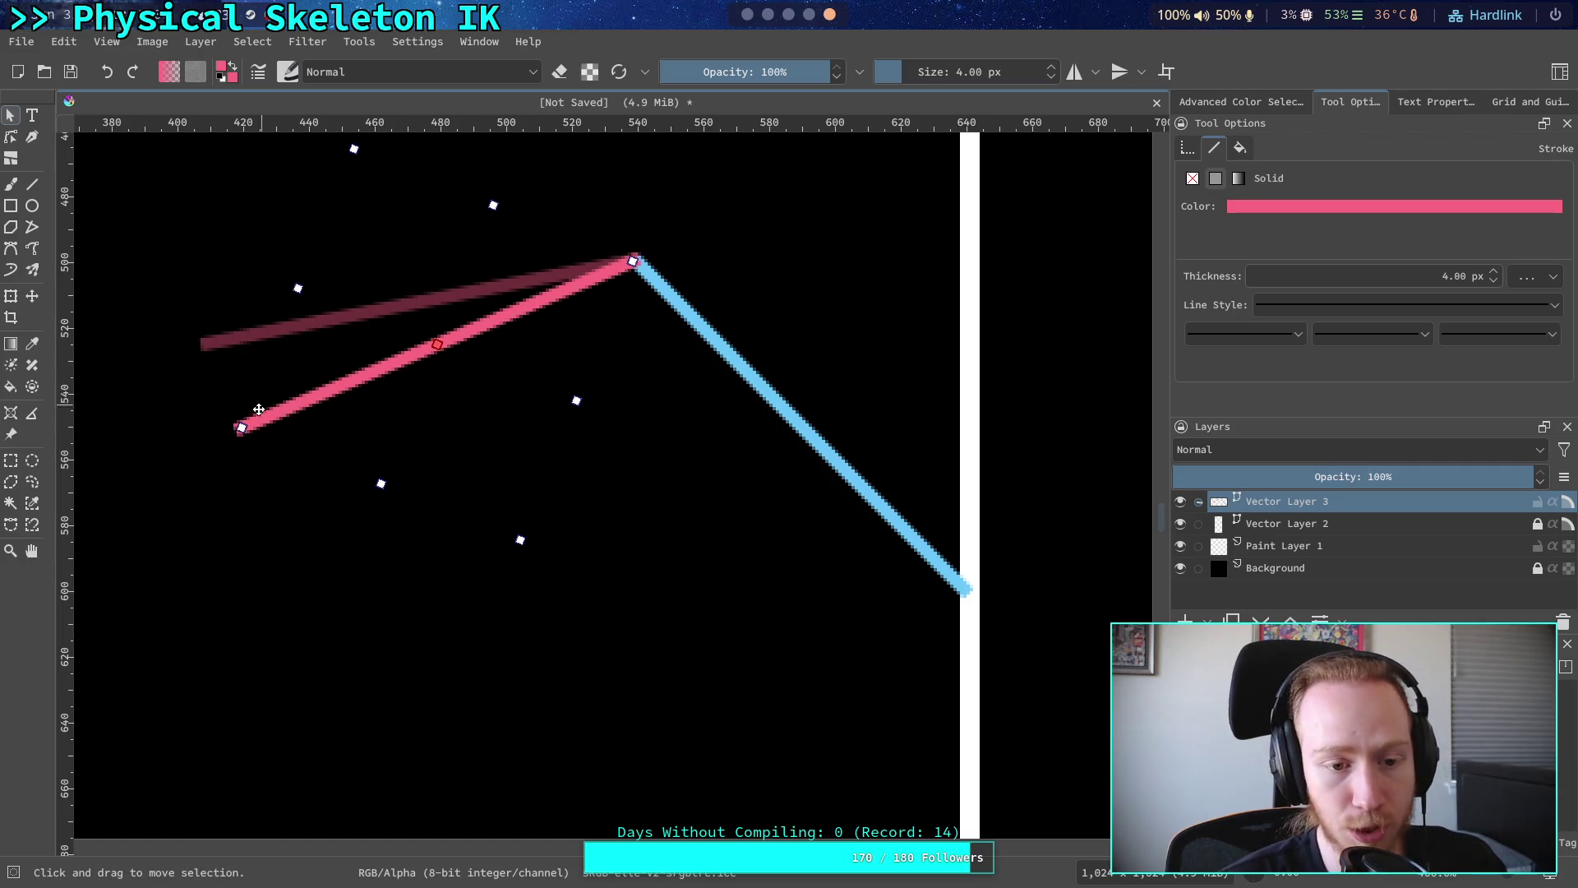
left_click(763, 476)
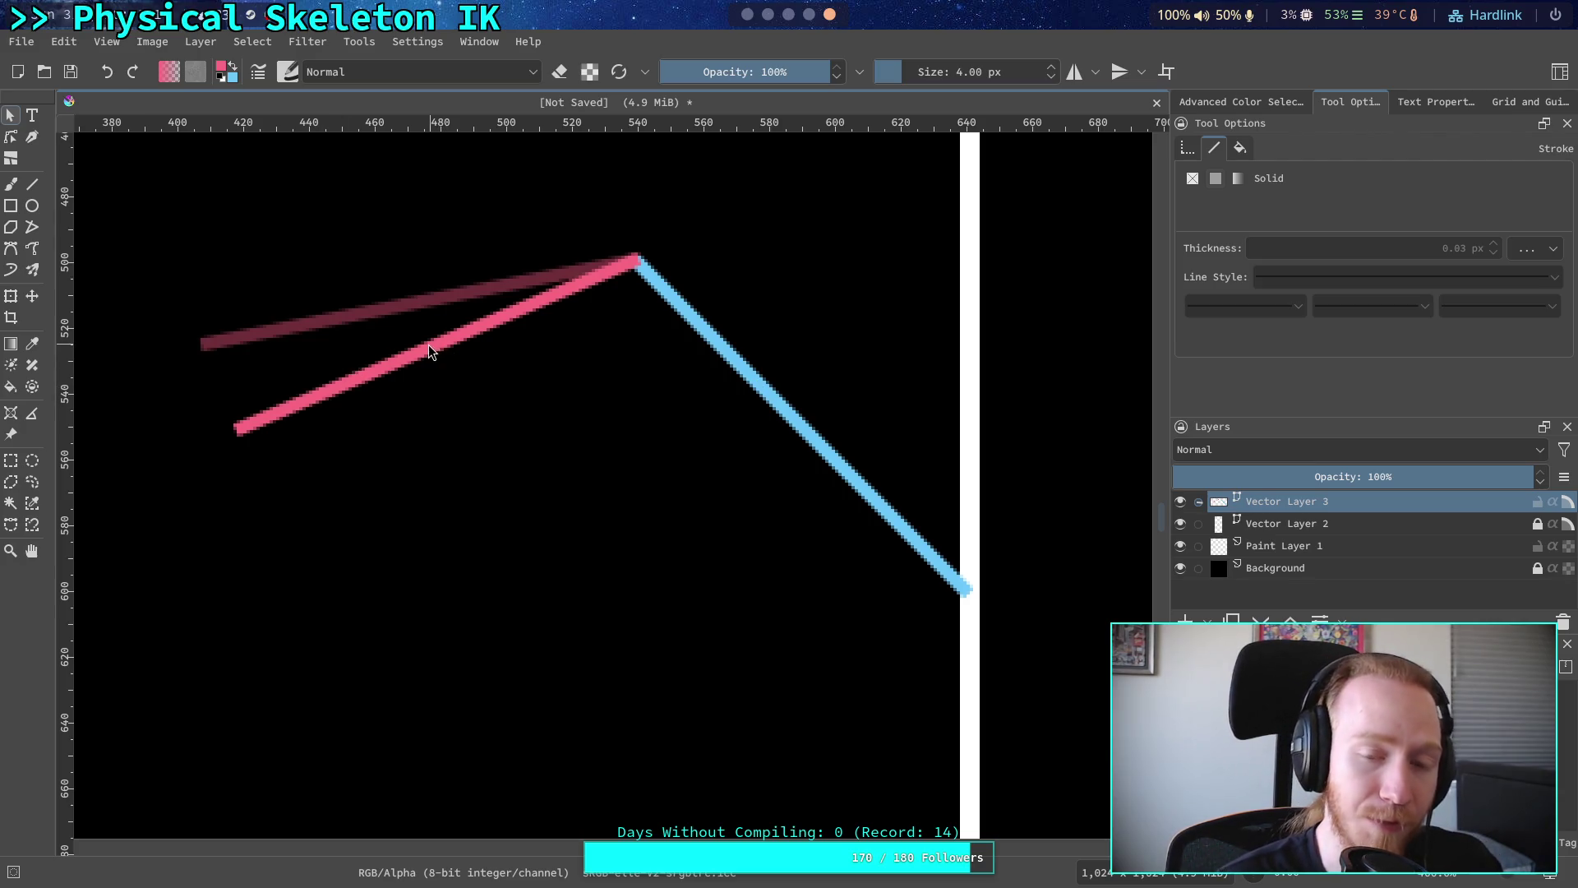
left_click(767, 390)
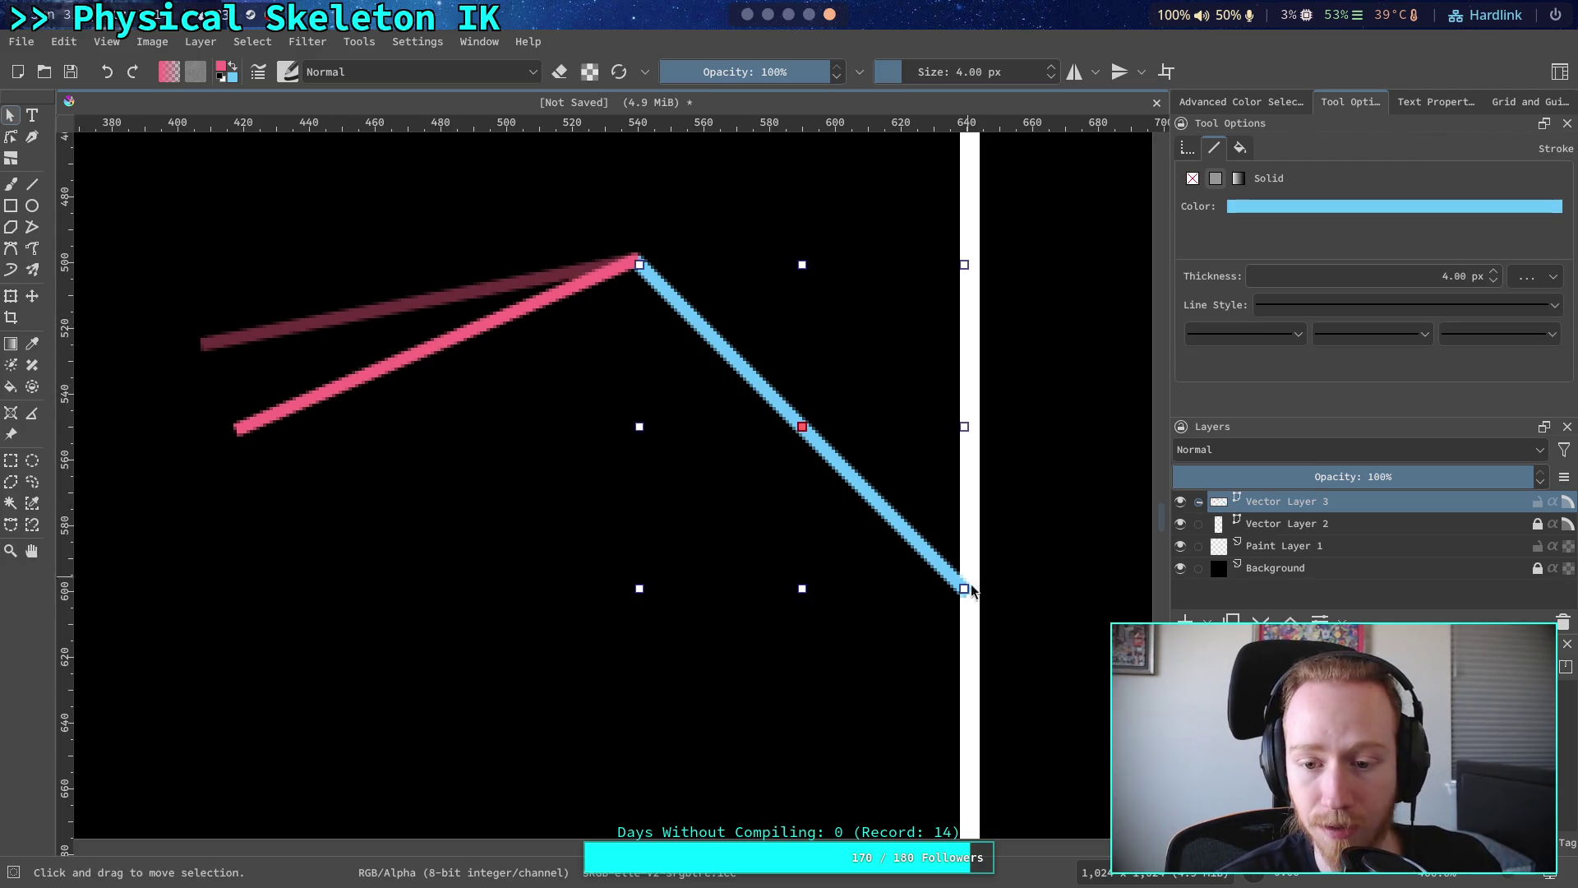
mouse_move(970, 590)
left_mouse_down()
mouse_move(1009, 574)
mouse_move(996, 502)
left_mouse_up()
mouse_move(100, 598)
left_mouse_down()
mouse_move(866, 304)
mouse_move(1099, 184)
left_mouse_up()
mouse_move(1103, 650)
left_mouse_down()
mouse_move(296, 176)
mouse_move(140, 131)
mouse_move(145, 162)
left_mouse_up()
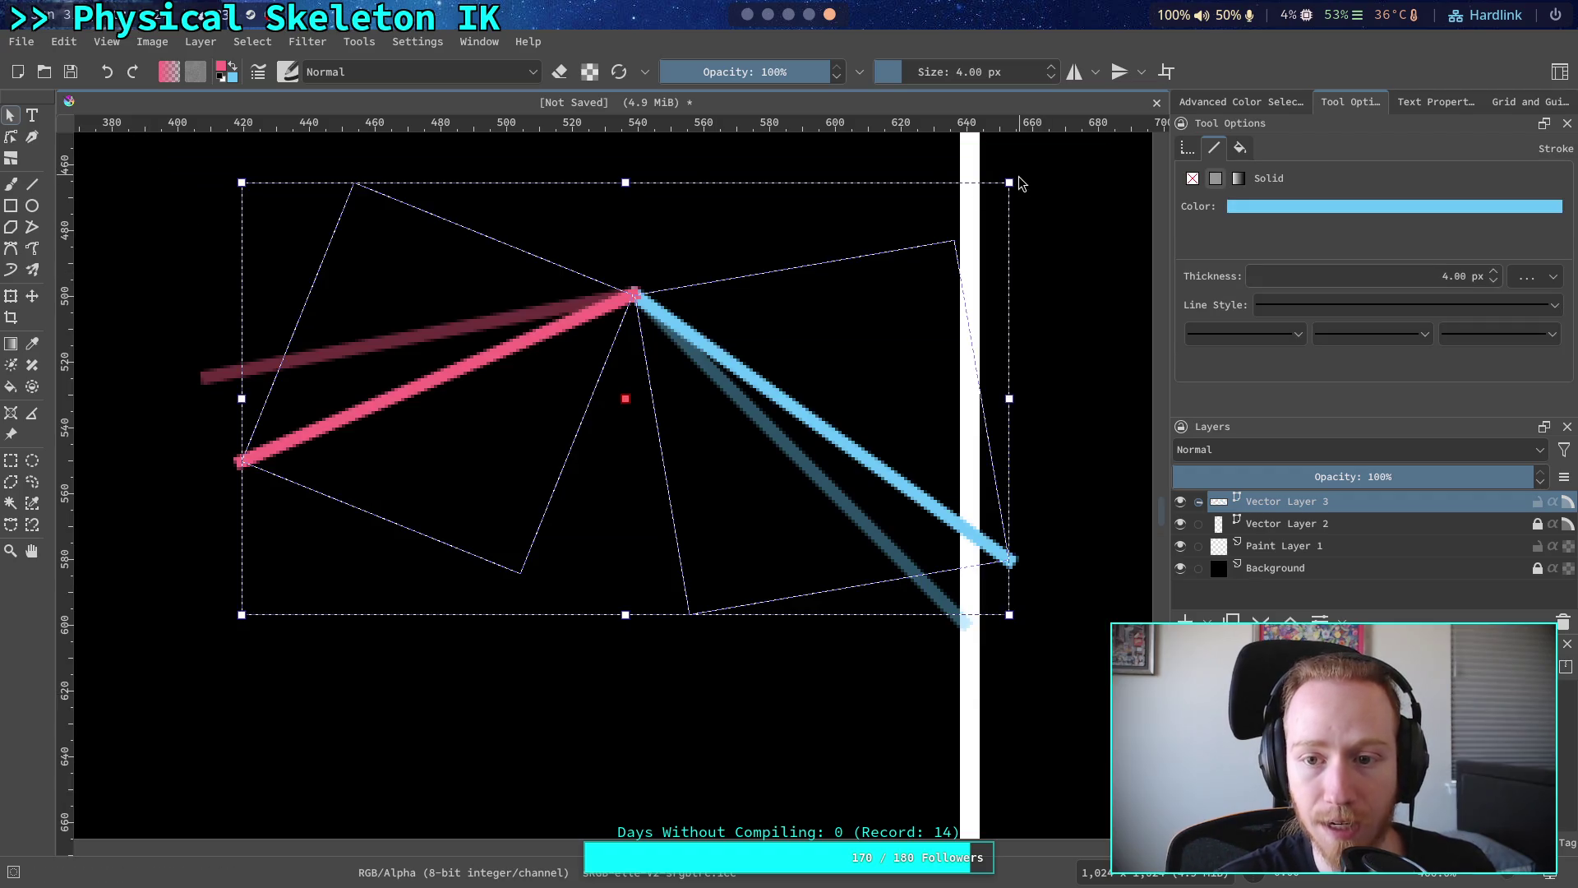
mouse_move(1013, 174)
left_mouse_down()
mouse_move(1078, 250)
mouse_move(1073, 238)
left_mouse_up()
left_click_drag(830, 404, 812, 397)
left_click(258, 400)
left_click(234, 387)
key("ctrl+z")
key("ctrl+z")
key("ctrl+z")
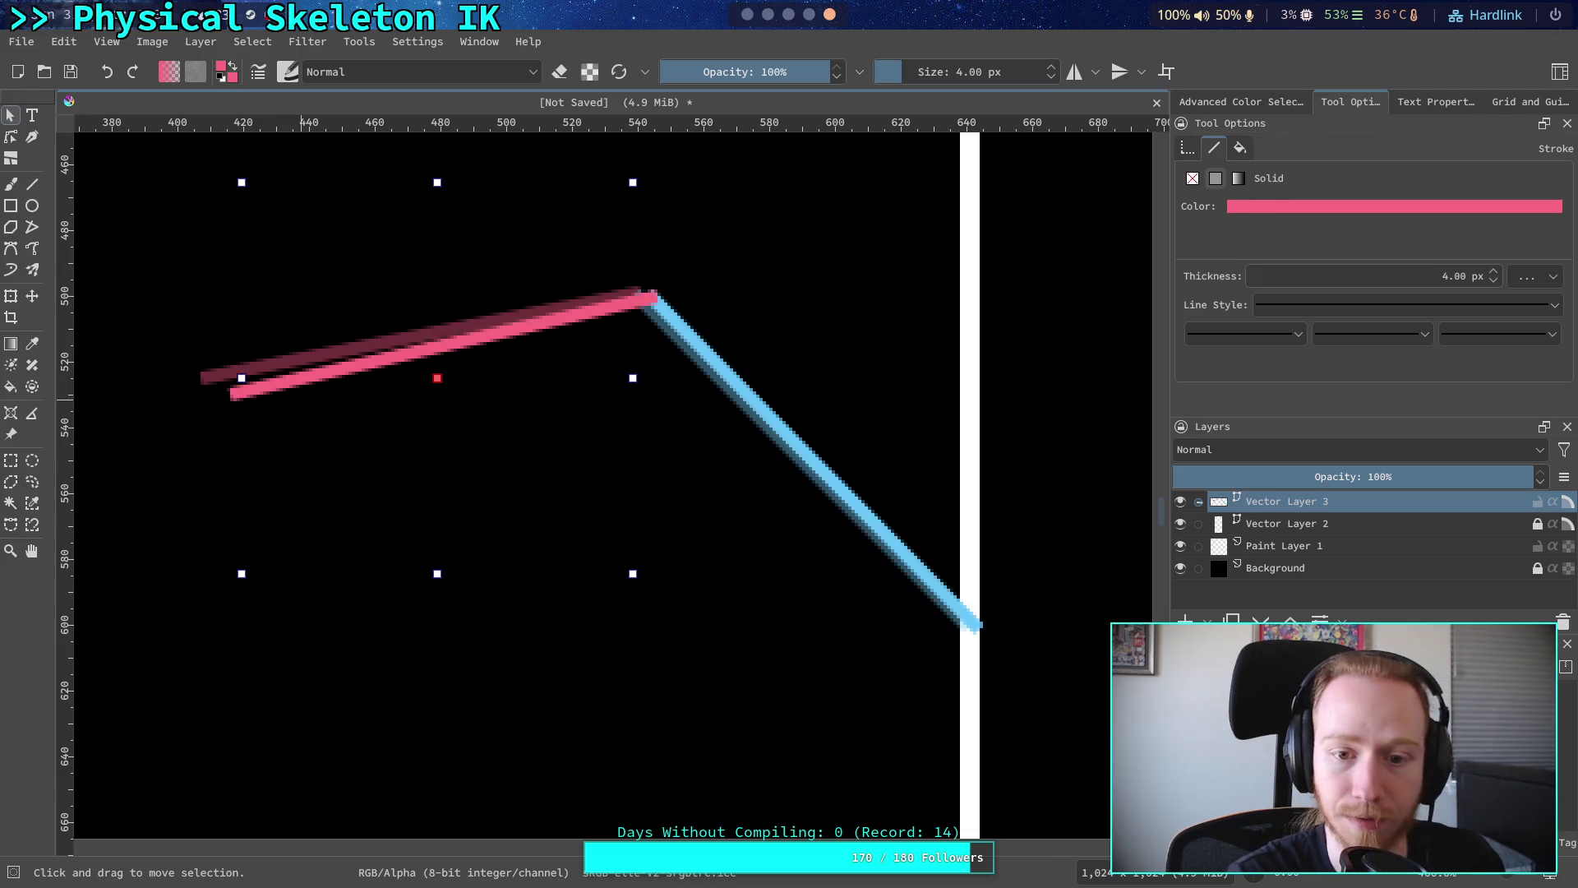
key("ctrl+shift+z")
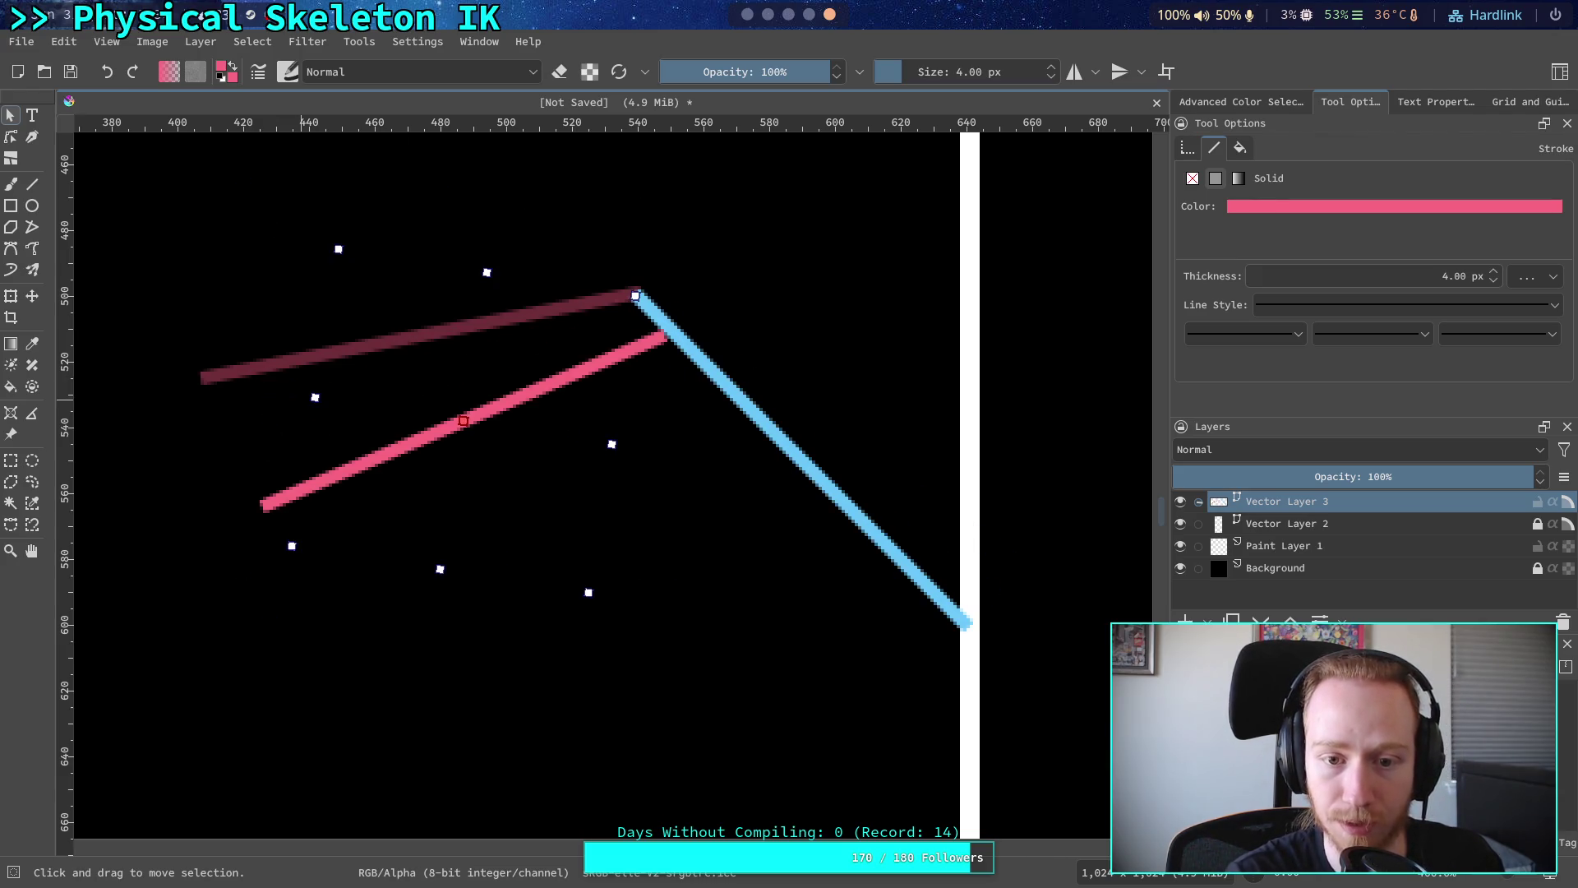
left_click_drag(289, 553, 261, 497)
left_click_drag(438, 439, 406, 376)
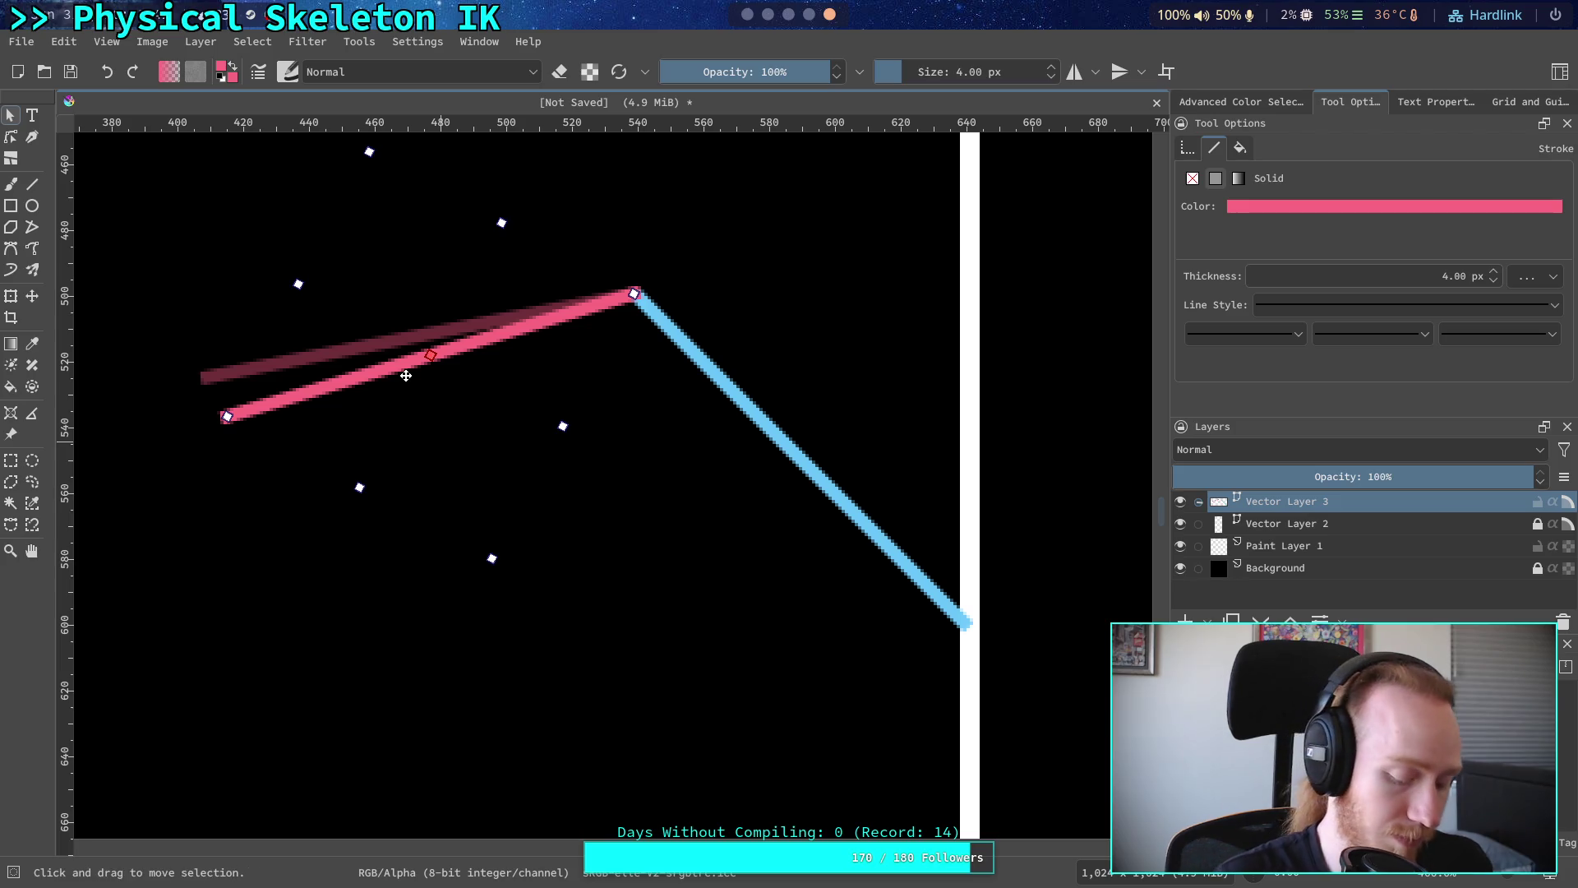
key("ctrl+z")
key("ctrl+z")
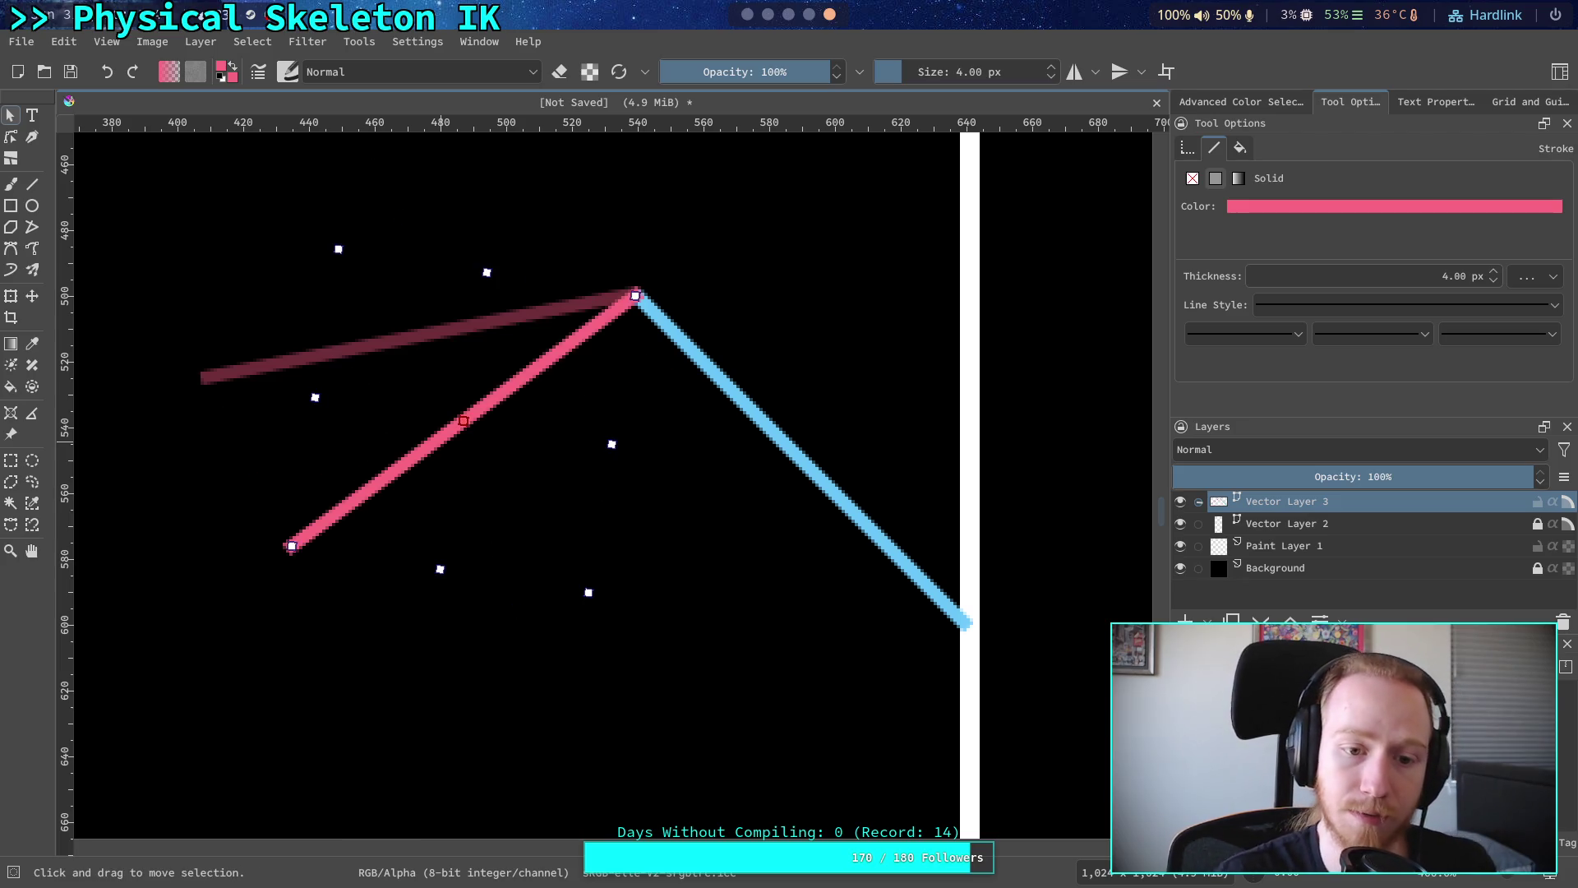
left_click_drag(447, 419, 401, 358)
left_click_drag(247, 459, 216, 416)
left_click_drag(381, 373, 398, 412)
key("ctrl+a")
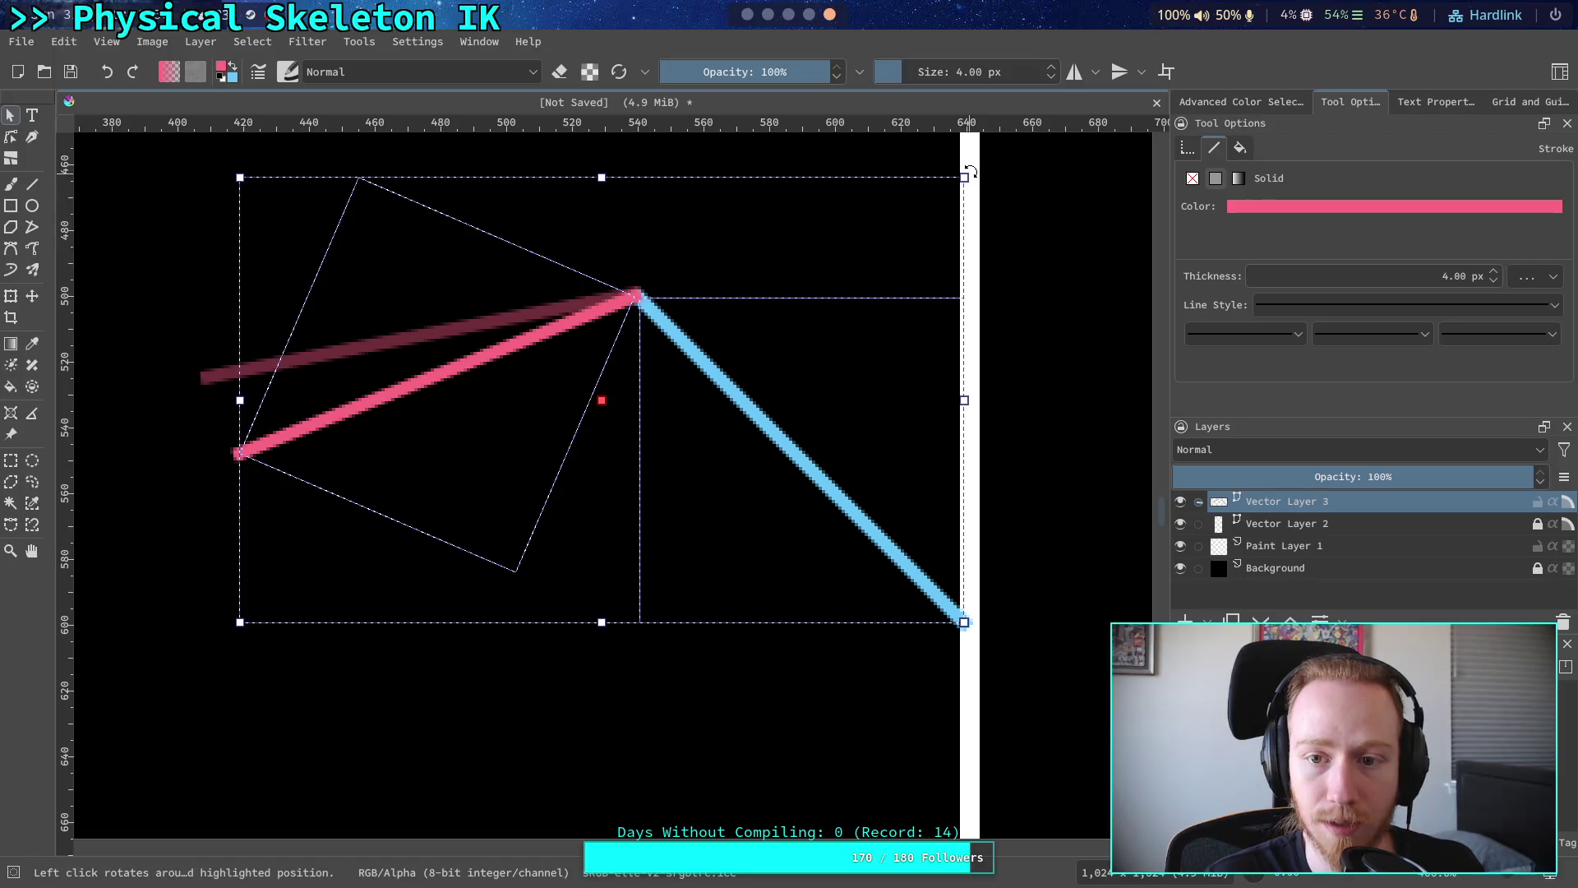
mouse_move(987, 168)
left_mouse_down()
mouse_move(1011, 201)
mouse_move(971, 175)
left_mouse_up()
left_click(1016, 417)
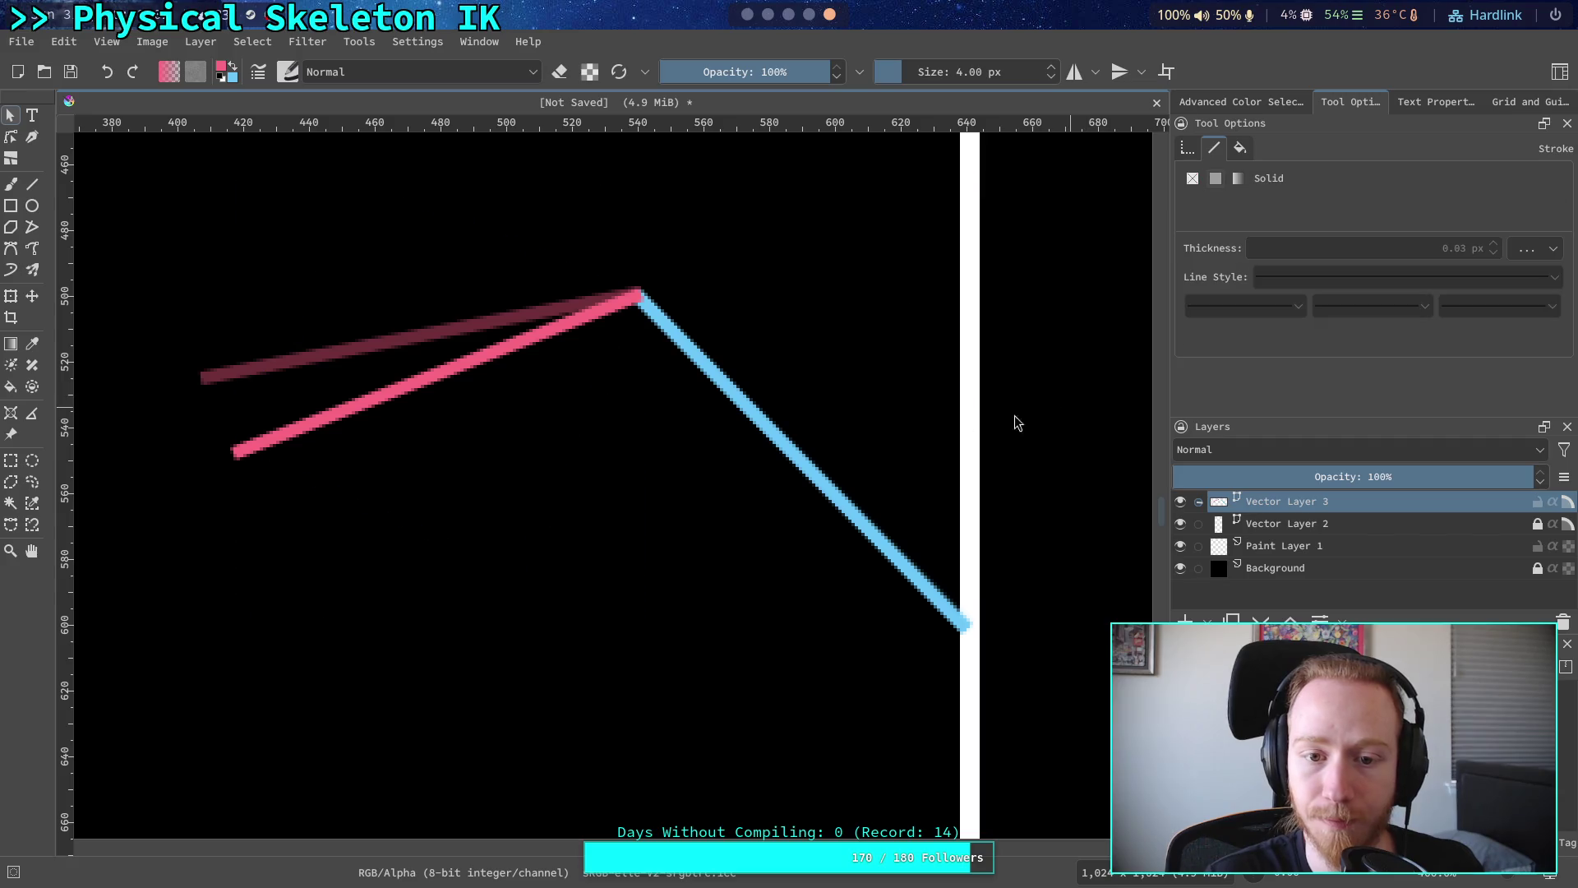
left_click(777, 435)
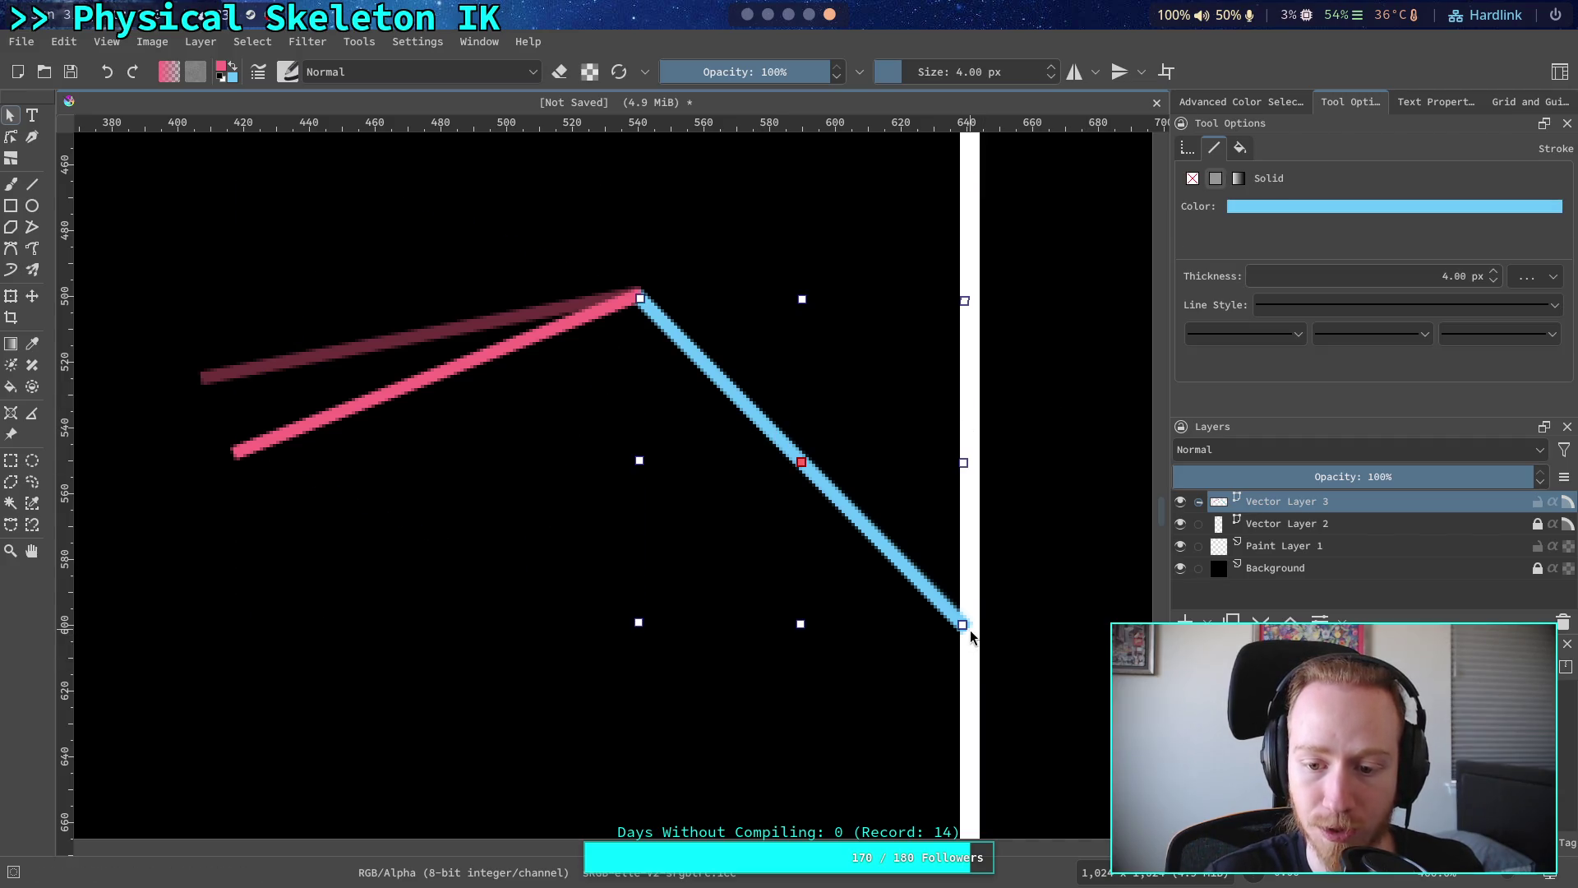
- Rotate the blue line counter-clockwise and move its left end onto the pink joint
left_click_drag(976, 633, 1033, 592)
left_click_drag(721, 417, 755, 371)
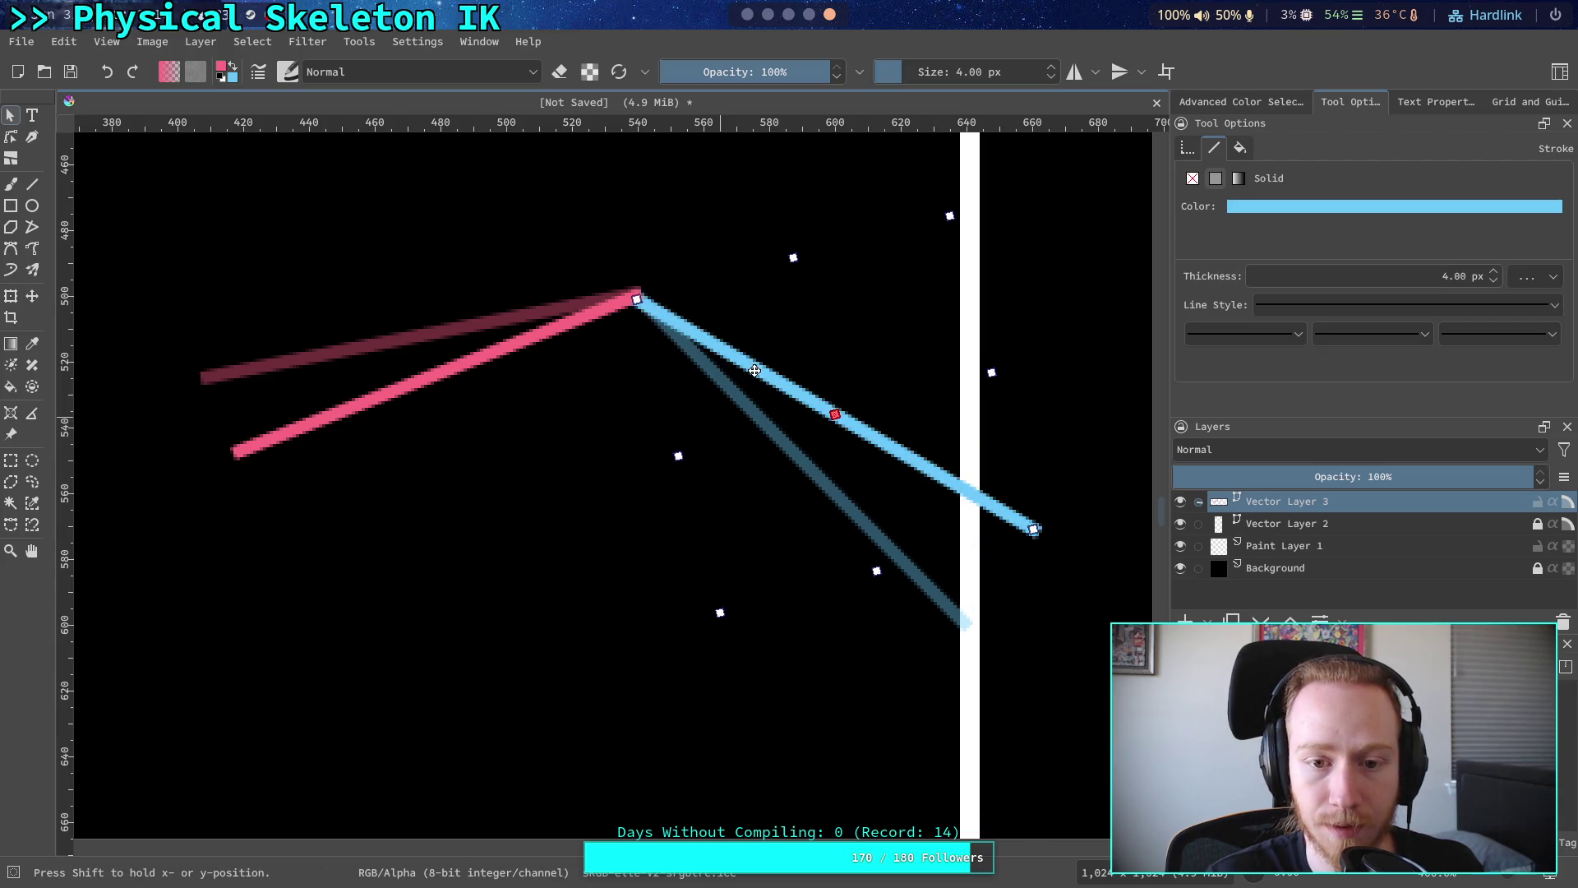
mouse_move(144, 634)
left_mouse_down()
mouse_move(235, 624)
mouse_move(1027, 212)
mouse_move(1068, 218)
mouse_move(1060, 230)
left_mouse_up()
- Move and rotate the pink and blue lines together over the faded guide segments
mouse_move(1128, 725)
left_mouse_down()
mouse_move(799, 422)
mouse_move(176, 148)
left_mouse_up()
mouse_move(821, 440)
left_mouse_down()
mouse_move(757, 503)
mouse_move(755, 531)
left_mouse_up()
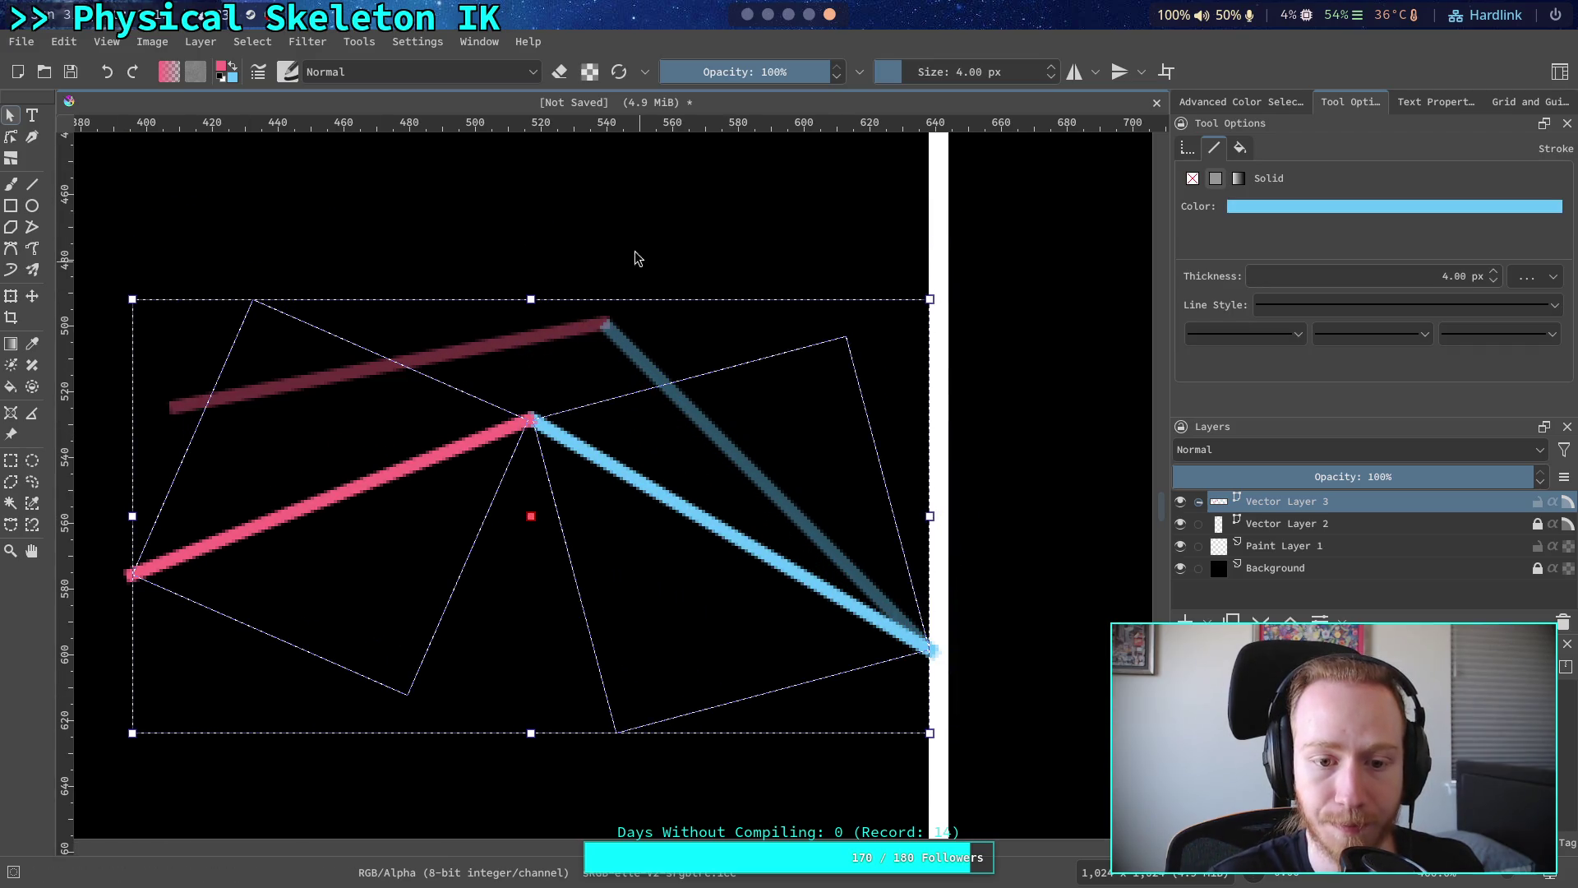
mouse_move(125, 301)
left_mouse_down()
mouse_move(239, 240)
mouse_move(616, 218)
mouse_move(794, 308)
left_mouse_up()
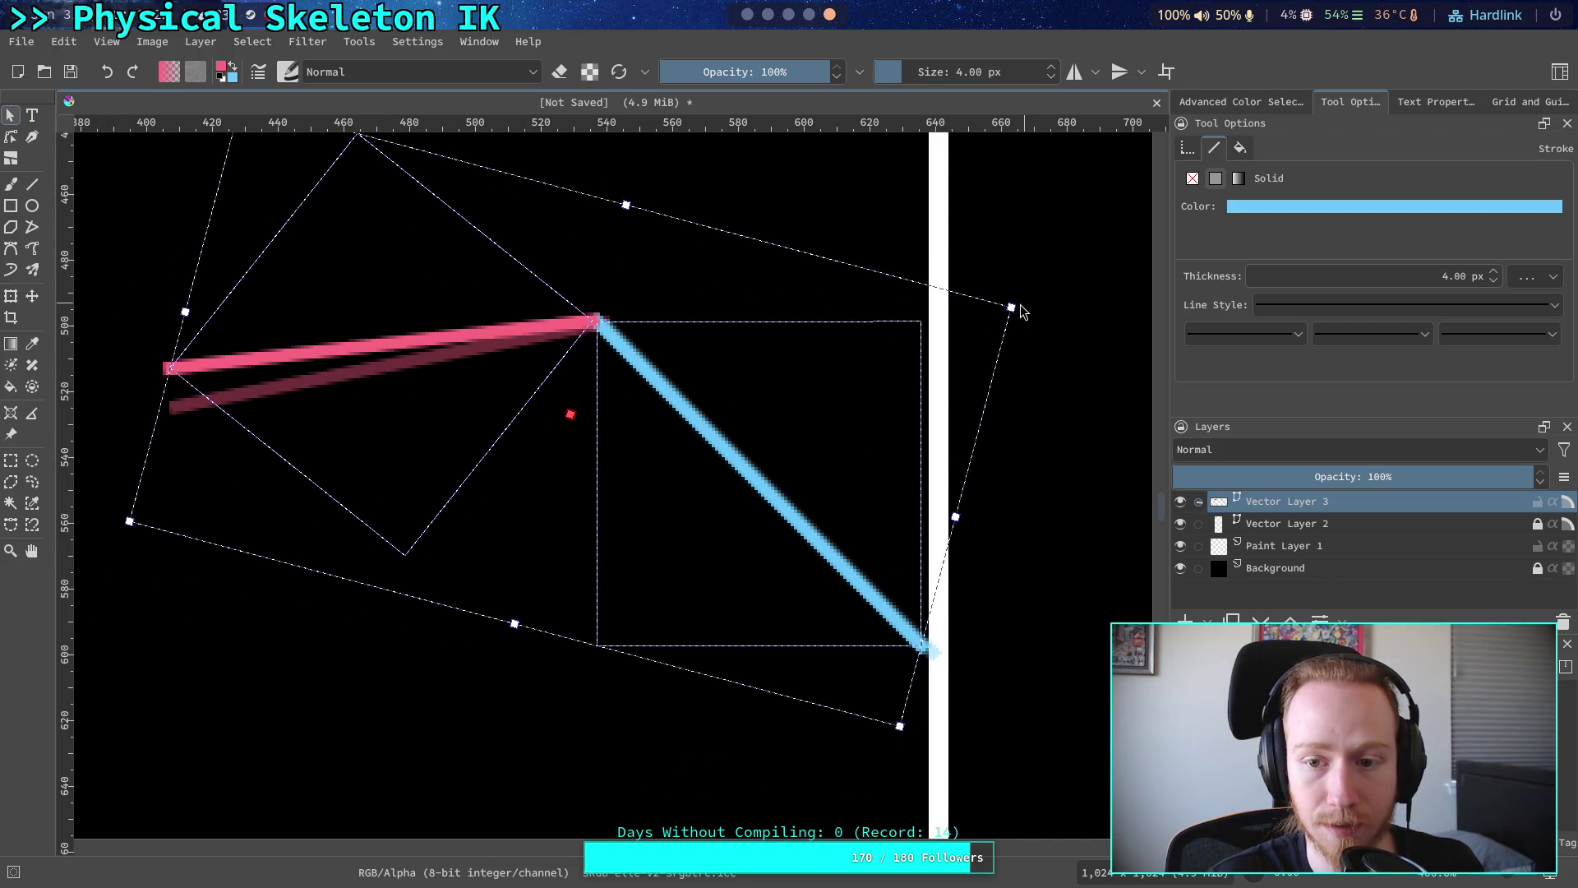
left_click_drag(1022, 307, 1008, 263)
left_click_drag(642, 371, 652, 375)
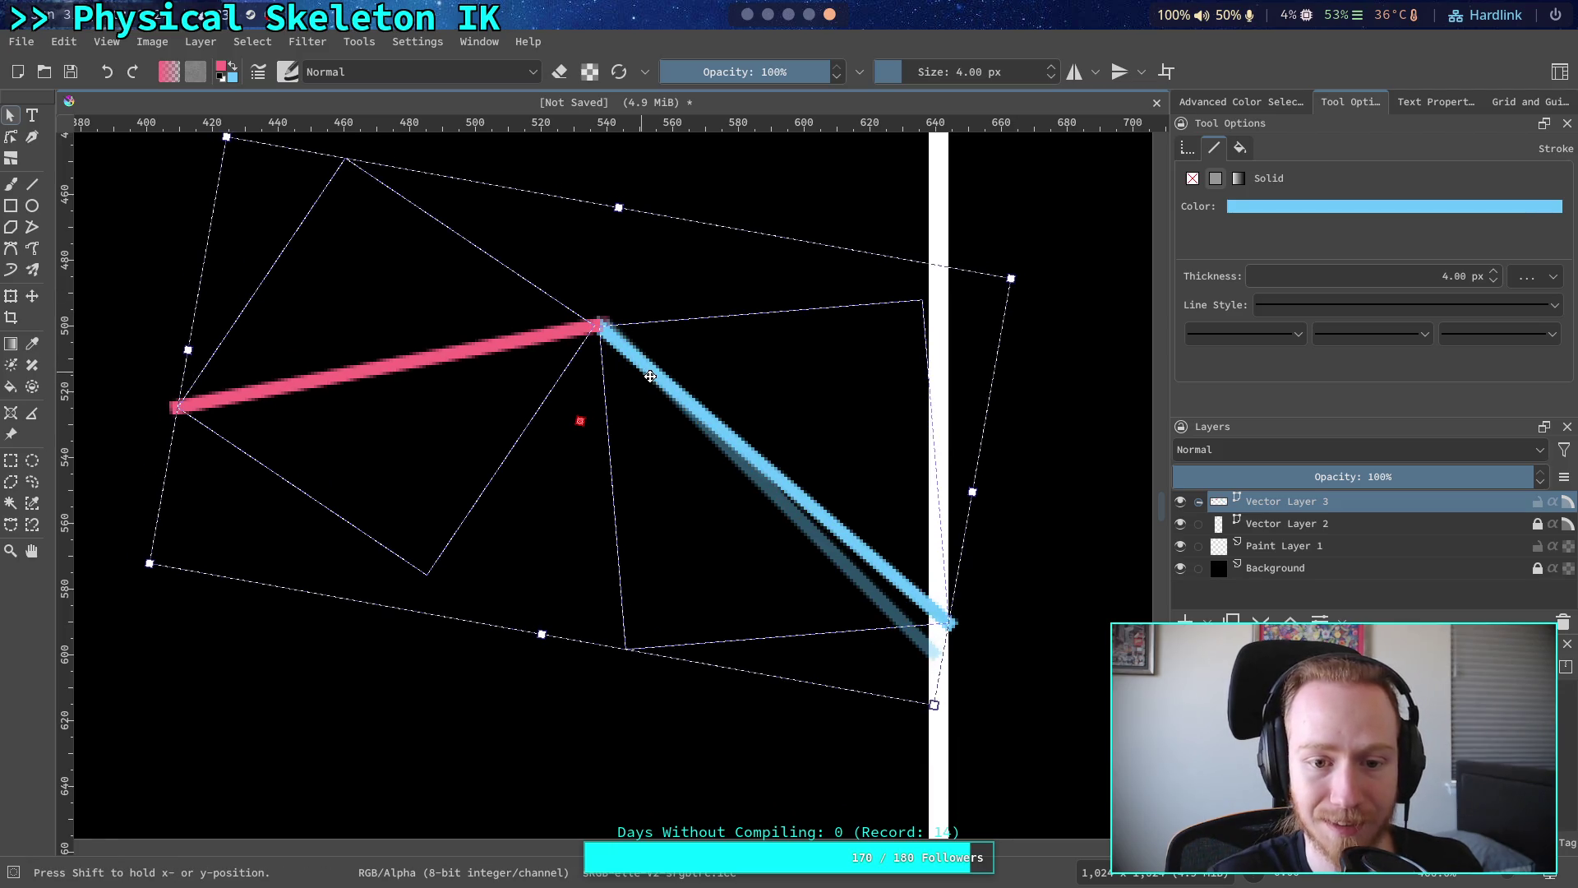
left_click(1067, 576)
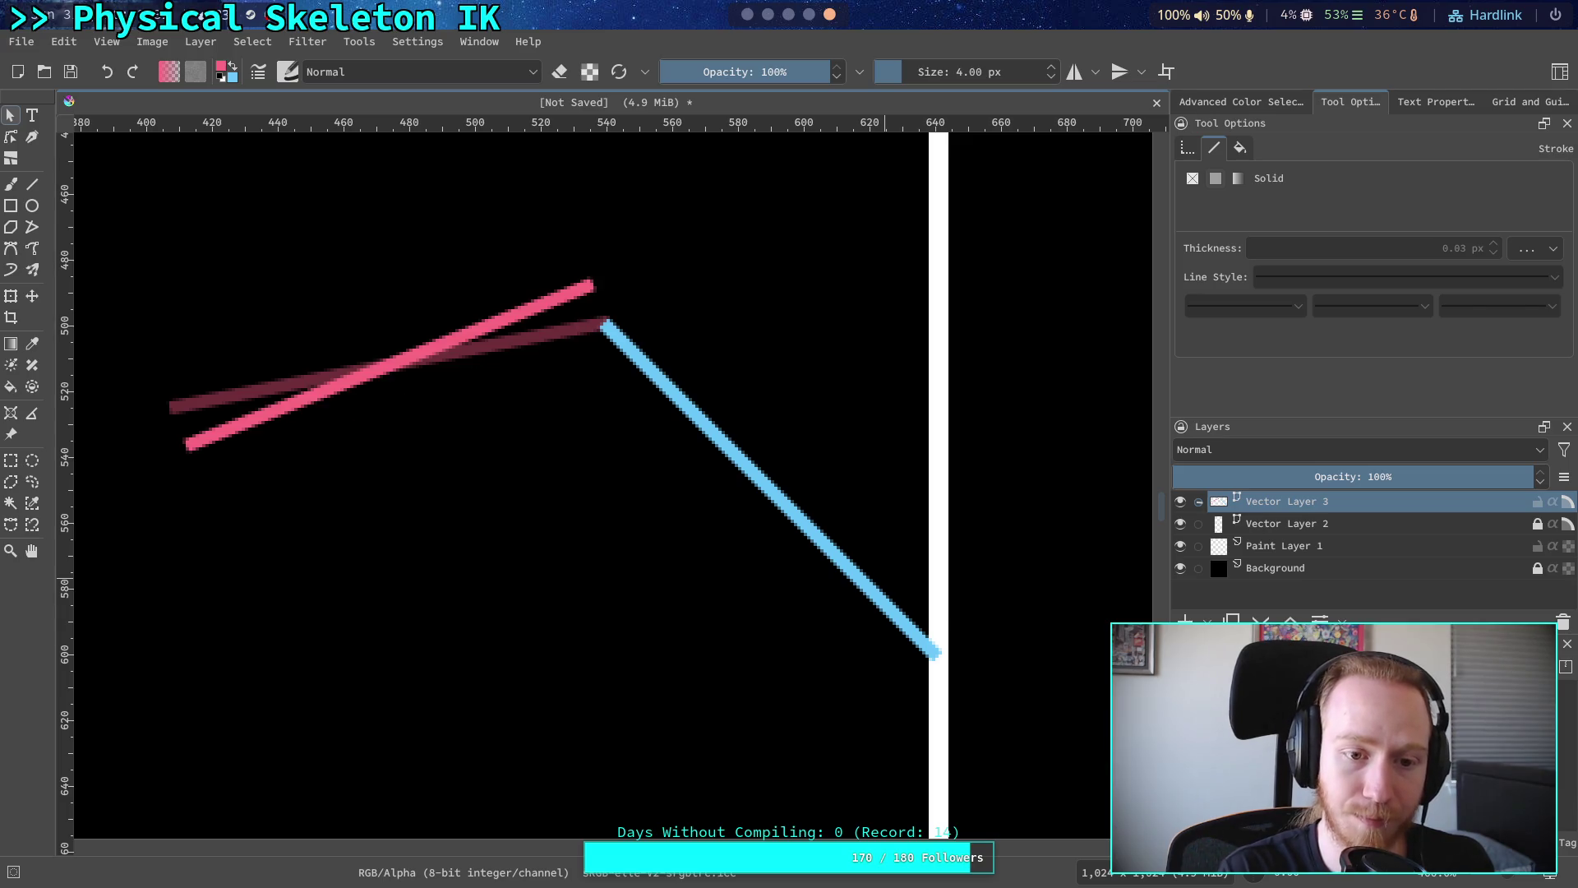
- Rotate and shift the pink line slightly so it sits back on the joint
left_click(462, 333)
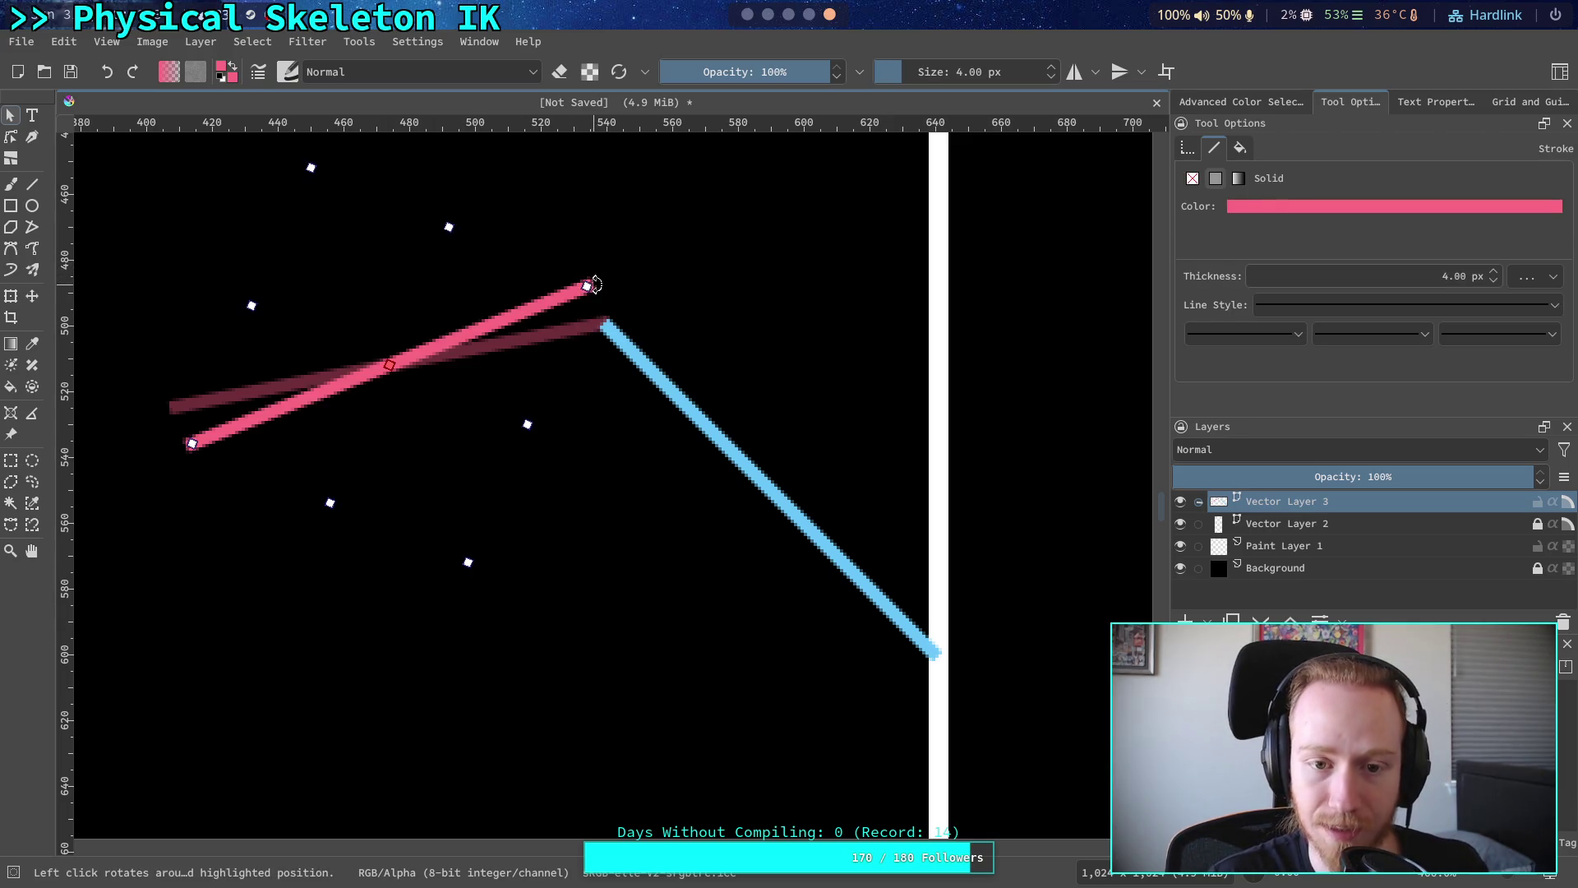
left_click_drag(595, 284, 592, 290)
left_click_drag(540, 341, 527, 338)
left_click(530, 664)
- Tilt the pink-and-blue arm slightly and shift it down and to the left
mouse_move(84, 190)
left_mouse_down()
mouse_move(1011, 820)
mouse_move(1075, 764)
mouse_move(169, 158)
mouse_move(87, 166)
mouse_move(78, 181)
left_mouse_up()
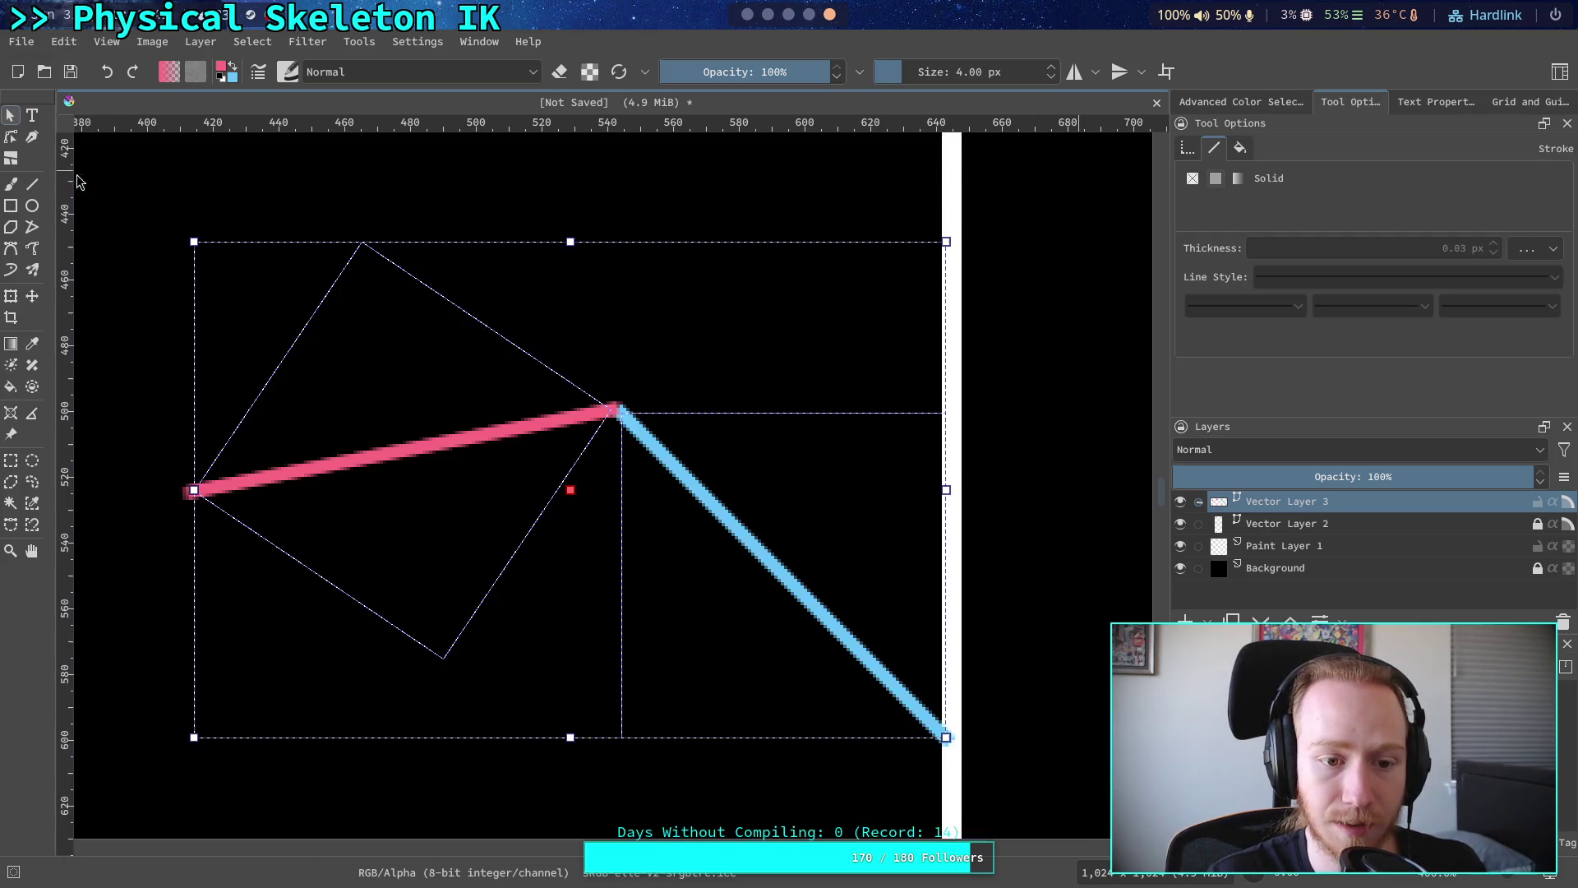
left_click_drag(949, 241, 946, 195)
mouse_move(734, 473)
left_mouse_down()
mouse_move(697, 502)
mouse_move(704, 519)
left_mouse_up()
left_click(450, 184)
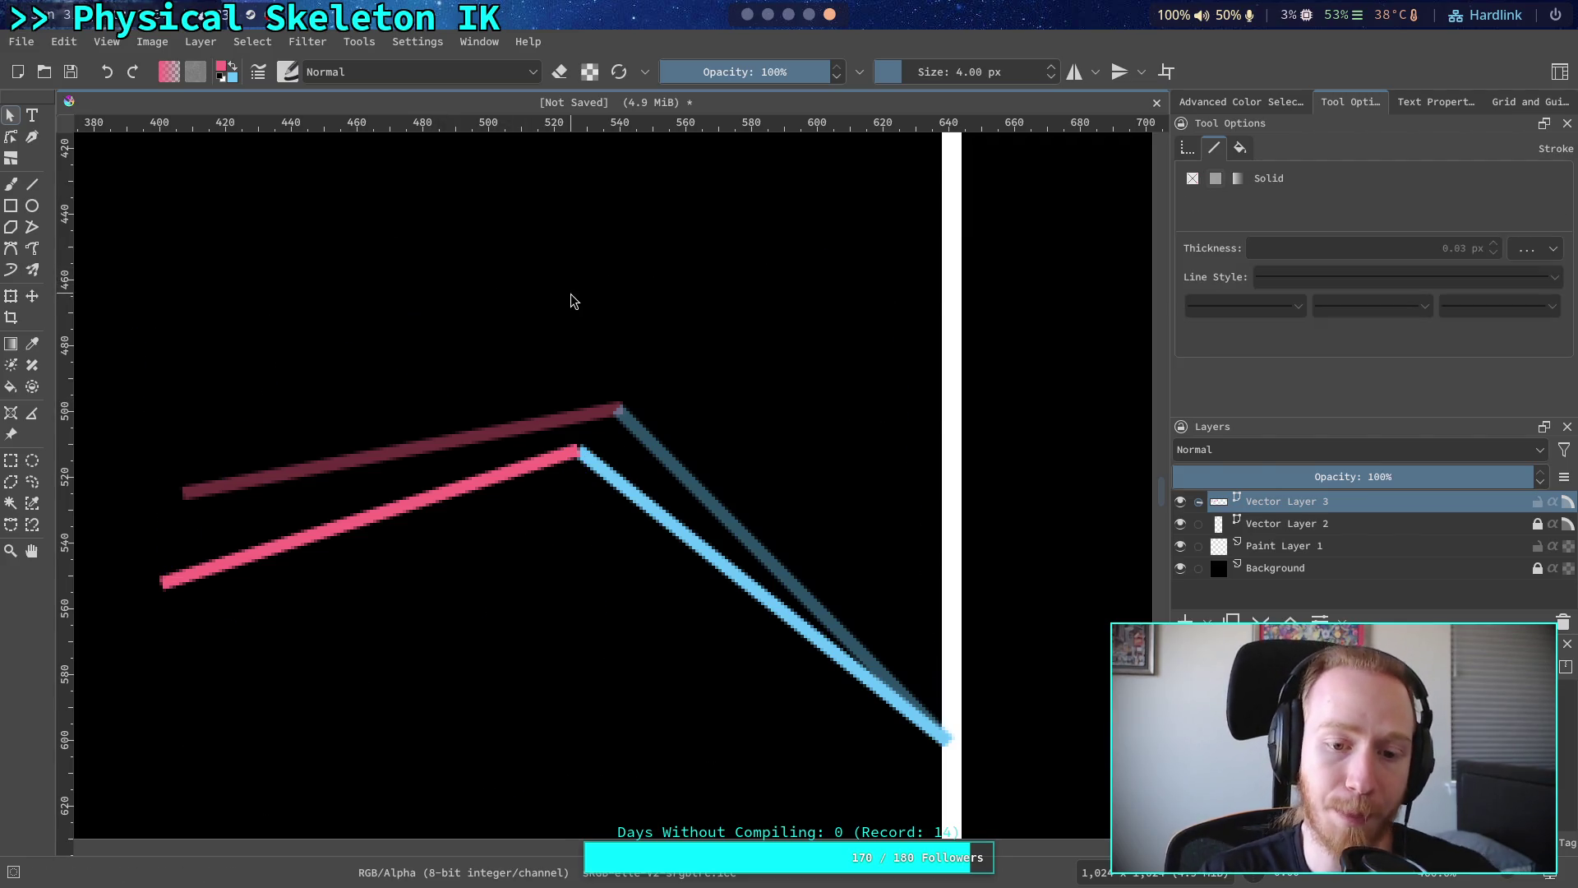
- Nudge the pink segment slightly right so its end meets the blue segment at the elbow
scroll(599, 306, "down", 2)
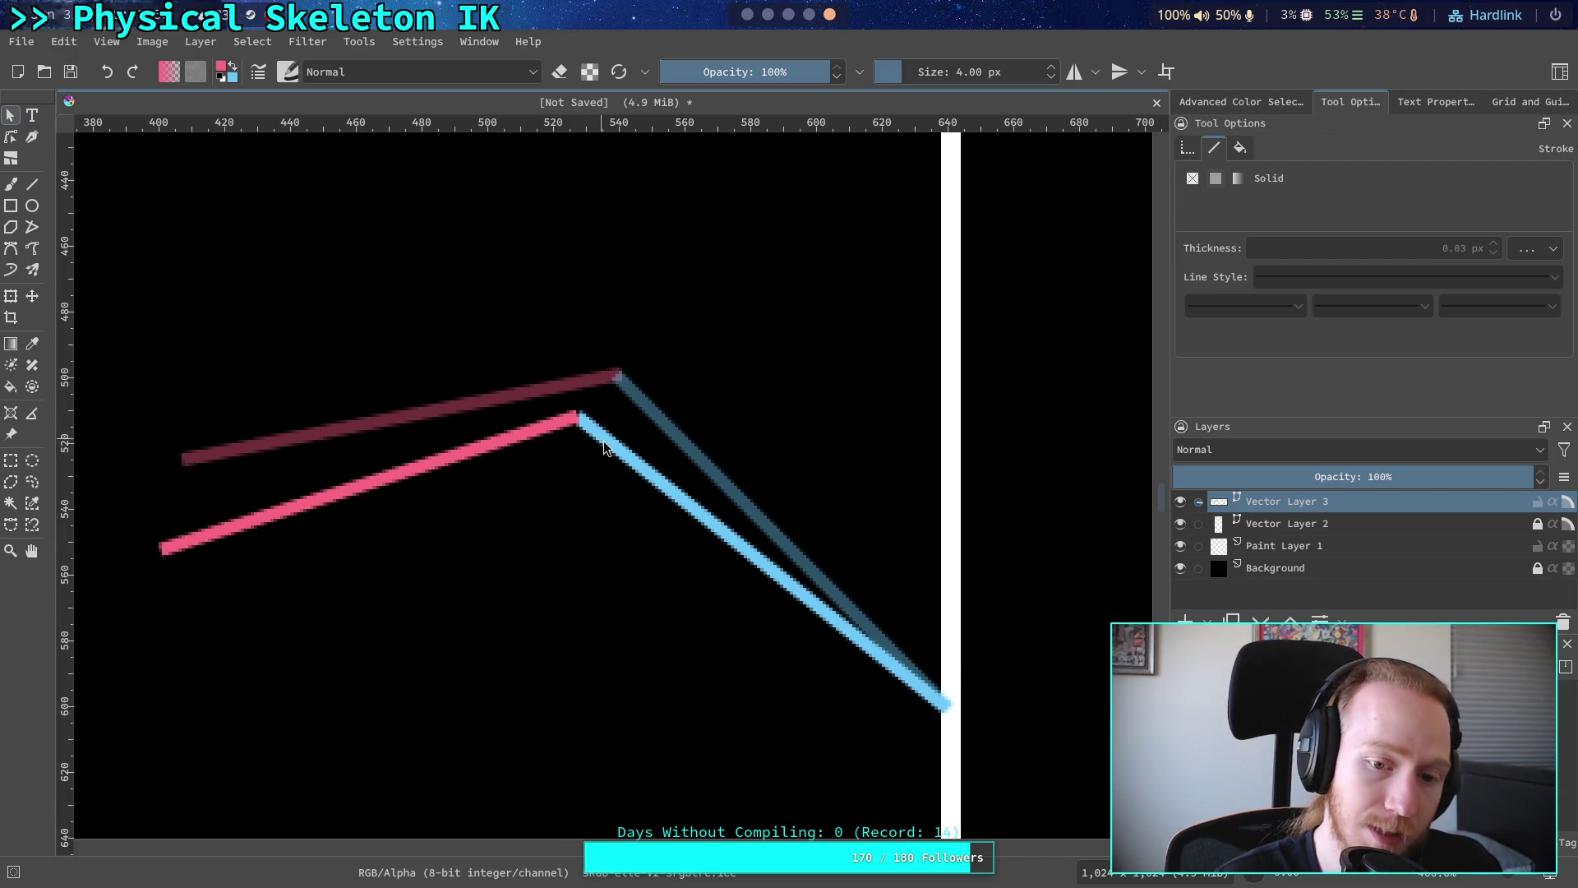
left_click(525, 442)
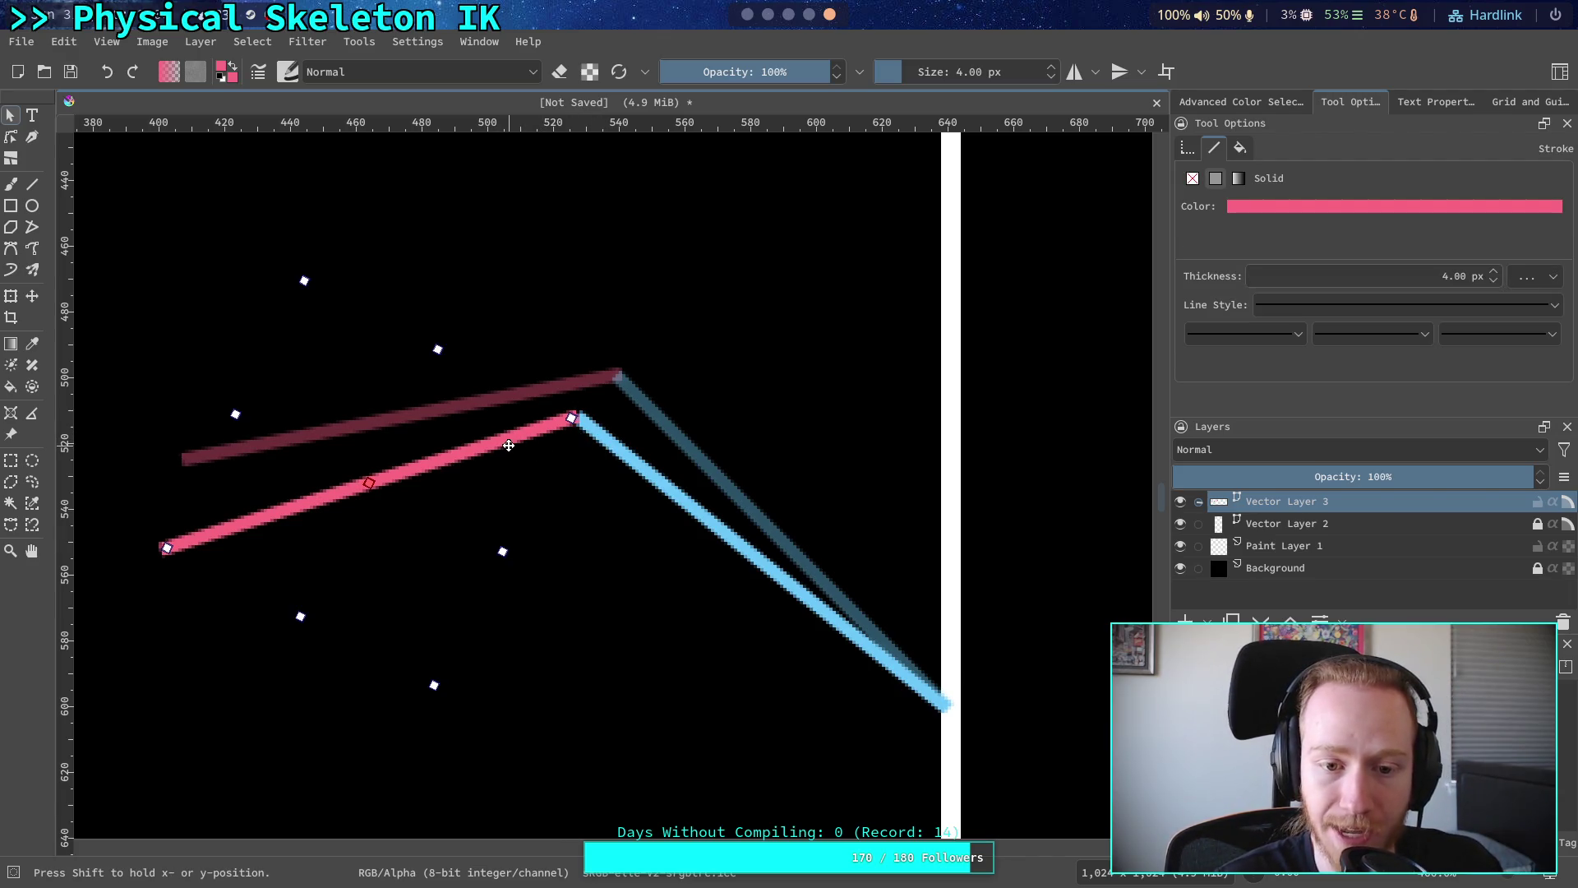
left_click(731, 388)
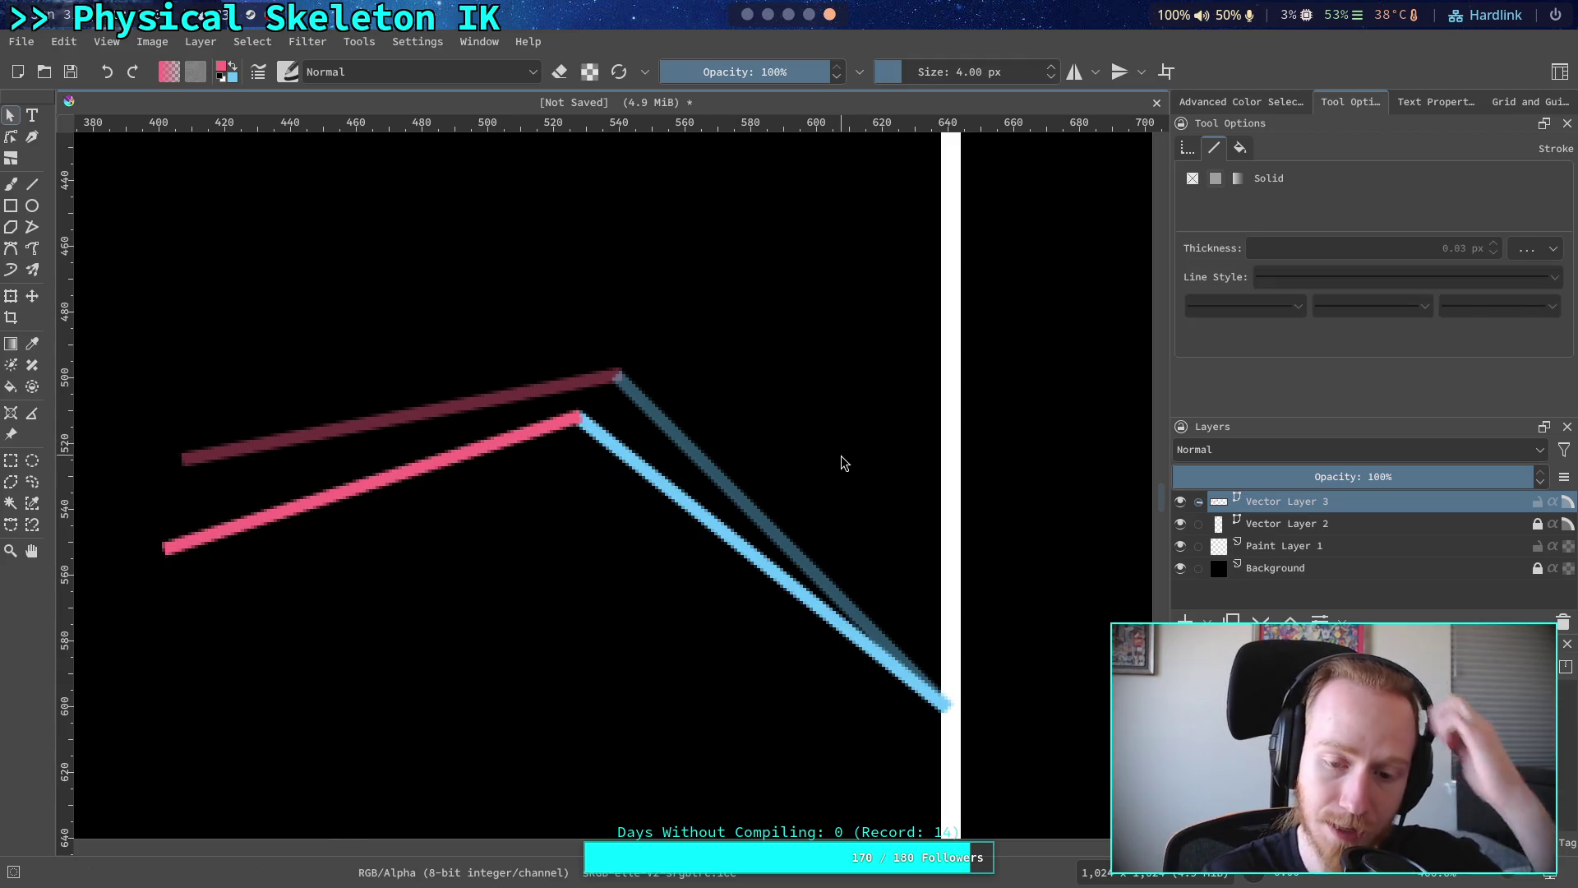
left_click(880, 630)
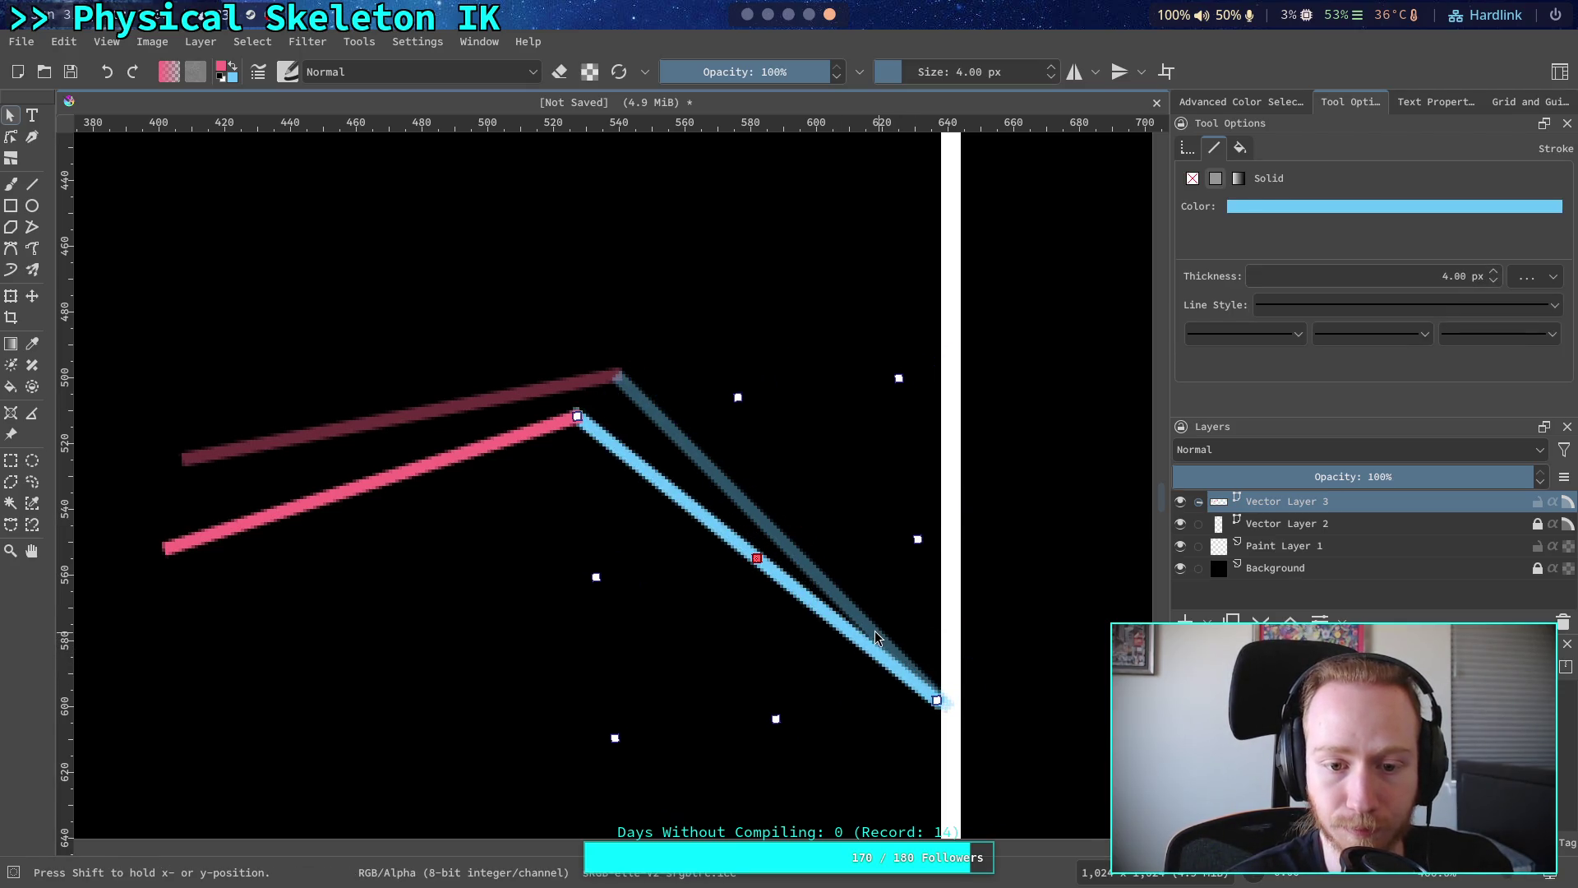
left_click(1092, 615)
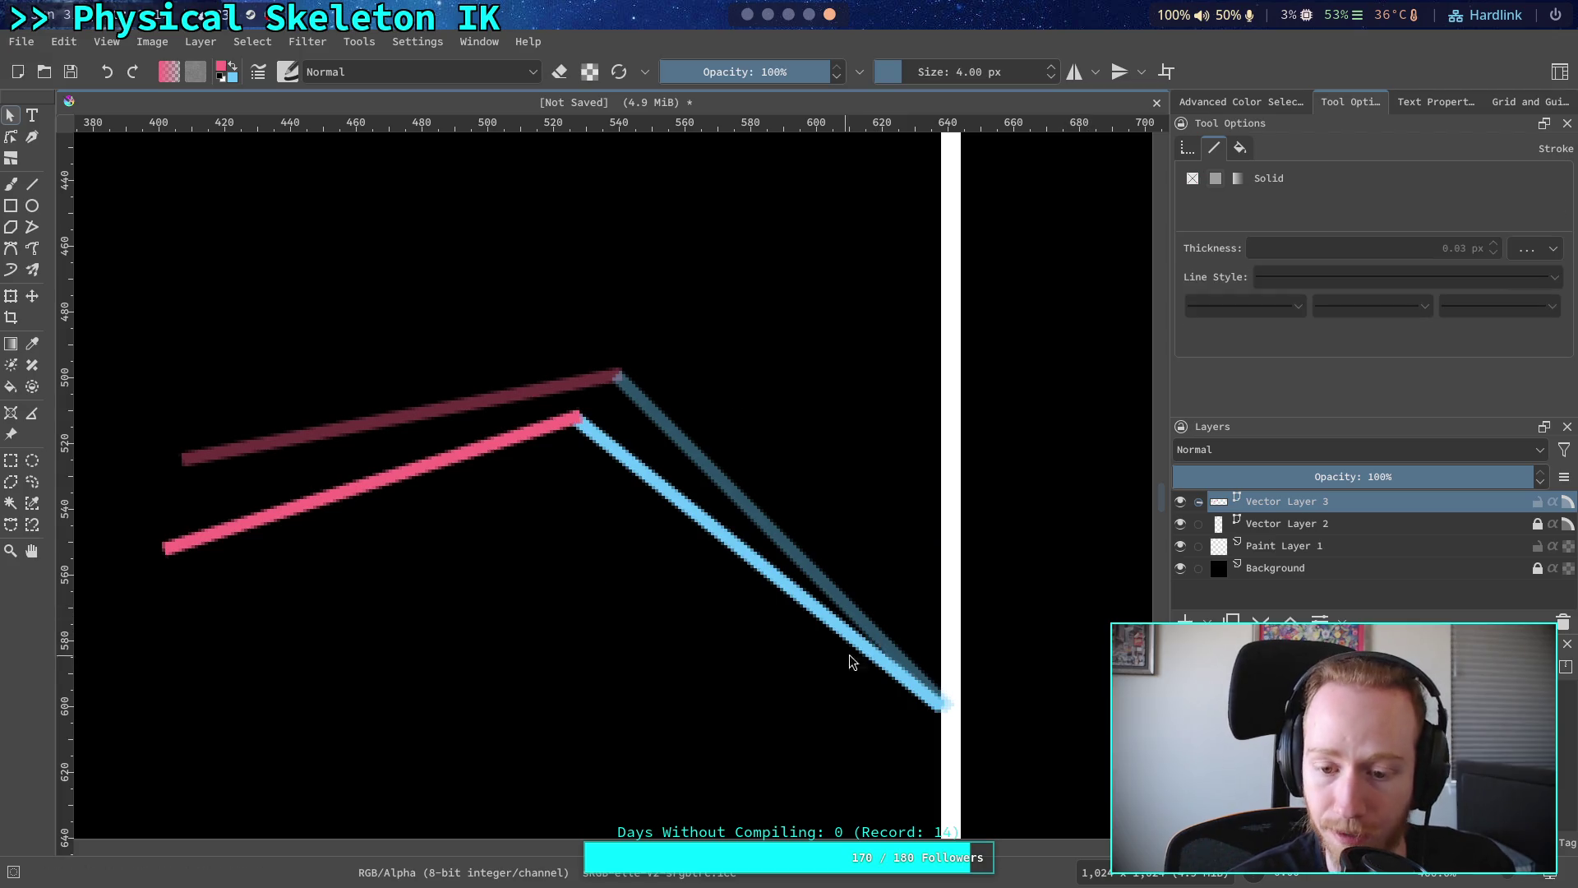
left_click(870, 658)
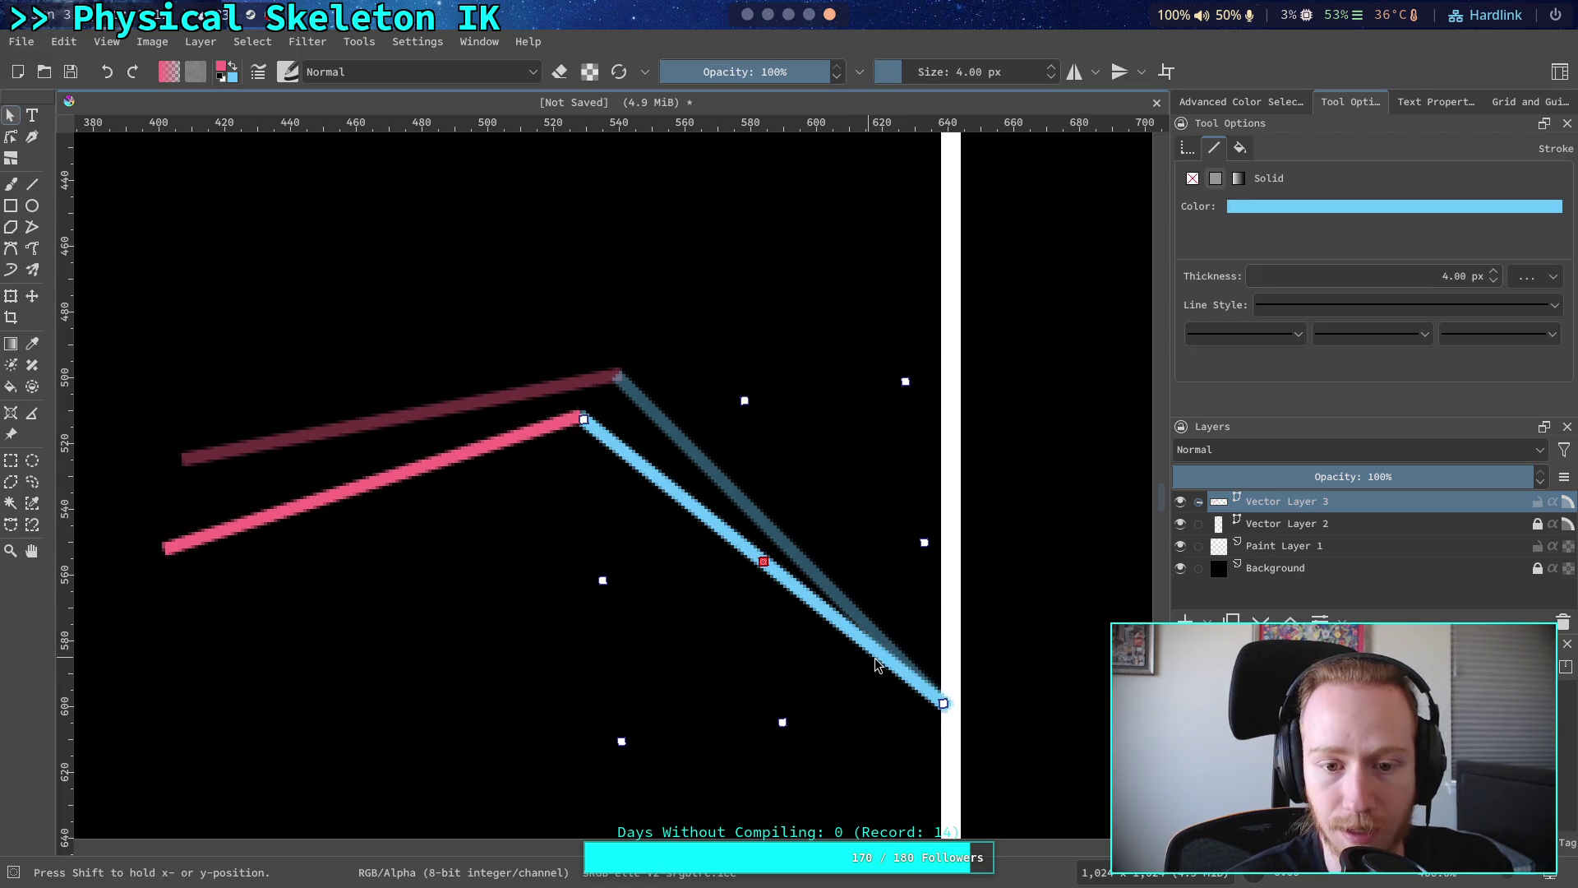
left_click(1019, 635)
left_click(511, 435)
left_click_drag(510, 438, 522, 435)
left_click(896, 459)
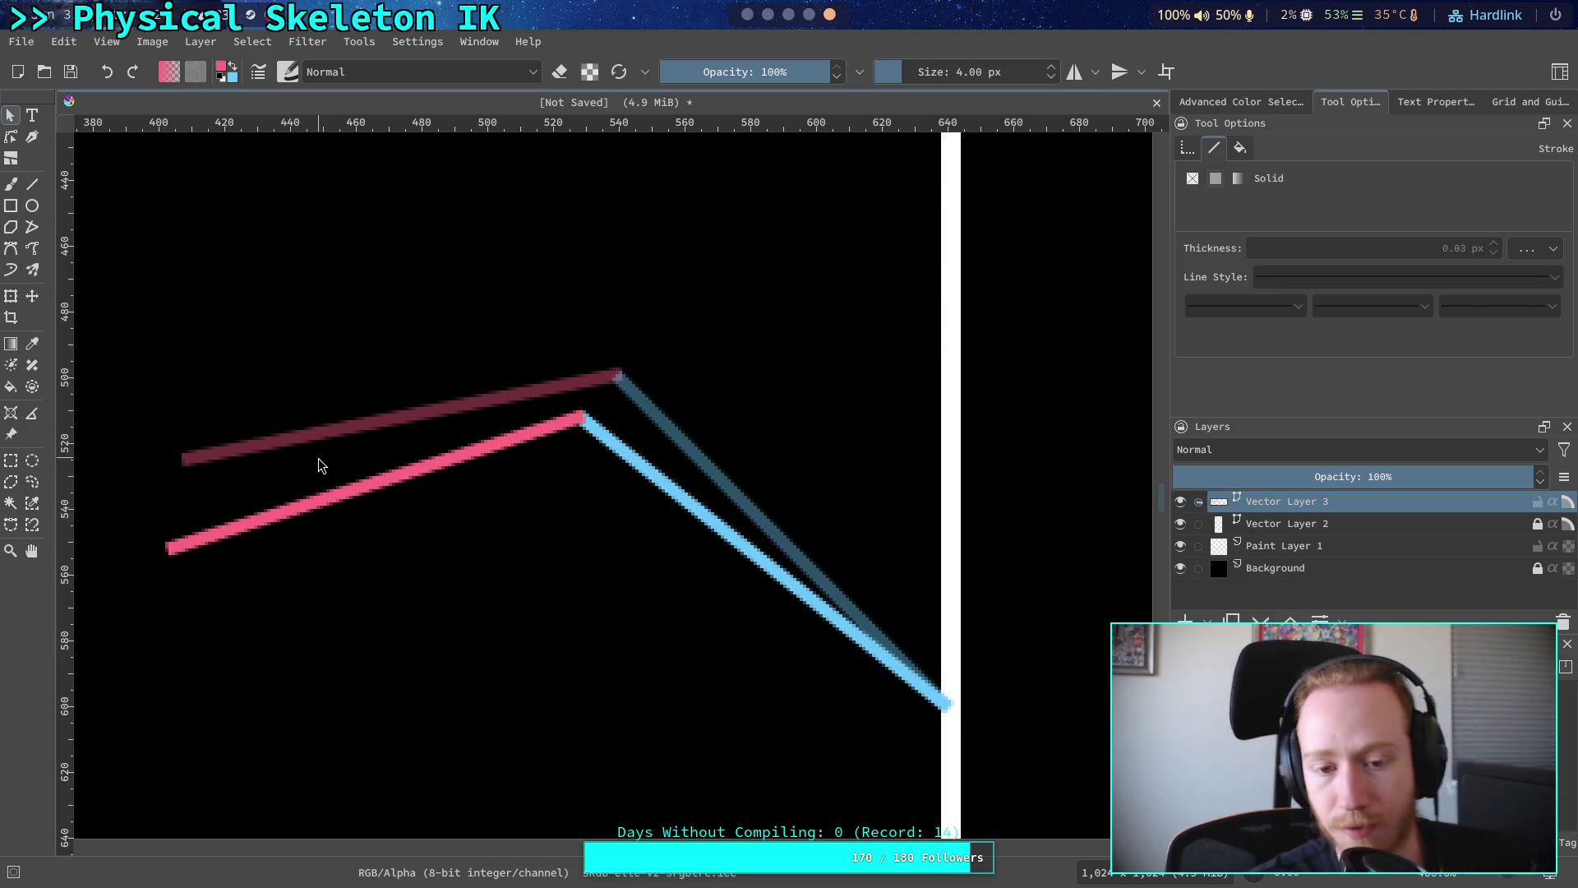
left_click(611, 443)
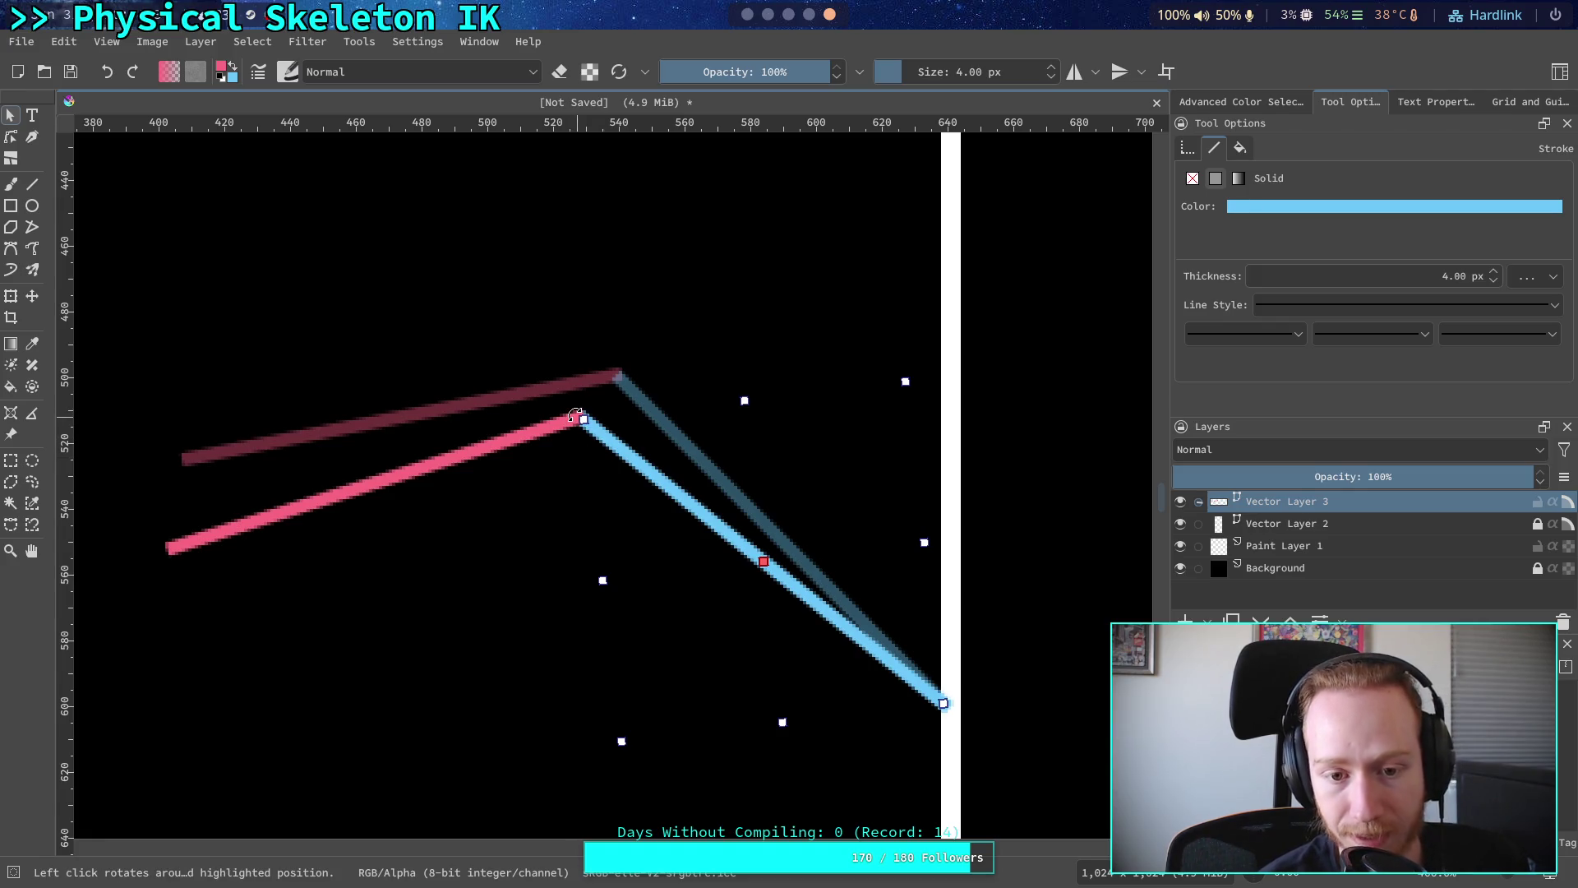
- Rotate the blue segment clockwise, then join and tilt the pink segment at its top
left_click_drag(576, 415, 589, 401)
left_click_drag(694, 501, 711, 486)
left_click_drag(520, 446, 554, 405)
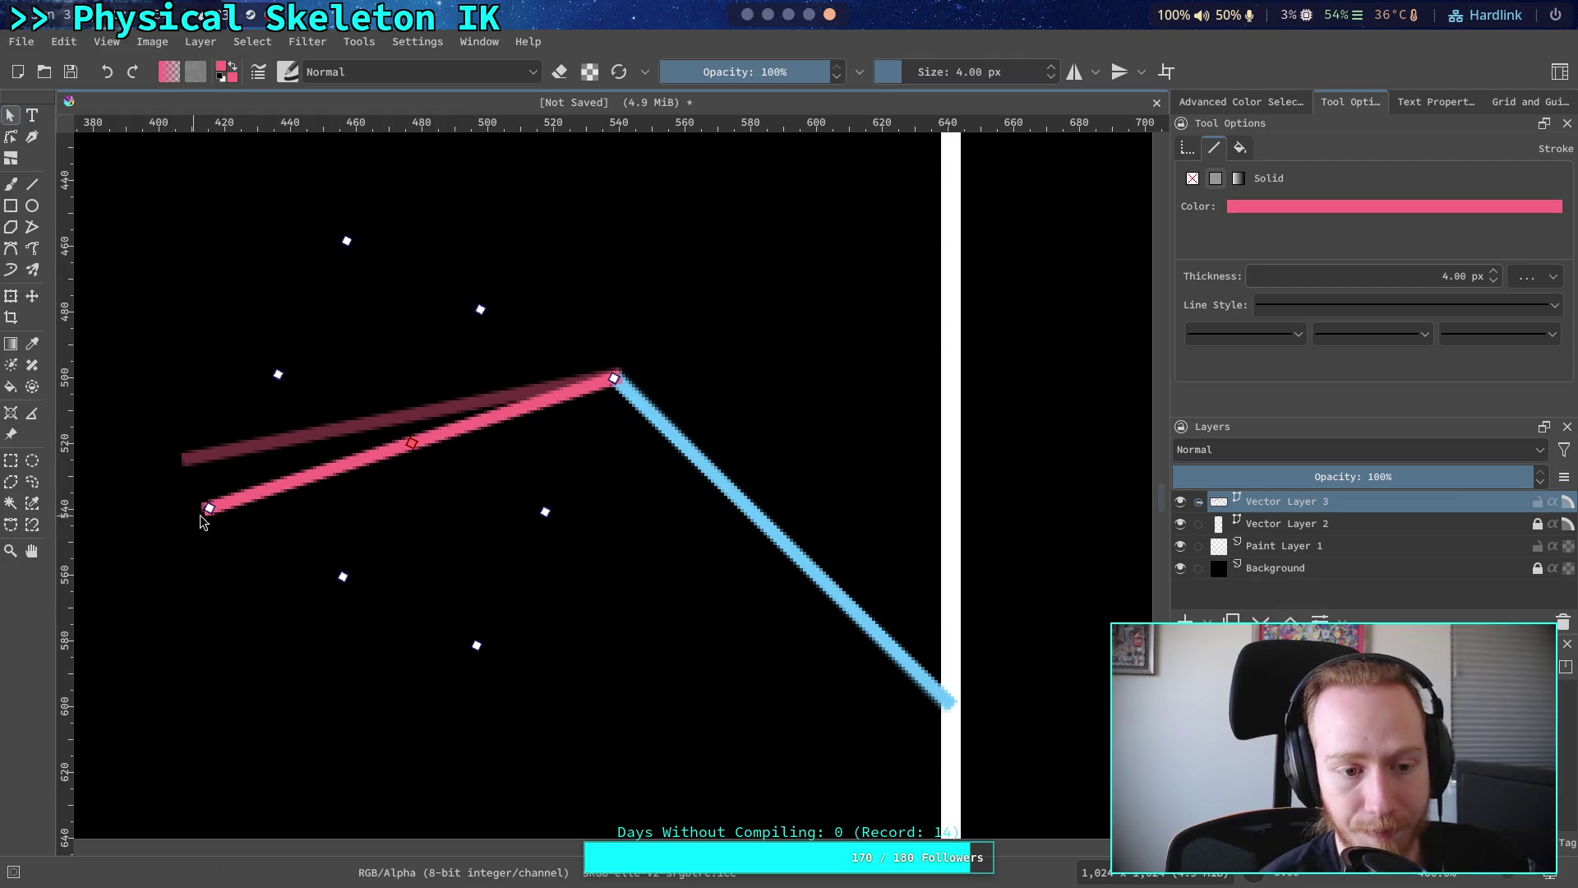
left_click_drag(199, 507, 305, 465)
left_click_drag(196, 493, 216, 524)
left_click_drag(389, 448, 393, 481)
- Rotate and reposition the blue segment, and move the pink segment down-left
left_click(713, 592)
left_click(739, 503)
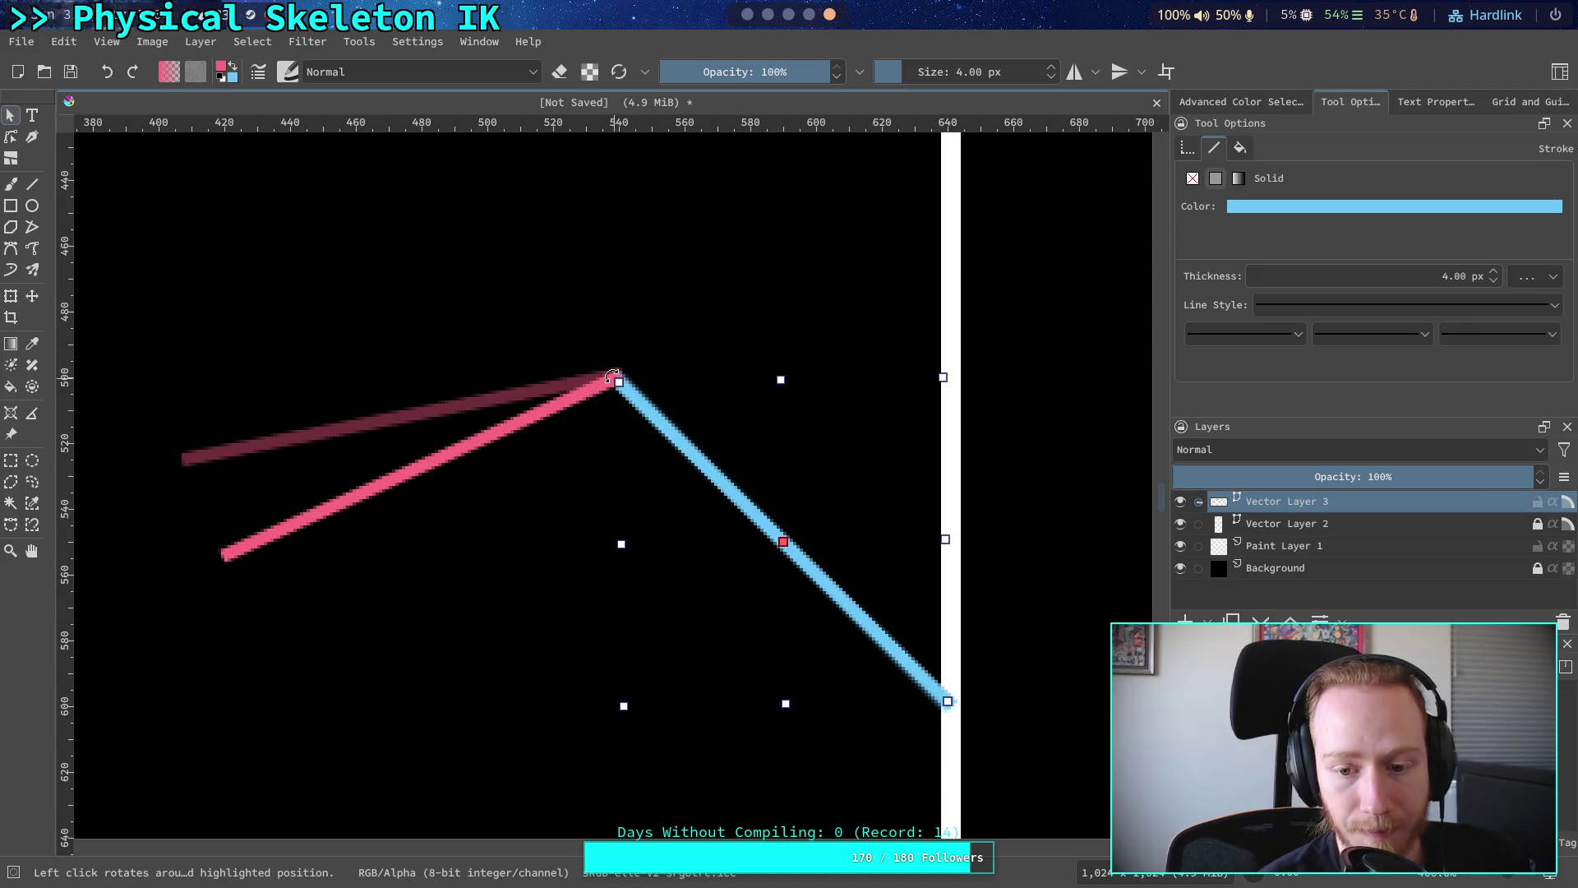
left_click_drag(613, 376, 579, 421)
left_click_drag(694, 518, 718, 535)
left_click(522, 421)
left_click_drag(522, 422, 478, 472)
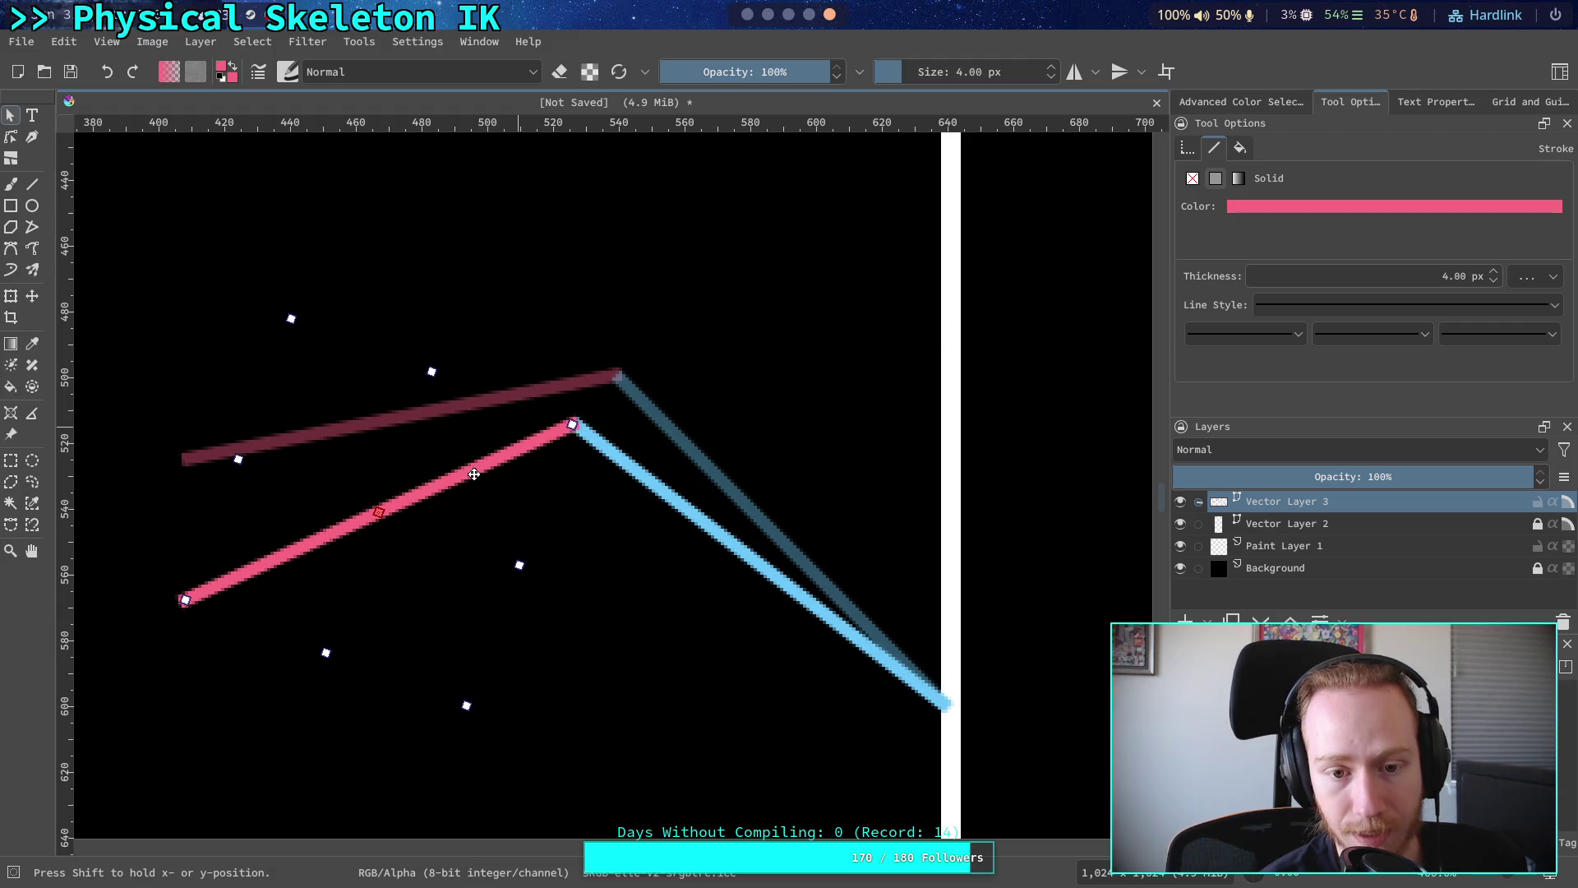
left_click(747, 387)
left_click(627, 462)
left_click_drag(575, 428, 664, 450)
- Bring the pink segment's end to the elbow, rotating it to overlap its faded guide
left_click(526, 445)
left_click_drag(526, 446, 550, 409)
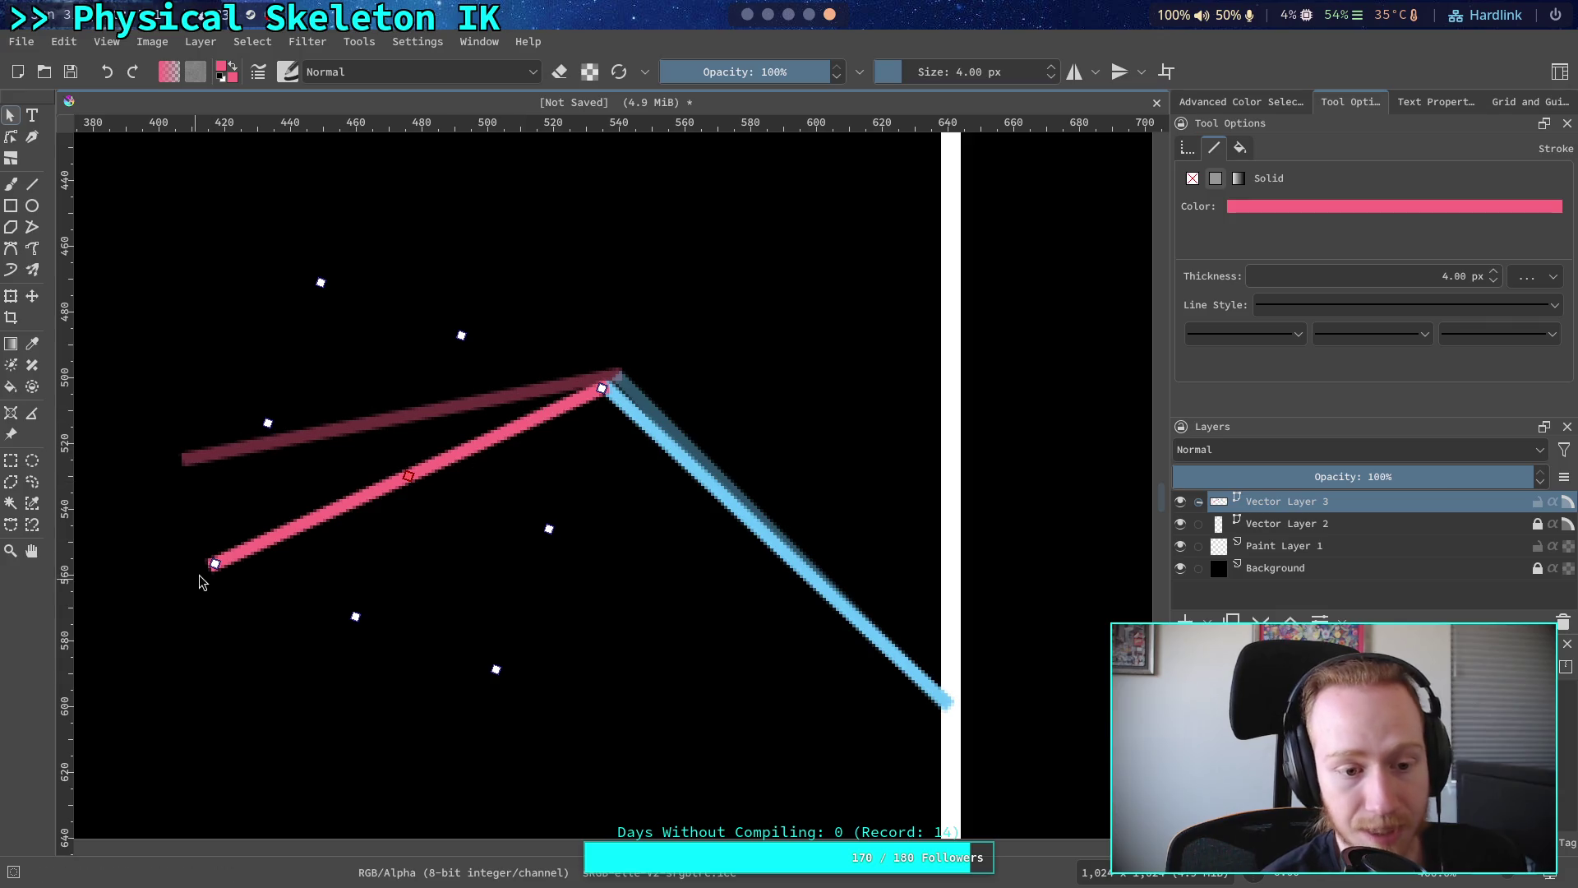
left_click_drag(203, 566, 189, 536)
left_click_drag(540, 476, 536, 441)
left_click(691, 485)
left_click_drag(668, 452, 656, 429)
left_click(197, 499)
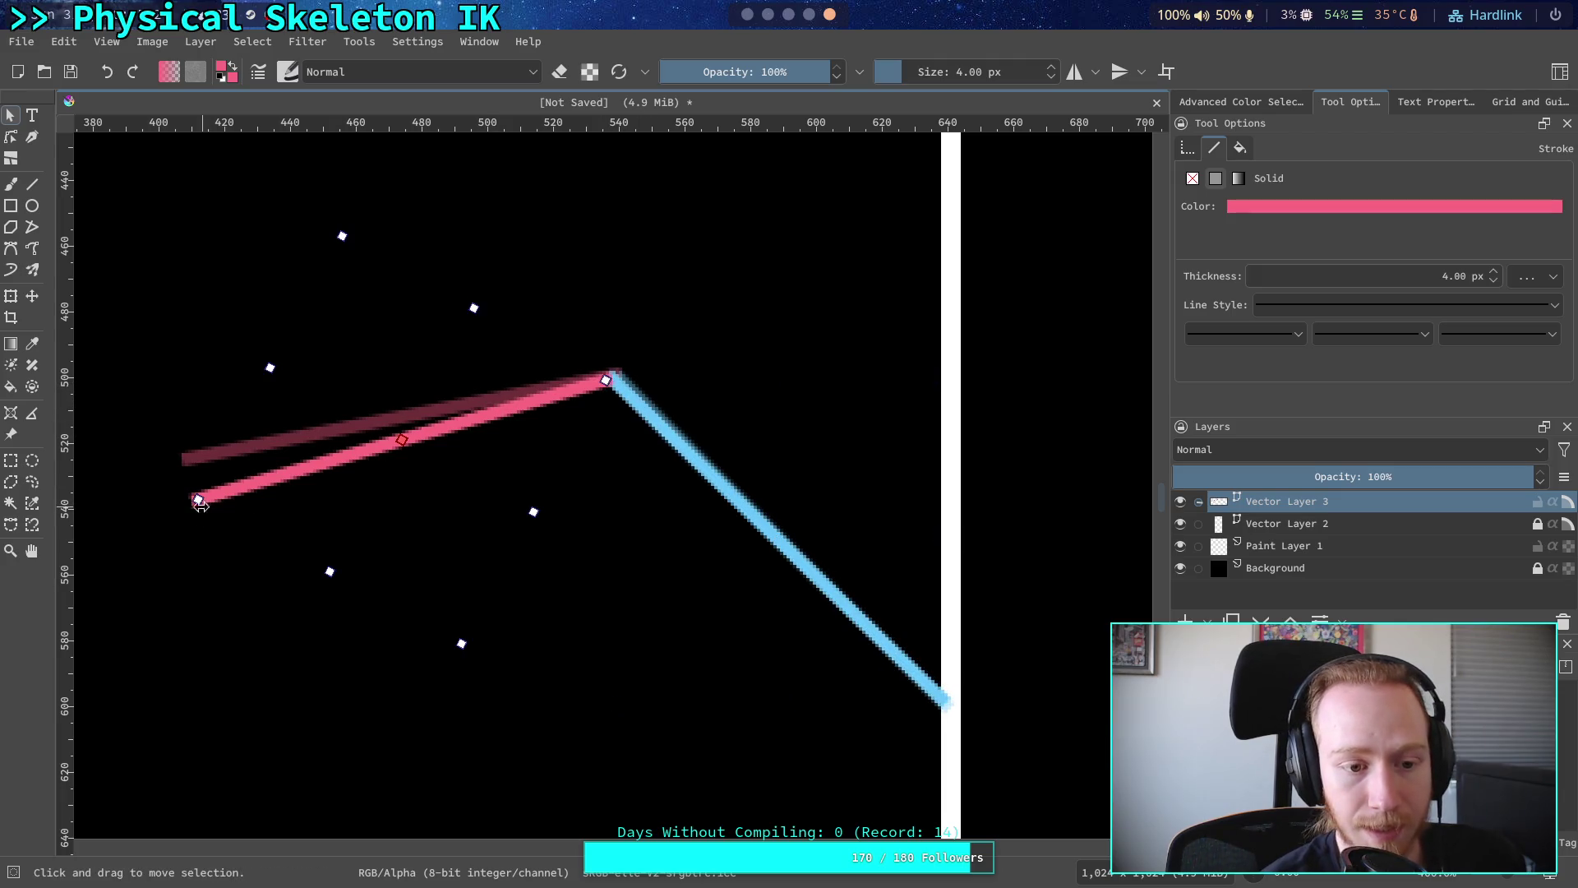
left_click_drag(194, 504, 185, 492)
left_click_drag(330, 466, 324, 453)
left_click(193, 372)
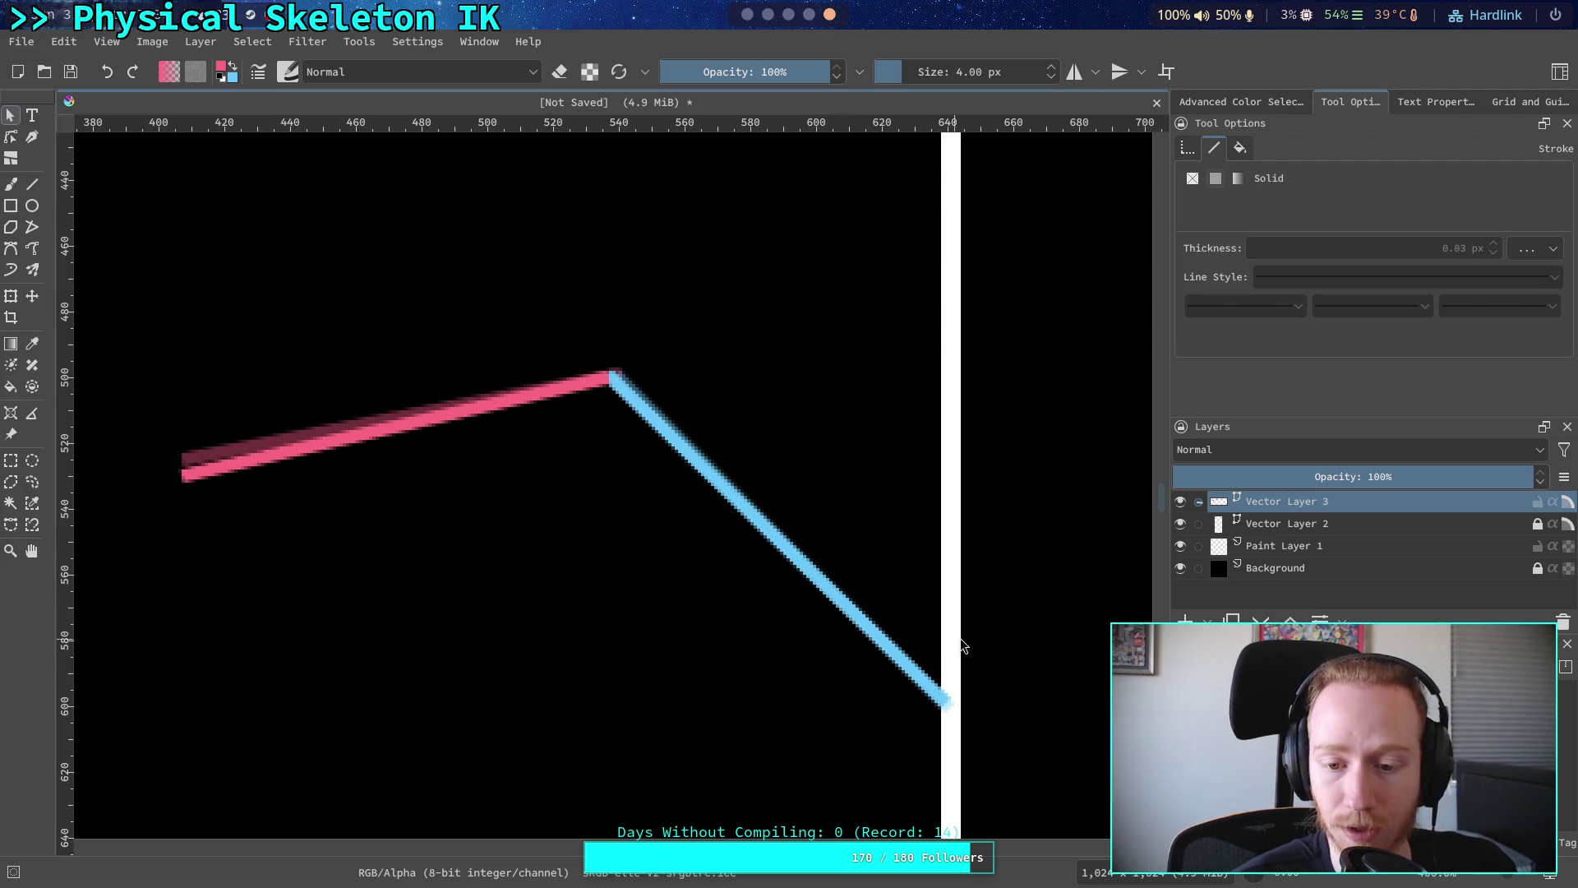
left_click(686, 450)
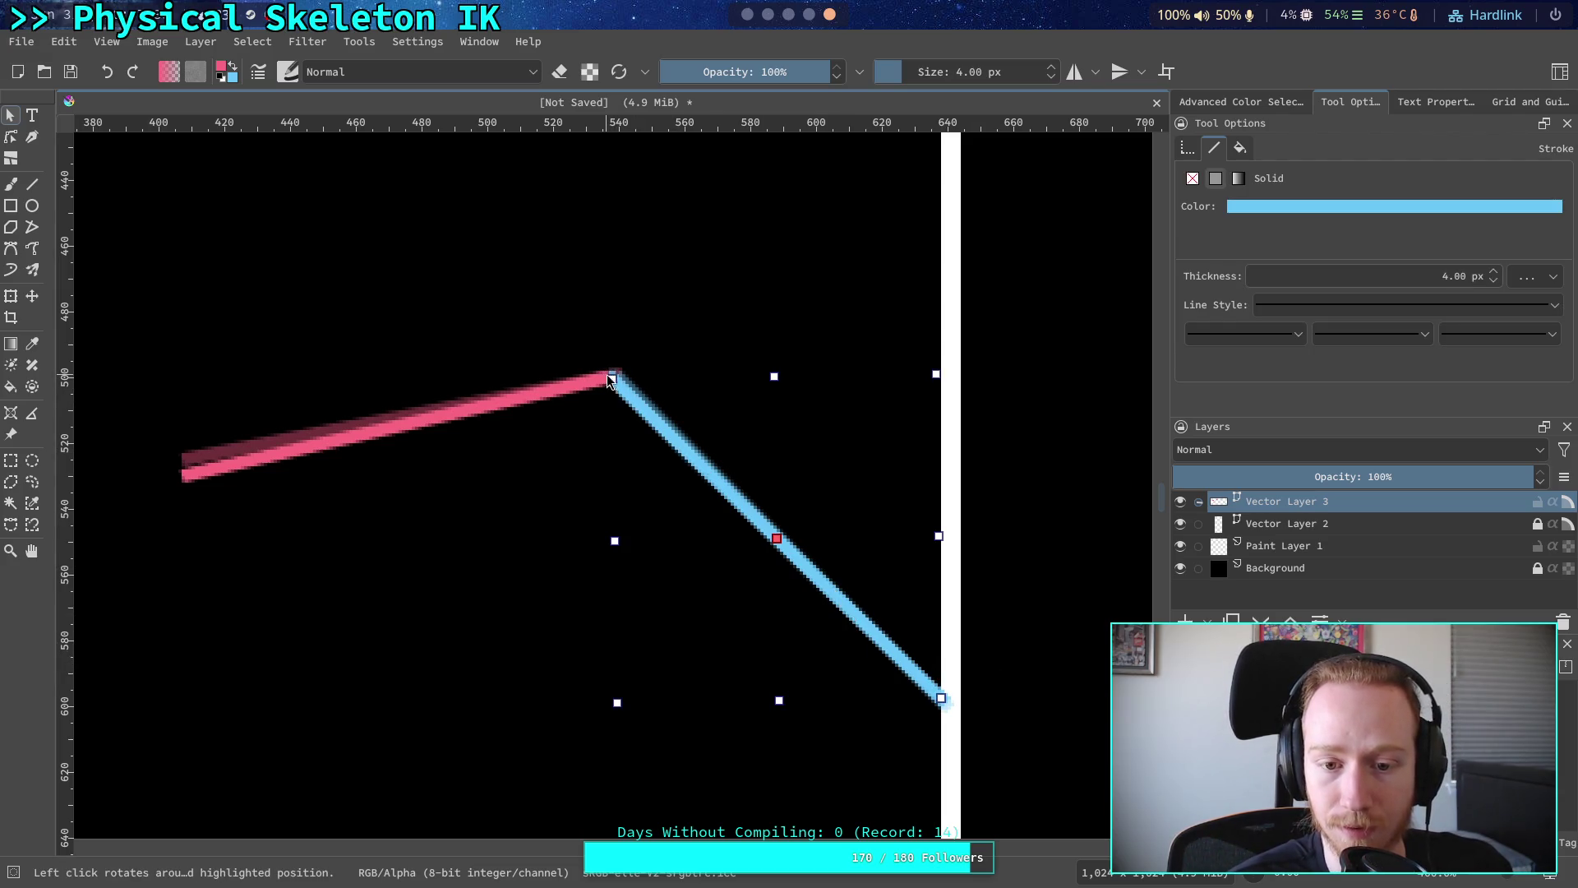
- Rotate the blue segment to 45 degrees and move it back onto the elbow joint
mouse_move(606, 372)
left_mouse_down()
mouse_move(624, 444)
mouse_move(711, 533)
left_mouse_up()
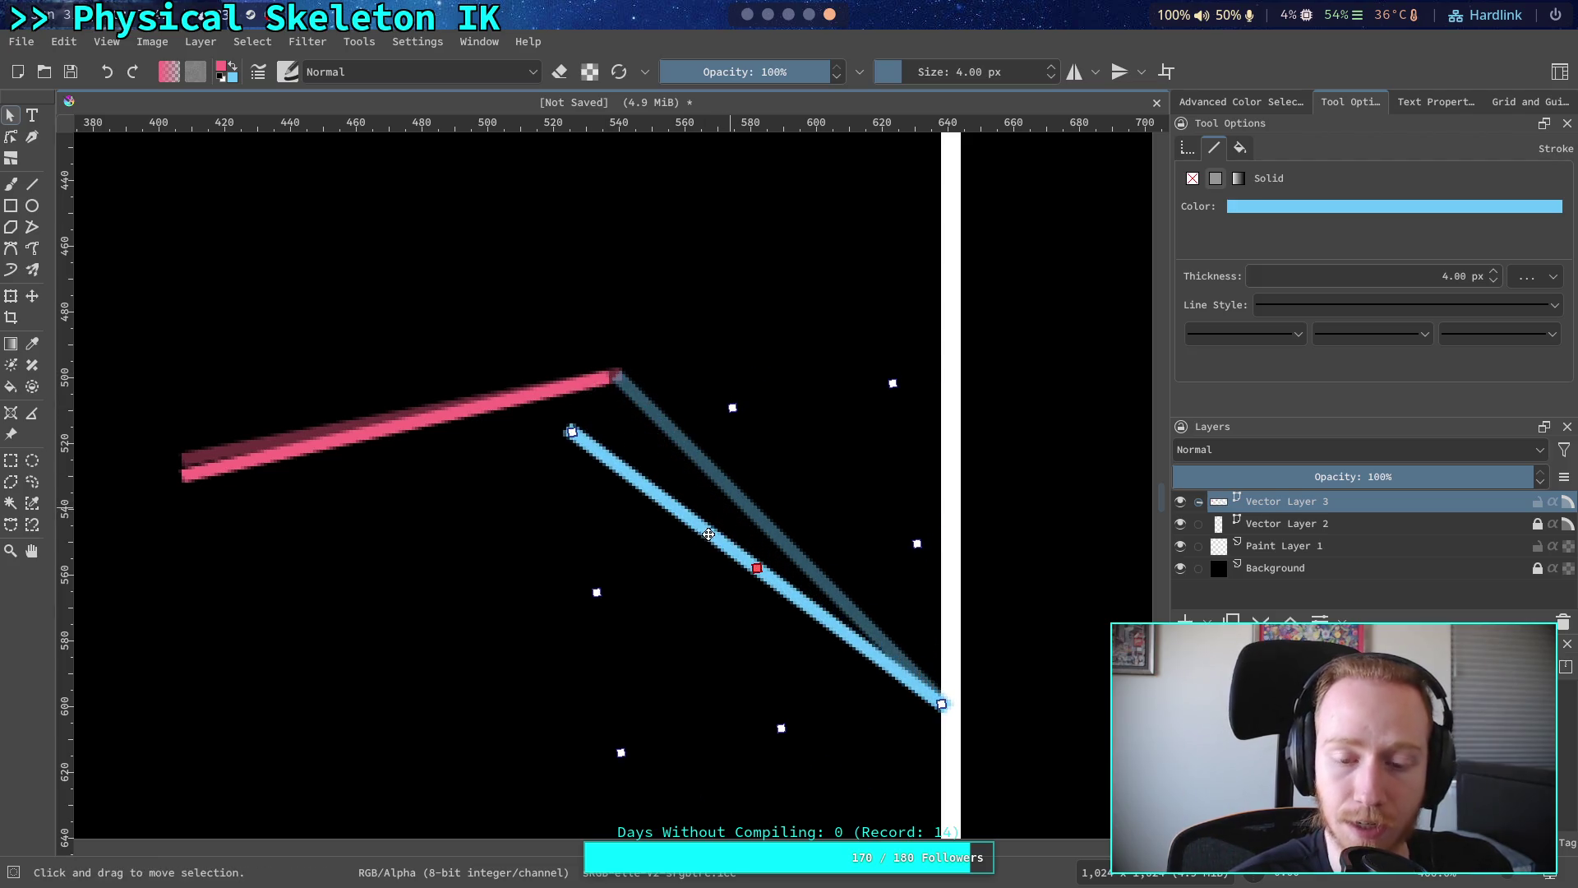
left_click(477, 467)
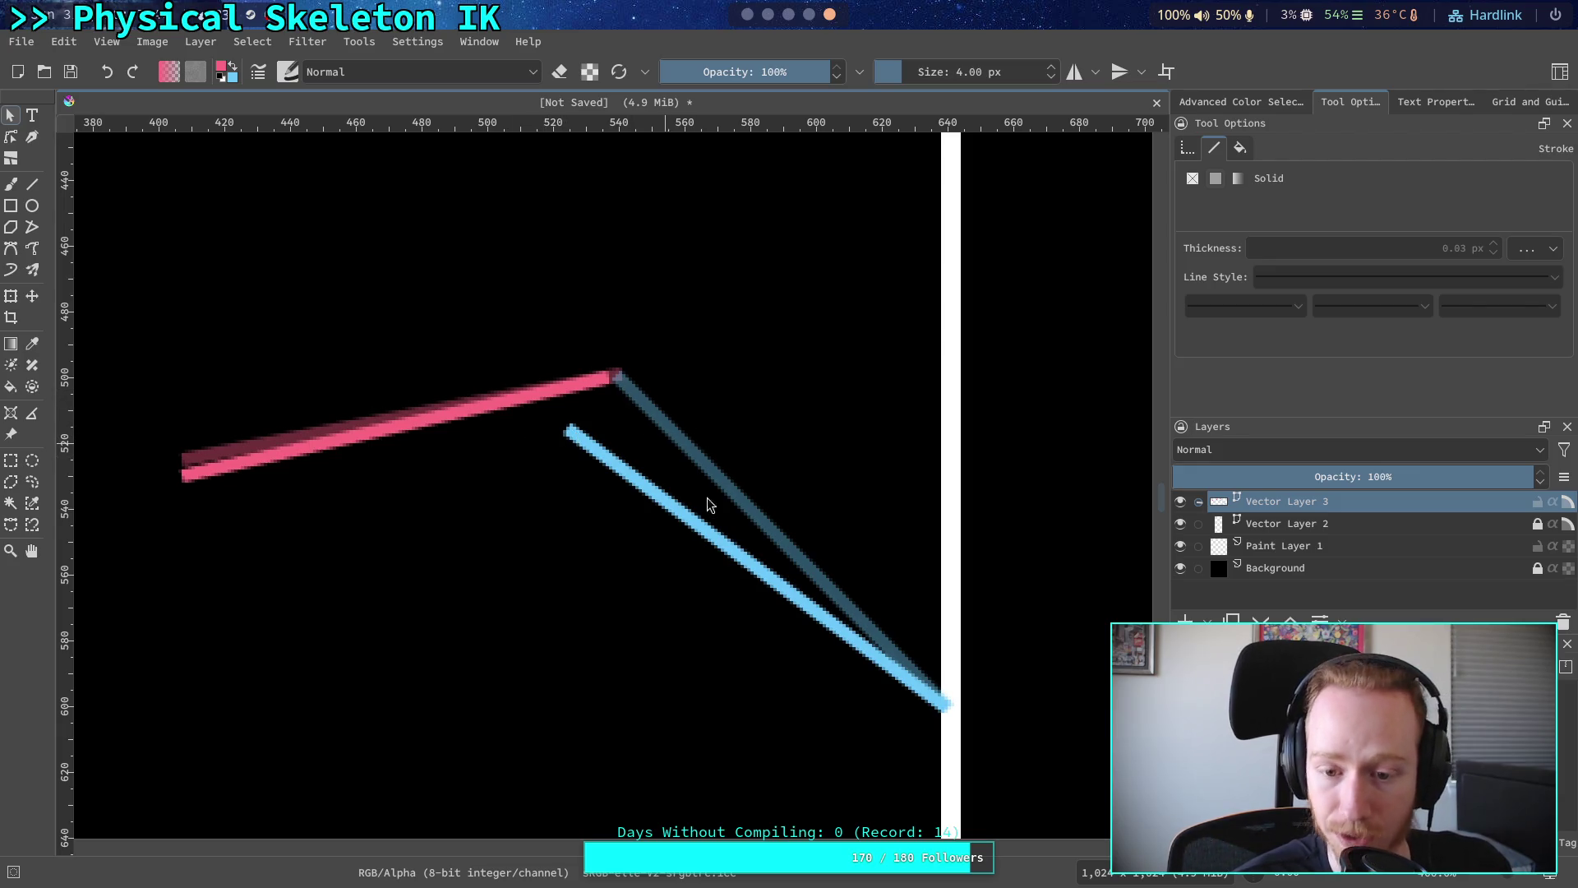
left_click(570, 434)
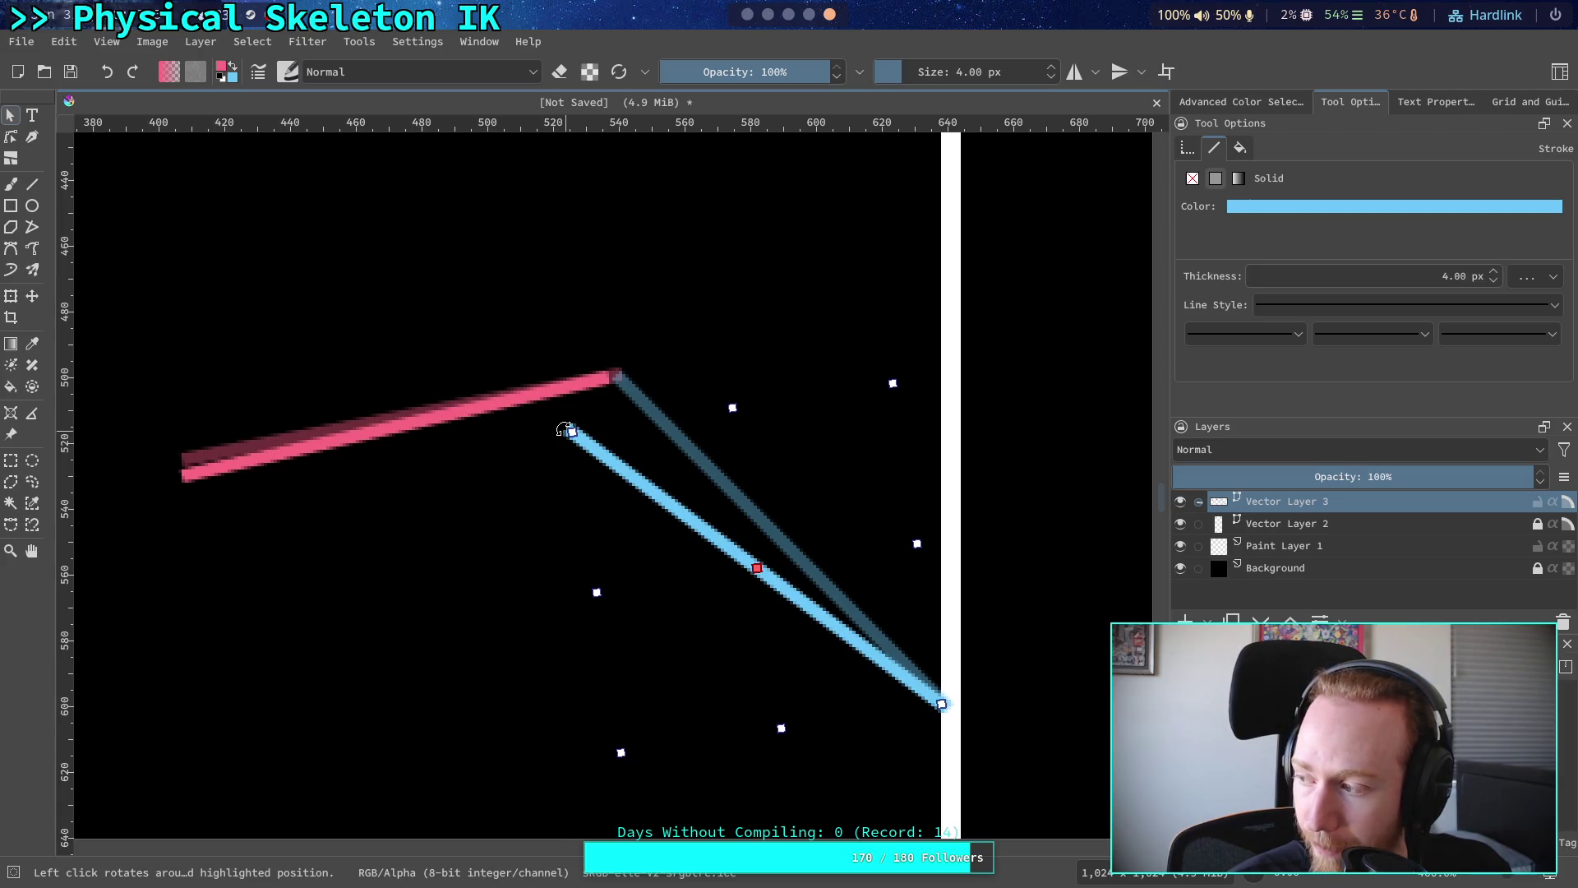
left_click_drag(566, 430, 589, 405)
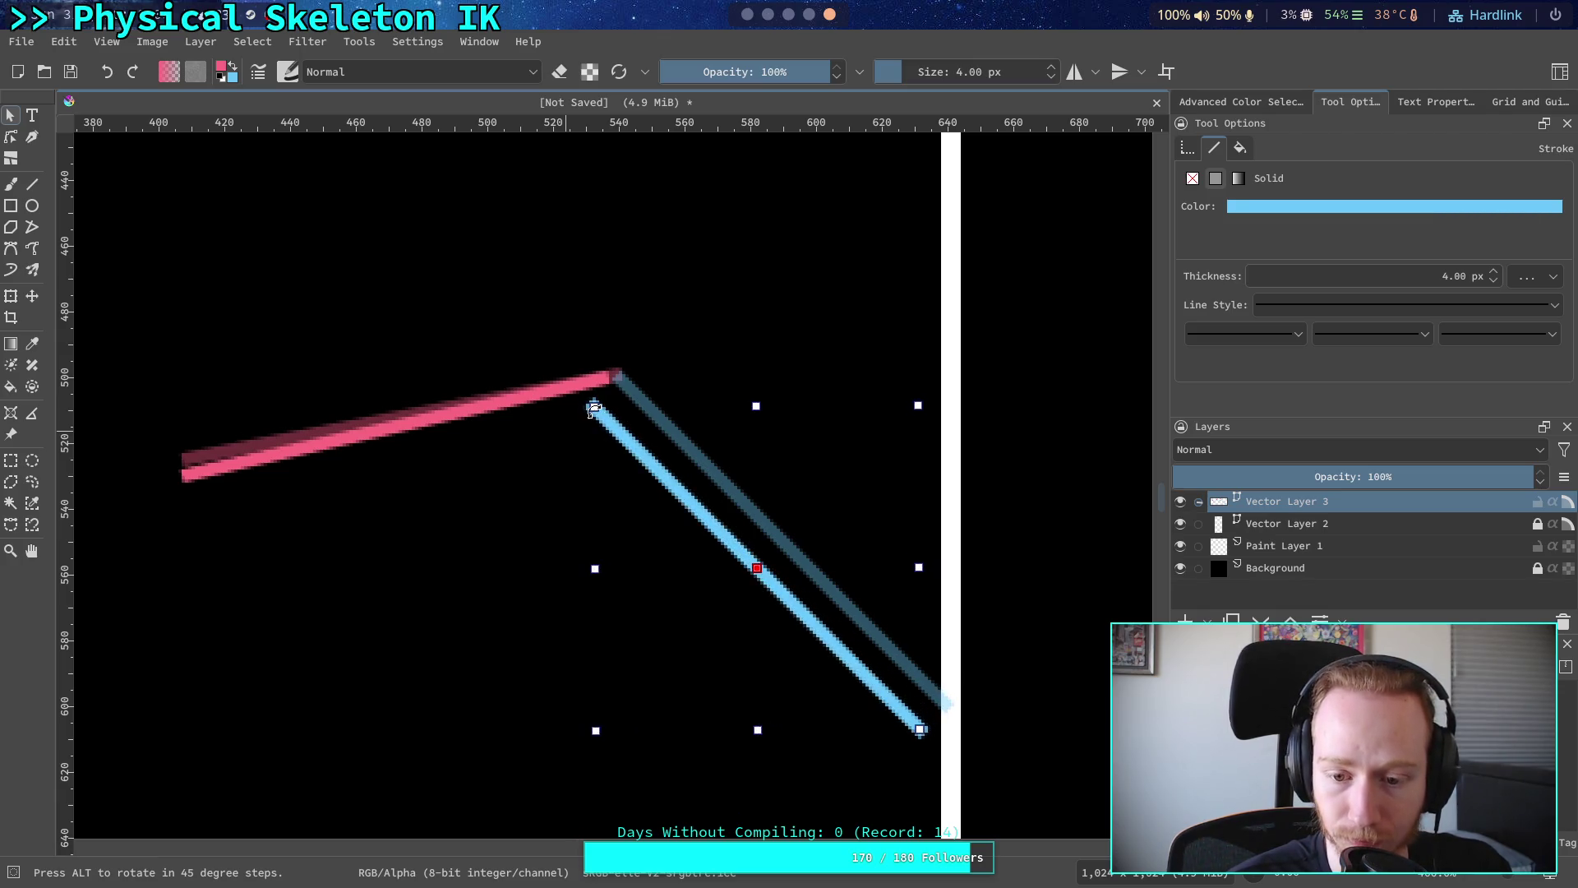
left_click_drag(681, 490, 699, 464)
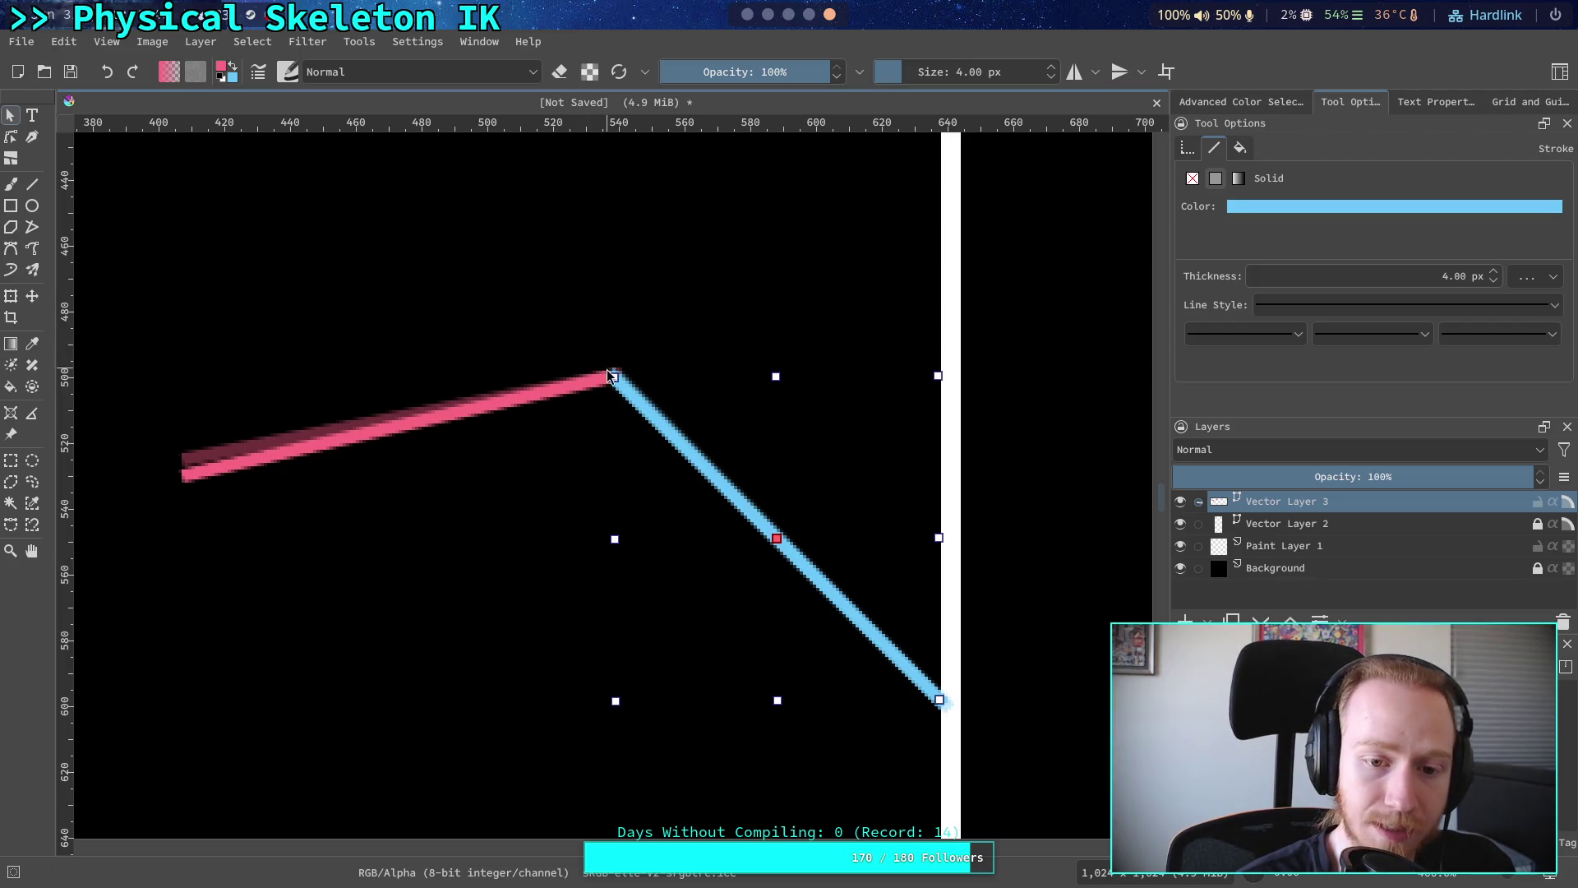
left_click_drag(609, 370, 655, 475)
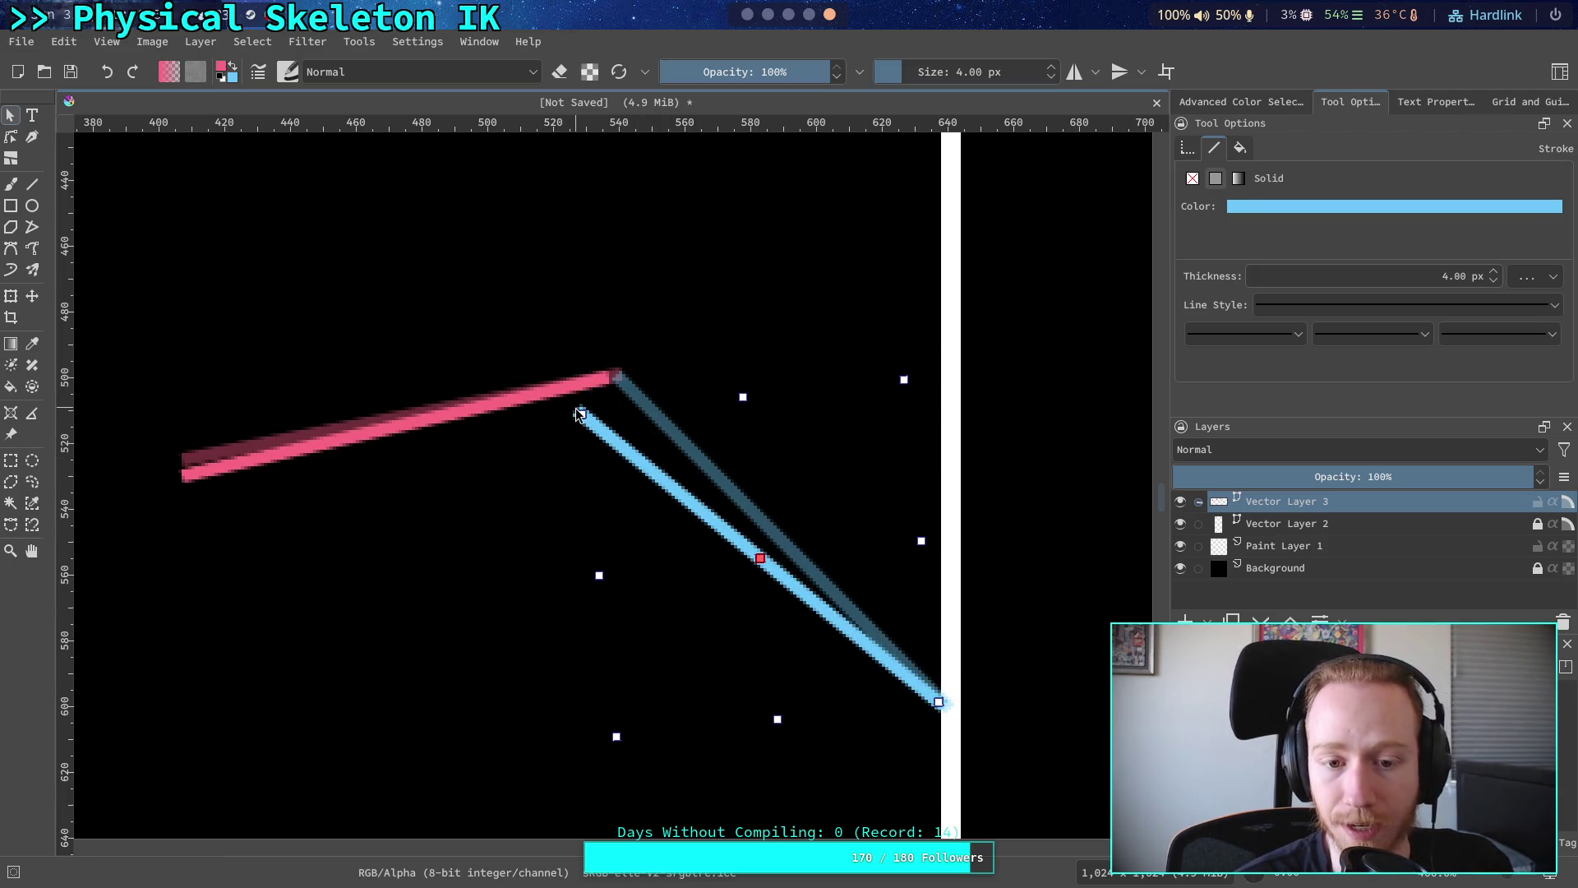
left_click_drag(578, 408, 592, 388)
left_click_drag(636, 448, 656, 431)
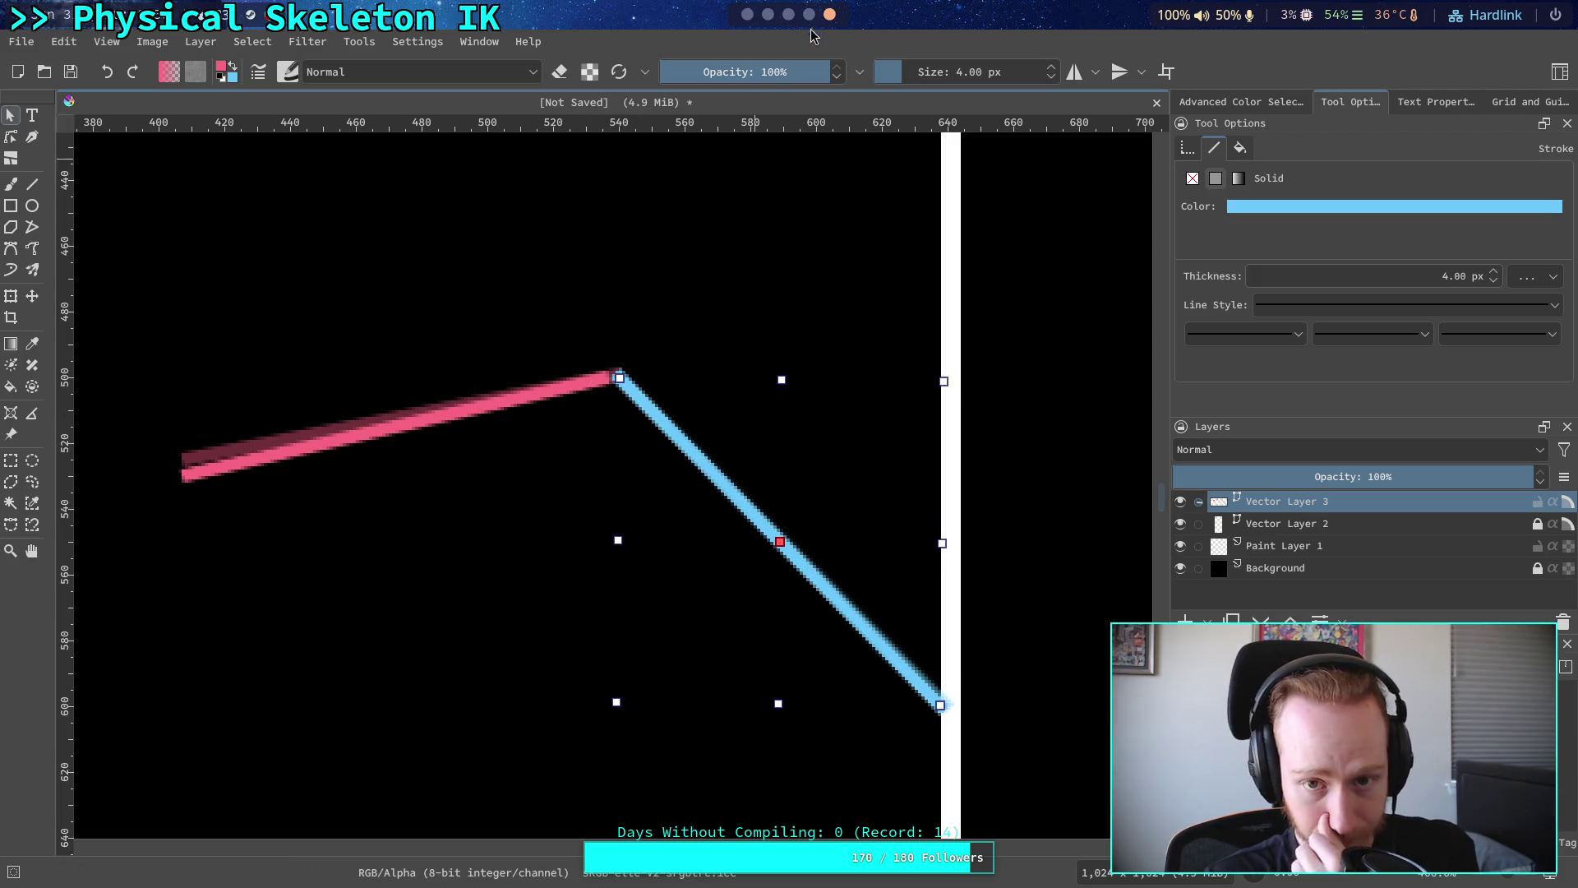
- Highlight the proportional-errors phrase in the Crawler Bot note, then switch to Godot's script editor
key("super+3")
left_click(1060, 457)
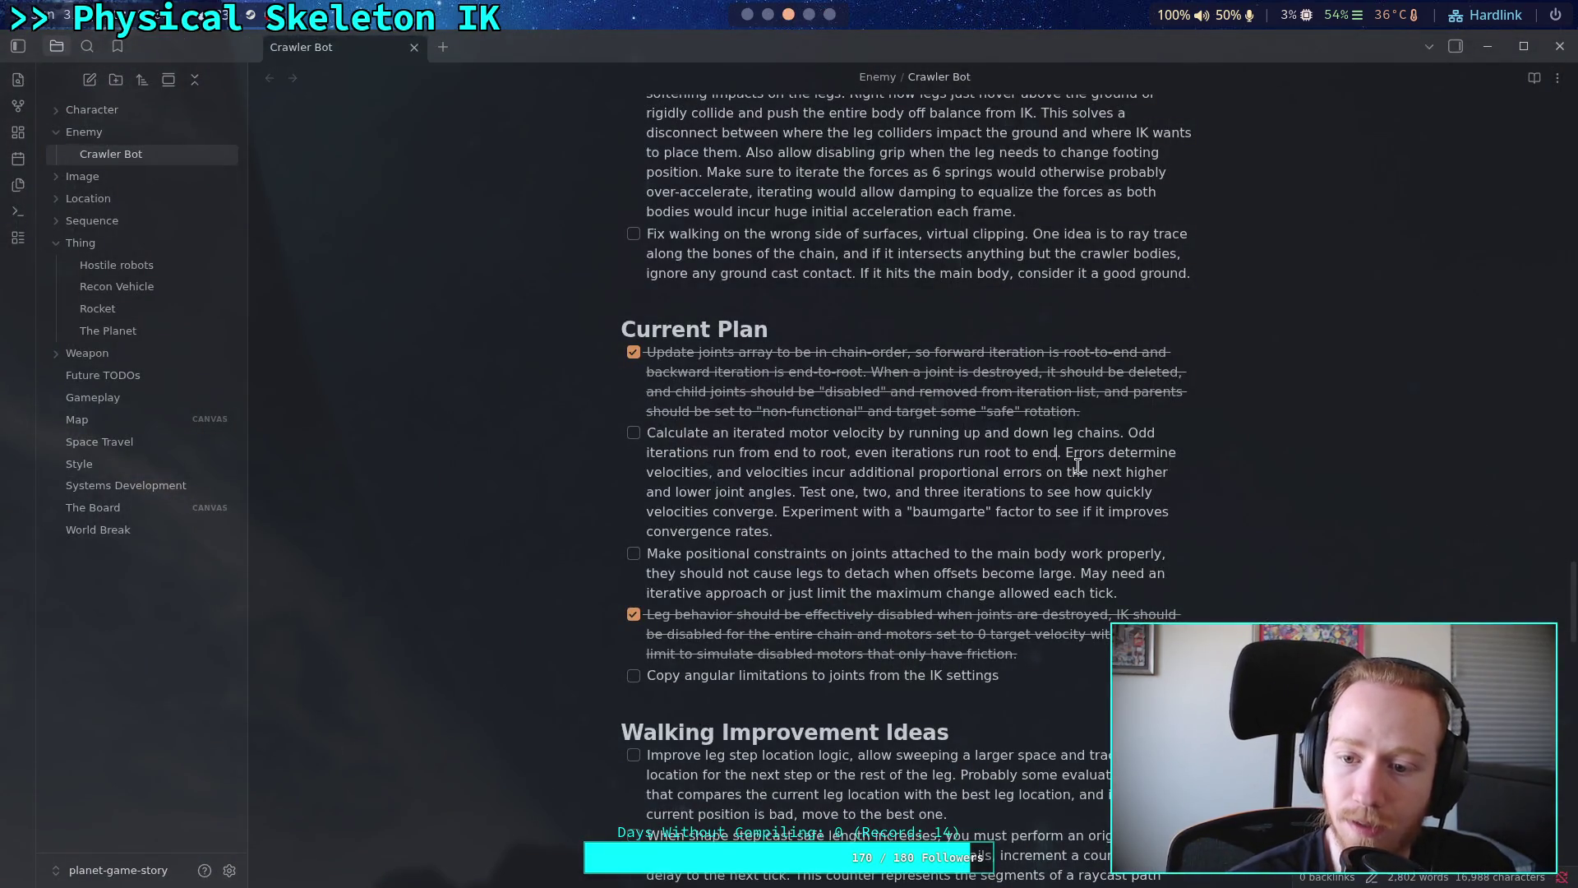
left_click_drag(733, 473, 1044, 474)
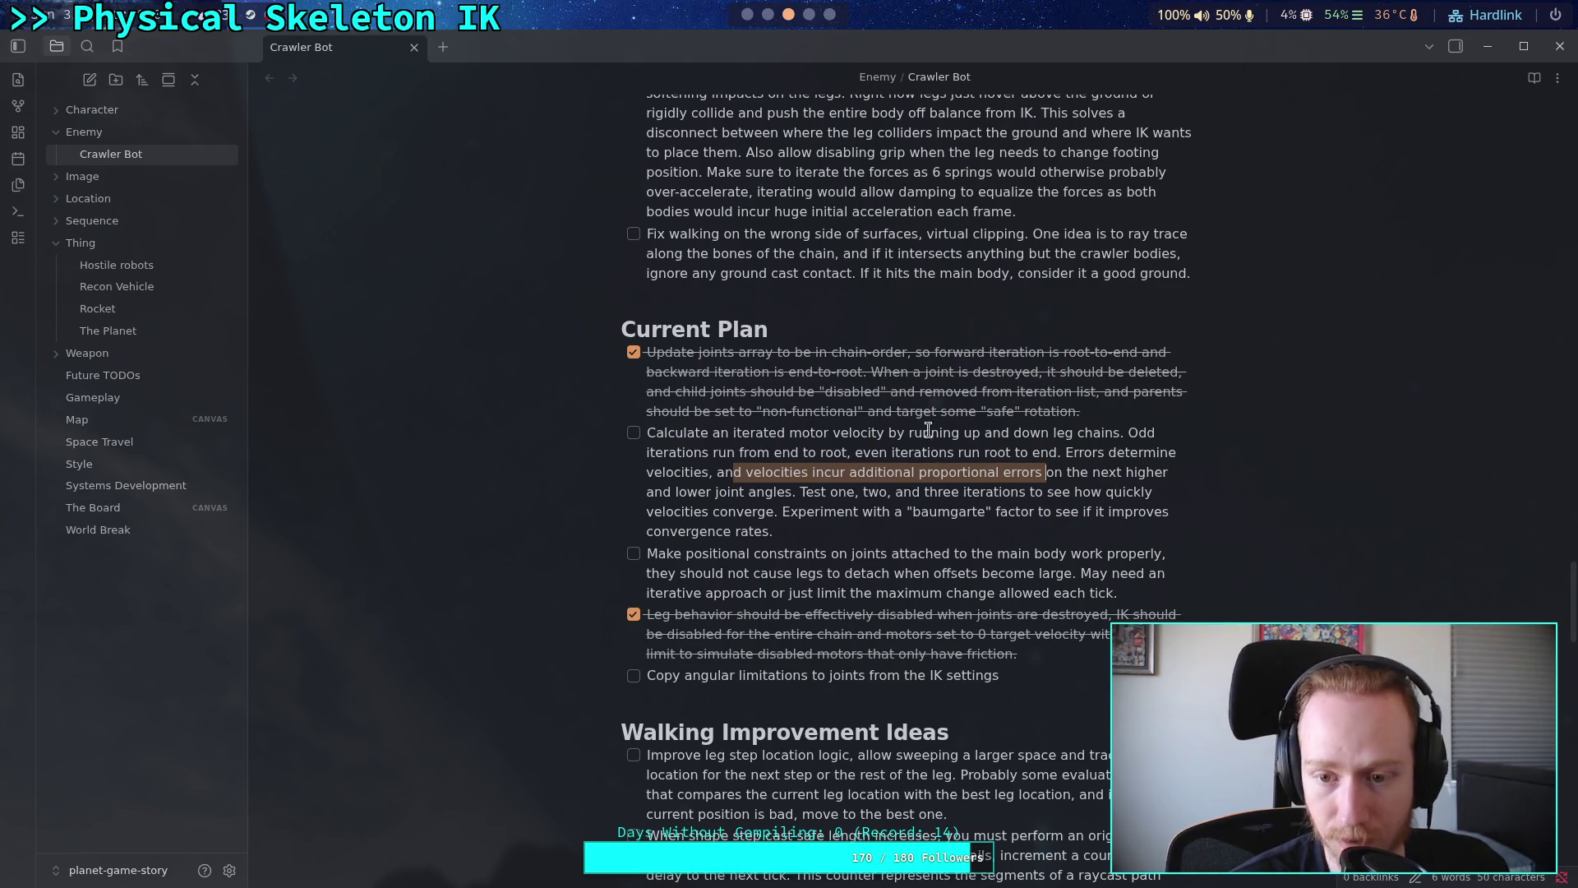
left_click(761, 15)
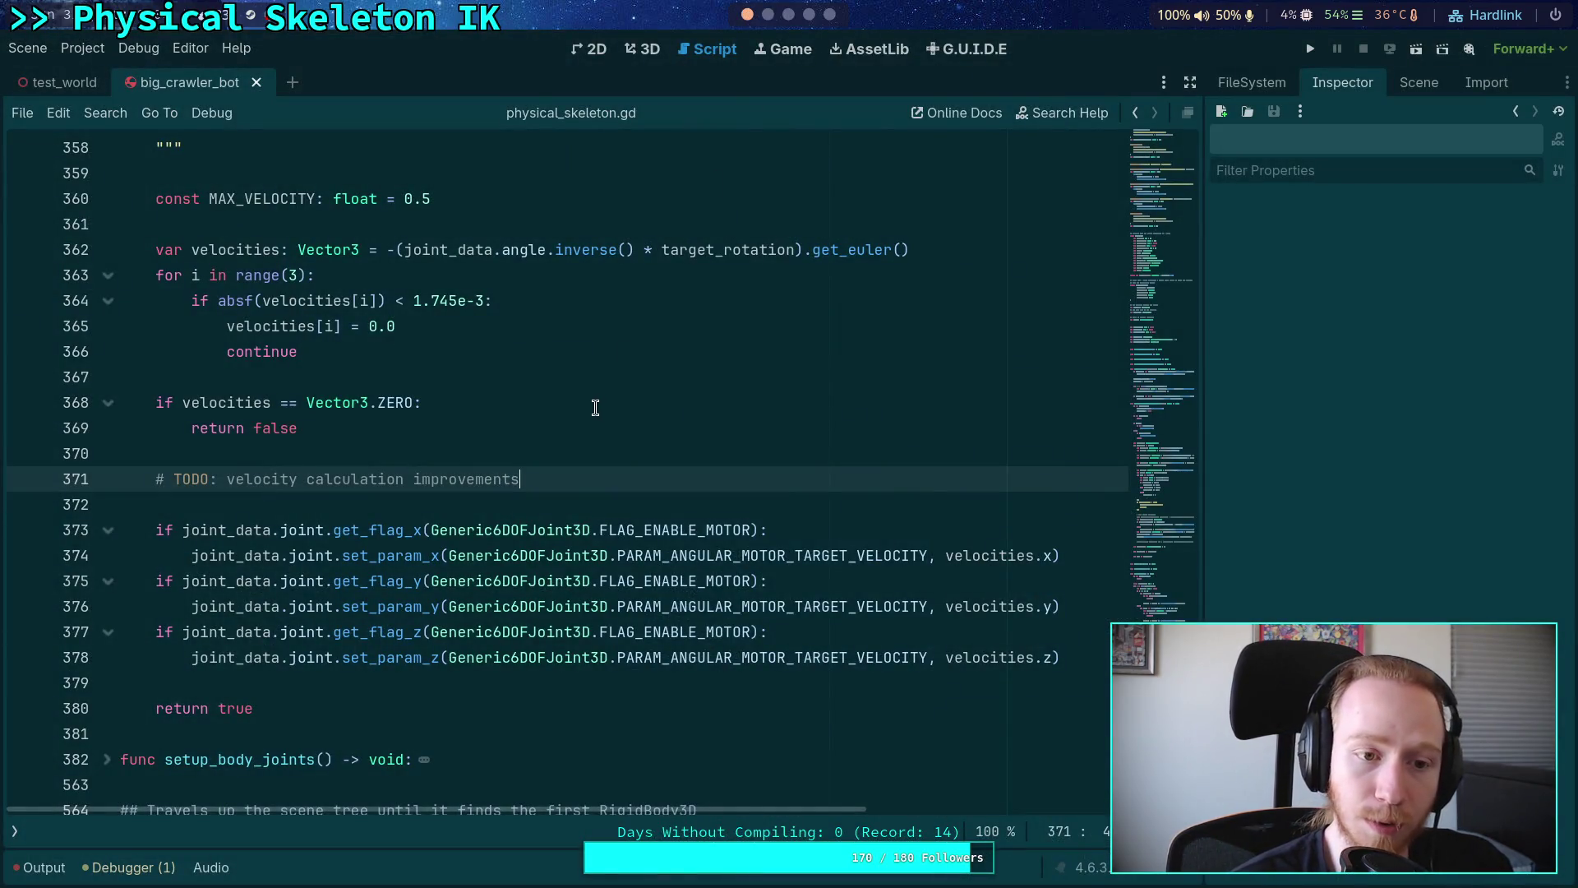
scroll(580, 410, "up", 6)
scroll(475, 408, "up", 7)
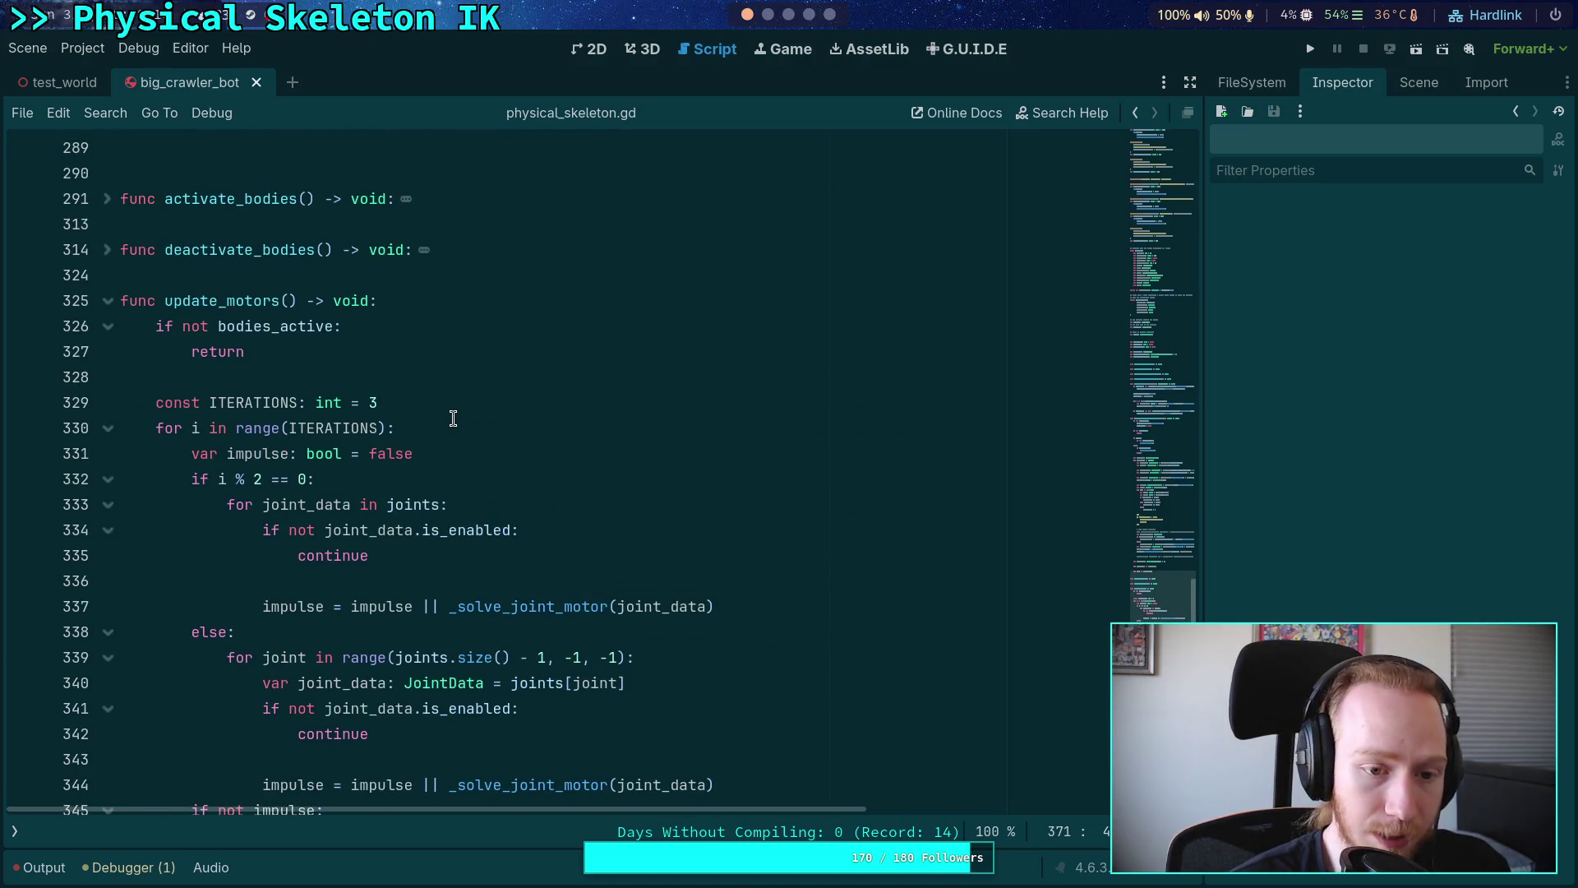
left_click(468, 402)
scroll(469, 402, "down", 4)
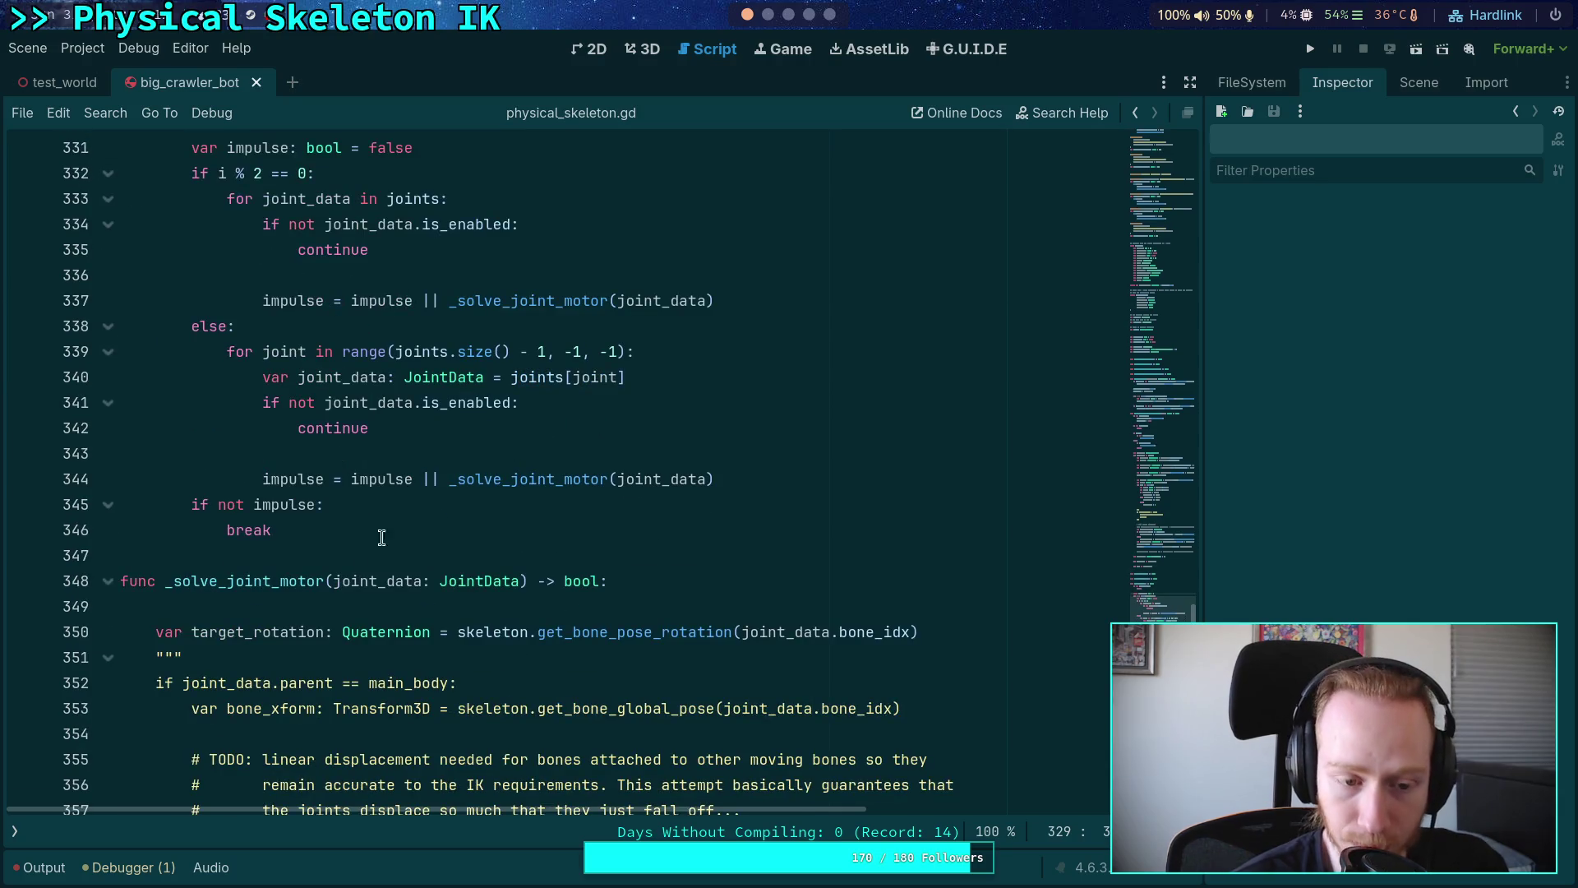
scroll(301, 553, "up", 6)
scroll(301, 552, "up", 2)
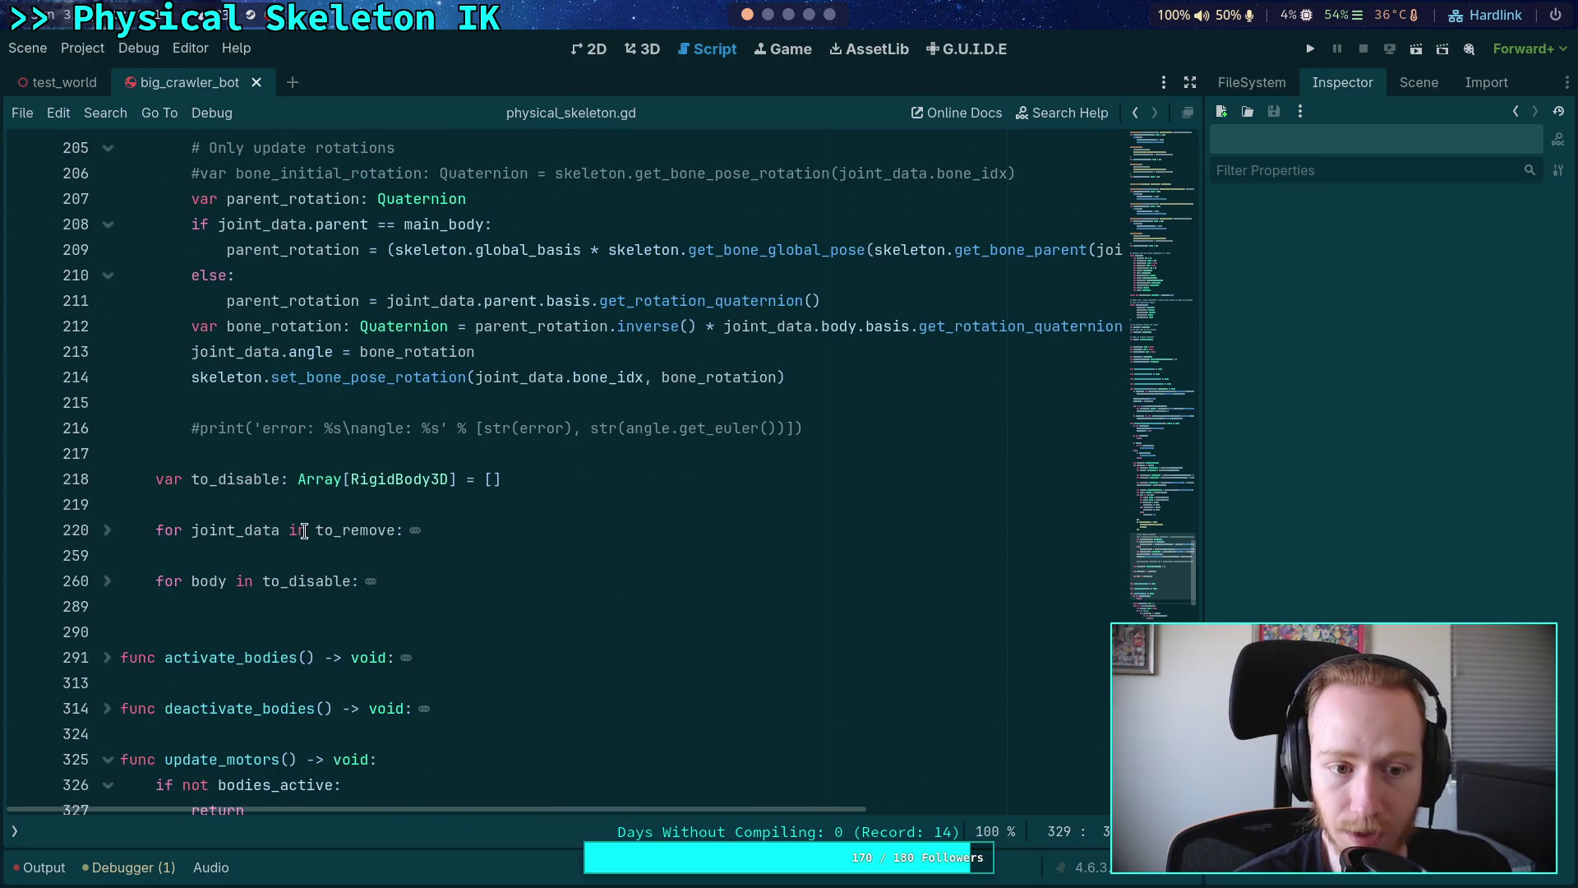
scroll(304, 528, "down", 6)
scroll(305, 527, "down", 4)
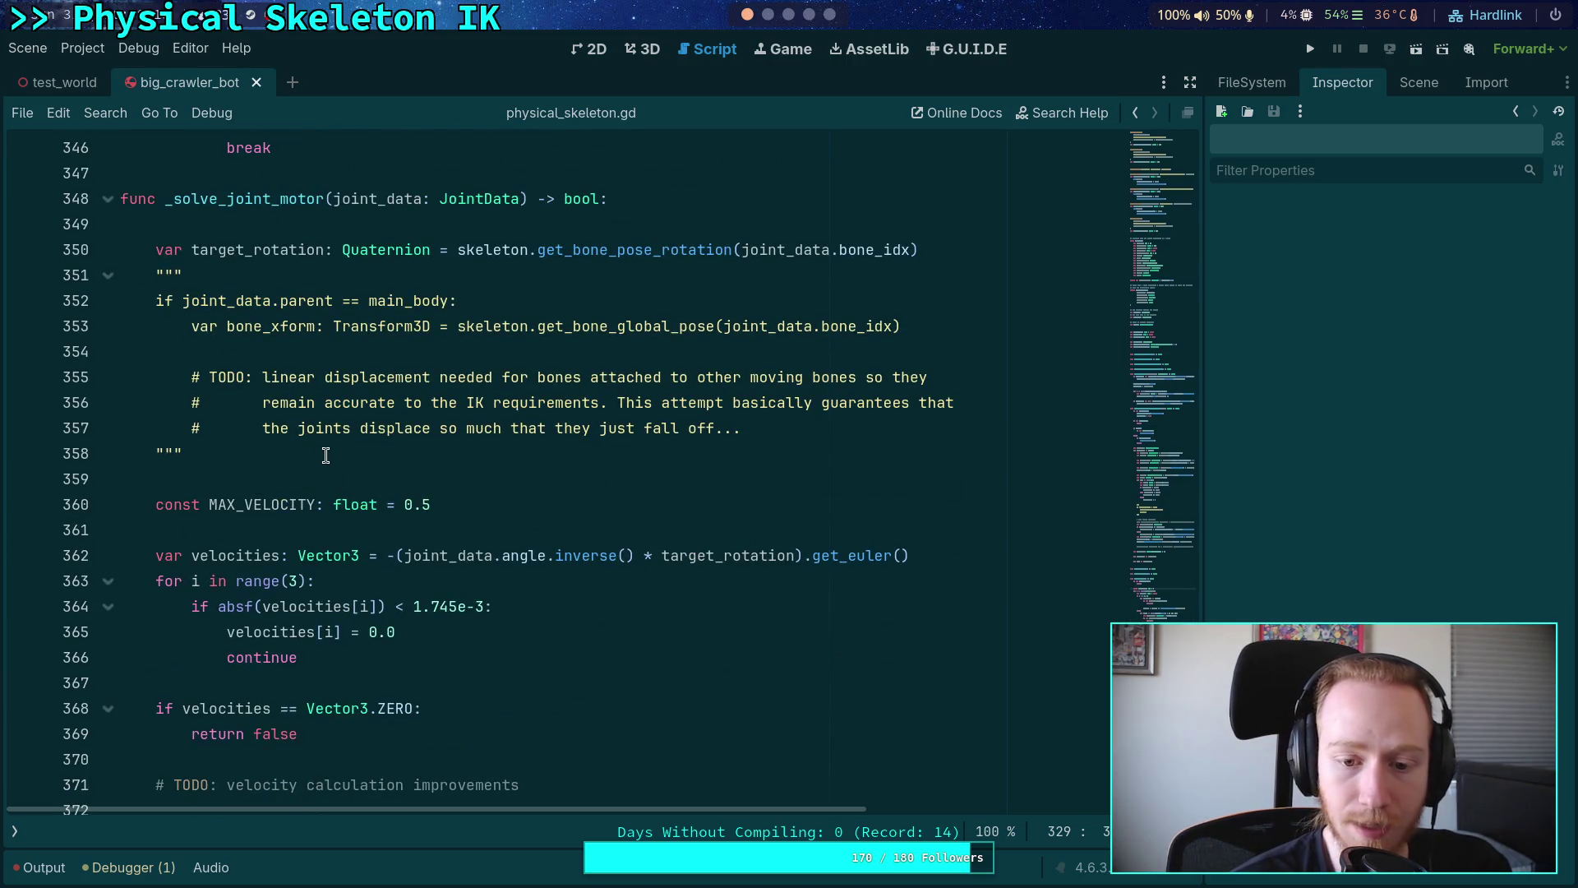
- Select the velocity expression and joint_data.angle on line 362 for inspection
left_click_drag(404, 555, 635, 555)
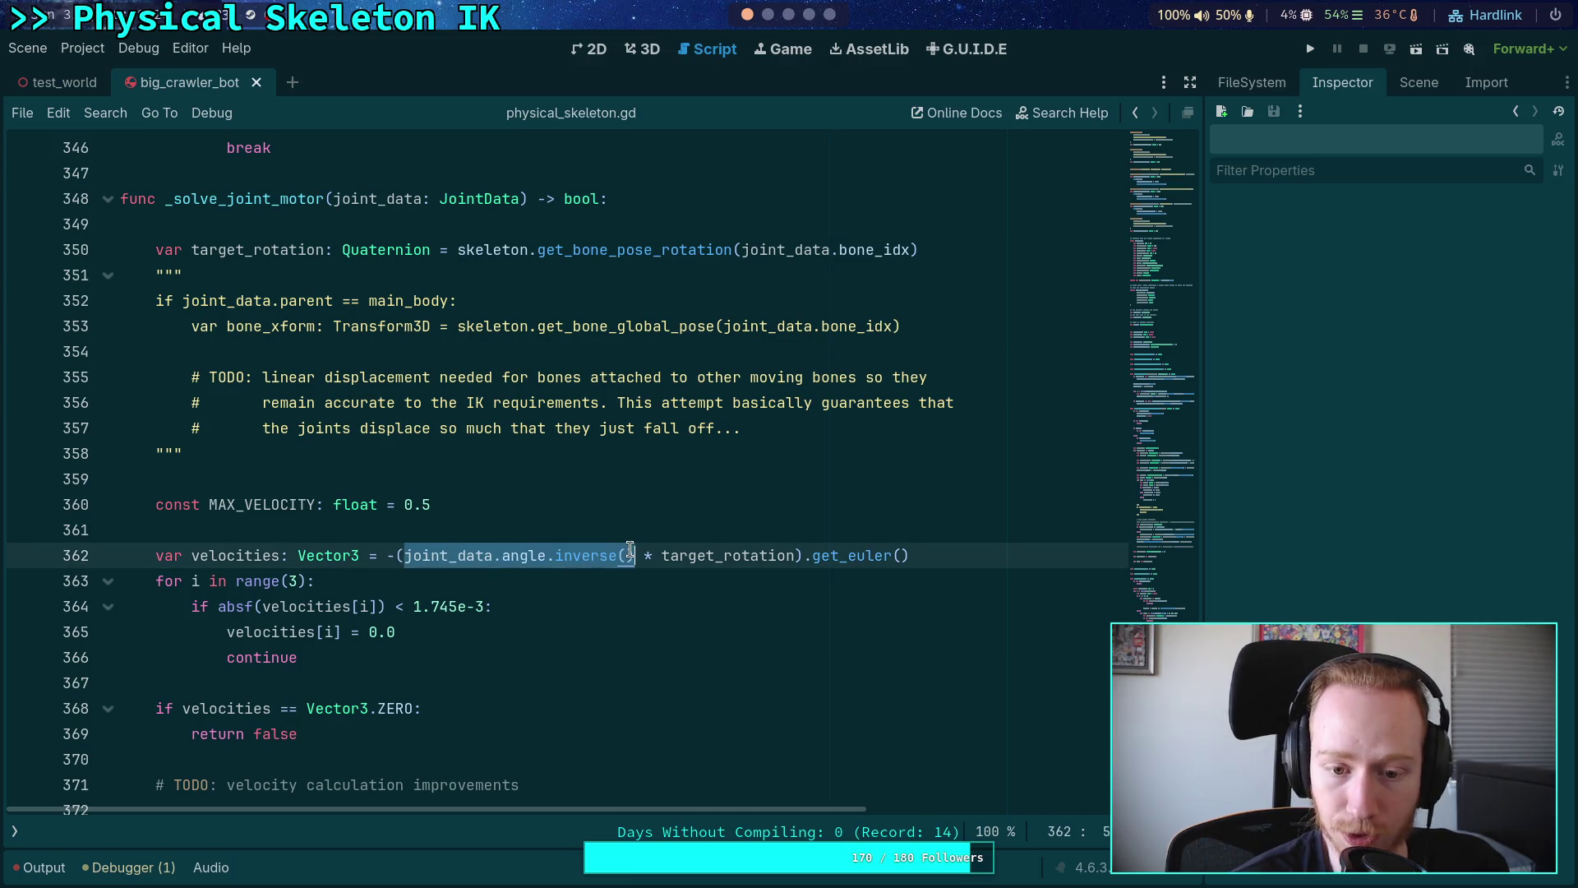
left_click_drag(388, 556, 999, 559)
mouse_move(146, 556)
left_mouse_down()
mouse_move(977, 555)
mouse_move(156, 556)
left_mouse_up()
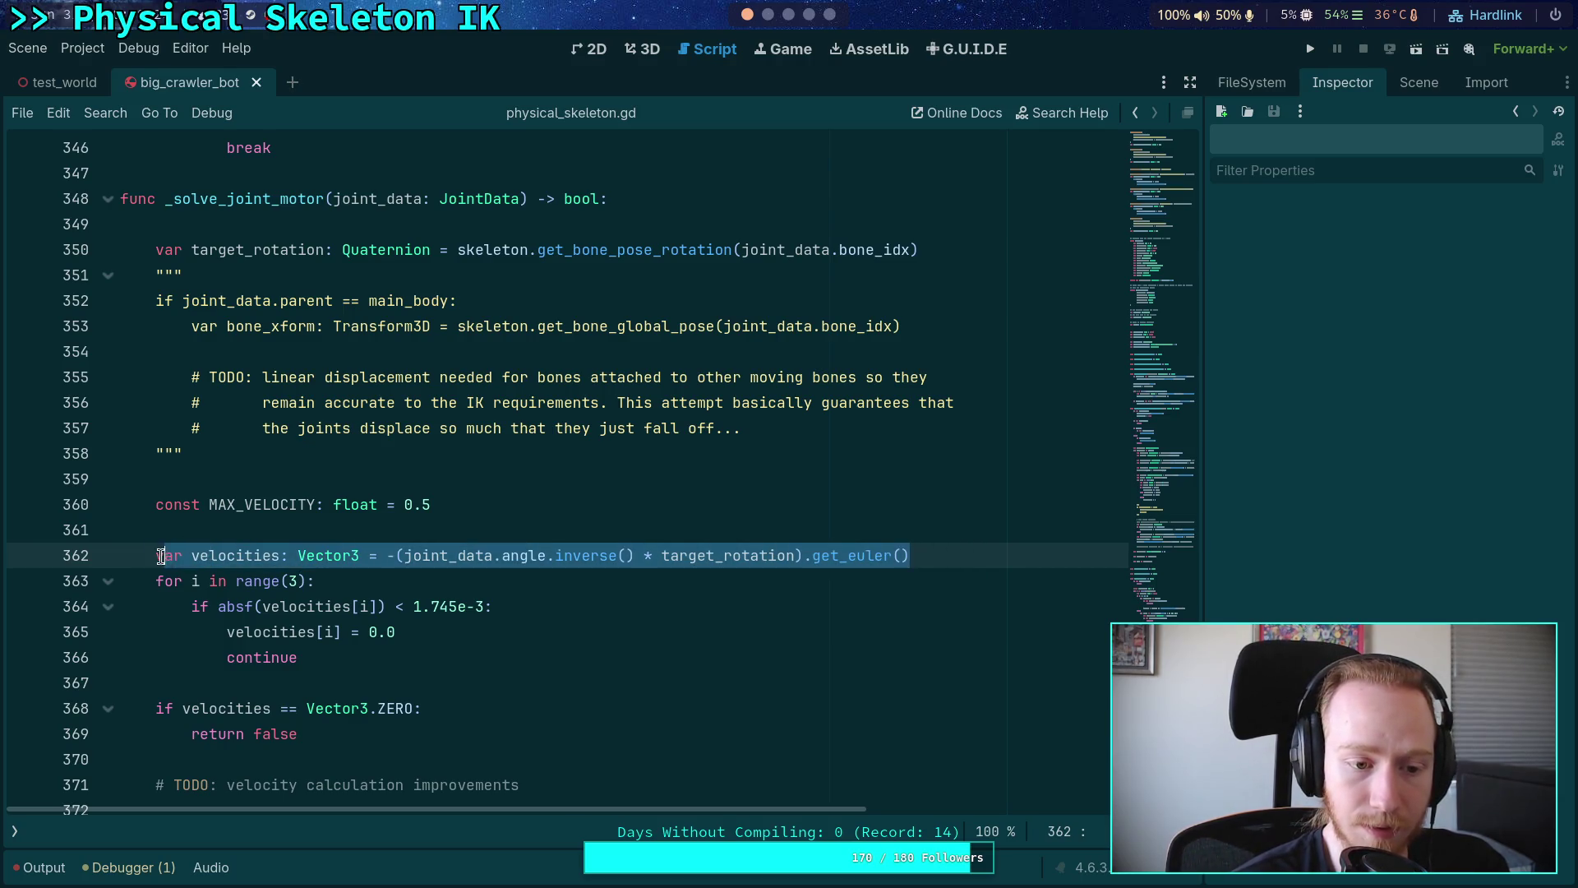
left_click(228, 528)
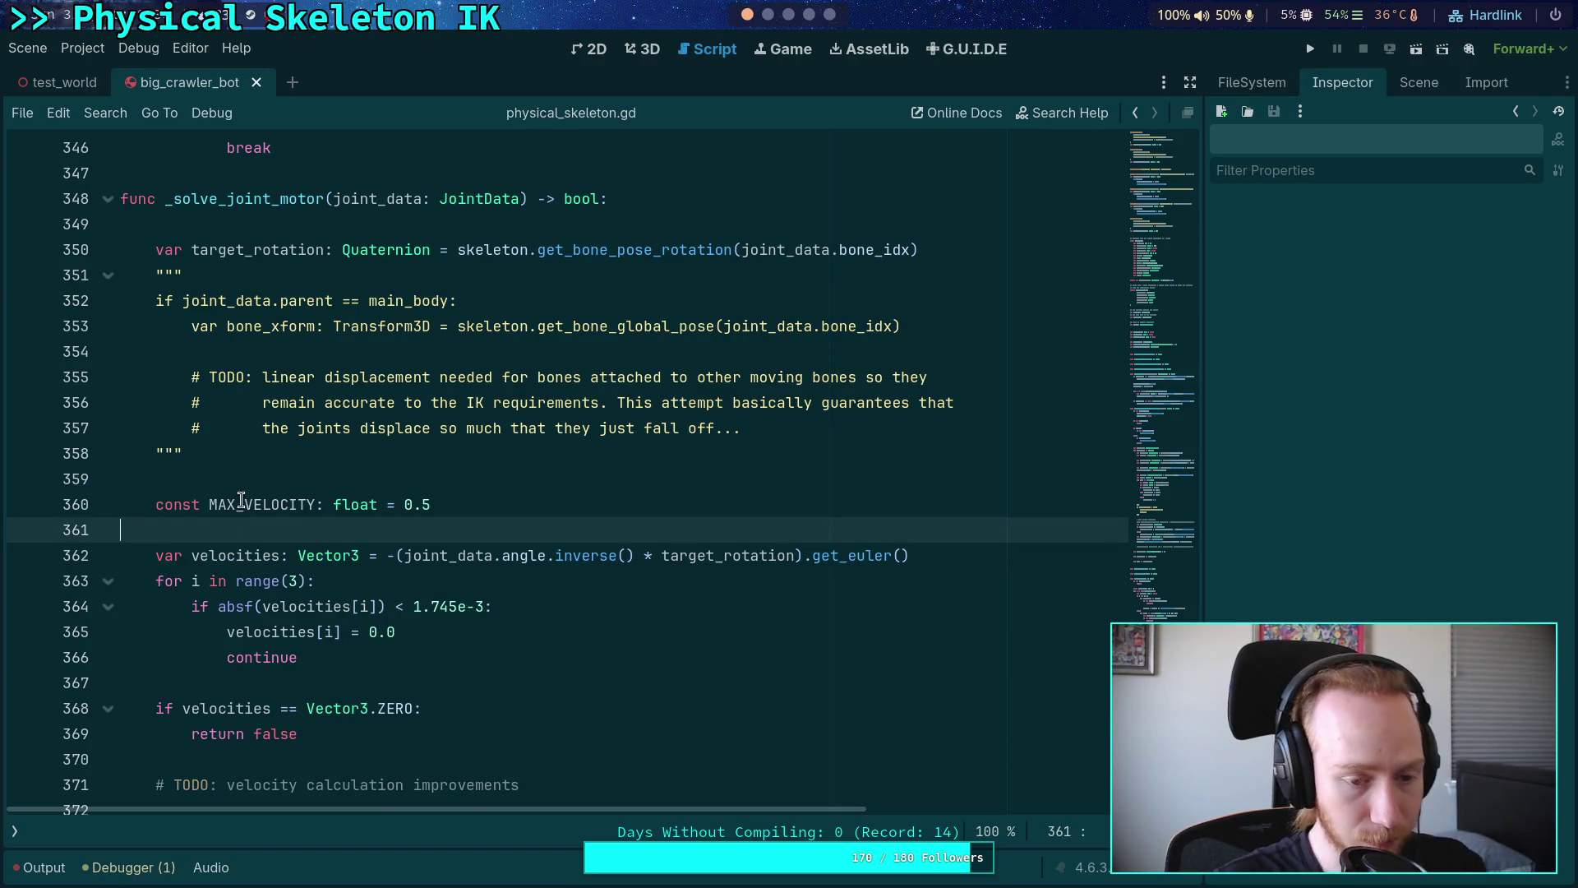
double_click(511, 555)
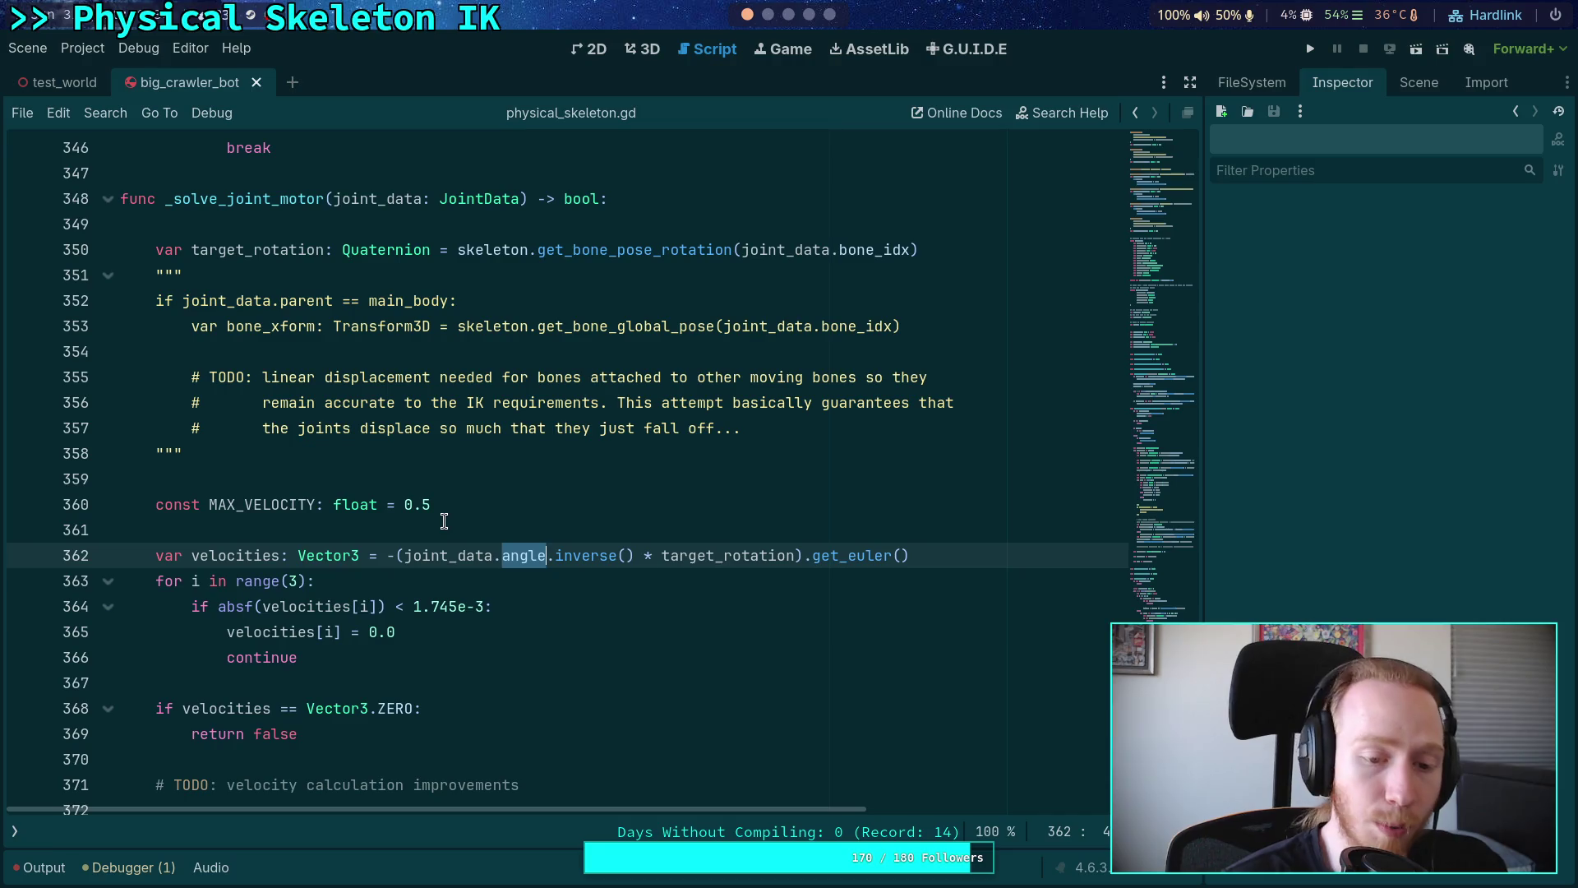
left_click(452, 556)
left_click_drag(402, 556, 544, 560)
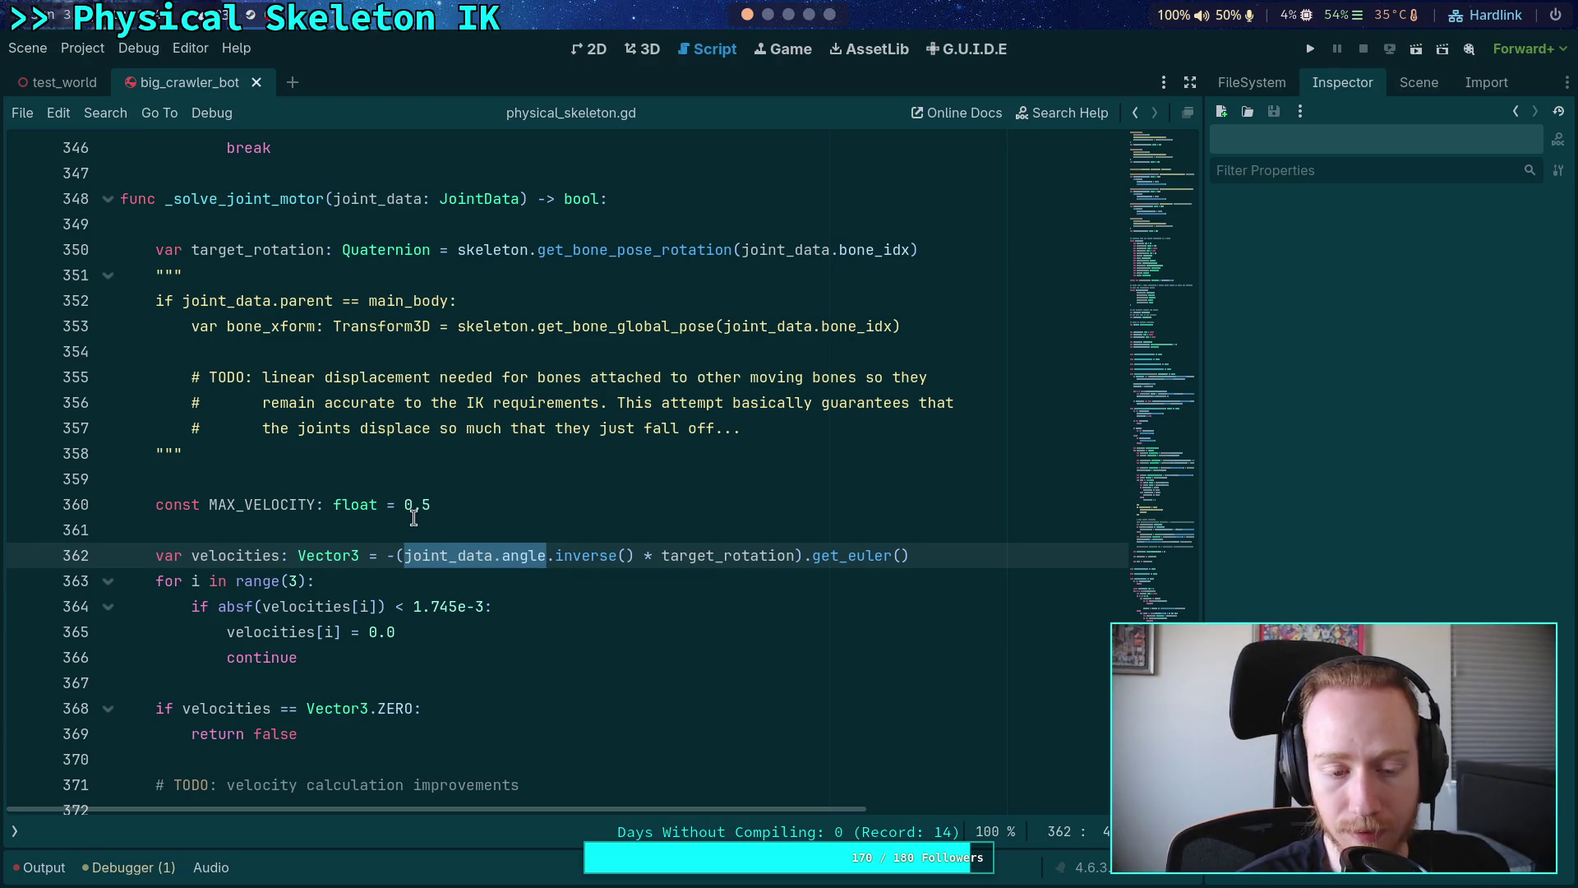
- Re-inspect joint_data.angle on line 362, then return to the Krita arm diagram
left_click_drag(405, 555, 546, 555)
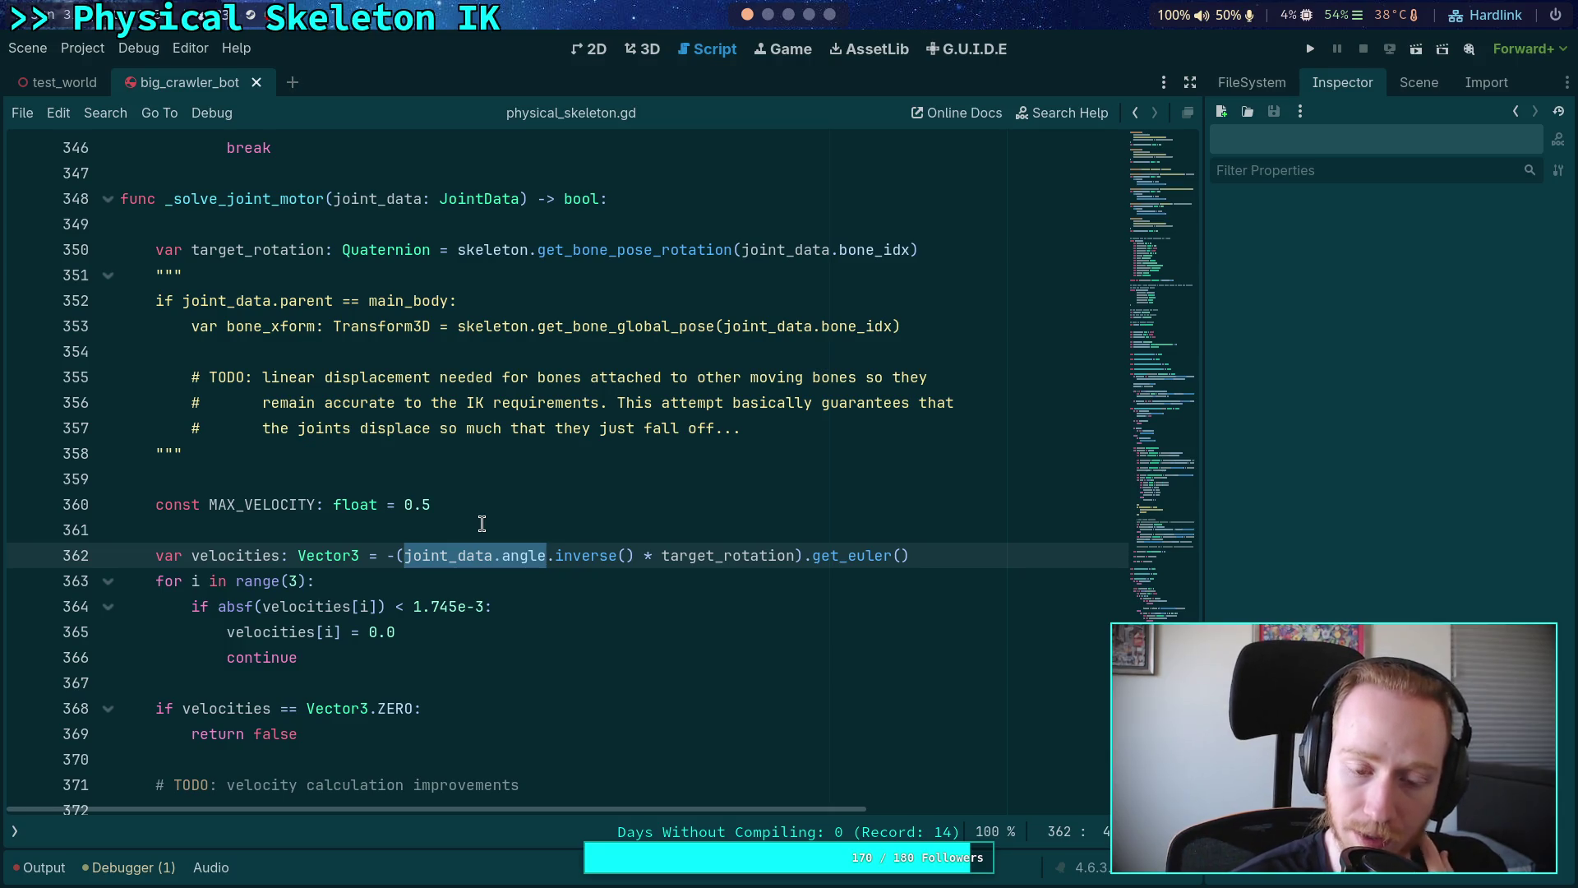
left_click(220, 555)
left_click(247, 526)
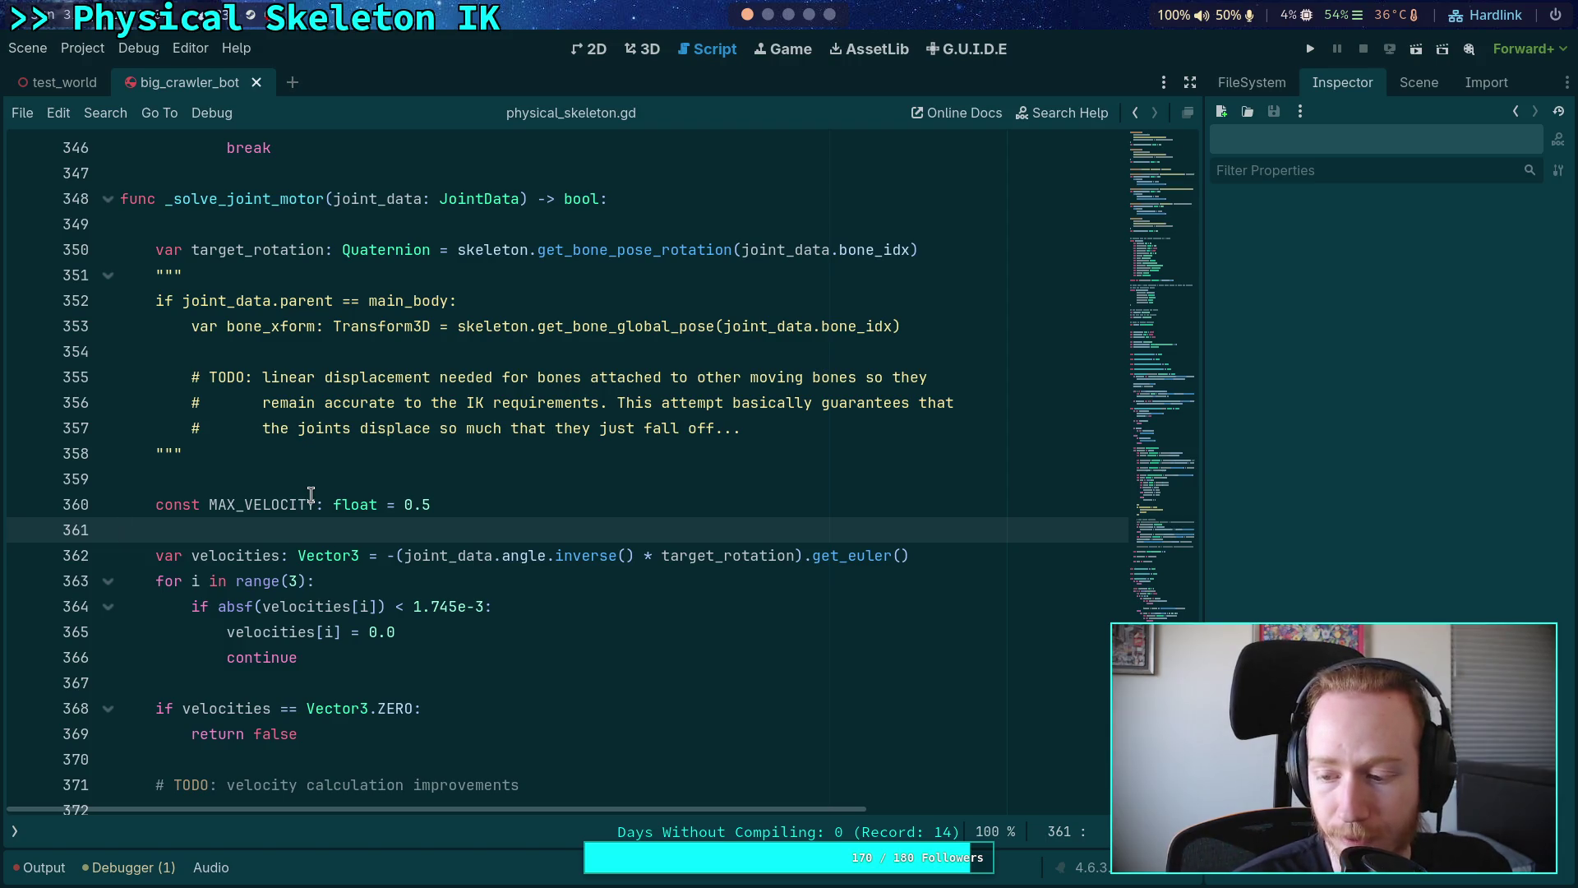
left_click(505, 555)
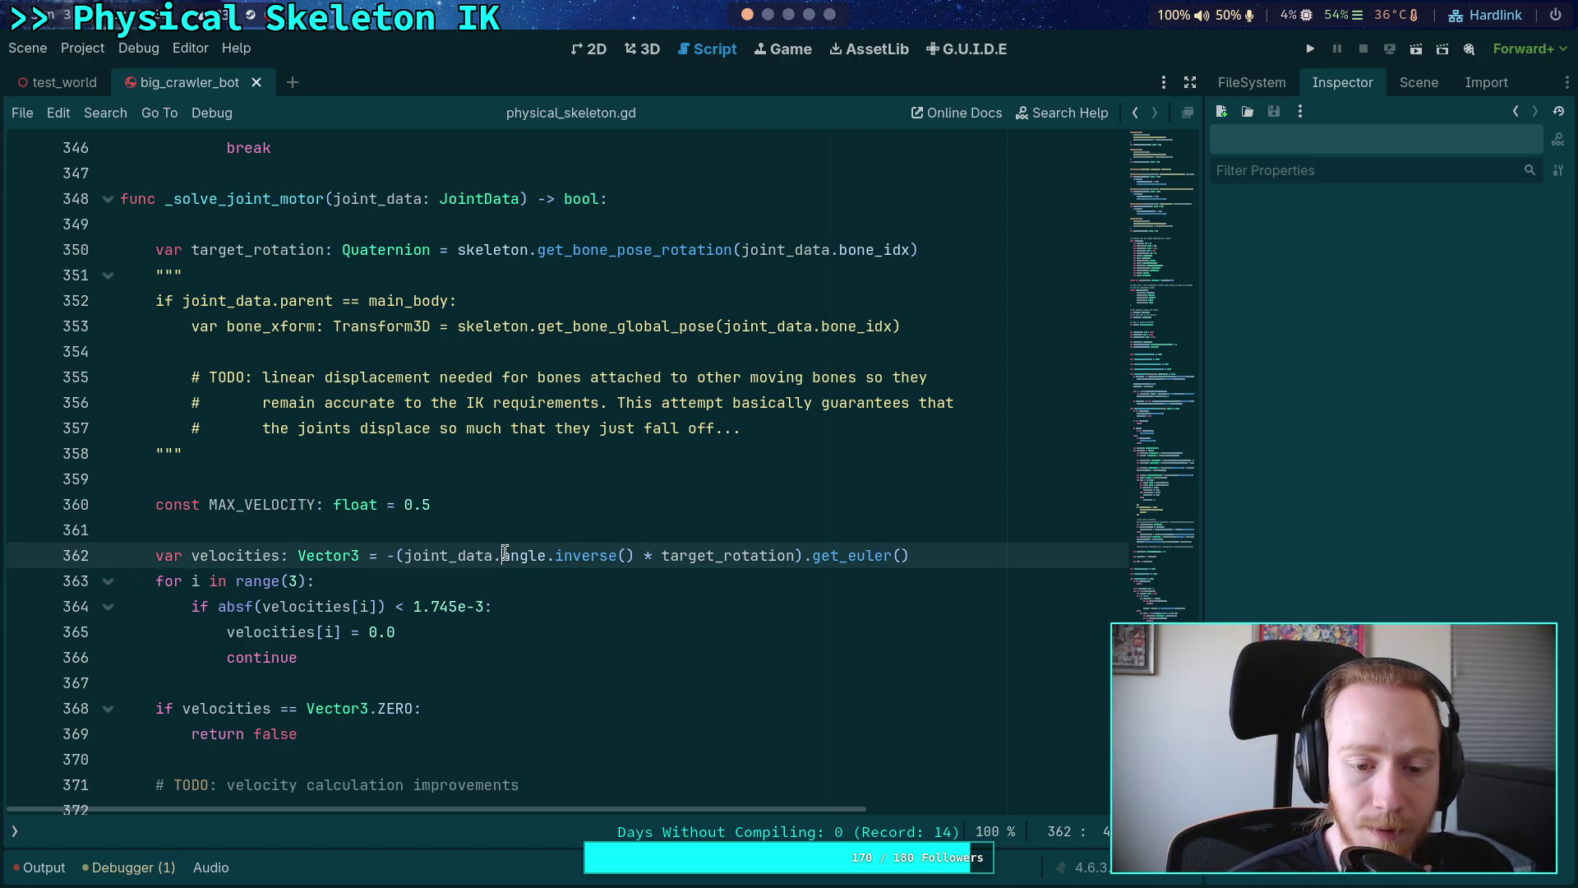
double_click(505, 555)
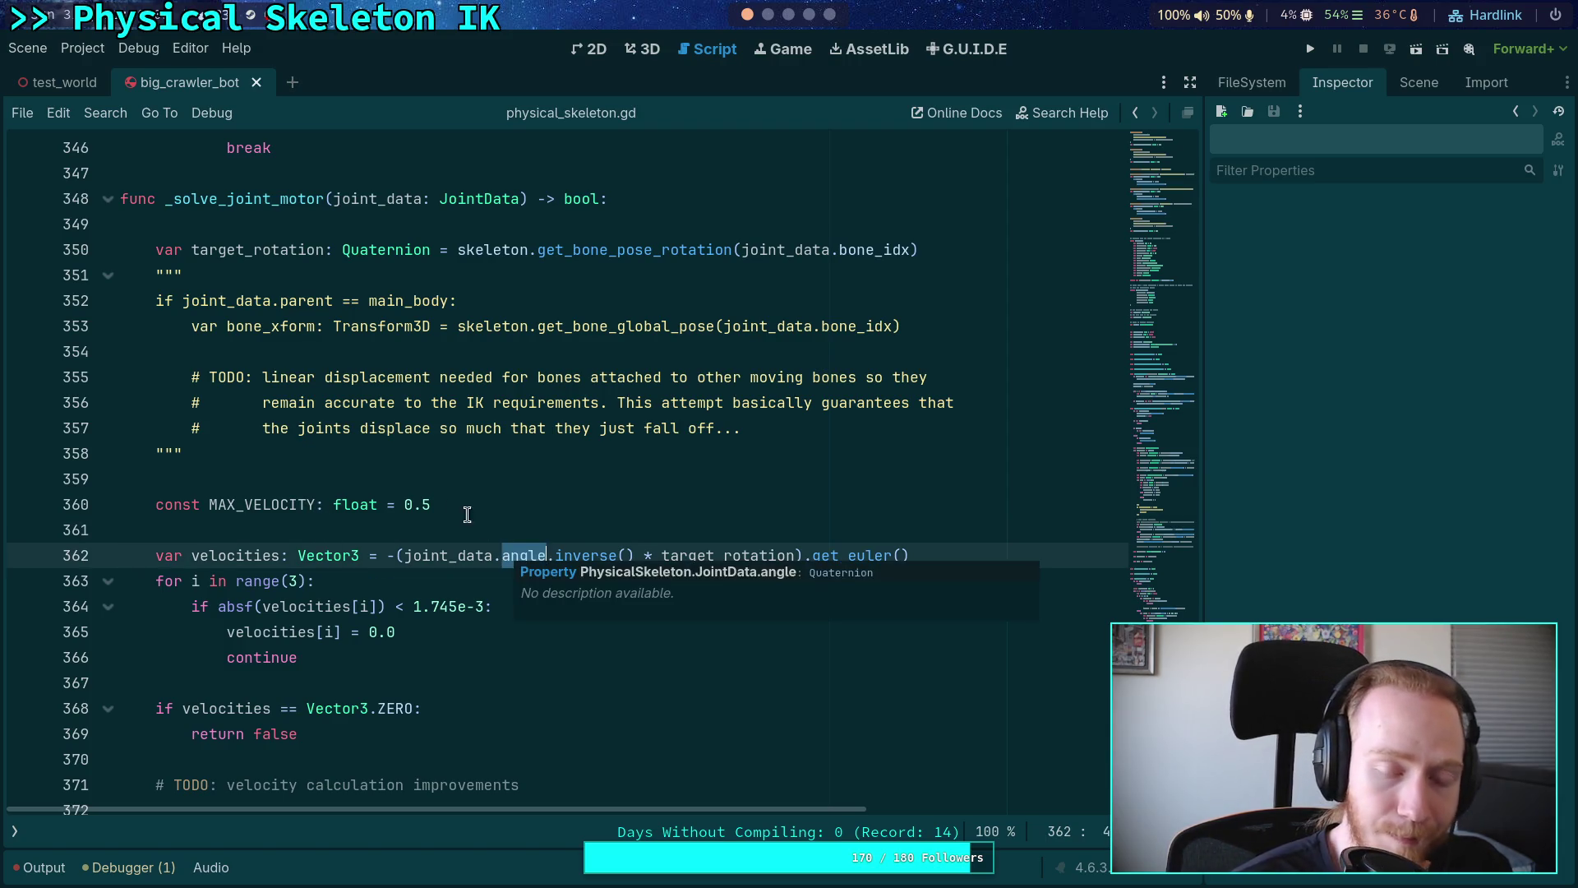
left_click(359, 520)
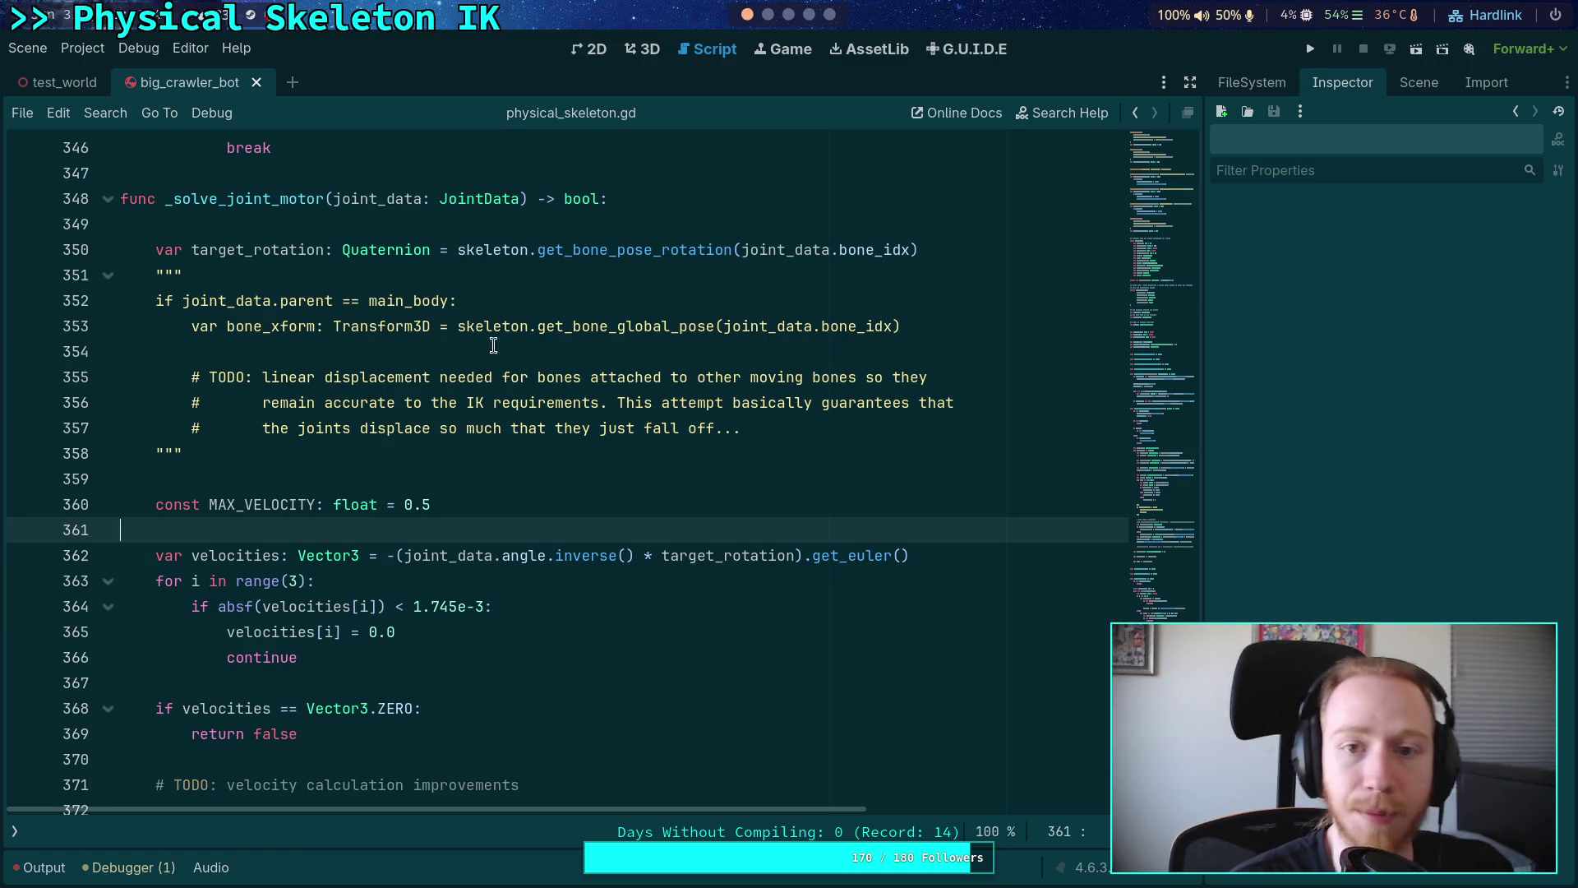
left_click(830, 14)
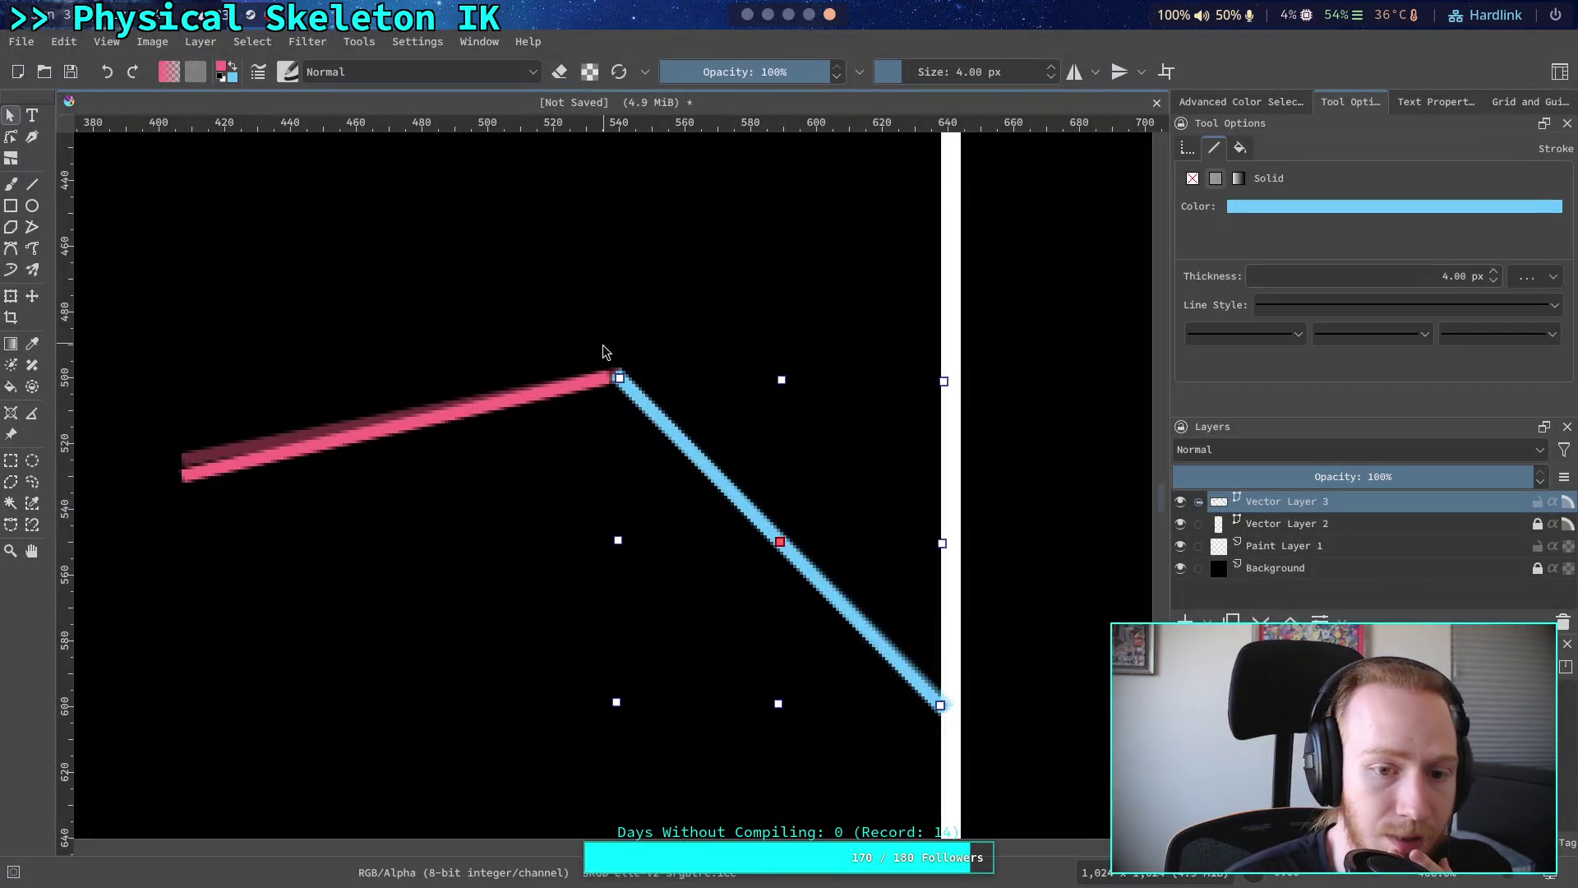
- Set up a 2 px orange freehand brush on Paint Layer 1
left_click(14, 184)
left_click(1353, 548)
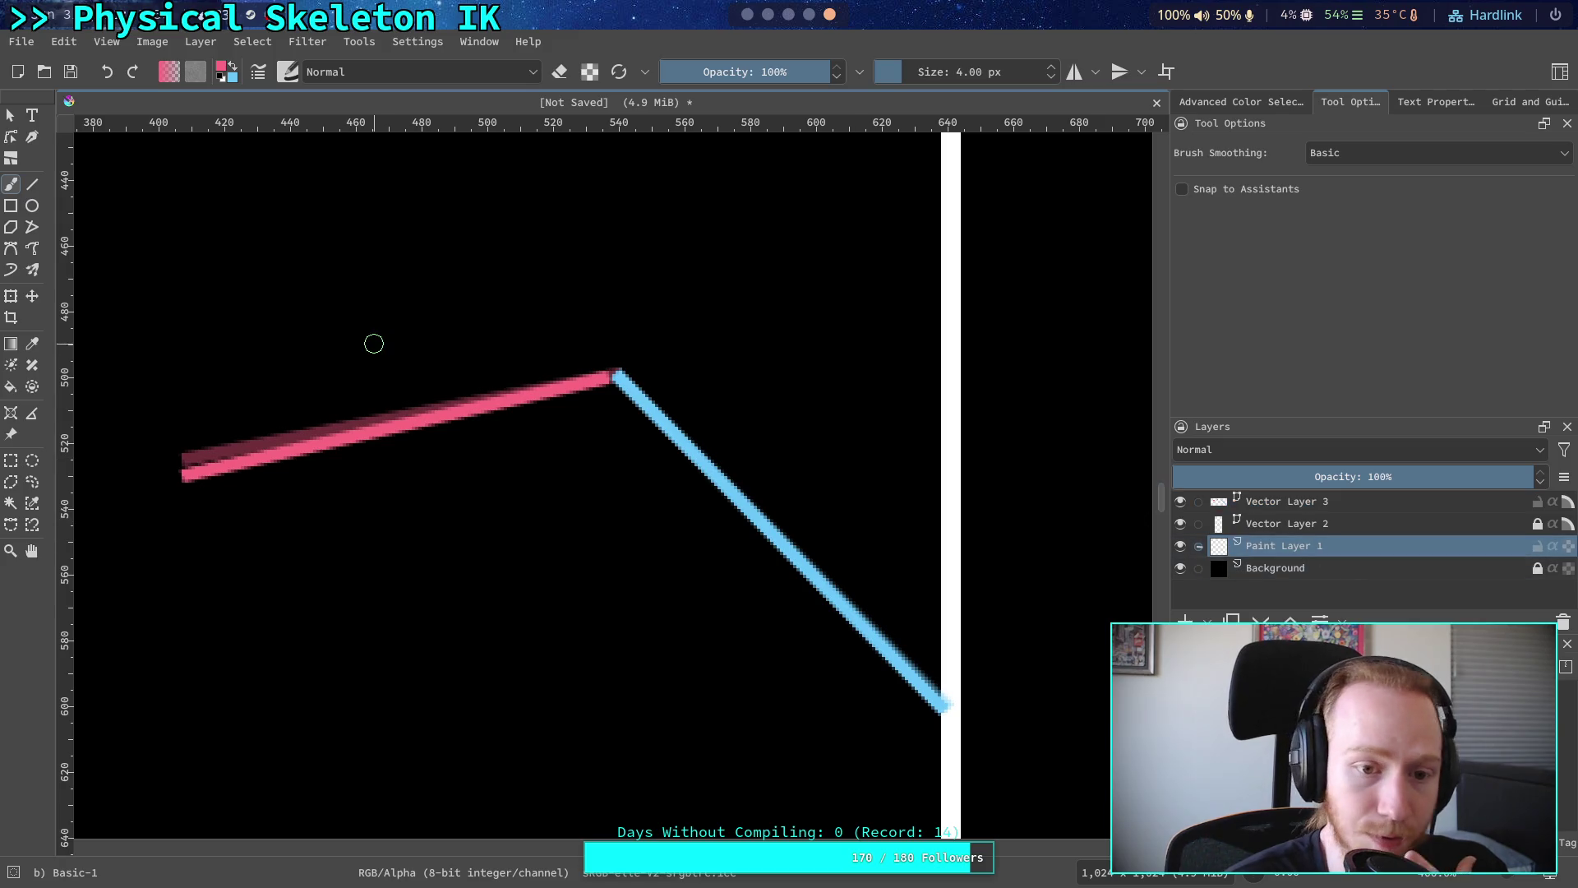
right_click(467, 247)
left_click(622, 278)
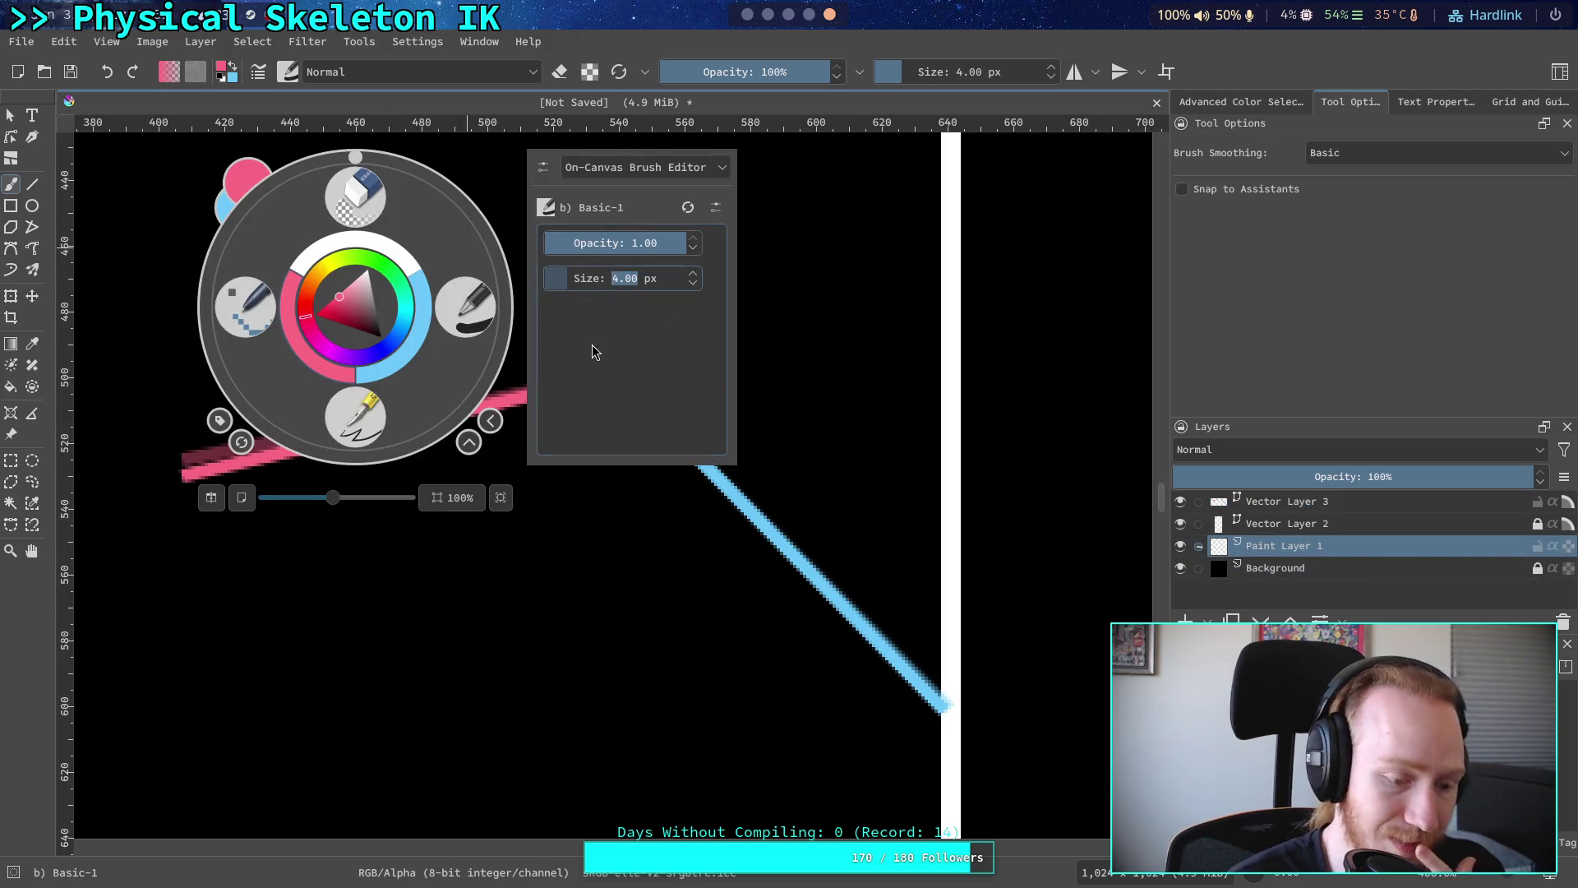
type("2")
left_click(771, 320)
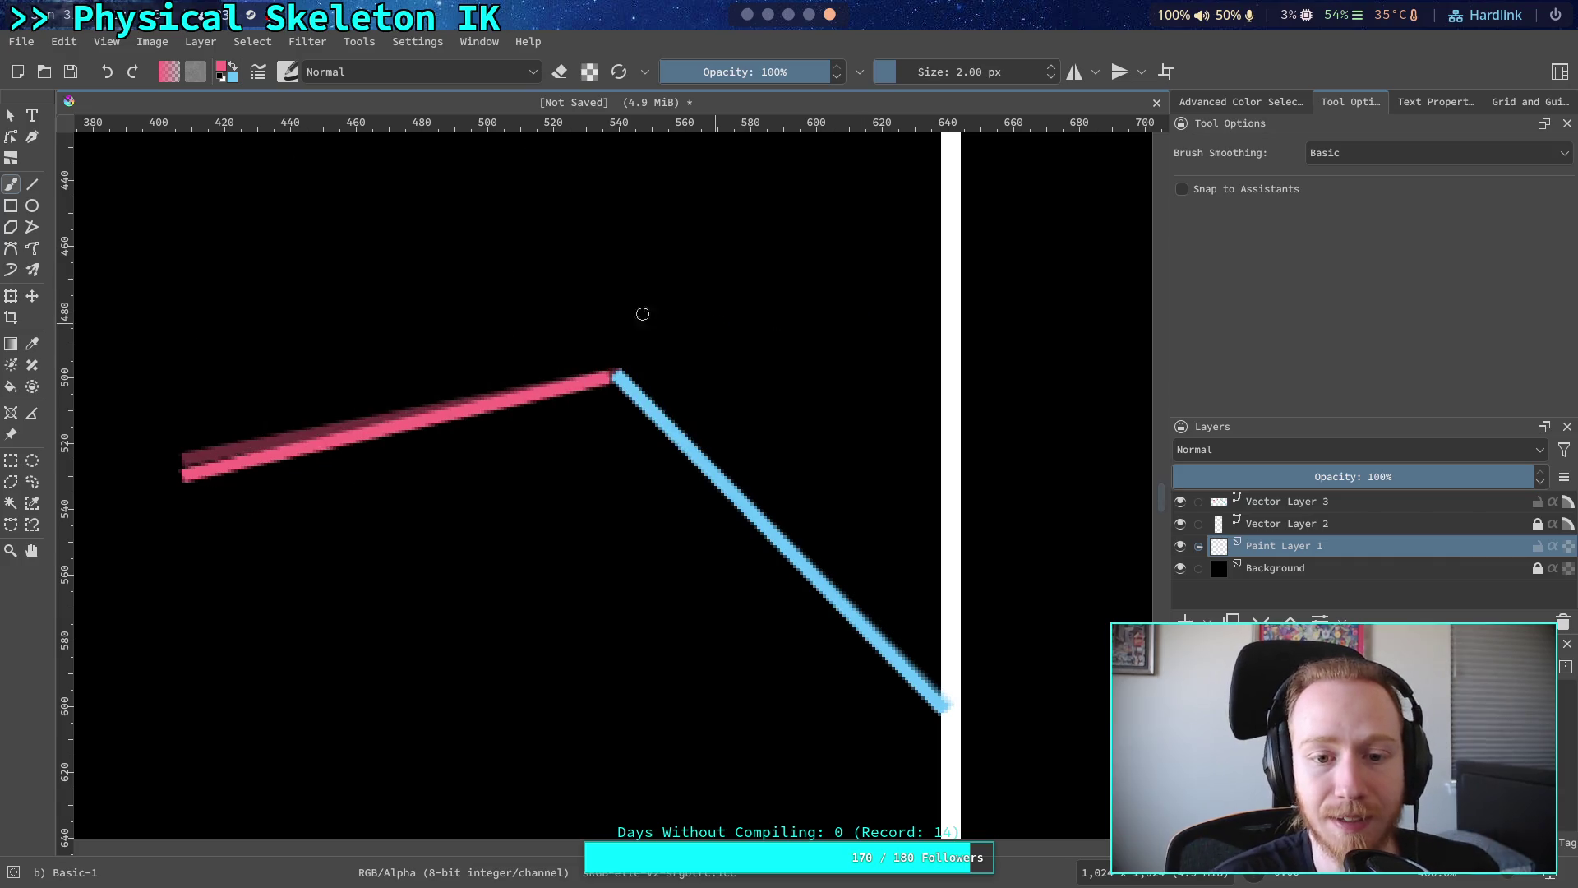
left_click(220, 66)
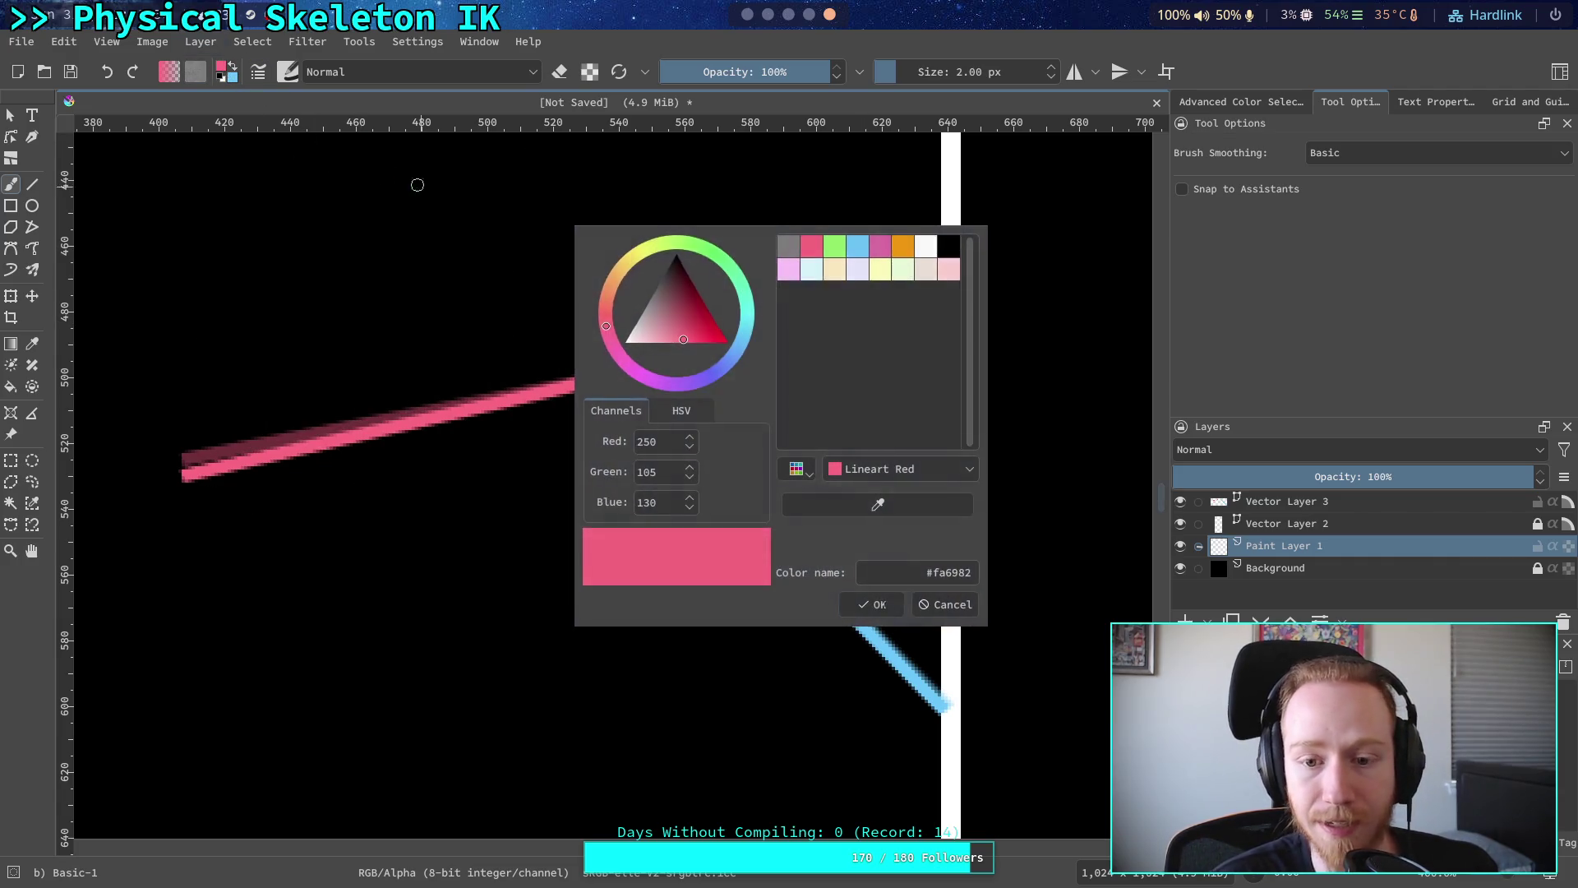
left_click(904, 245)
left_click(873, 605)
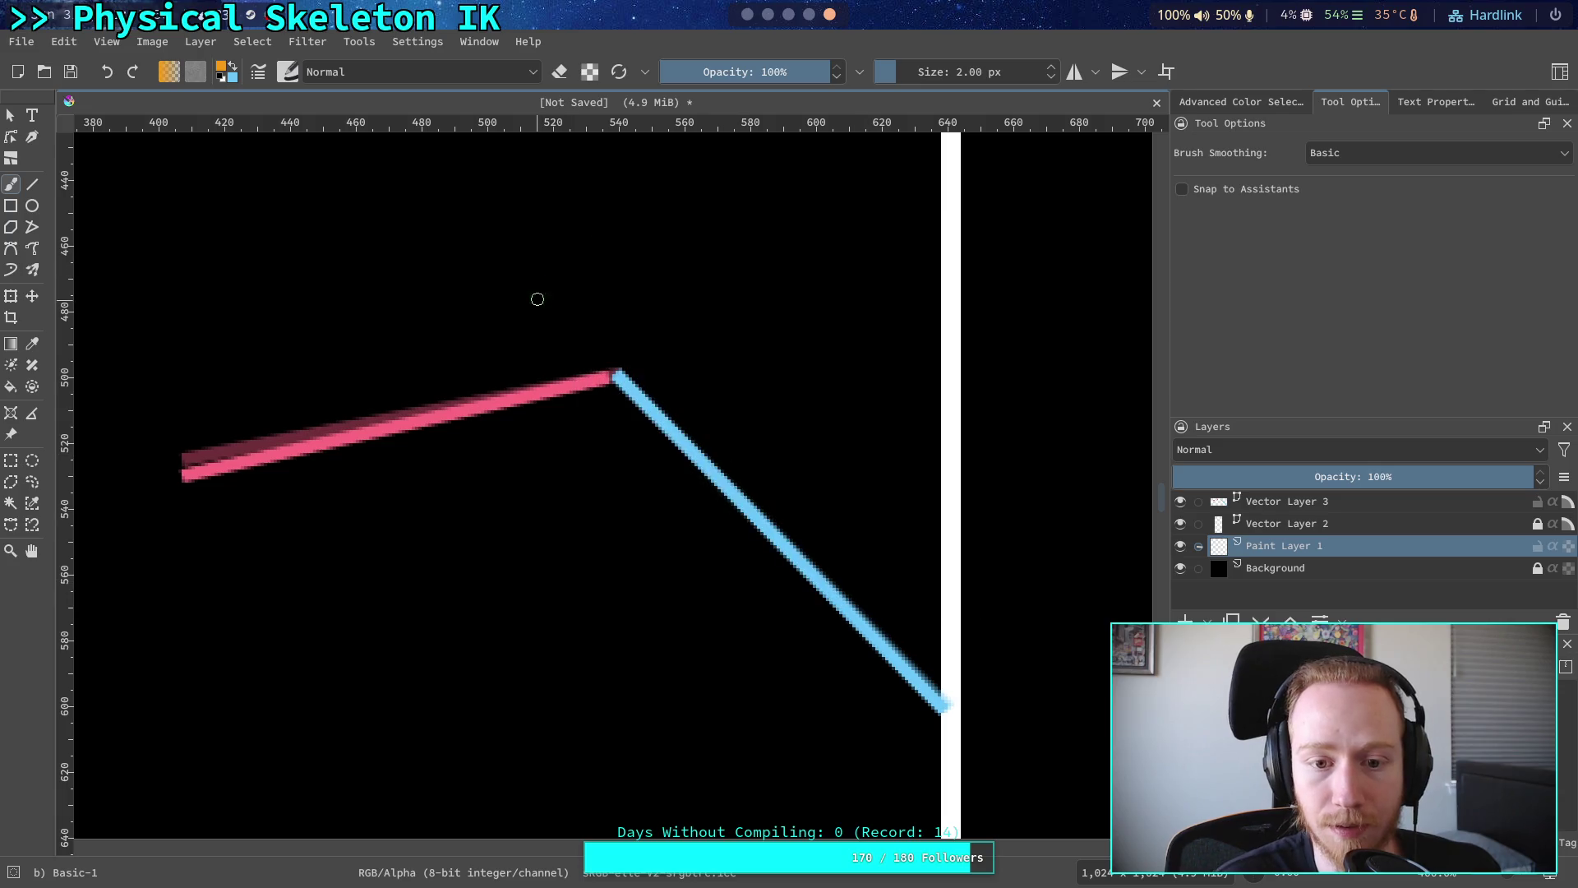
- Paint curved orange rotation arrows at the elbow, the pink segment's left end, and the blue end
mouse_move(571, 331)
left_mouse_down()
mouse_move(642, 318)
mouse_move(661, 353)
mouse_move(678, 350)
mouse_move(658, 368)
left_mouse_up()
mouse_move(638, 447)
left_mouse_down()
mouse_move(572, 469)
mouse_move(543, 423)
mouse_move(574, 432)
left_mouse_up()
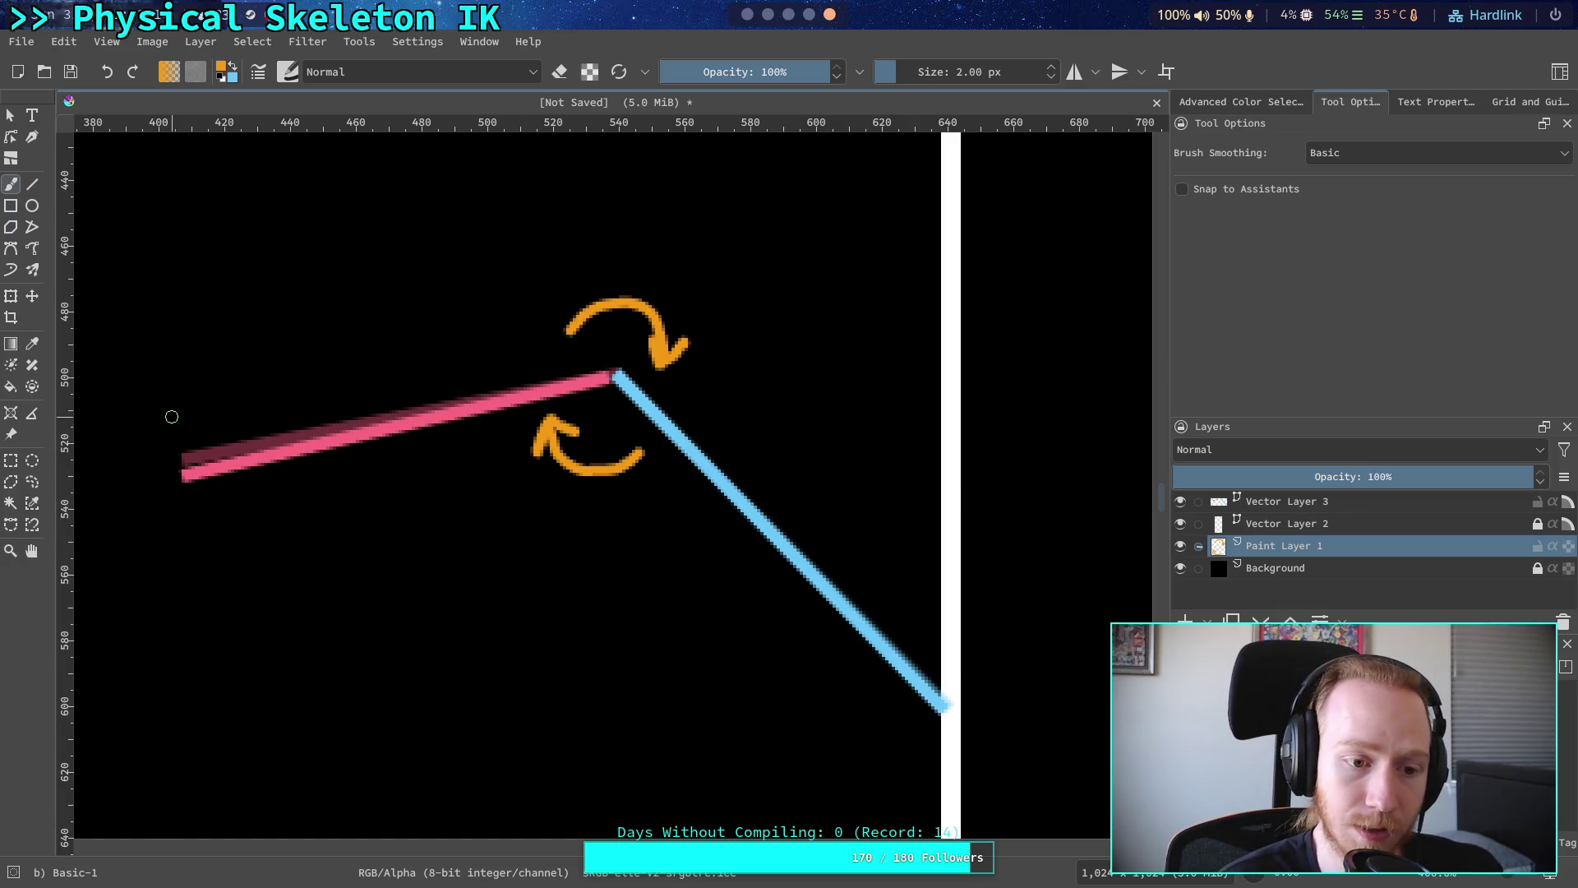
mouse_move(212, 432)
left_mouse_down()
mouse_move(144, 419)
mouse_move(136, 456)
mouse_move(165, 469)
mouse_move(153, 518)
mouse_move(262, 511)
left_mouse_up()
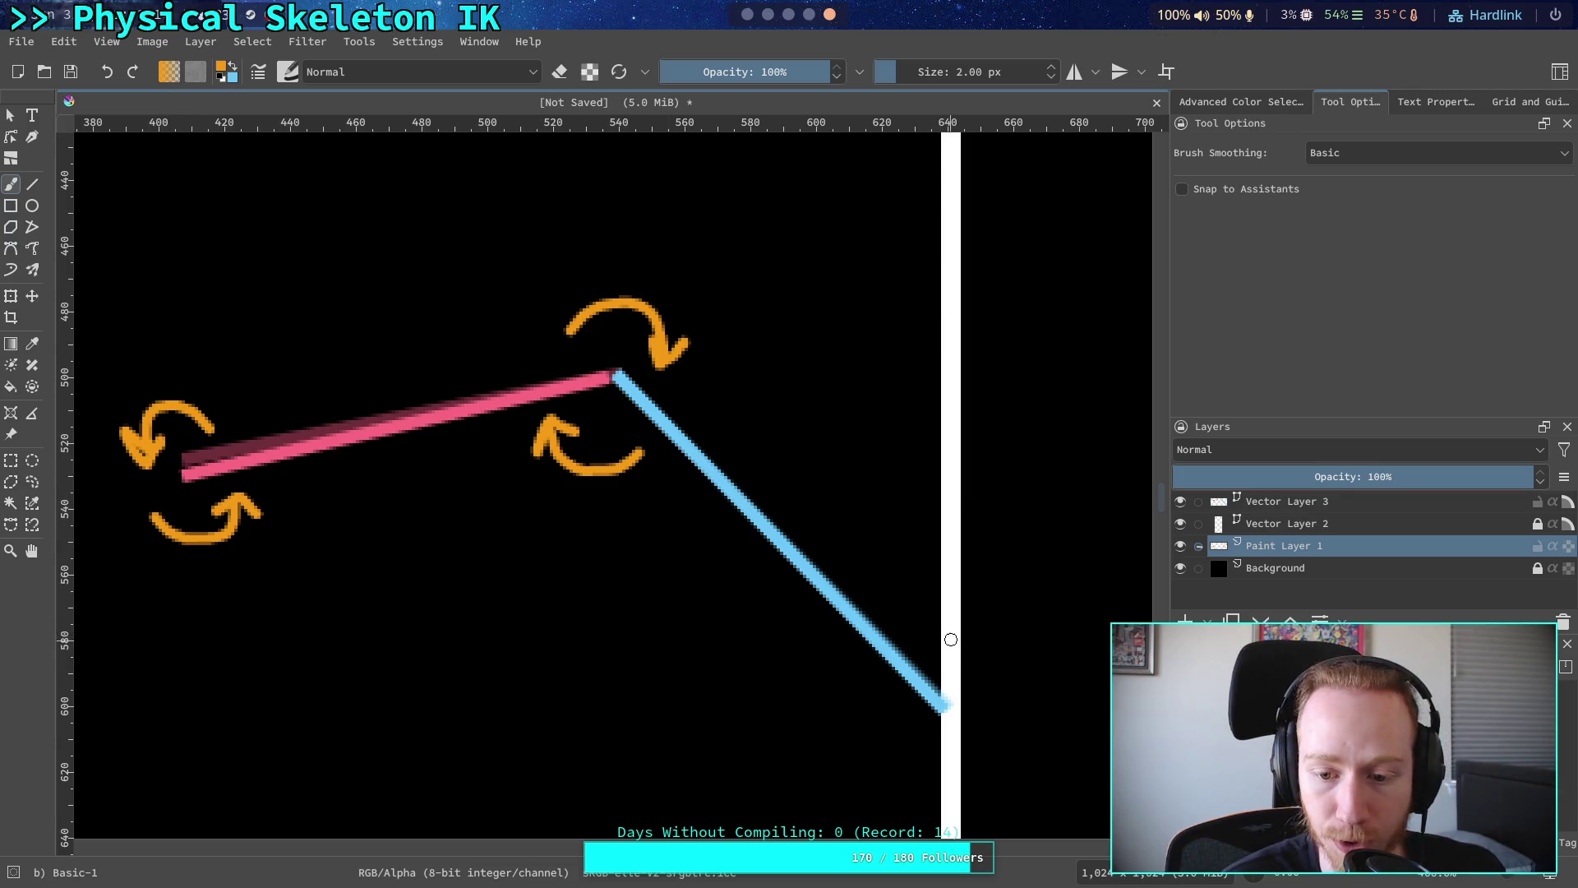
mouse_move(1010, 686)
left_mouse_down()
mouse_move(996, 652)
mouse_move(919, 639)
mouse_move(952, 648)
mouse_move(970, 764)
mouse_move(995, 734)
mouse_move(998, 764)
left_mouse_up()
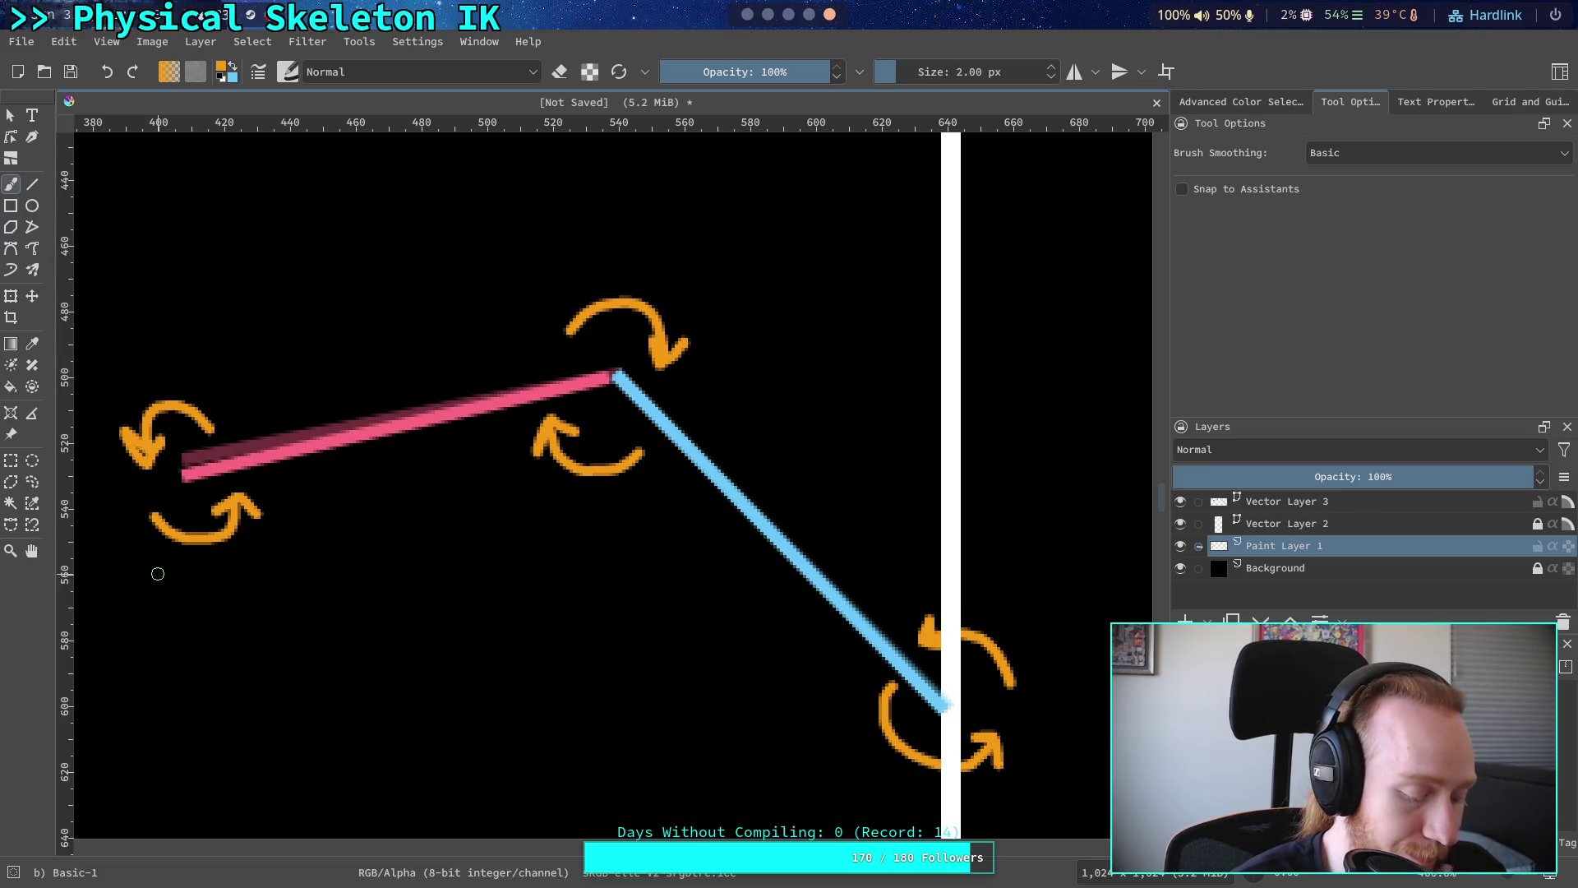
- Switch from Krita to the Python terminal workspace
left_click(767, 15)
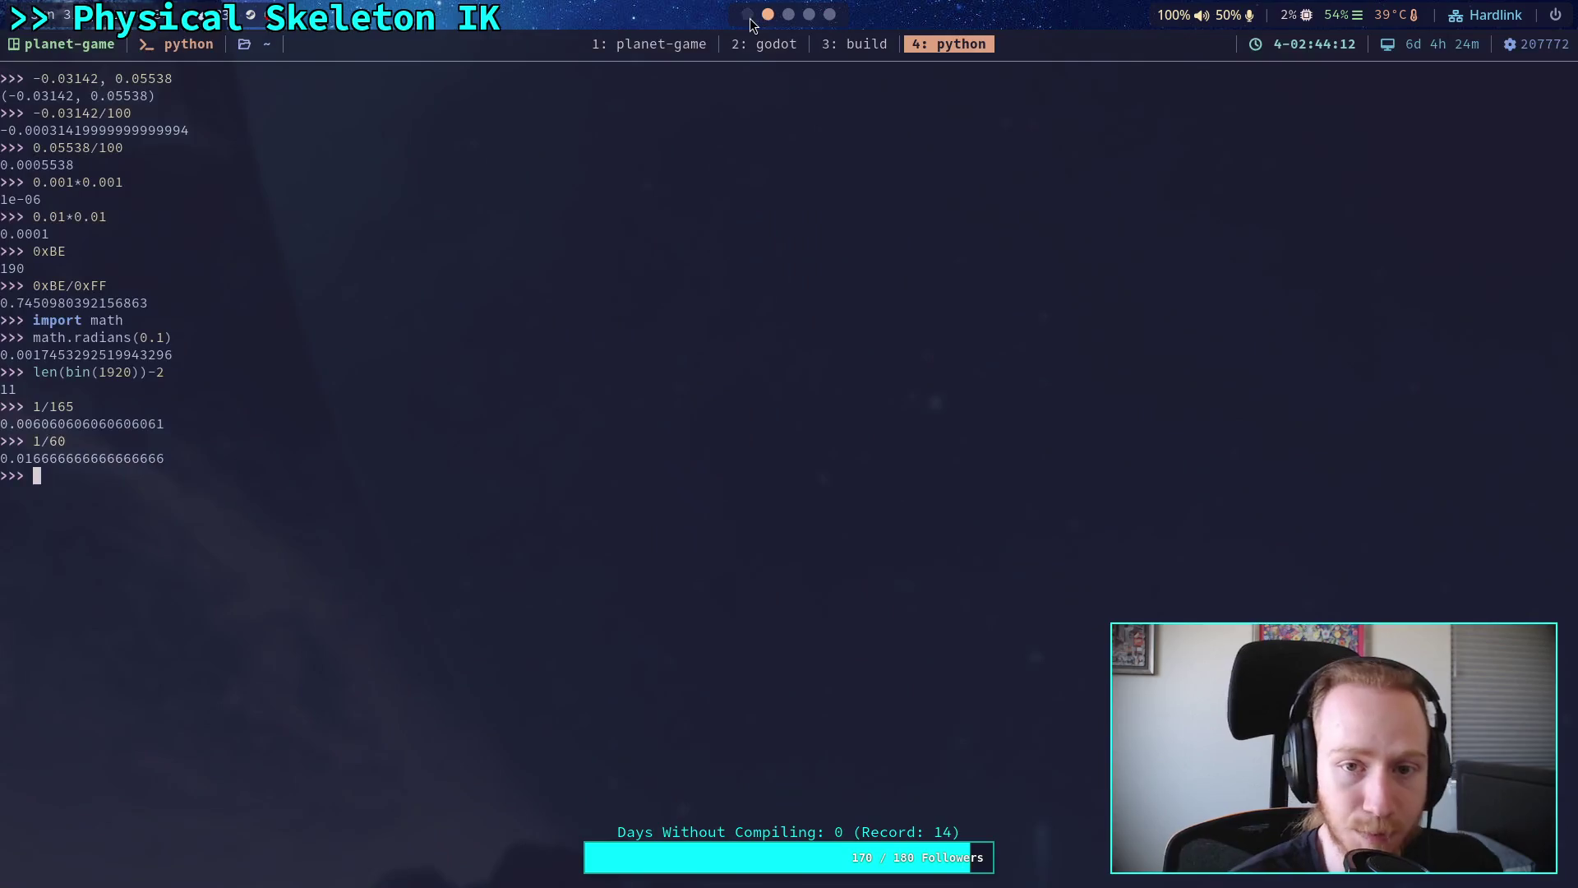
- Leave the Python REPL and bring Godot's script editor with physical_skeleton.gd to the front
scroll(749, 24, "down", 3)
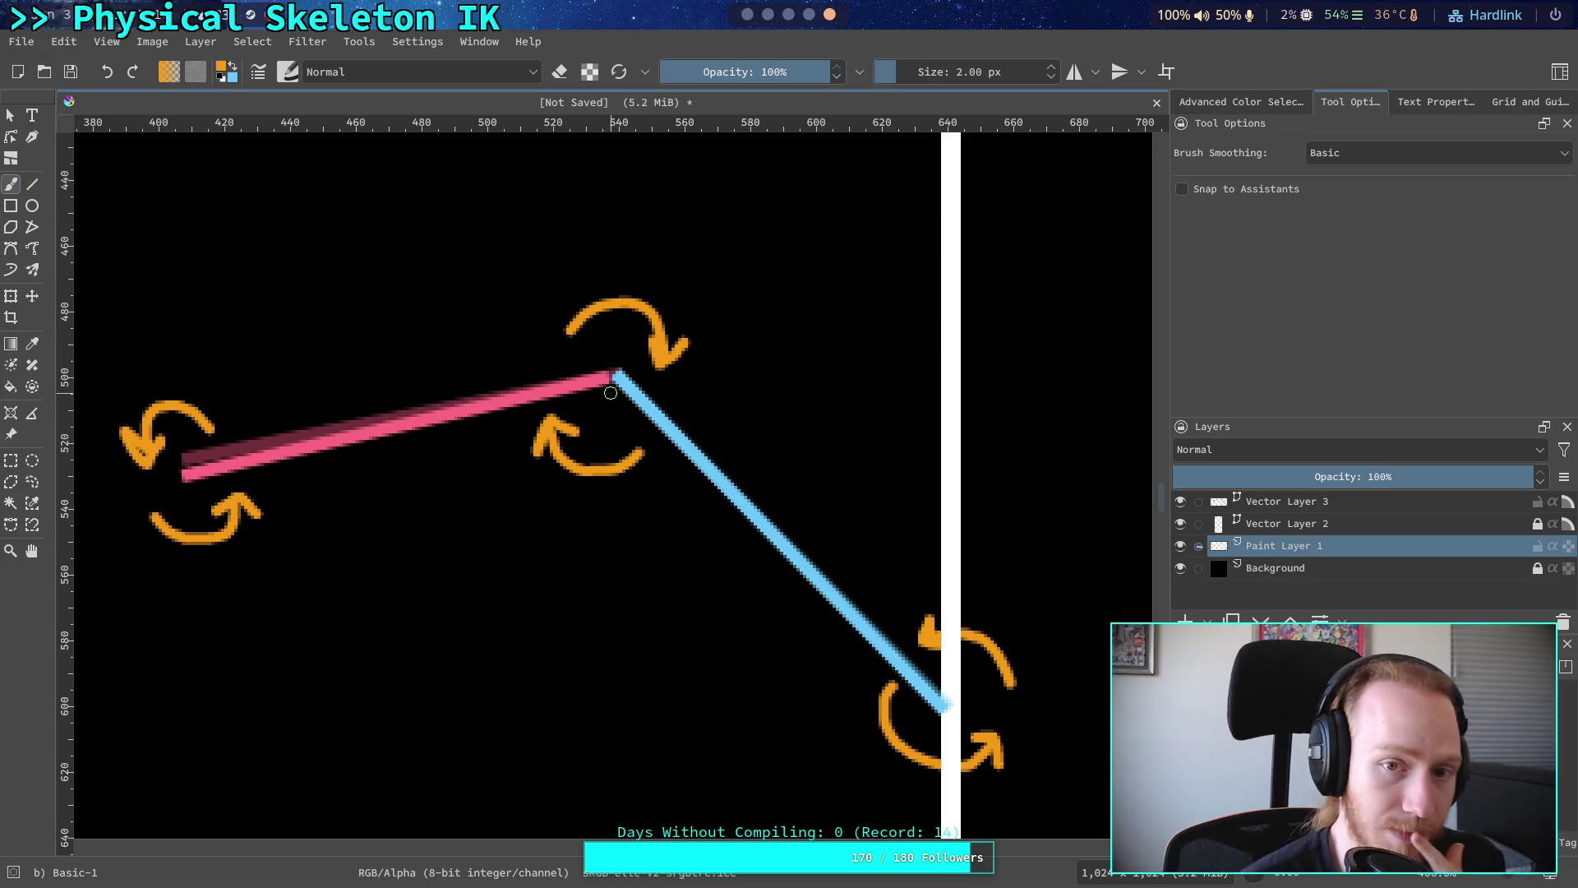
left_click(747, 14)
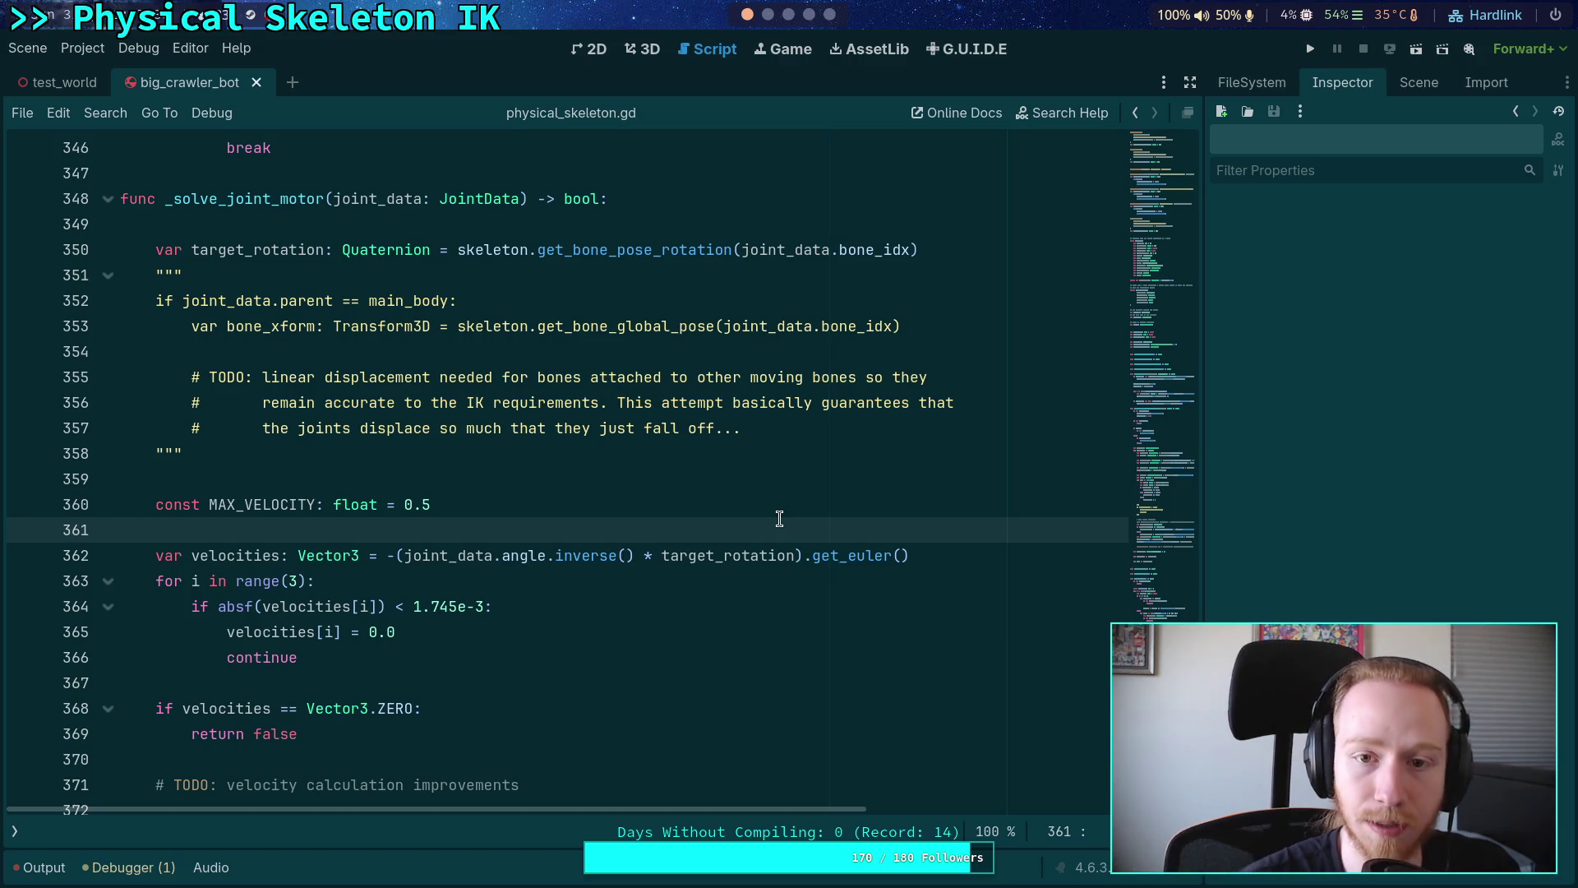
- Scroll over the workspace indicator to return to the Krita arm diagram
scroll(802, 18, "down", 2)
- Return to the Krita drawing of the two-segment arm with orange joint arrows
left_click(832, 14)
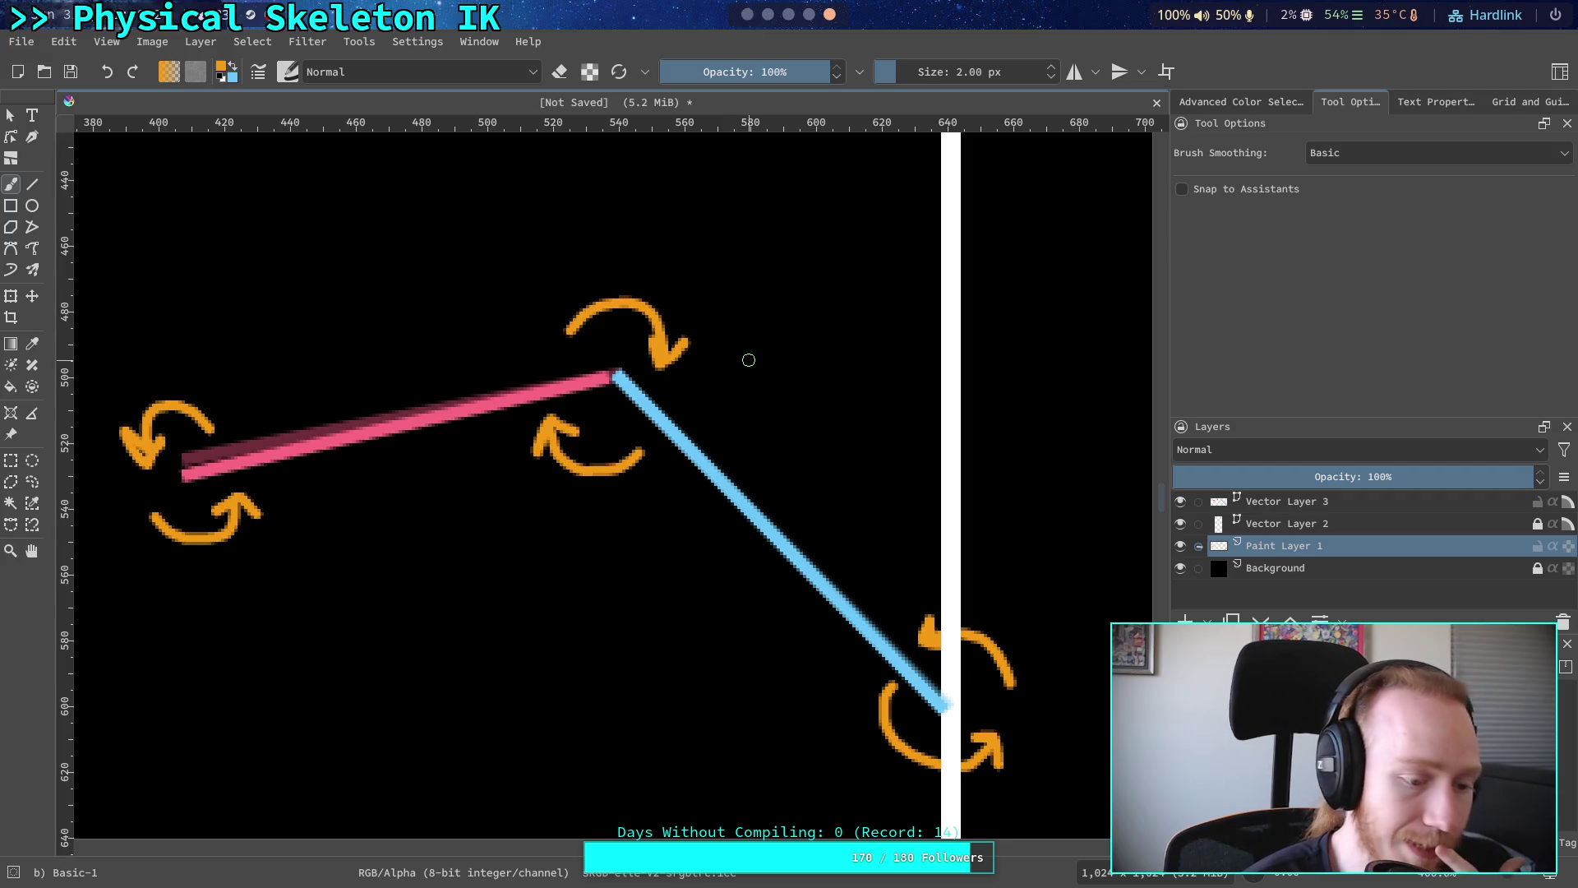
- Switch to Godot's script editor showing physical_skeleton.gd's _solve_joint_motor
left_click(748, 15)
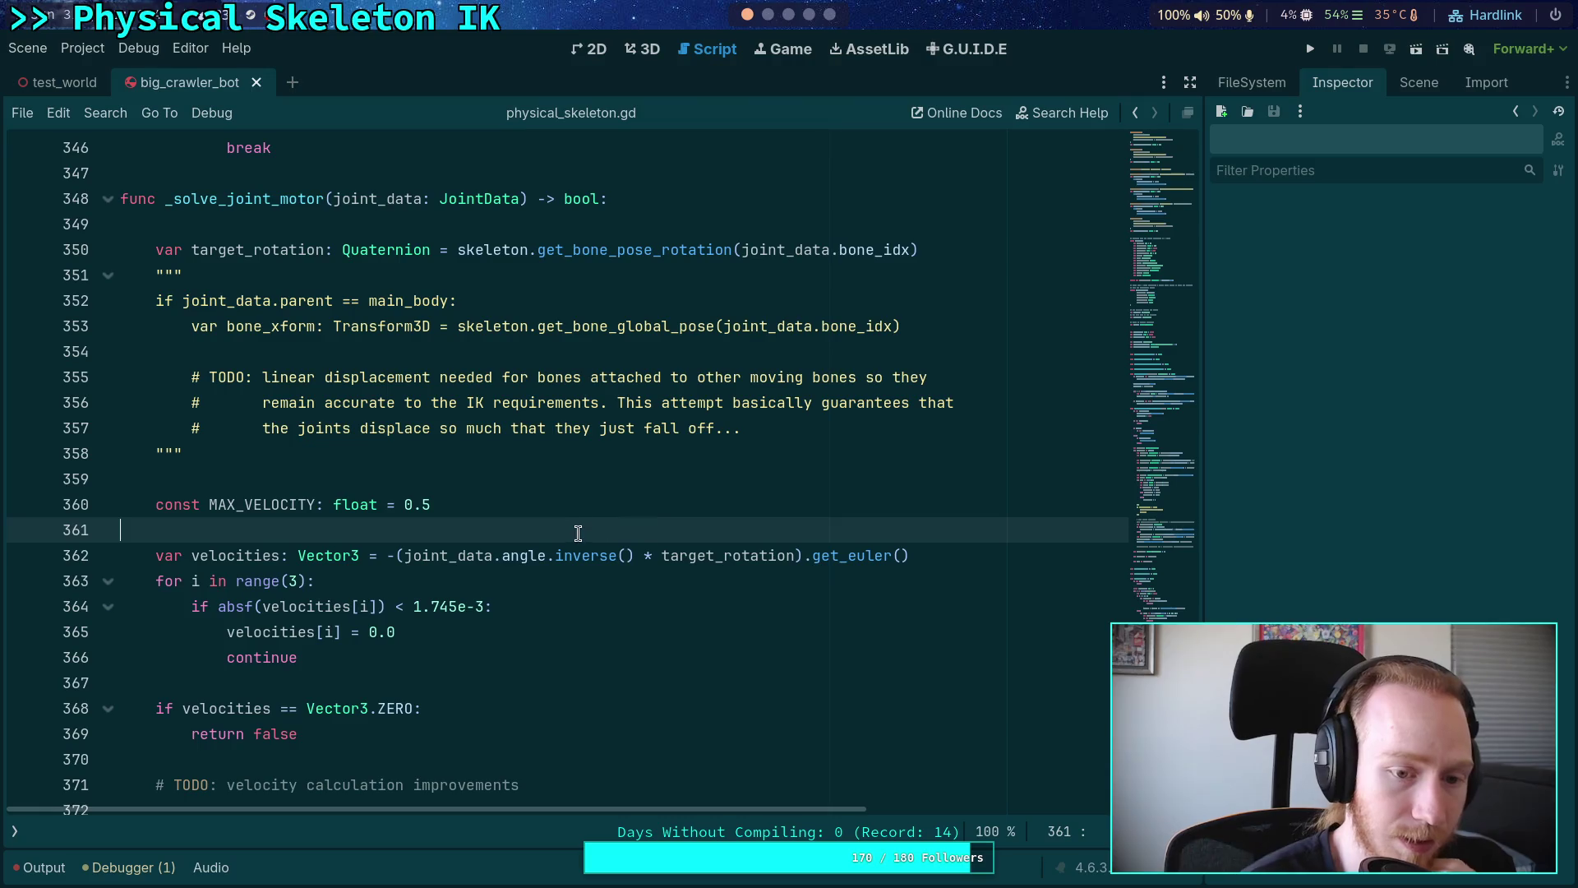
- Highlight ITERATIONS = 3 in update_motors and mark the lines before the forward and reverse solves
scroll(394, 549, "down", 2)
scroll(393, 555, "up", 12)
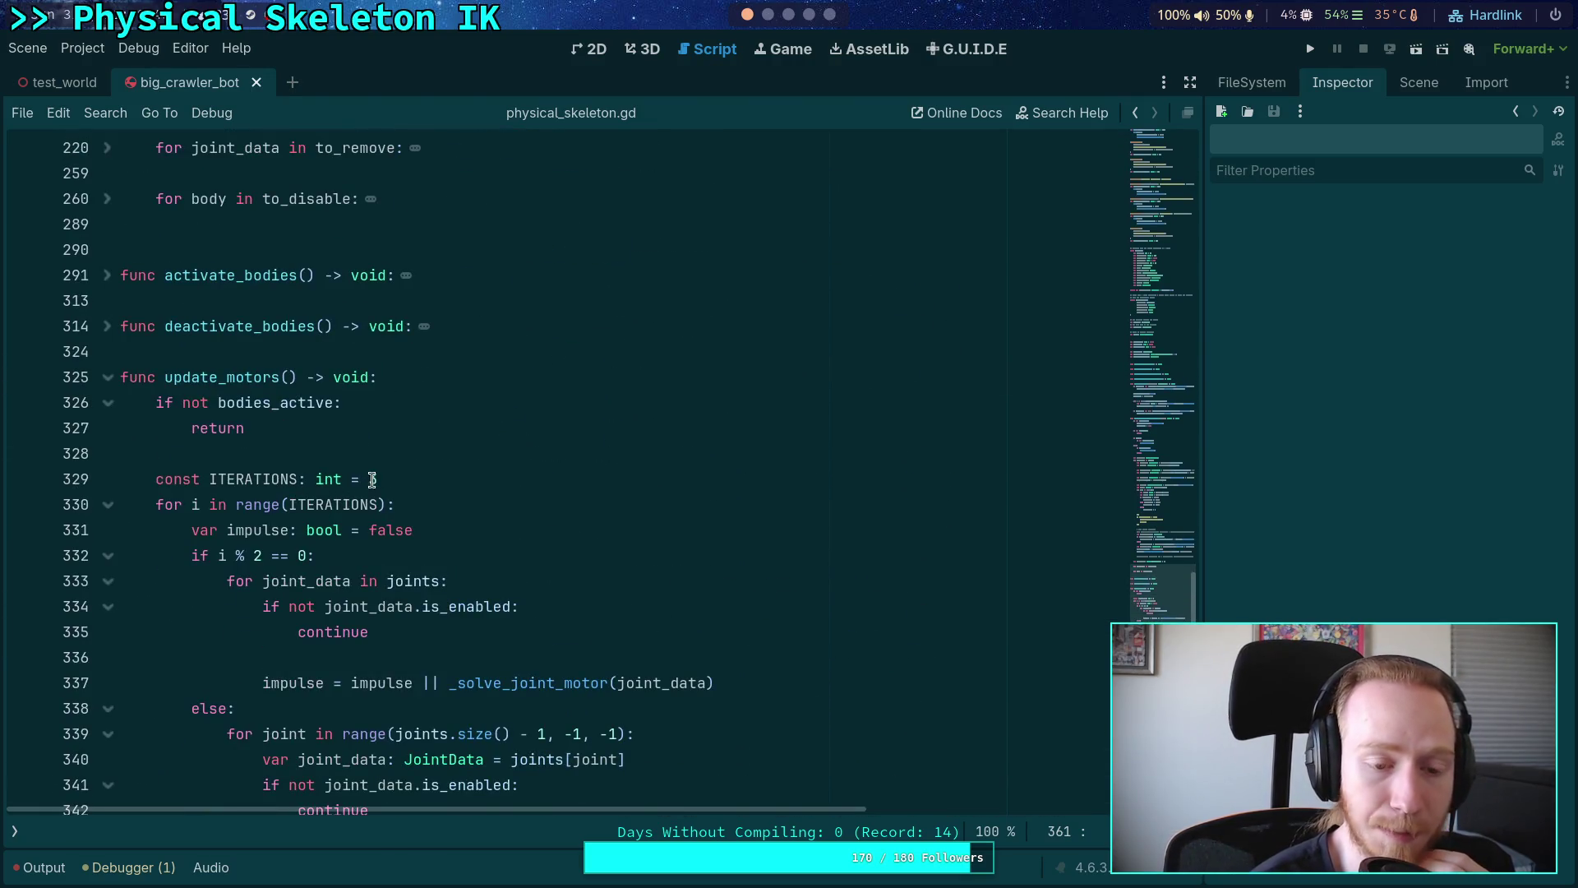
double_click(371, 479)
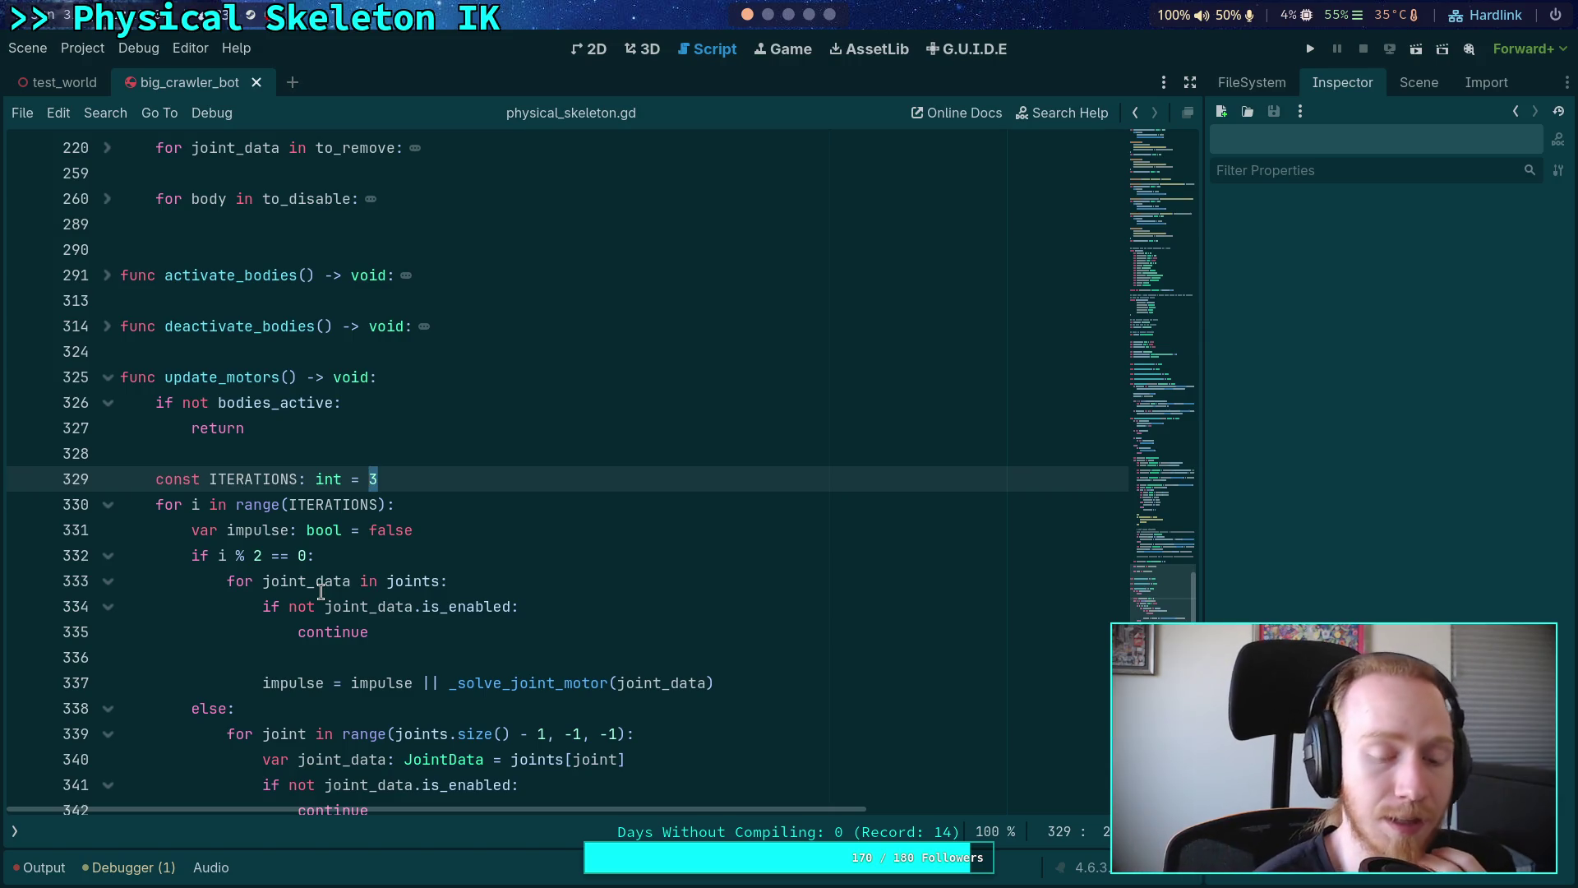
left_click(362, 655)
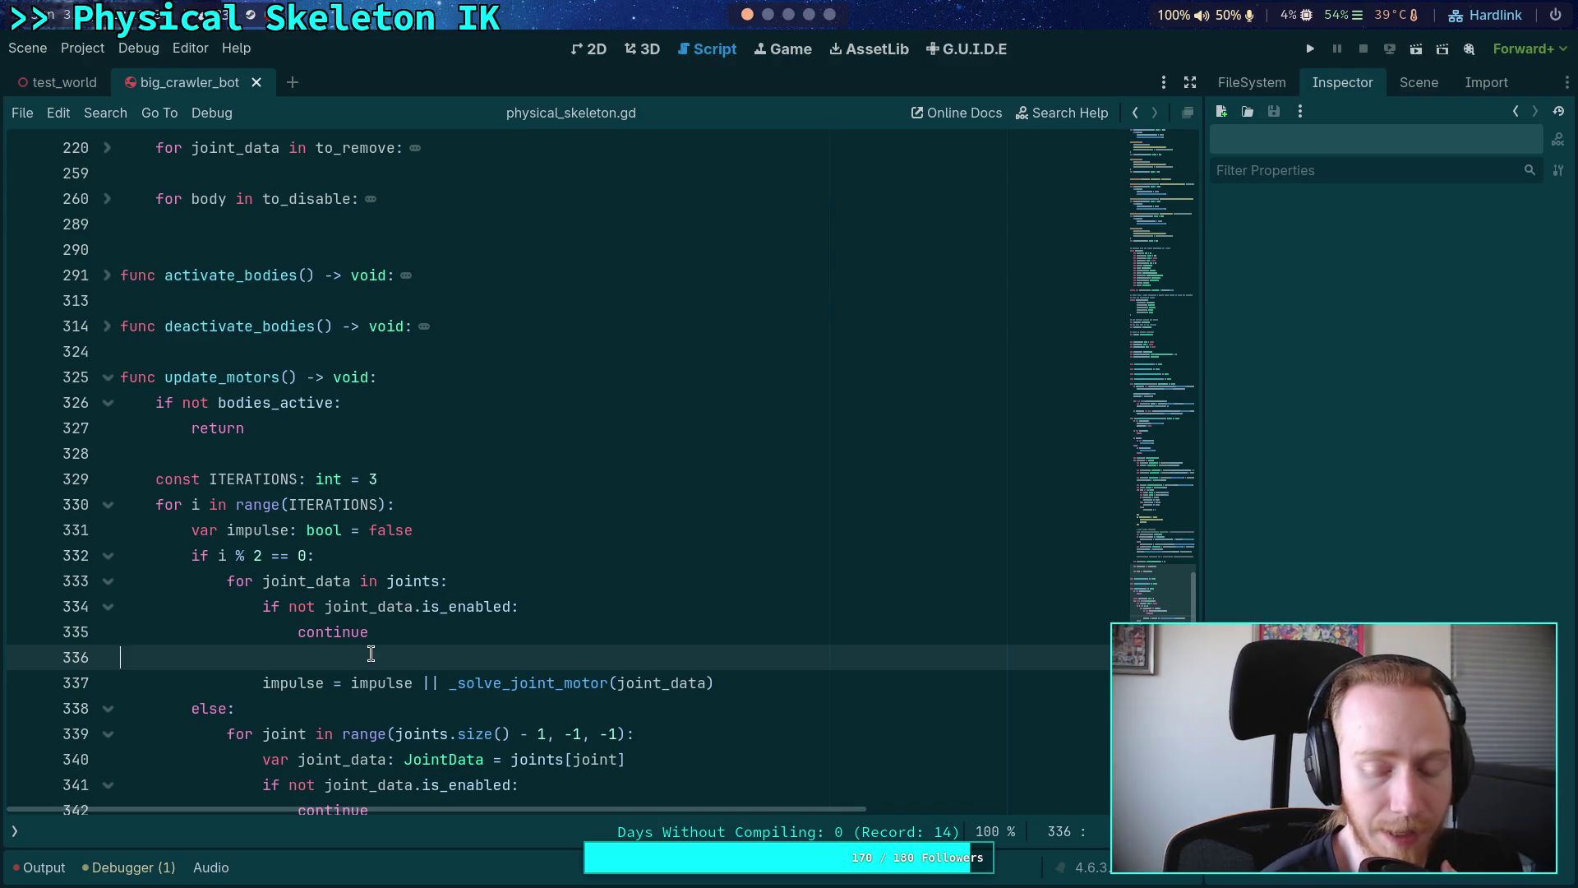
scroll(371, 653, "down", 3)
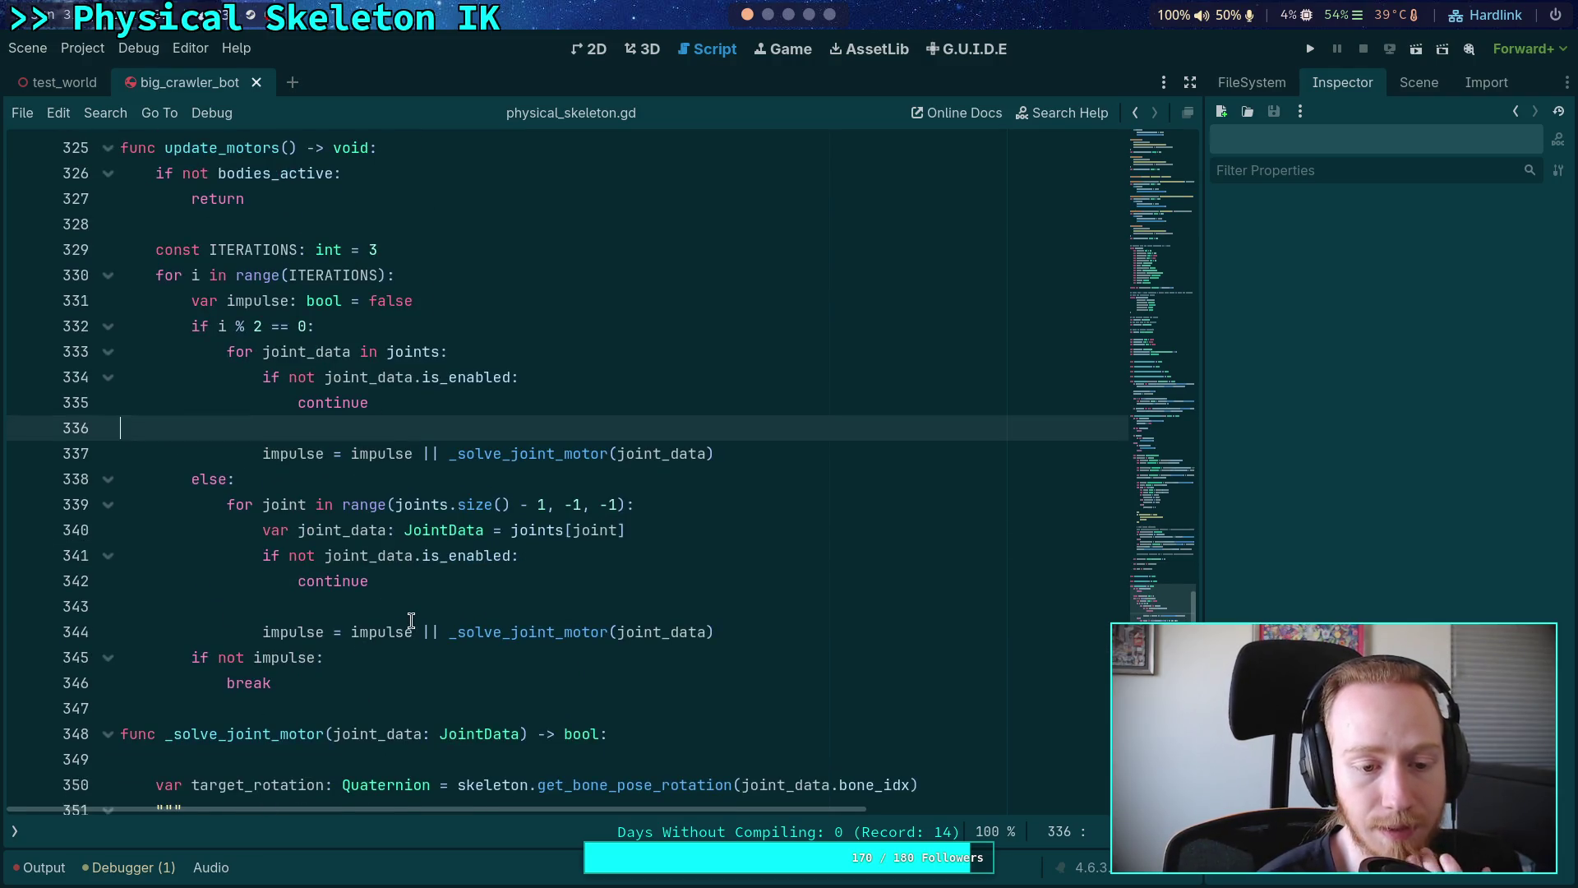
left_click(337, 609)
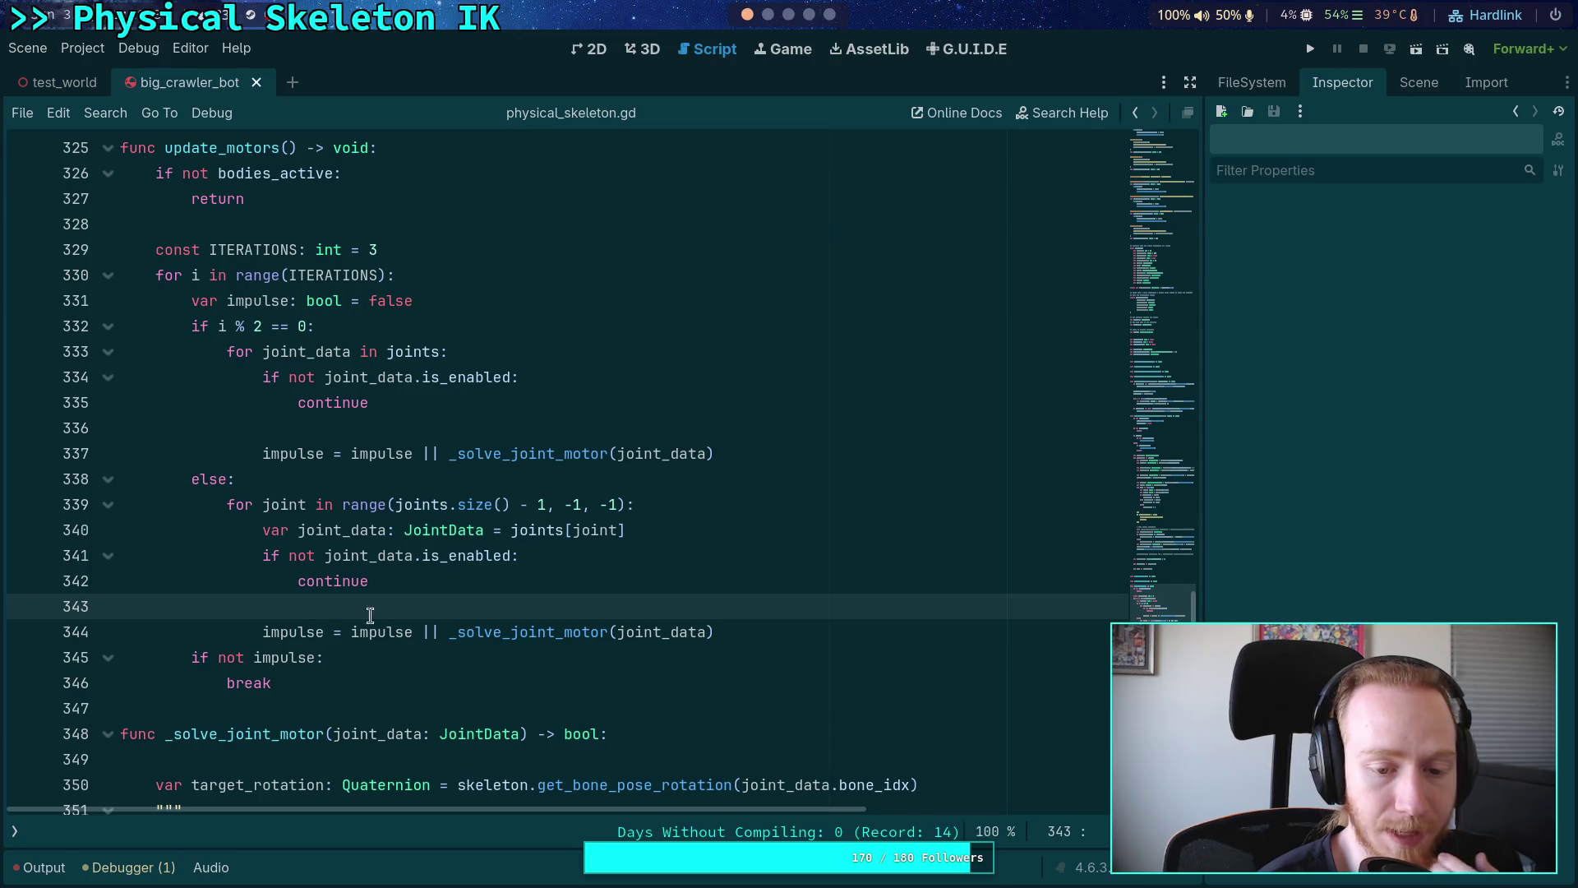
scroll(681, 584, "down", 3)
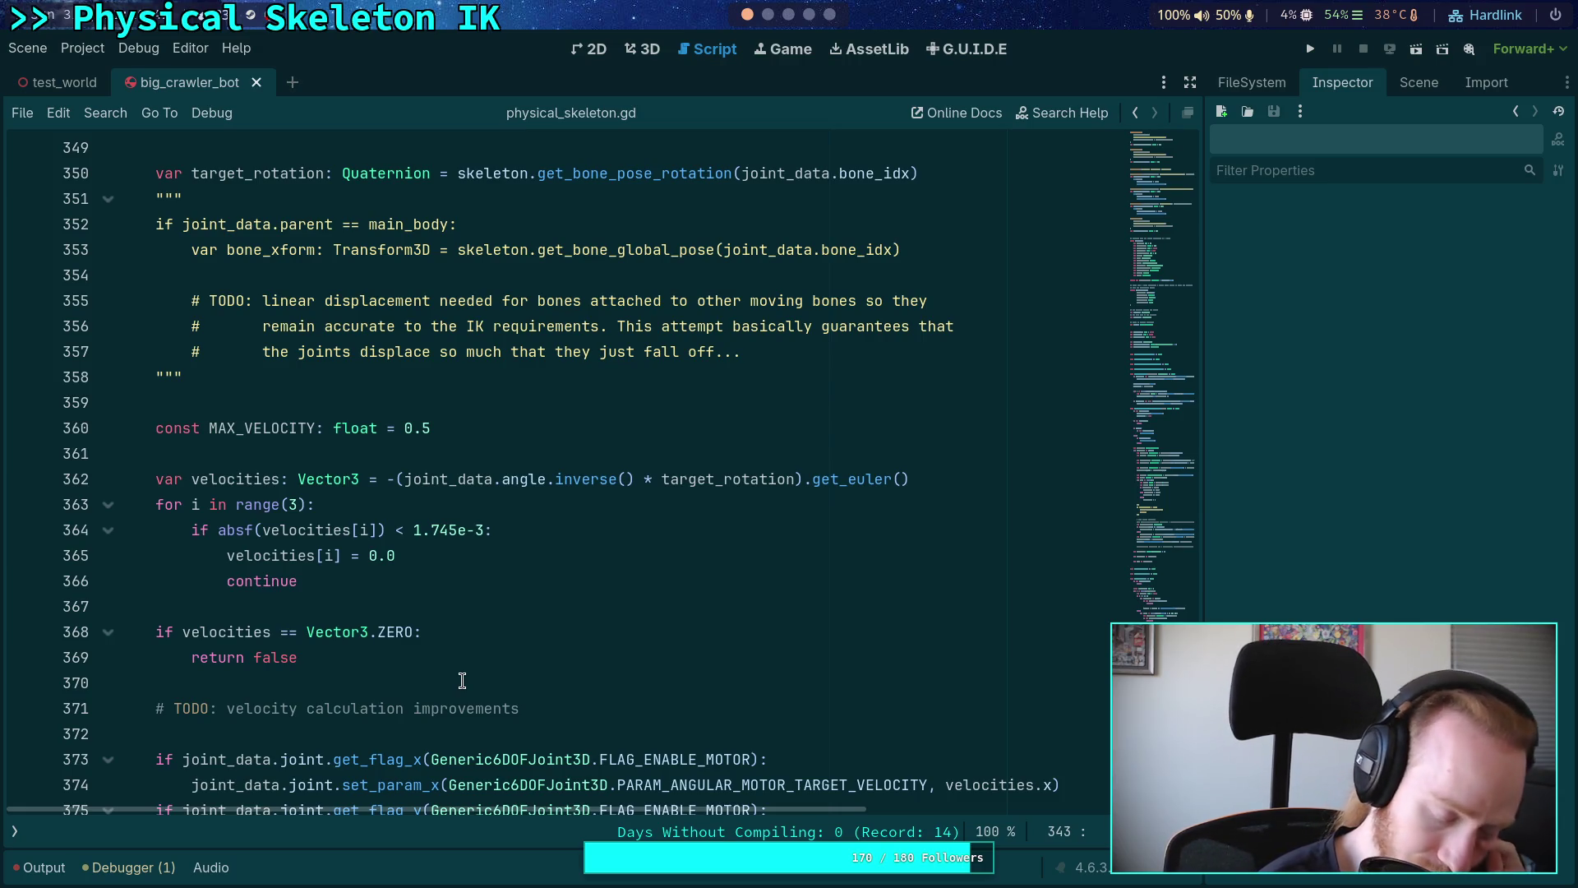
- Point out the velocities calculation line and its TODO comment in _solve_joint_motor
left_click(417, 727)
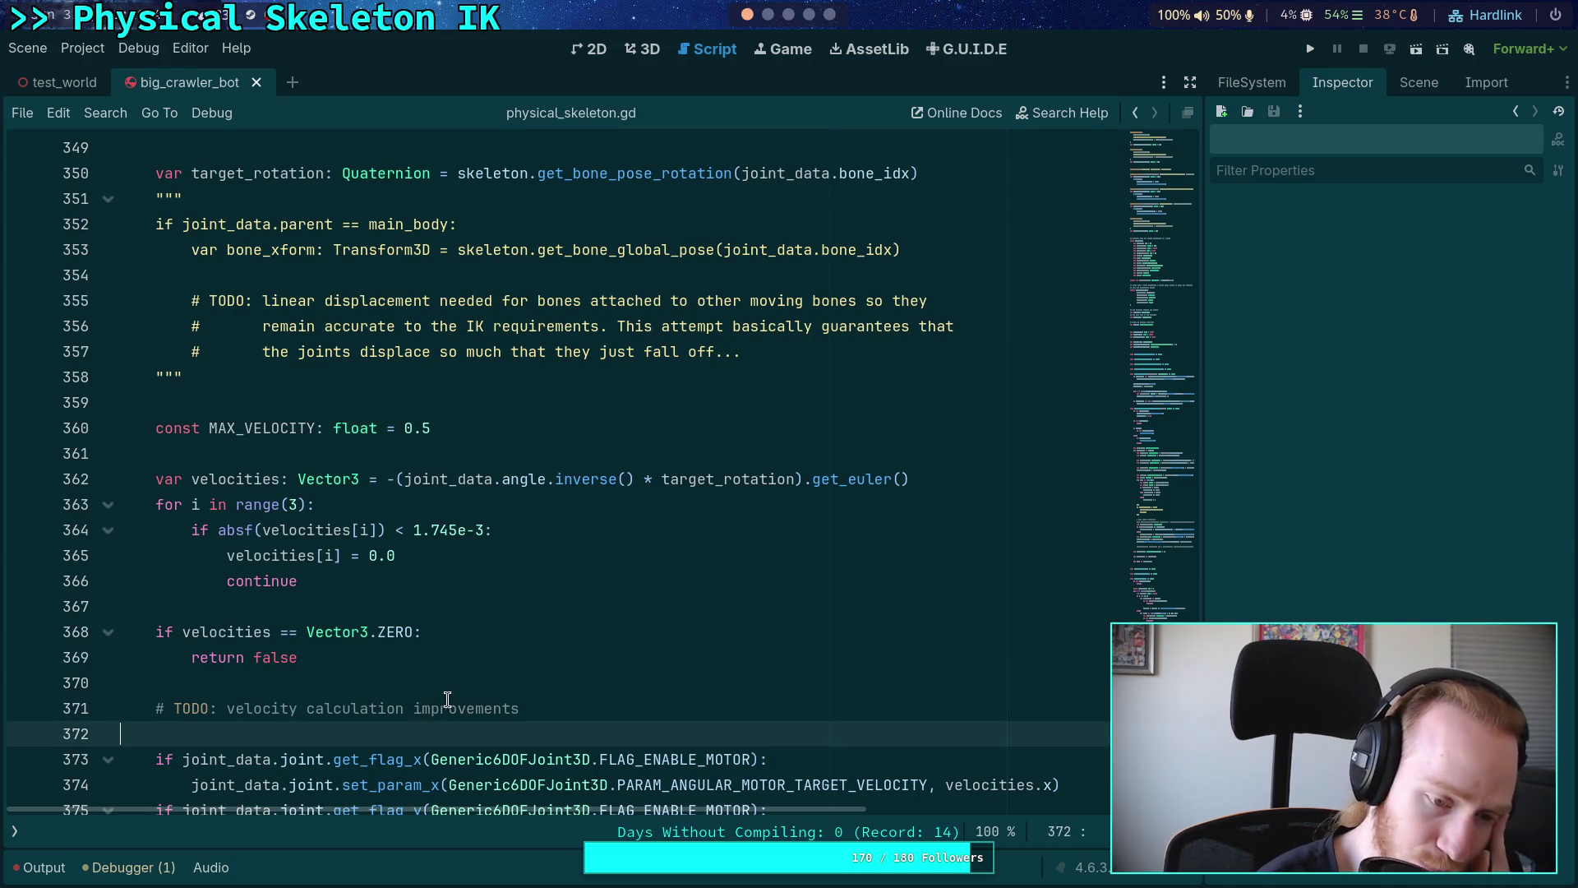
scroll(473, 683, "down", 2)
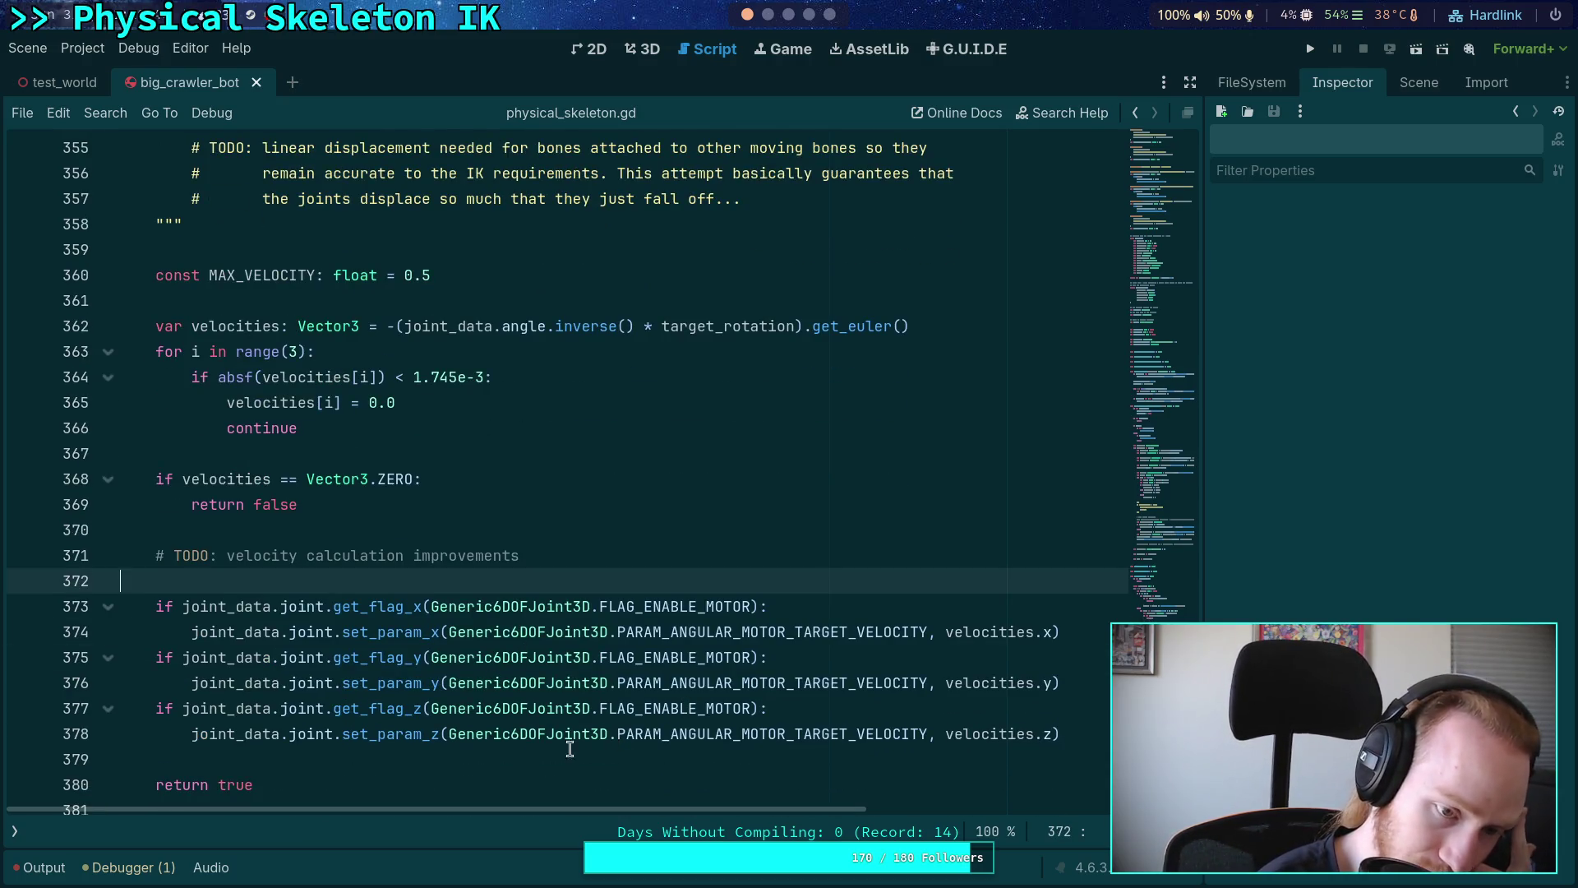
left_click(570, 750)
left_click(645, 559)
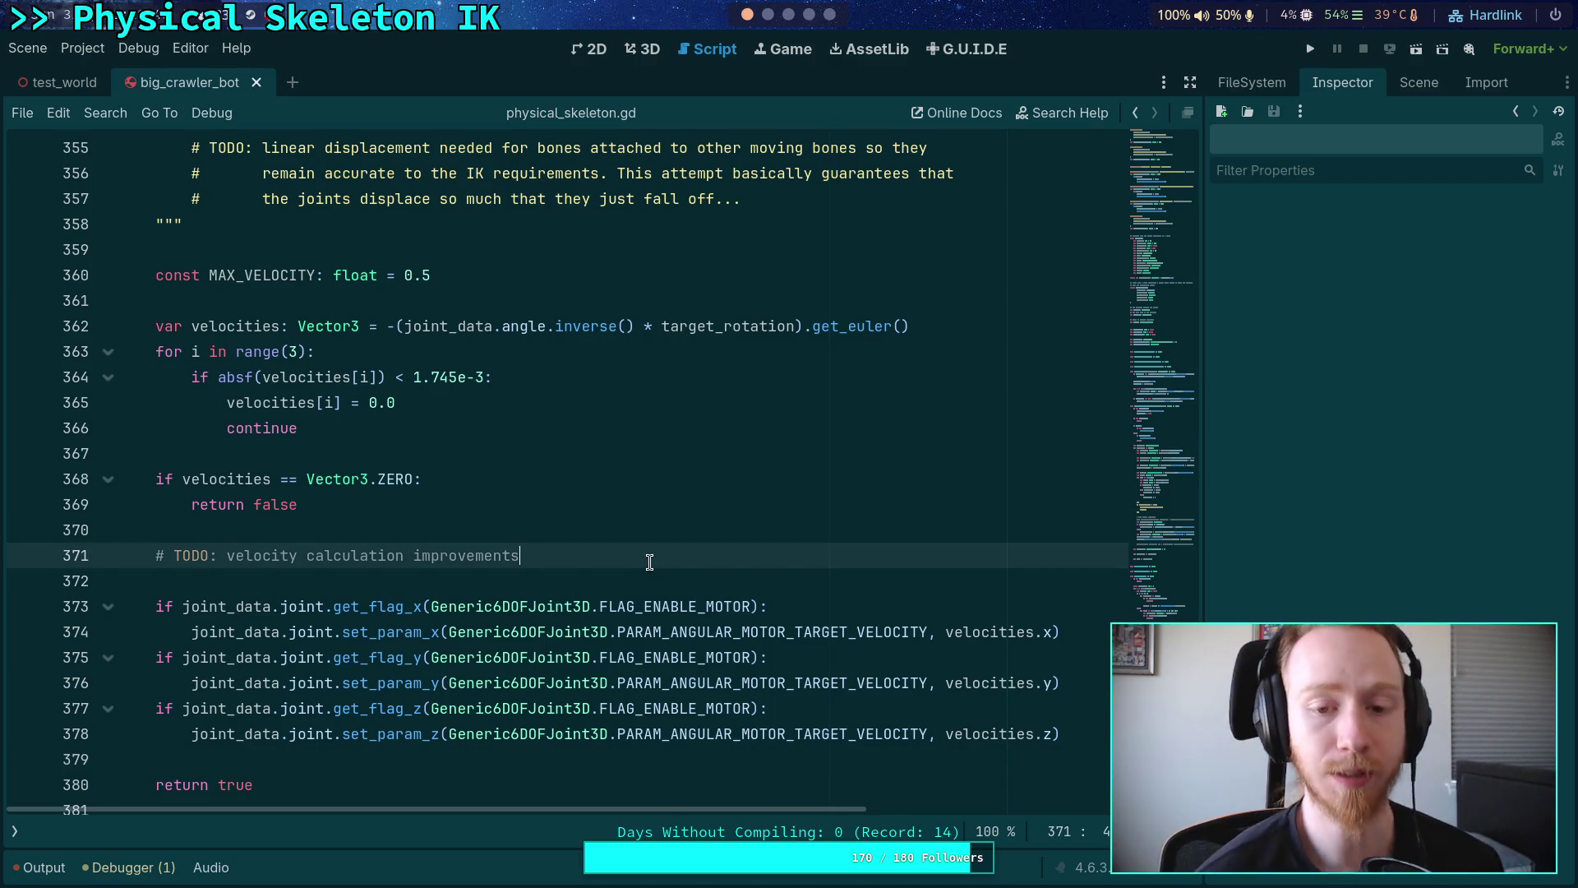
scroll(715, 538, "up", 2)
left_click(974, 488)
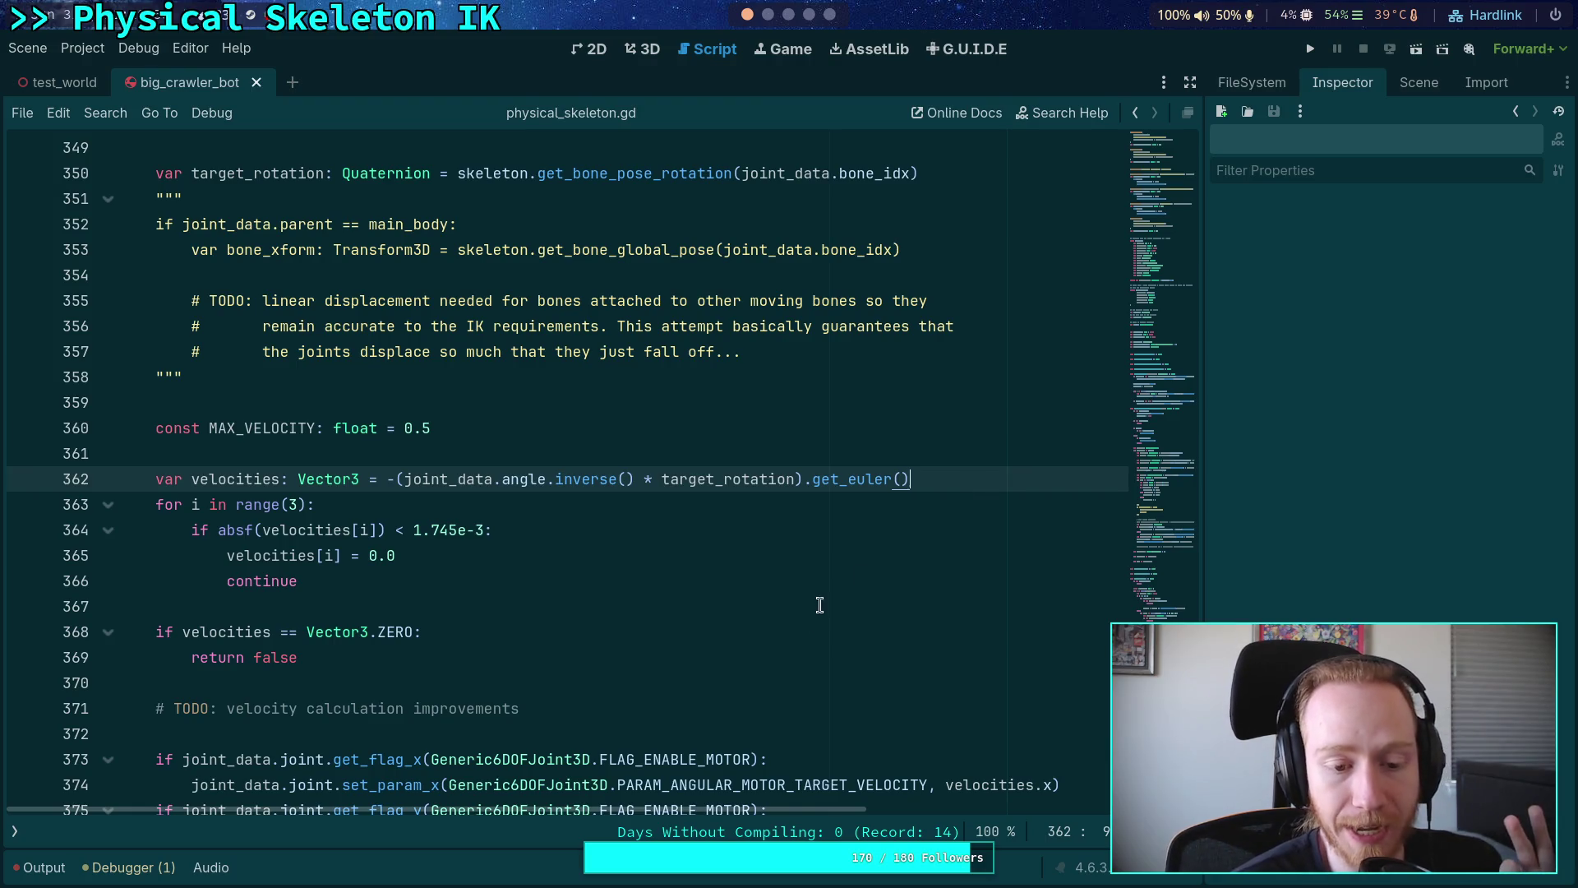
left_click(635, 712)
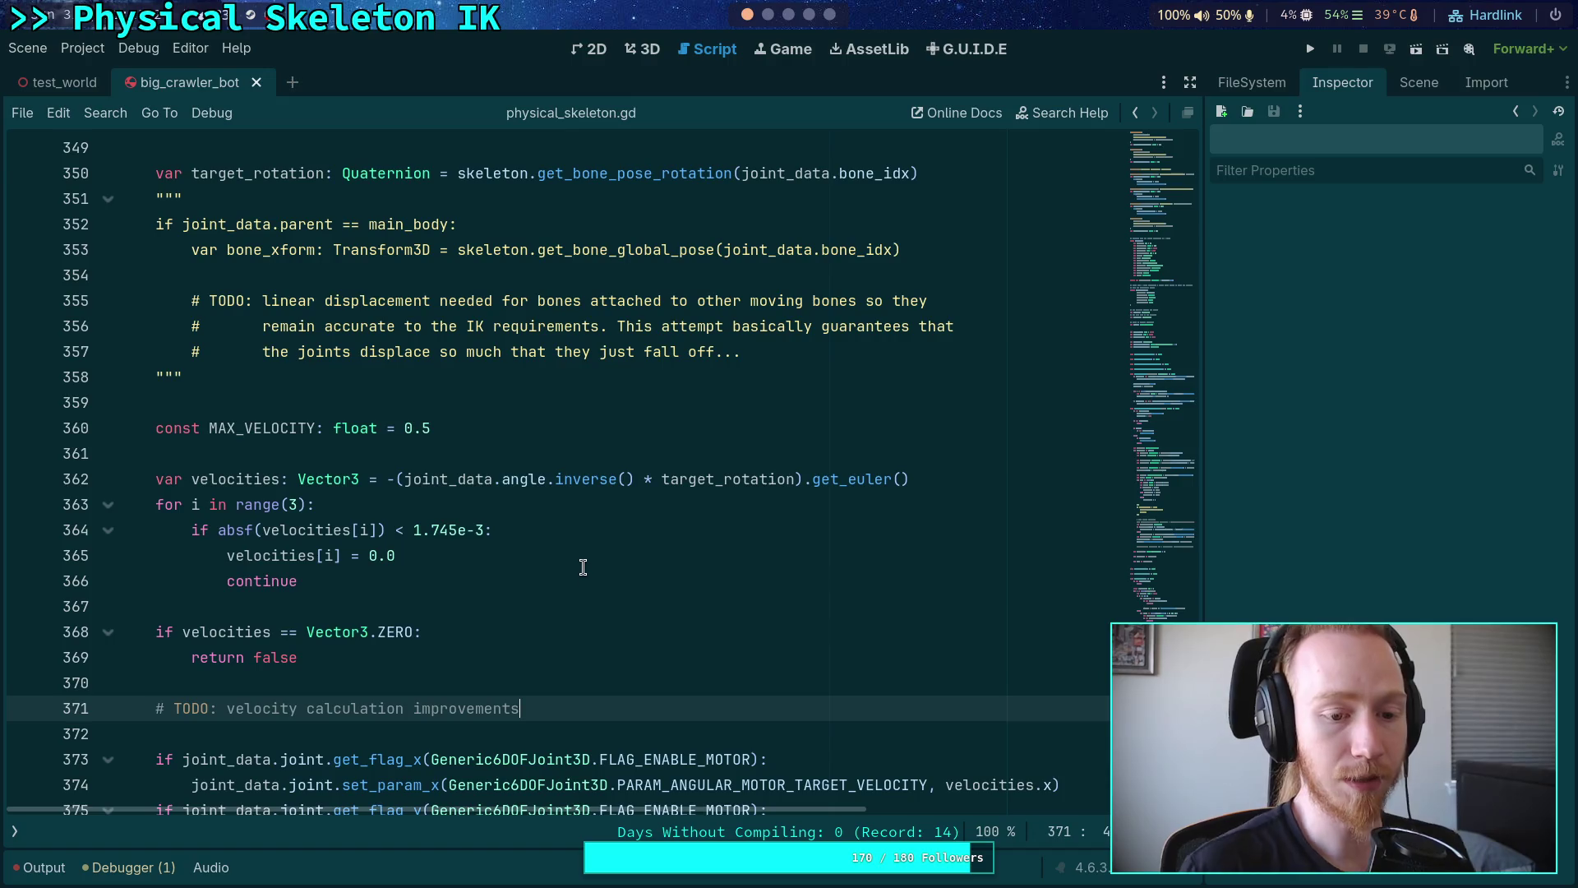
- Go to the Vector3.ZERO velocity check before the motor flag code
scroll(583, 568, "down", 2)
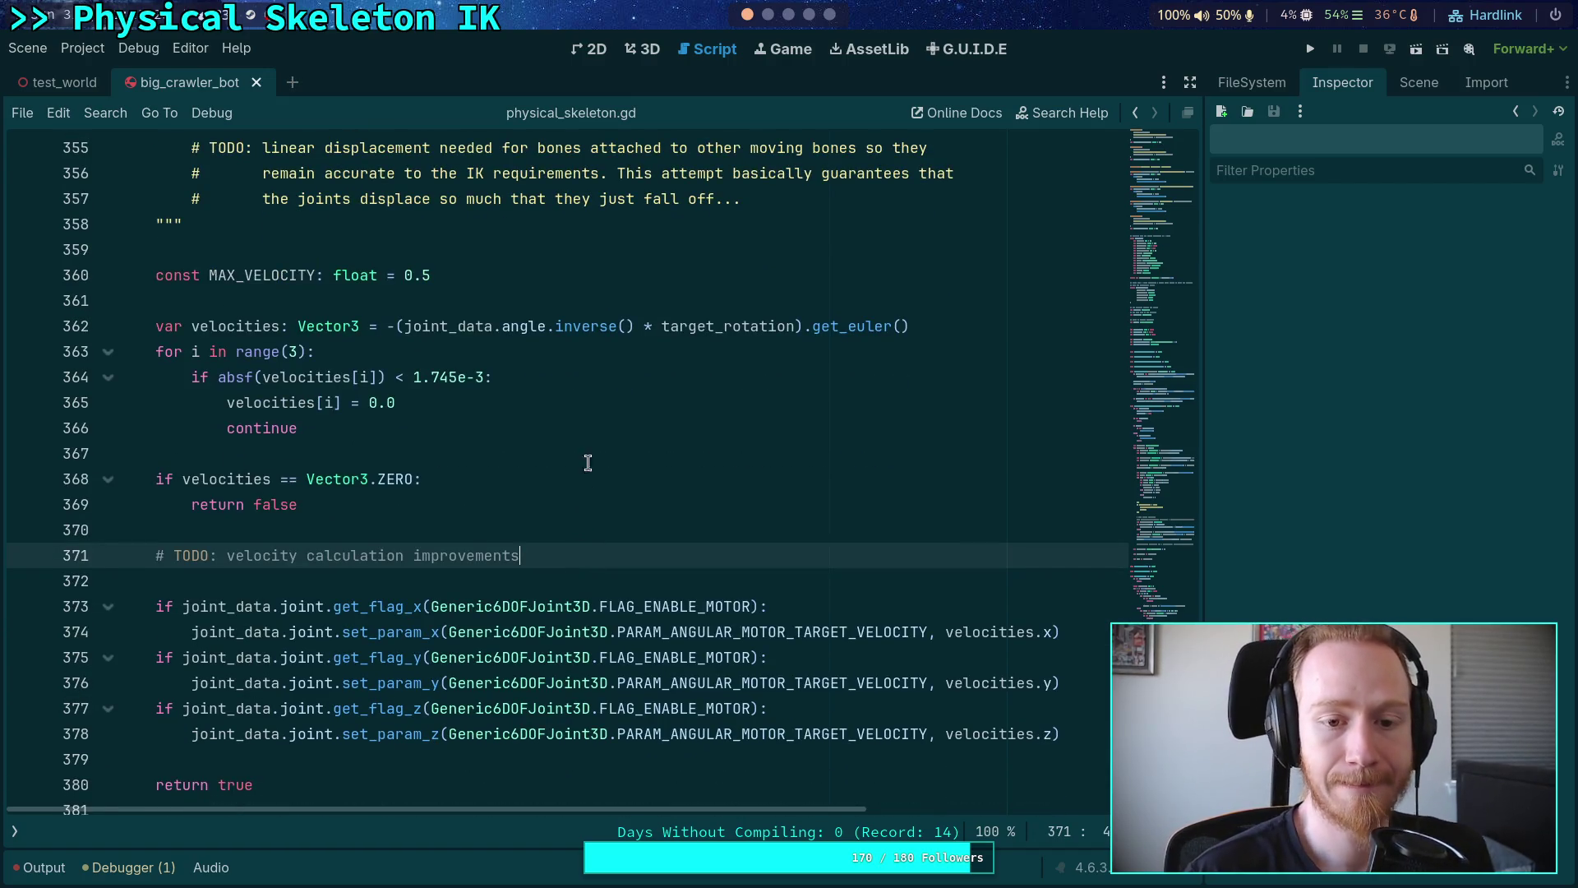
left_click(742, 329)
left_click(633, 469)
scroll(677, 553, "up", 3)
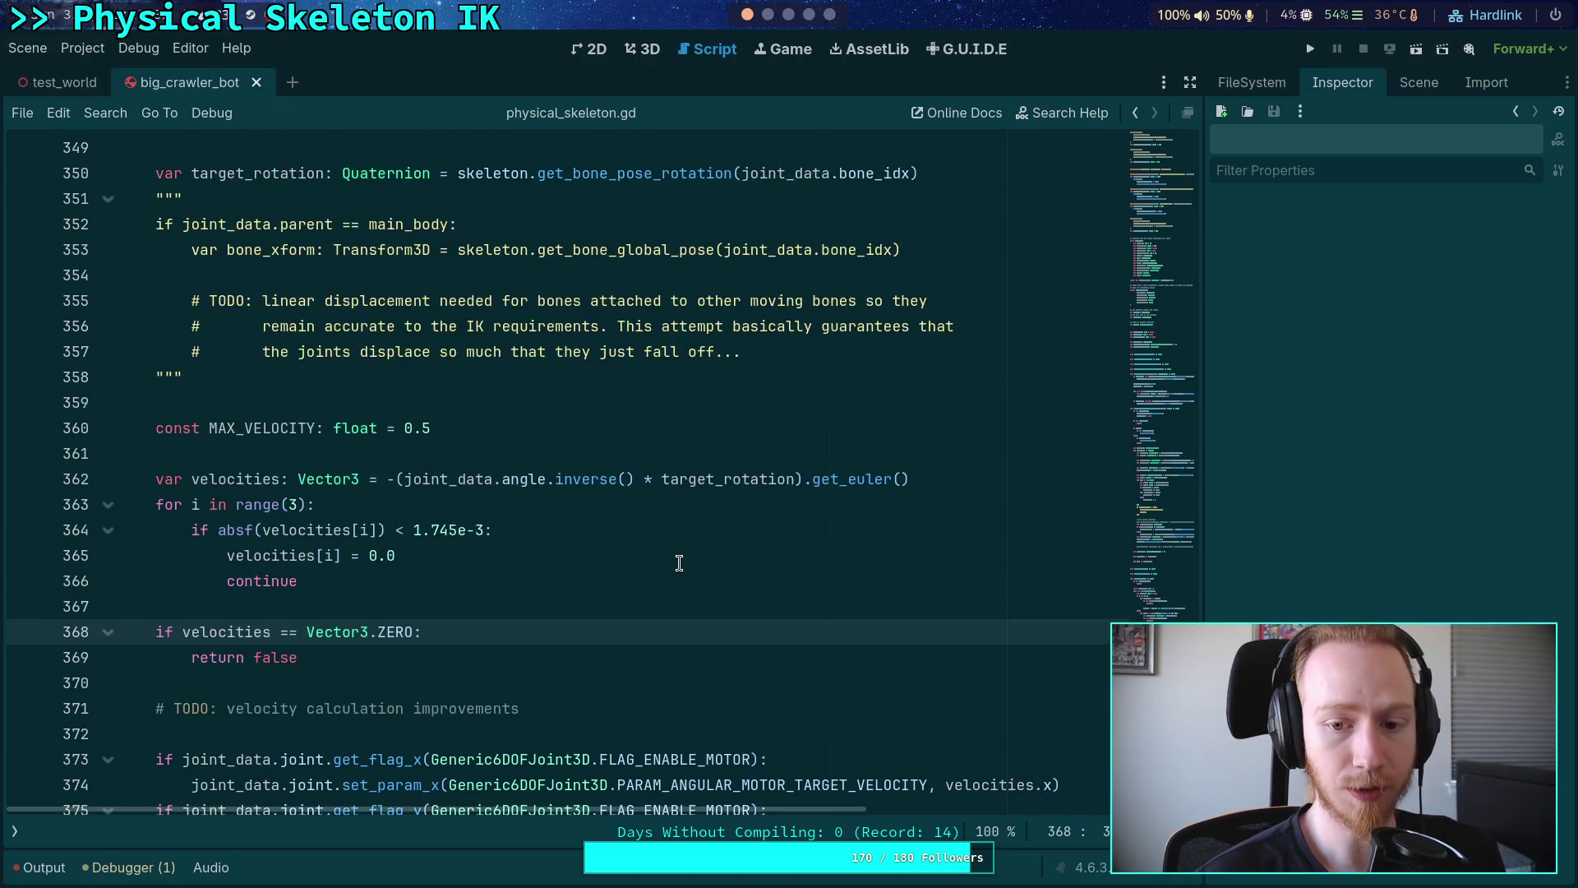
scroll(679, 550, "down", 1)
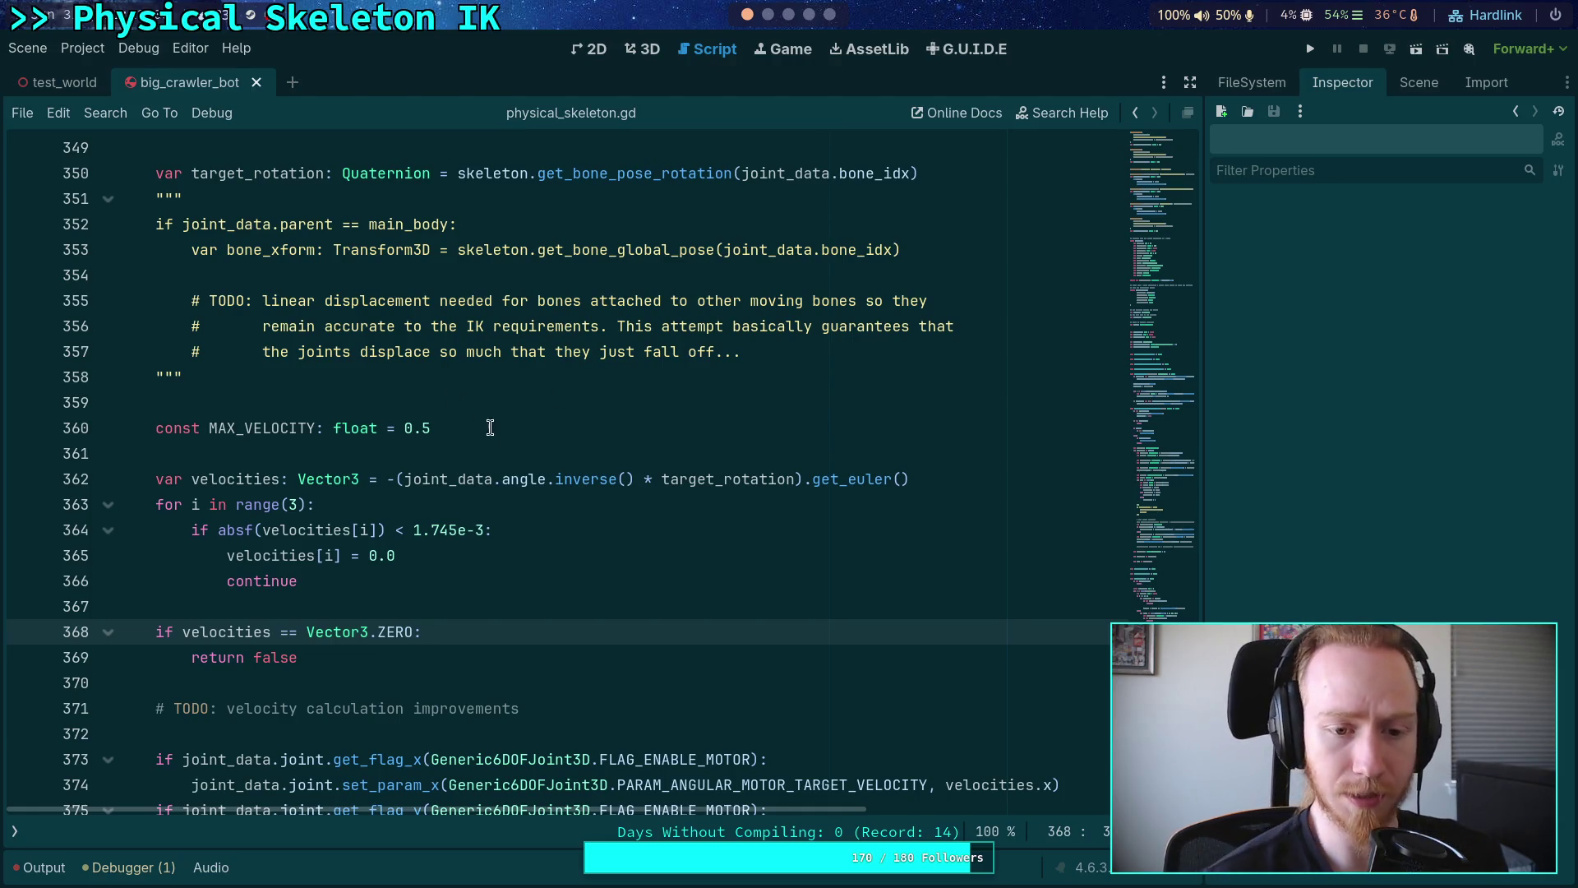
- Select the MAX_VELOCITY = 0.5 constant declaration on line 359
left_click_drag(506, 429, 513, 409)
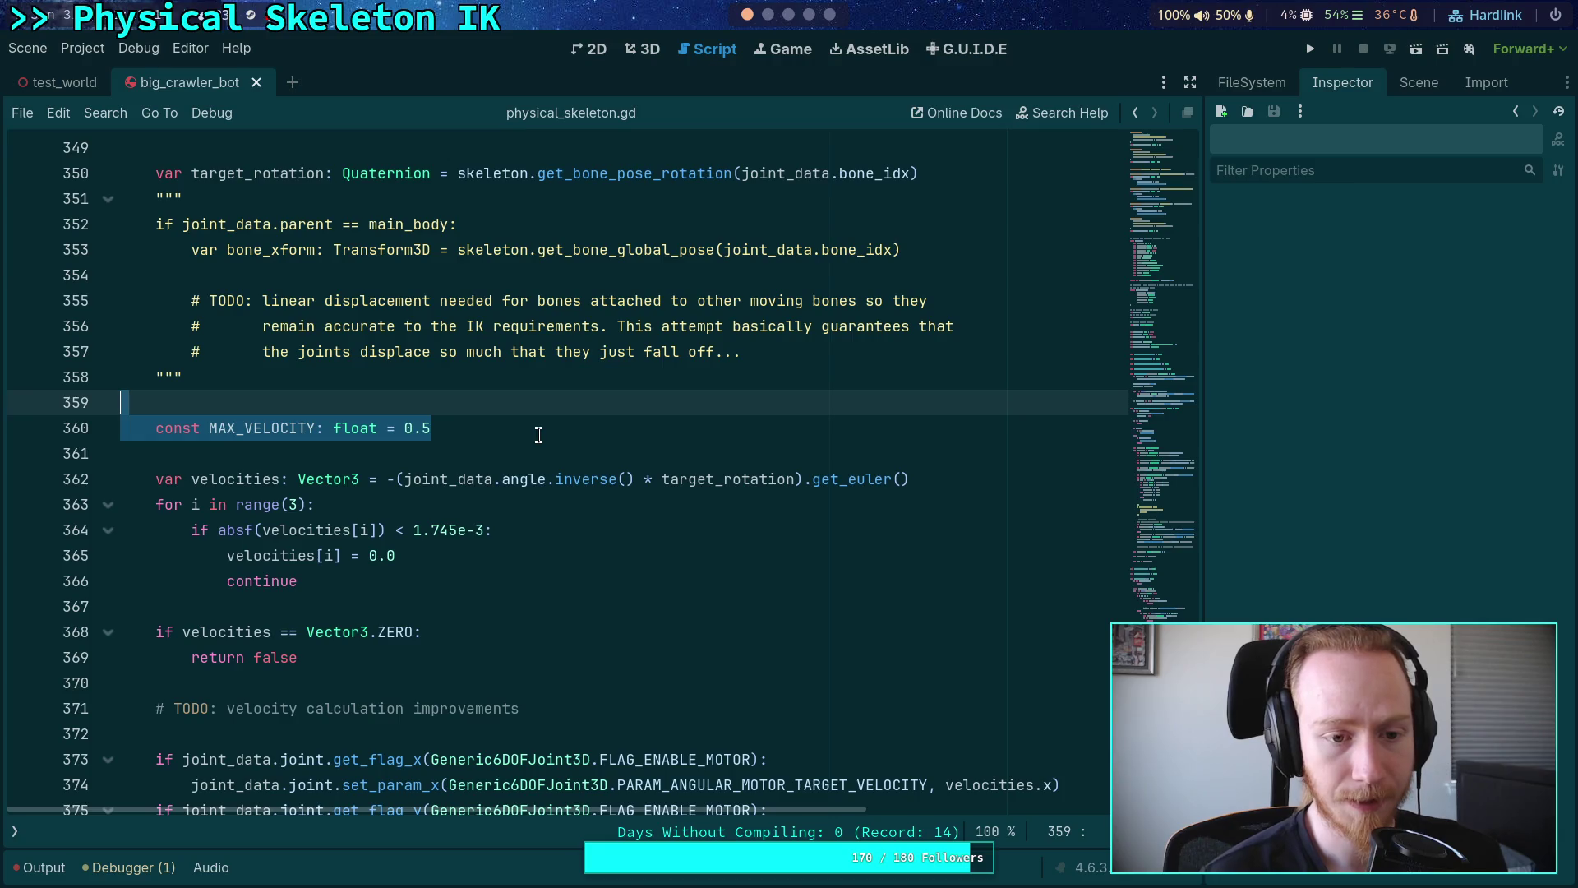
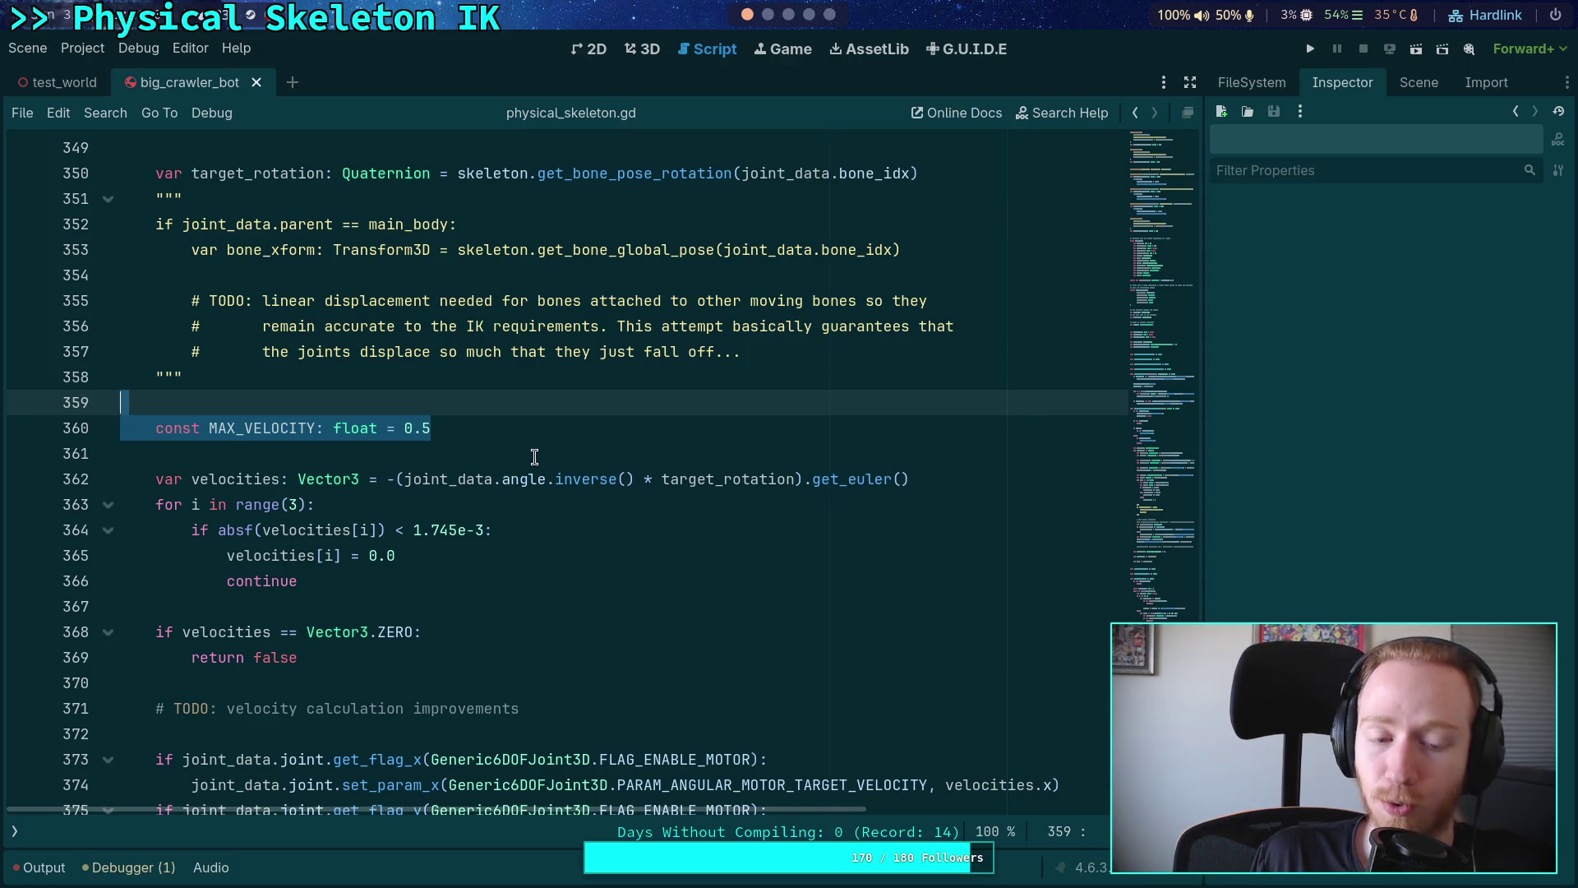
- Switch from the Godot physical_skeleton.gd script to the browser and open a blank tab
left_click(824, 16)
left_click(809, 14)
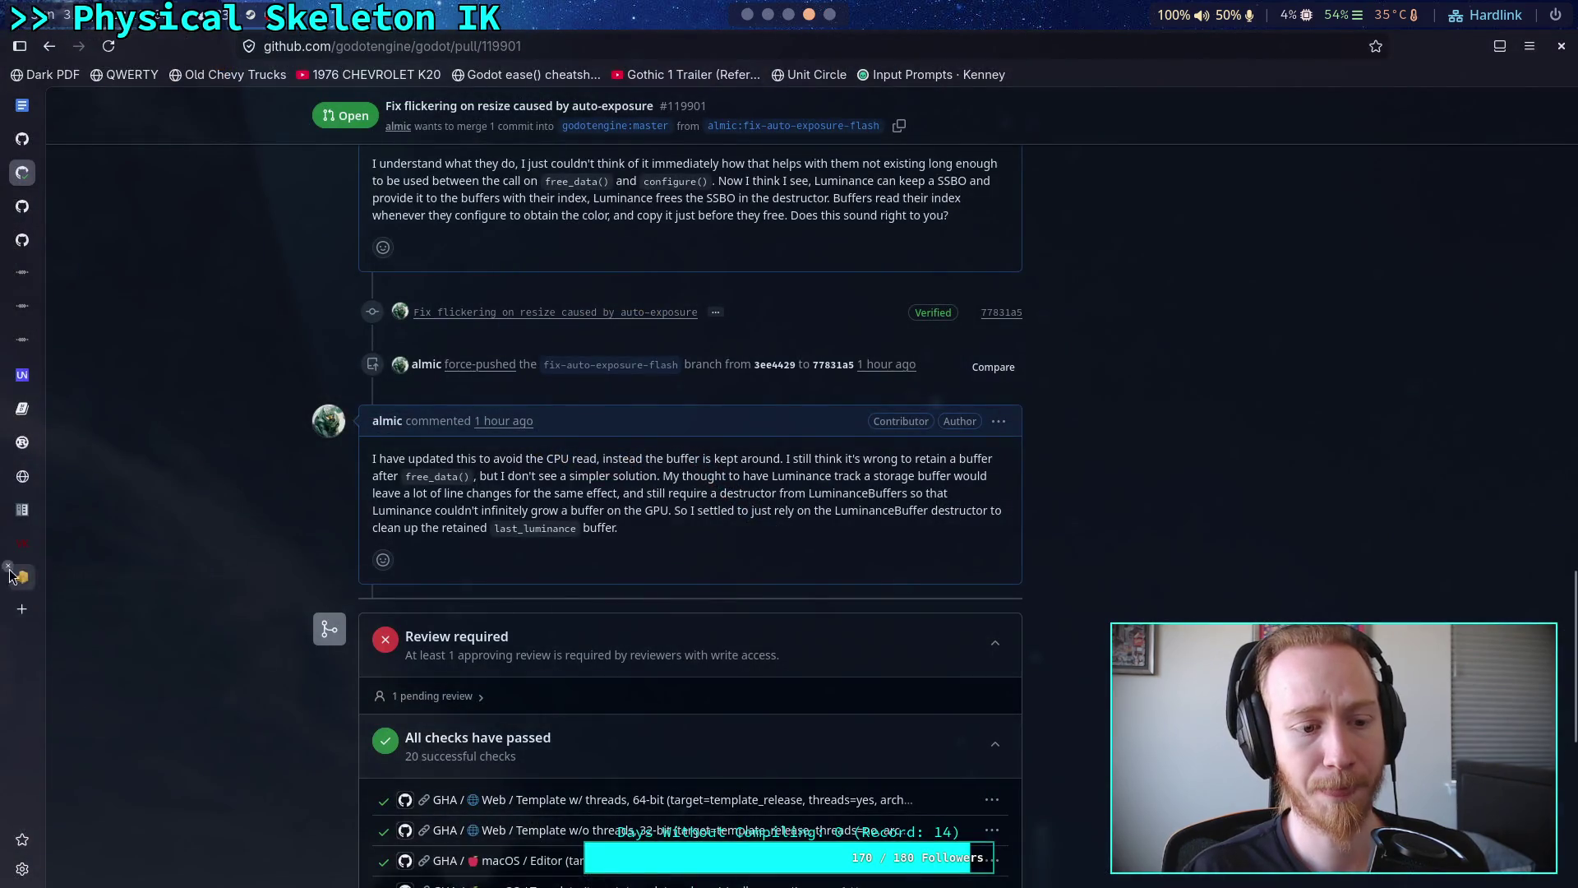
left_click(81, 610)
- Search 'kinetic force' and read the Kinetic energy Wikipedia article's Overview
type("k")
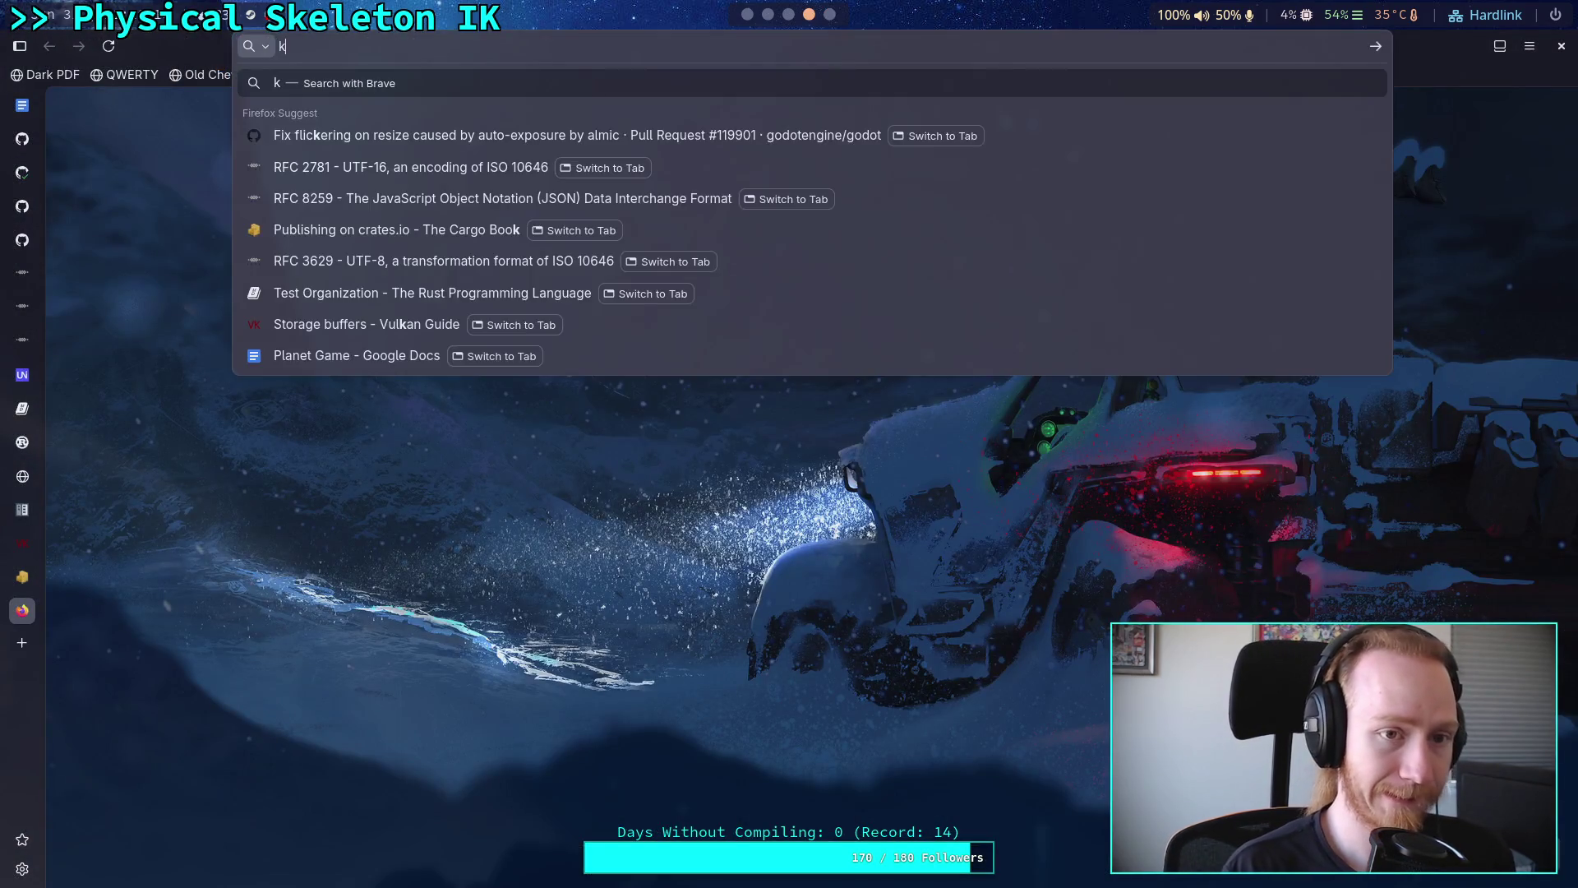
type("inetic ")
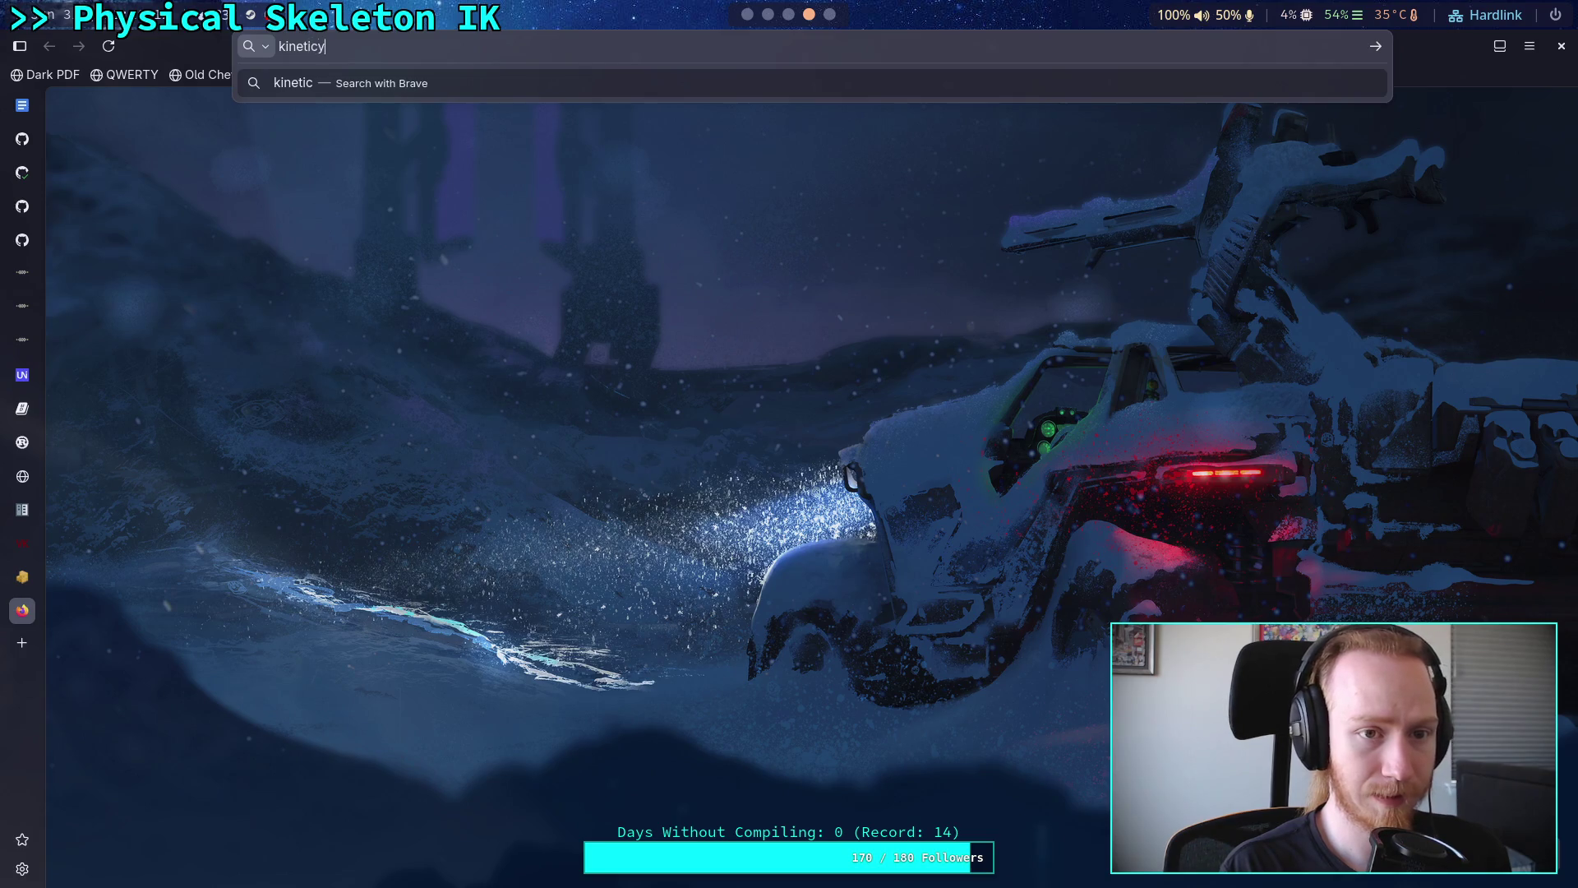
type("force")
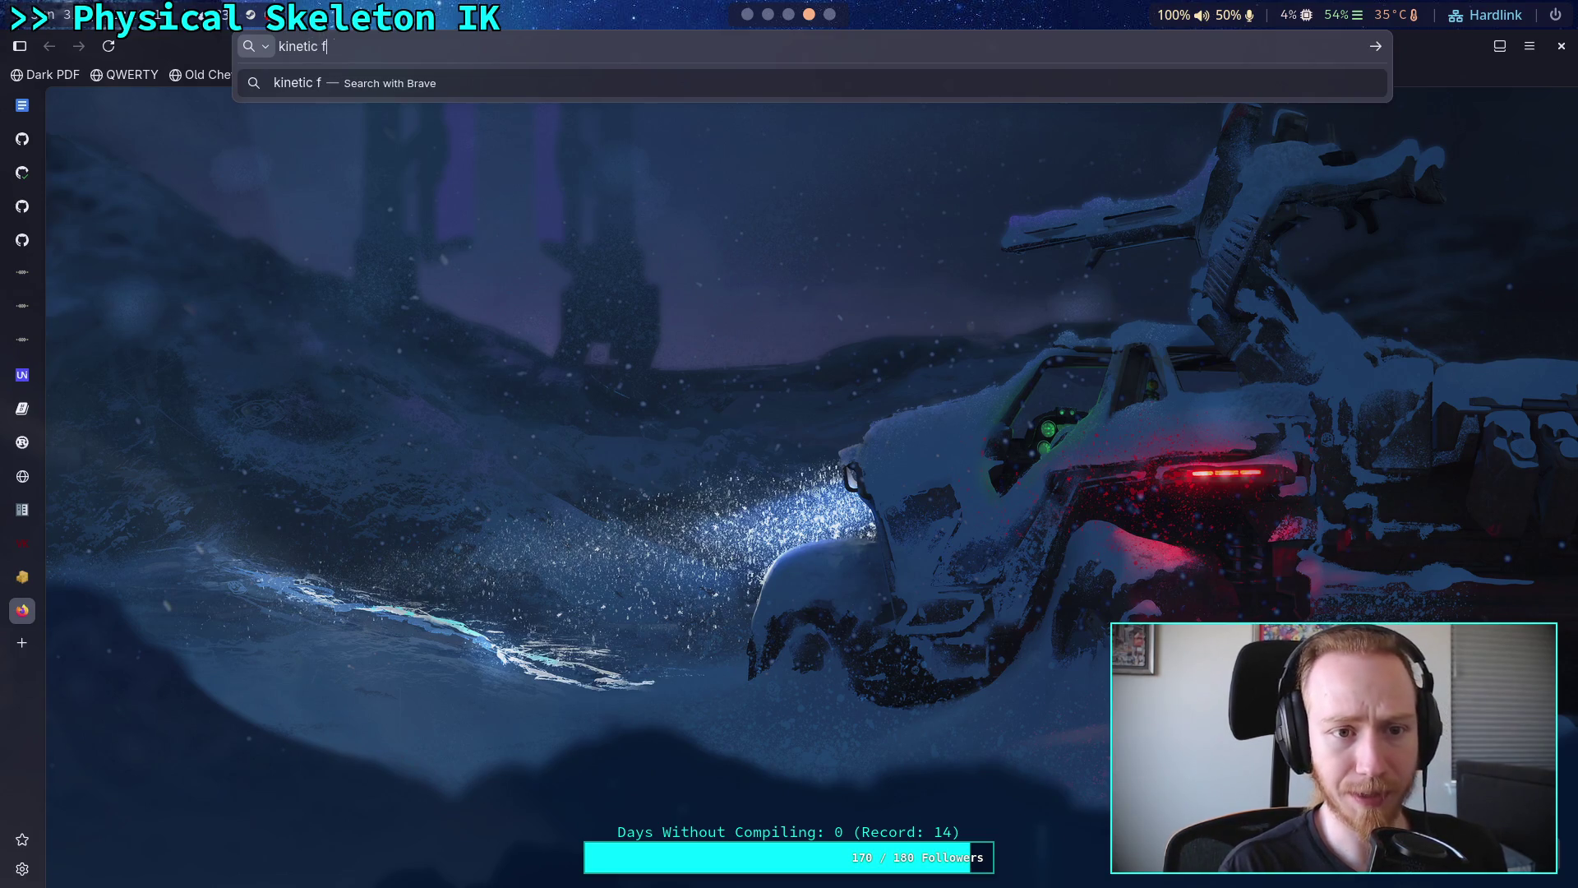
key("Return")
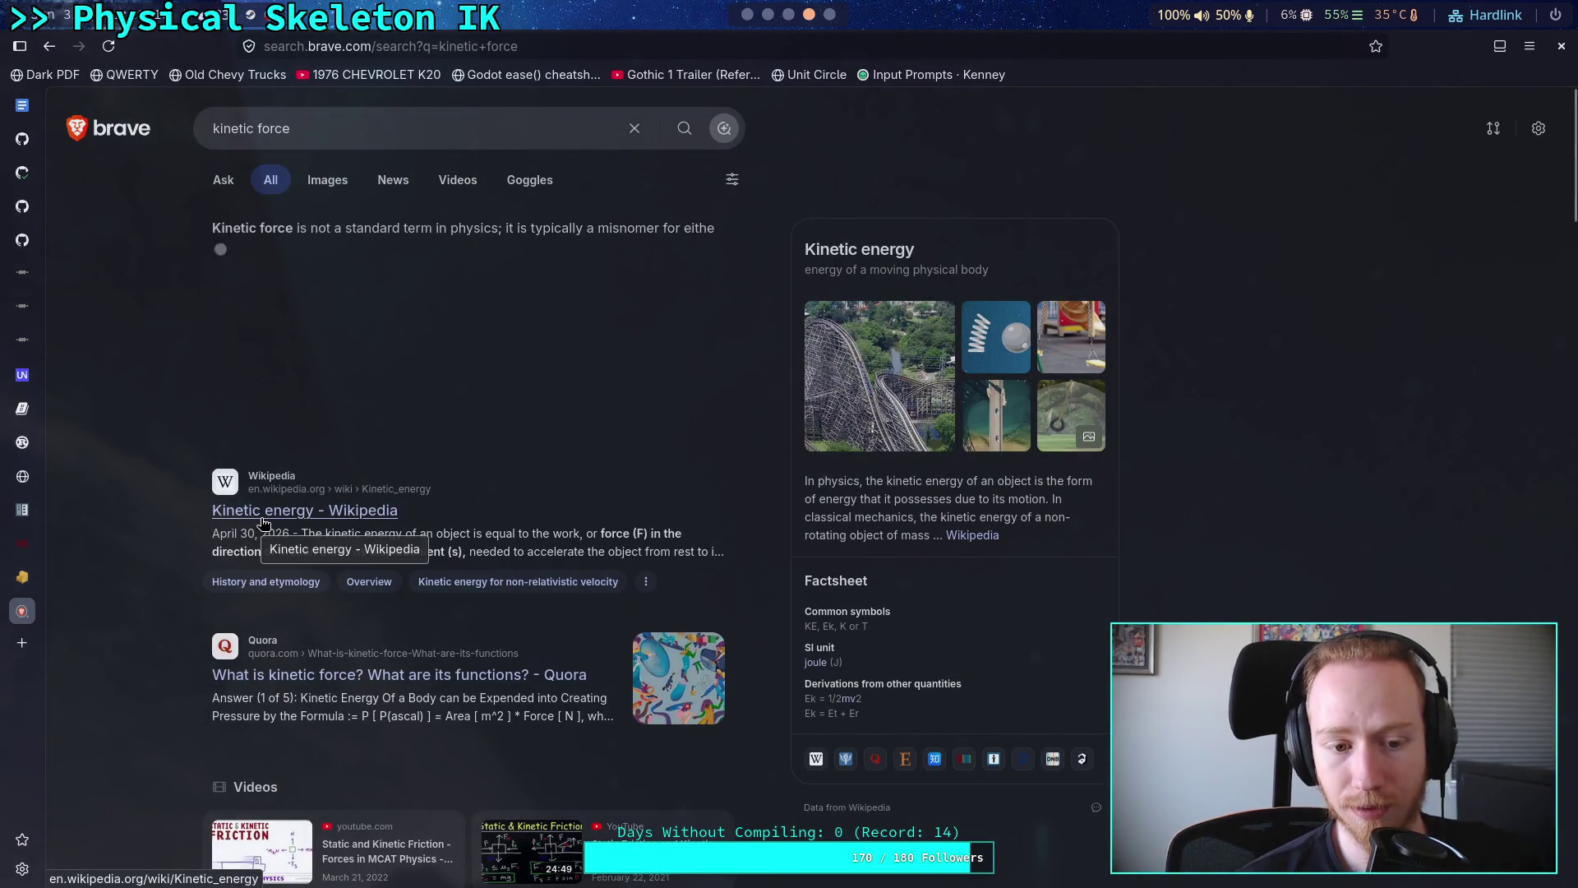
left_click(262, 519)
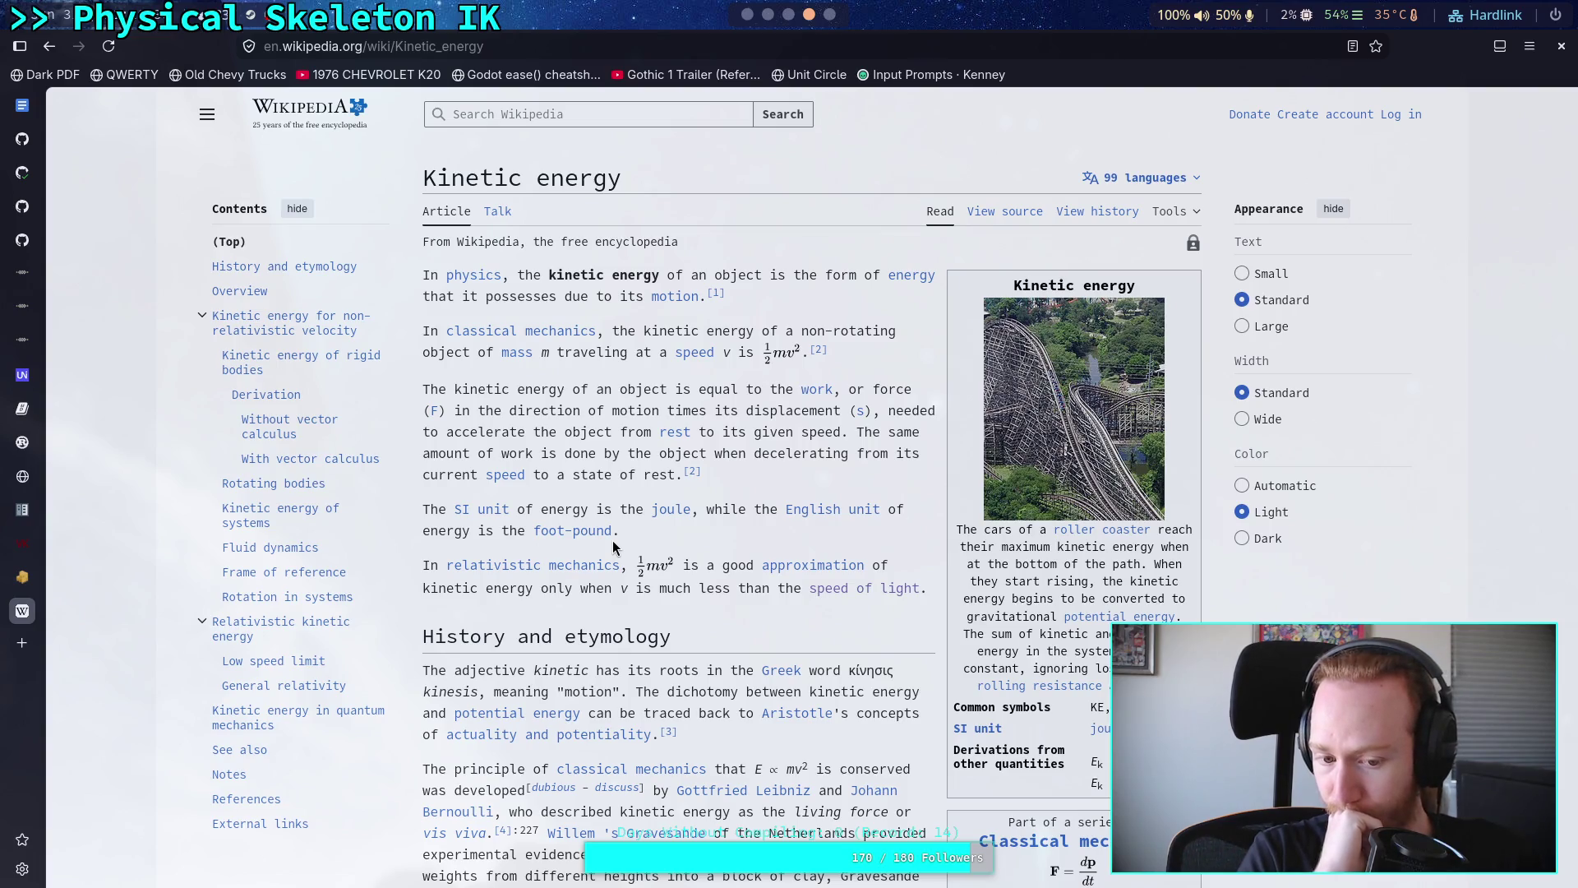
scroll(616, 543, "down", 10)
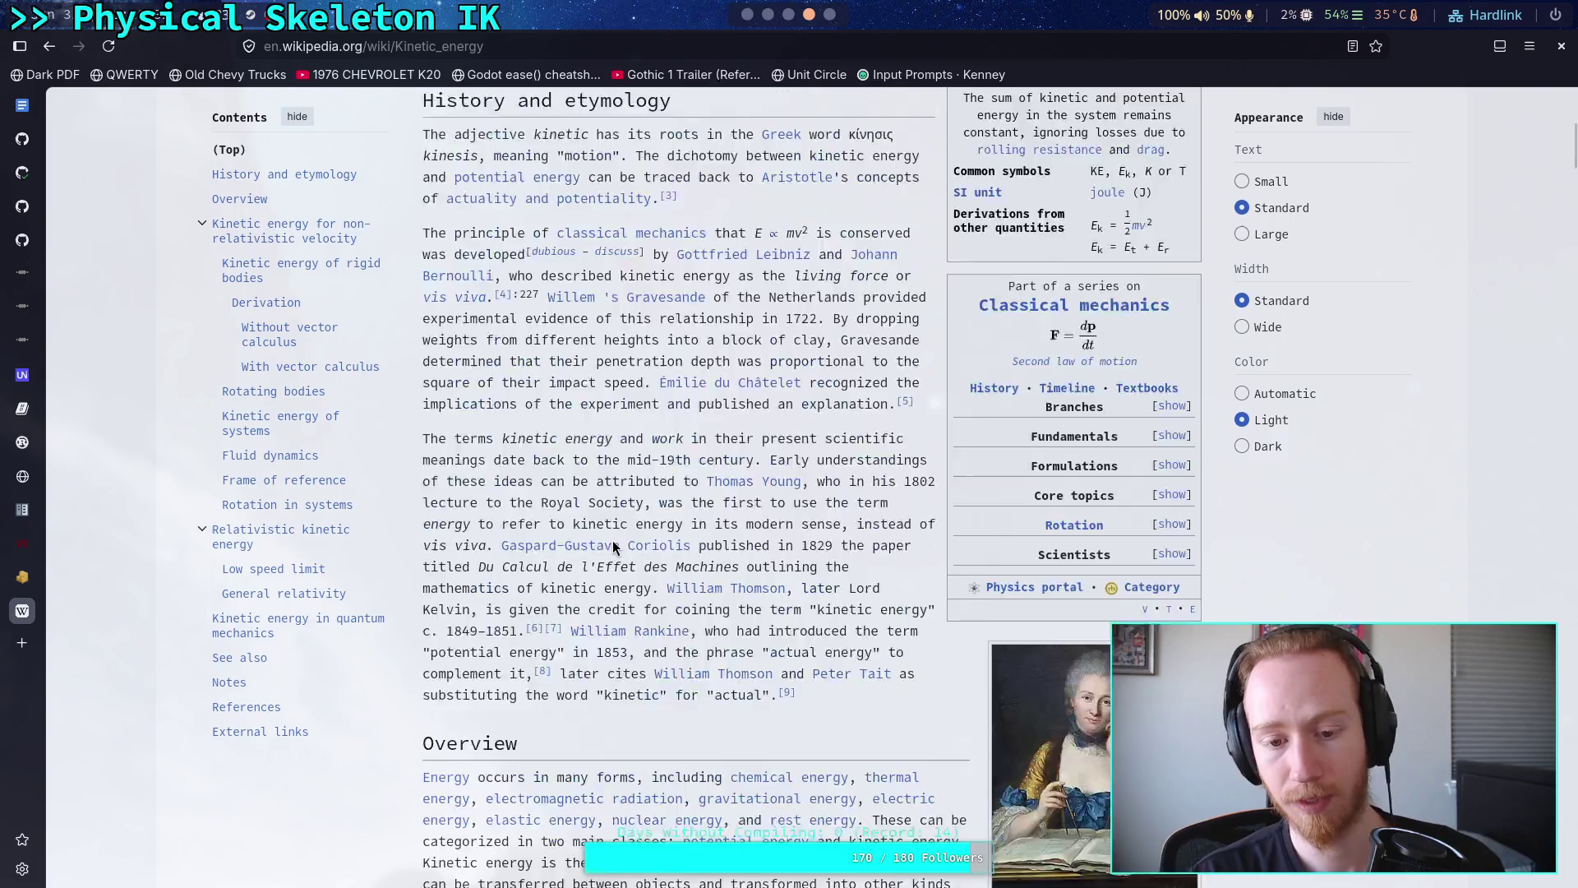
key("ctrl+l")
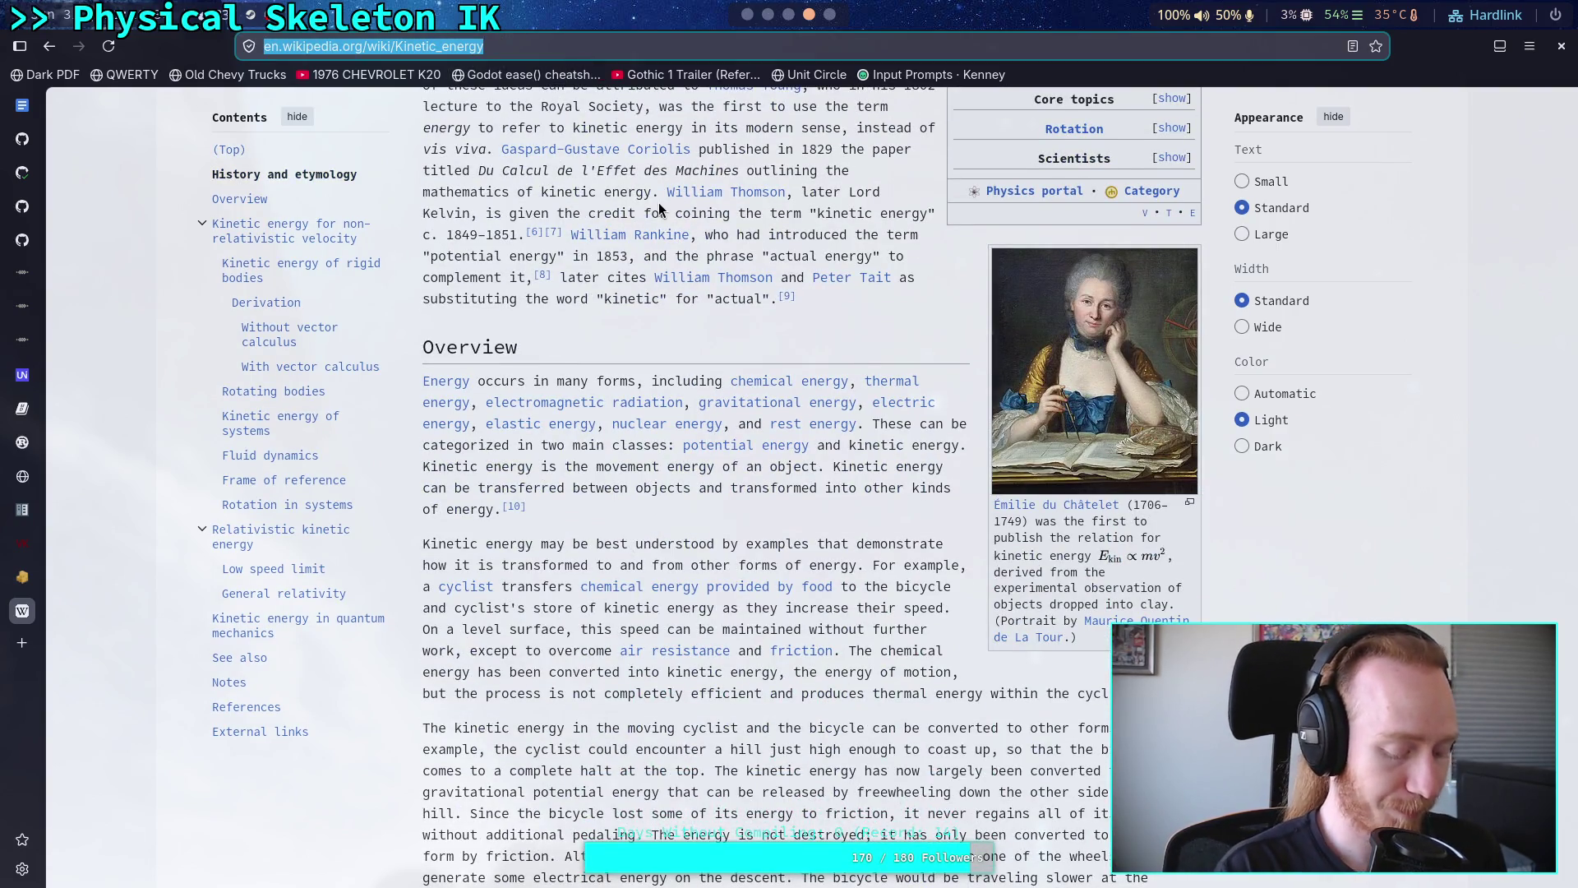
- Search 'safe speed for robotic joints' and look through the results
type("safe ")
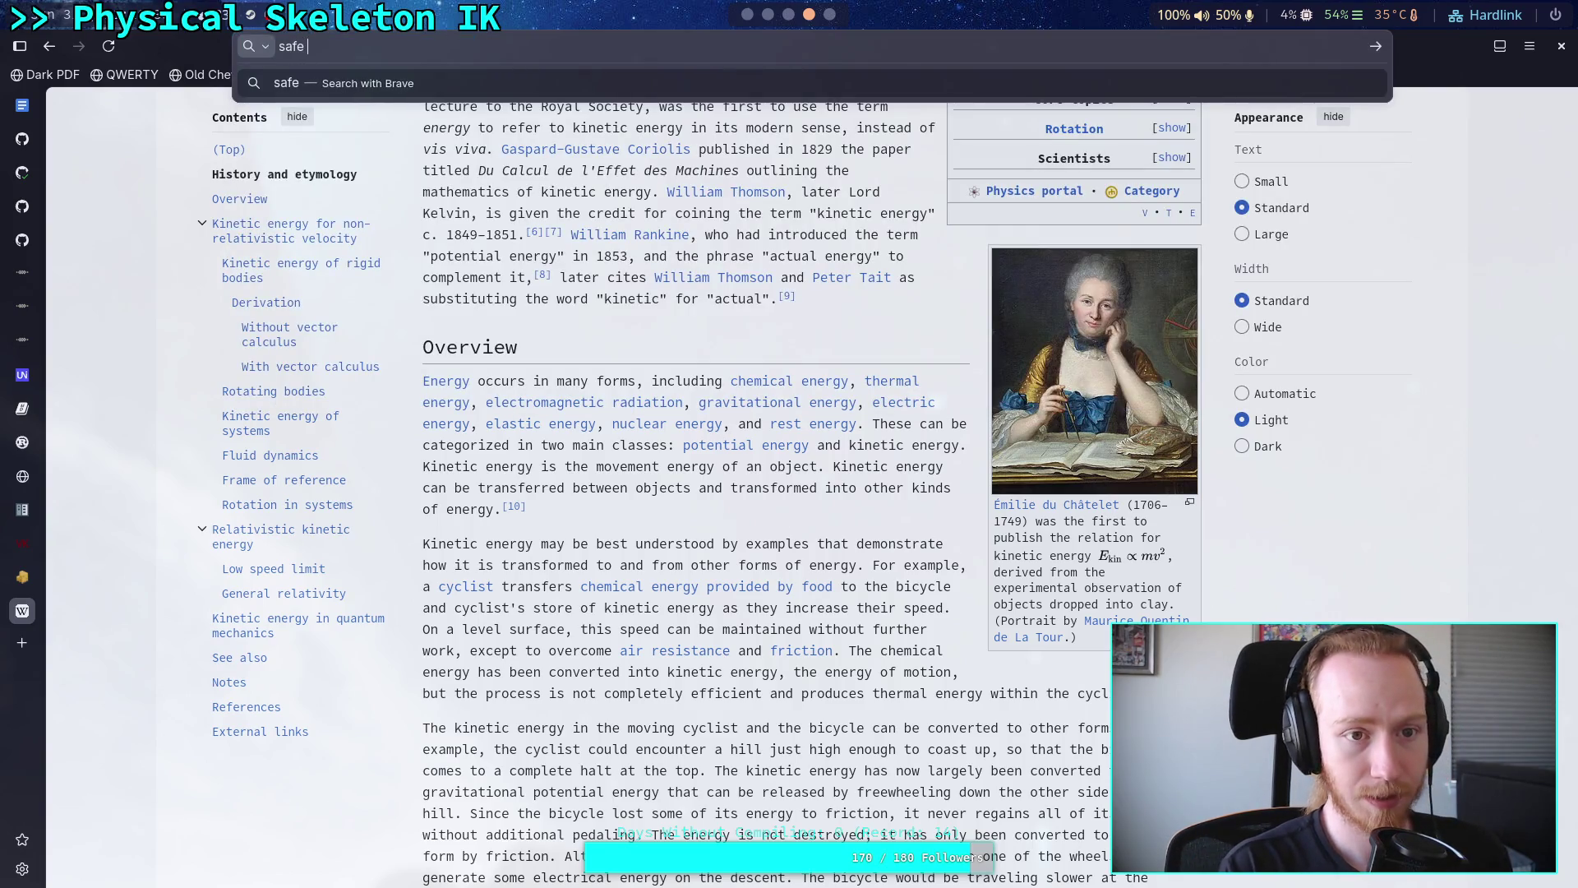
type("speed for r")
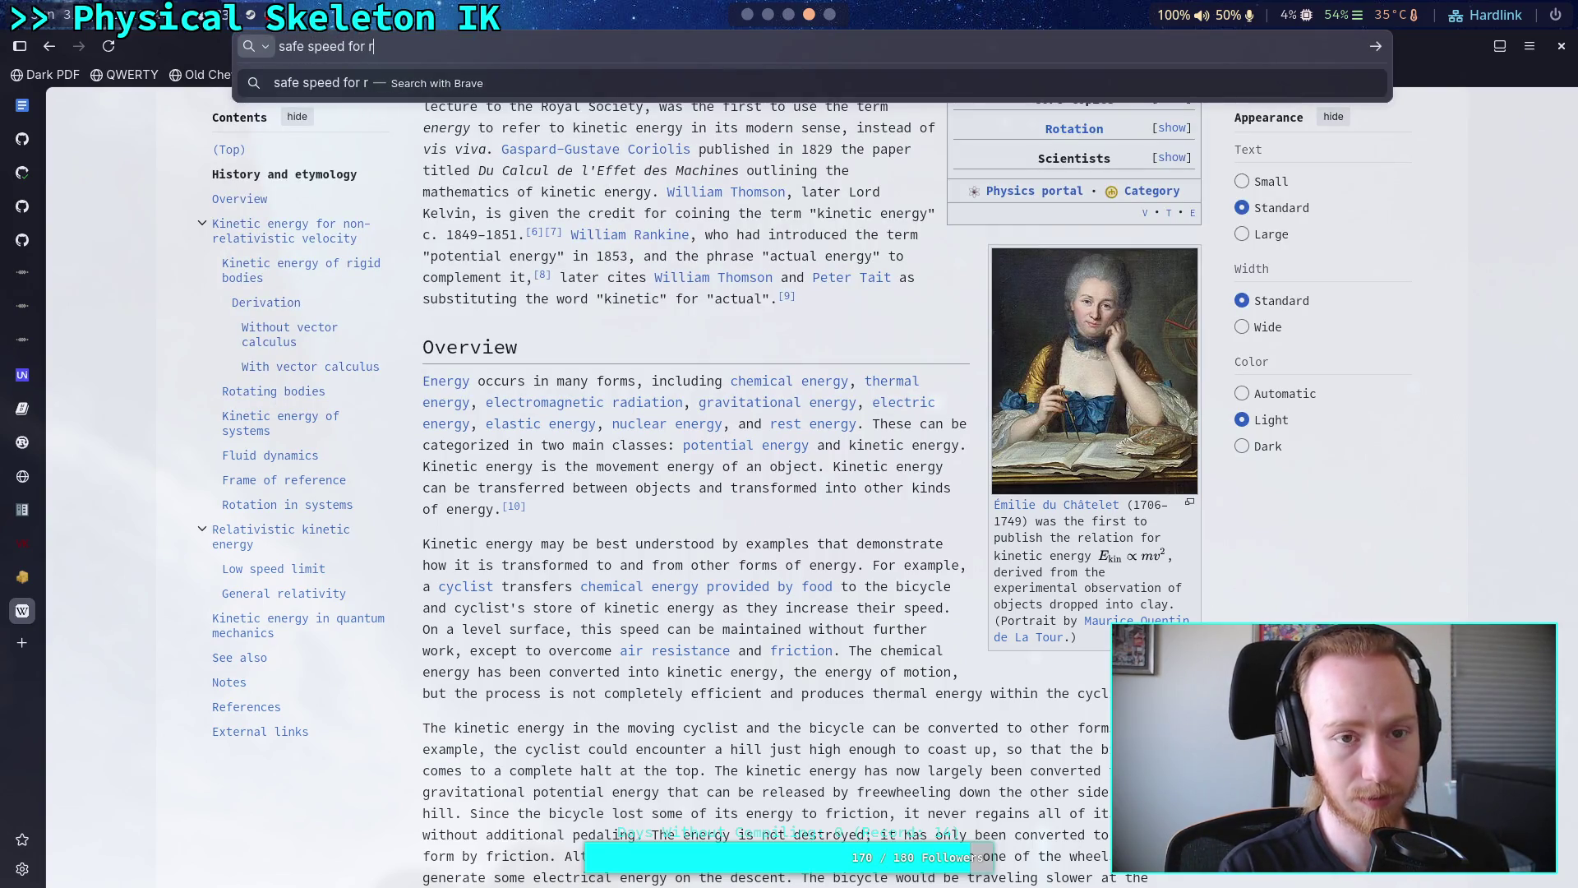
type("obotic joints")
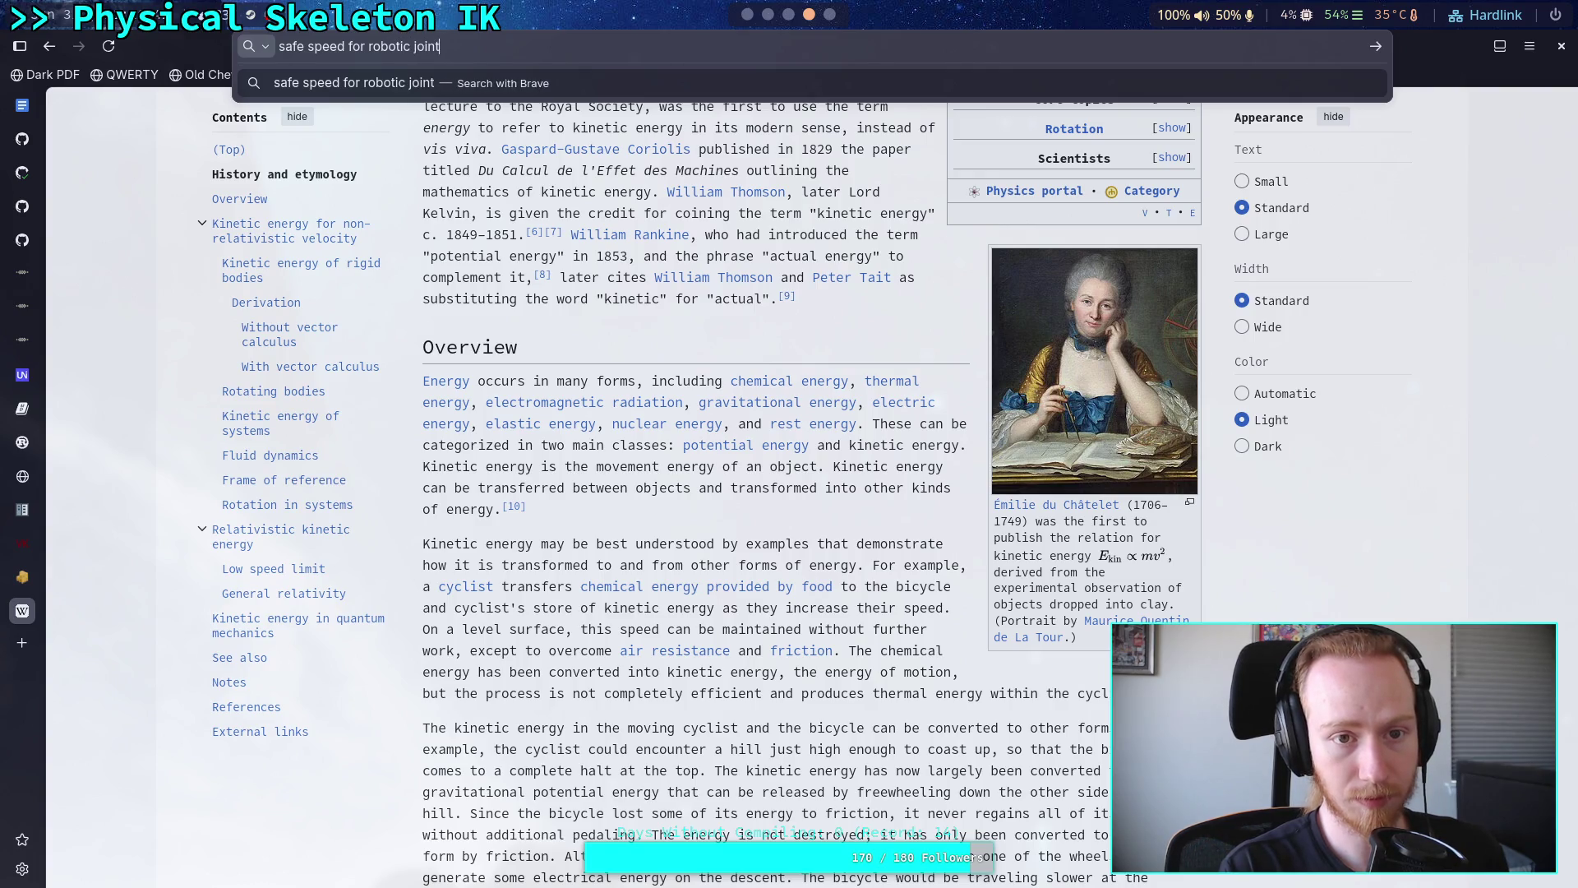
key("Return")
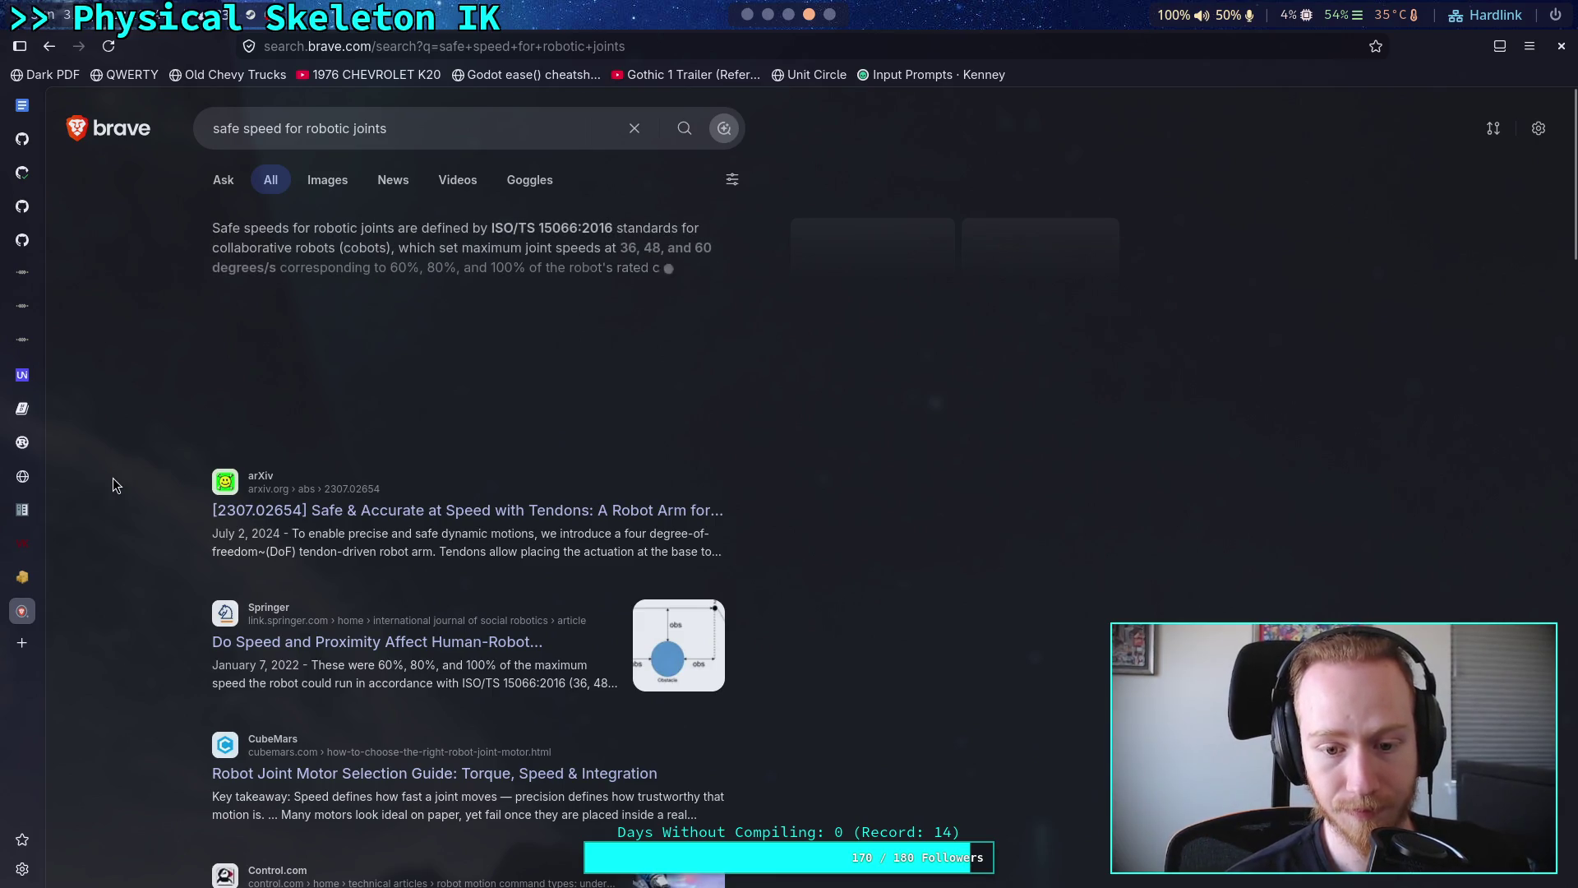
scroll(112, 477, "down", 2)
scroll(112, 477, "down", 2)
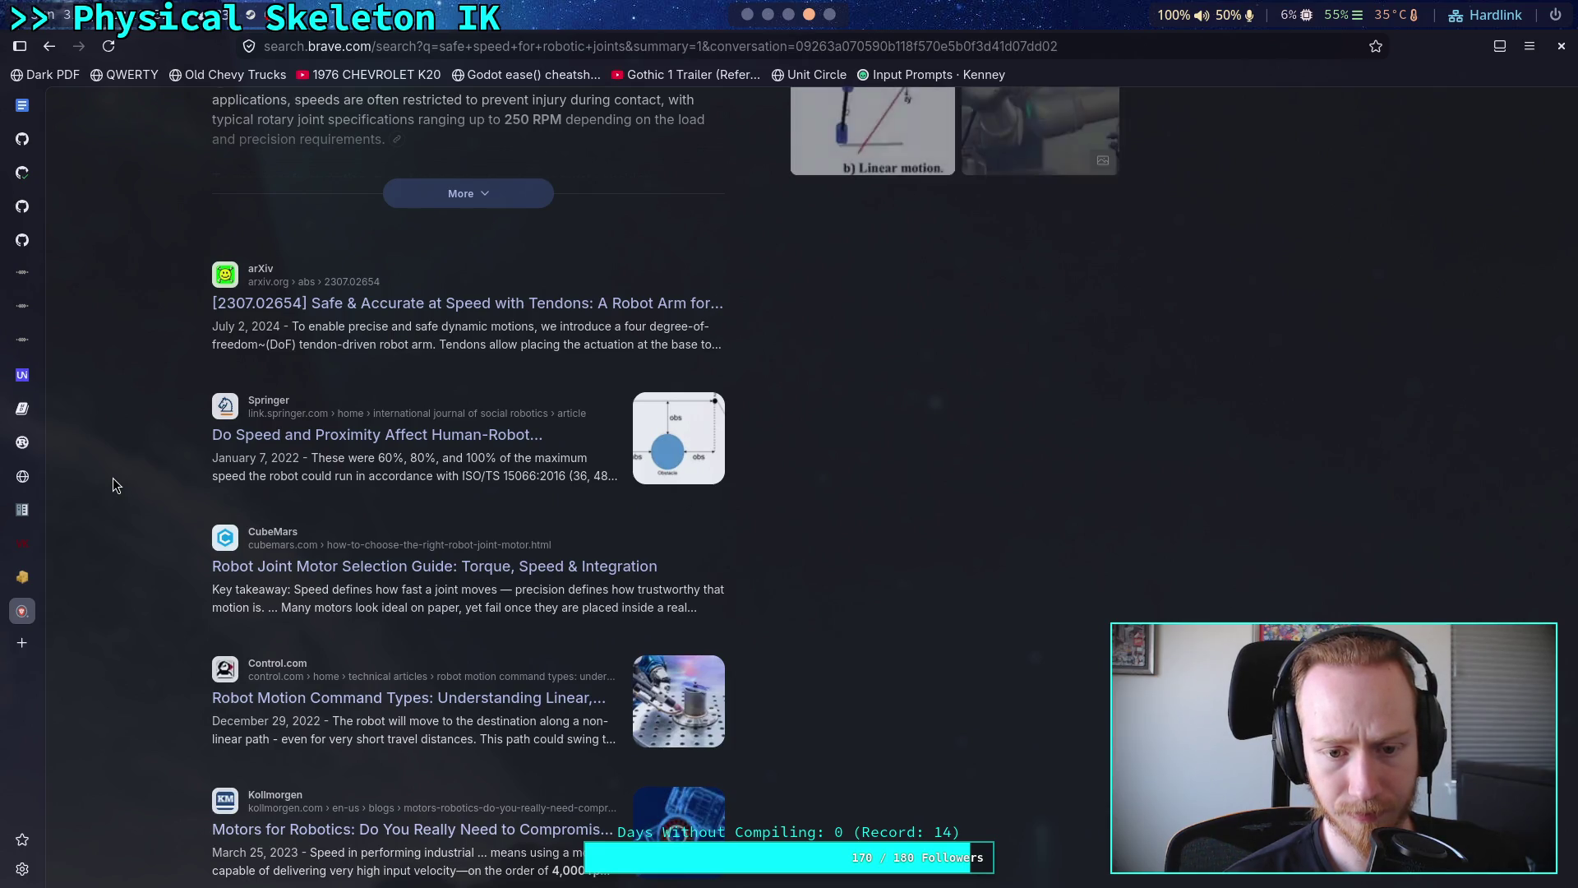
scroll(112, 477, "up", 4)
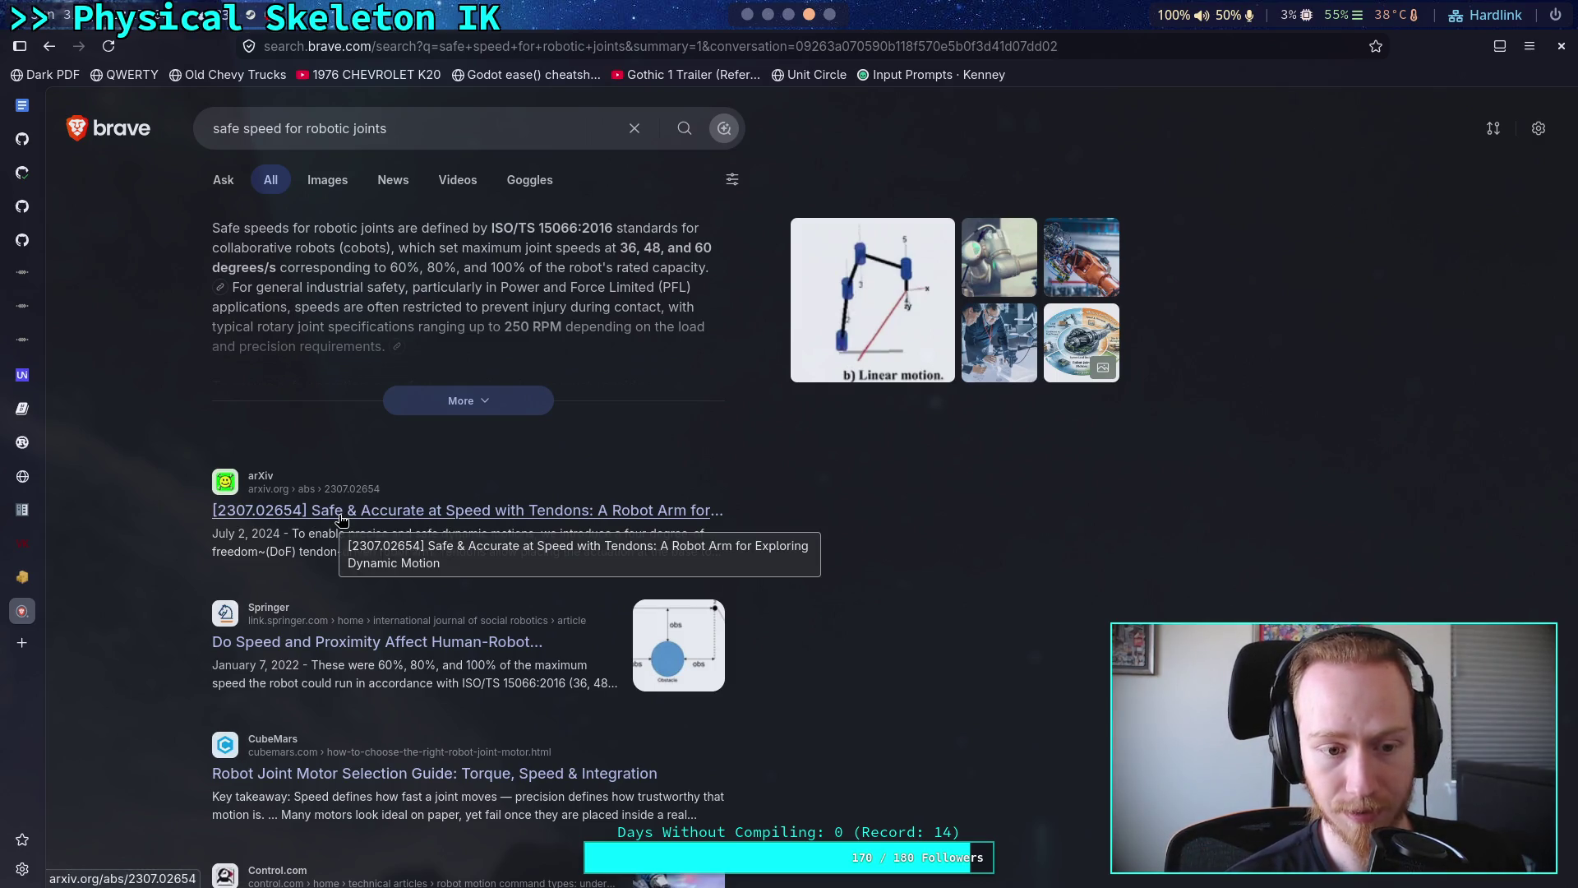
scroll(333, 685, "down", 1)
scroll(333, 685, "down", 1)
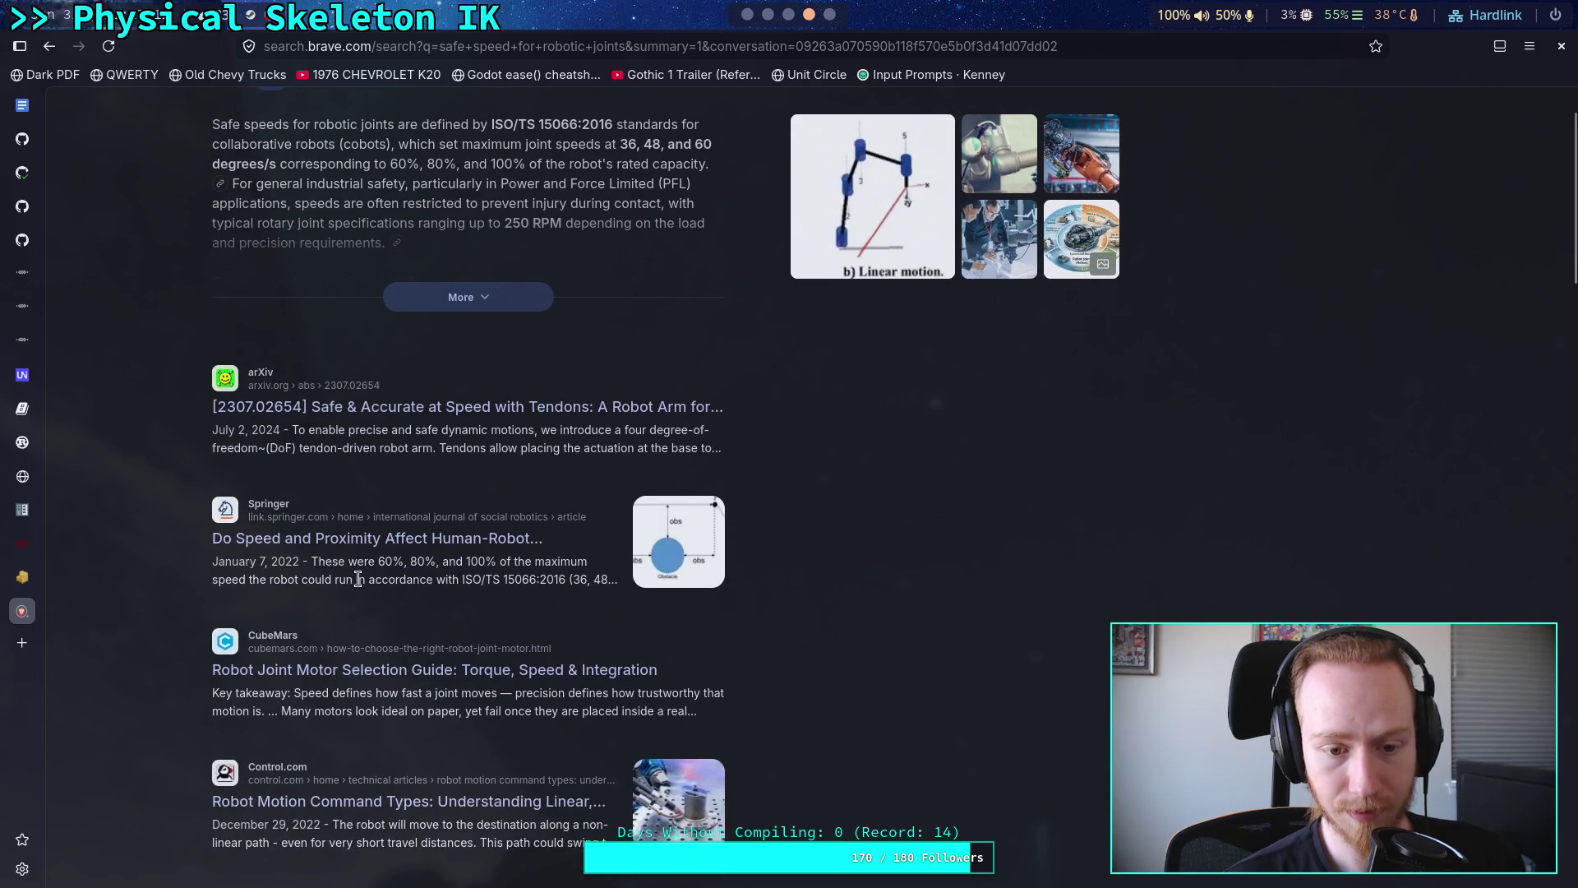
scroll(362, 584, "down", 2)
- Copy 'ISO/TS 15066:2016' from a result snippet and search for it
mouse_move(461, 374)
left_mouse_down()
mouse_move(608, 376)
mouse_move(564, 378)
left_mouse_up()
key("ctrl+c")
right_click(552, 380)
key("slash")
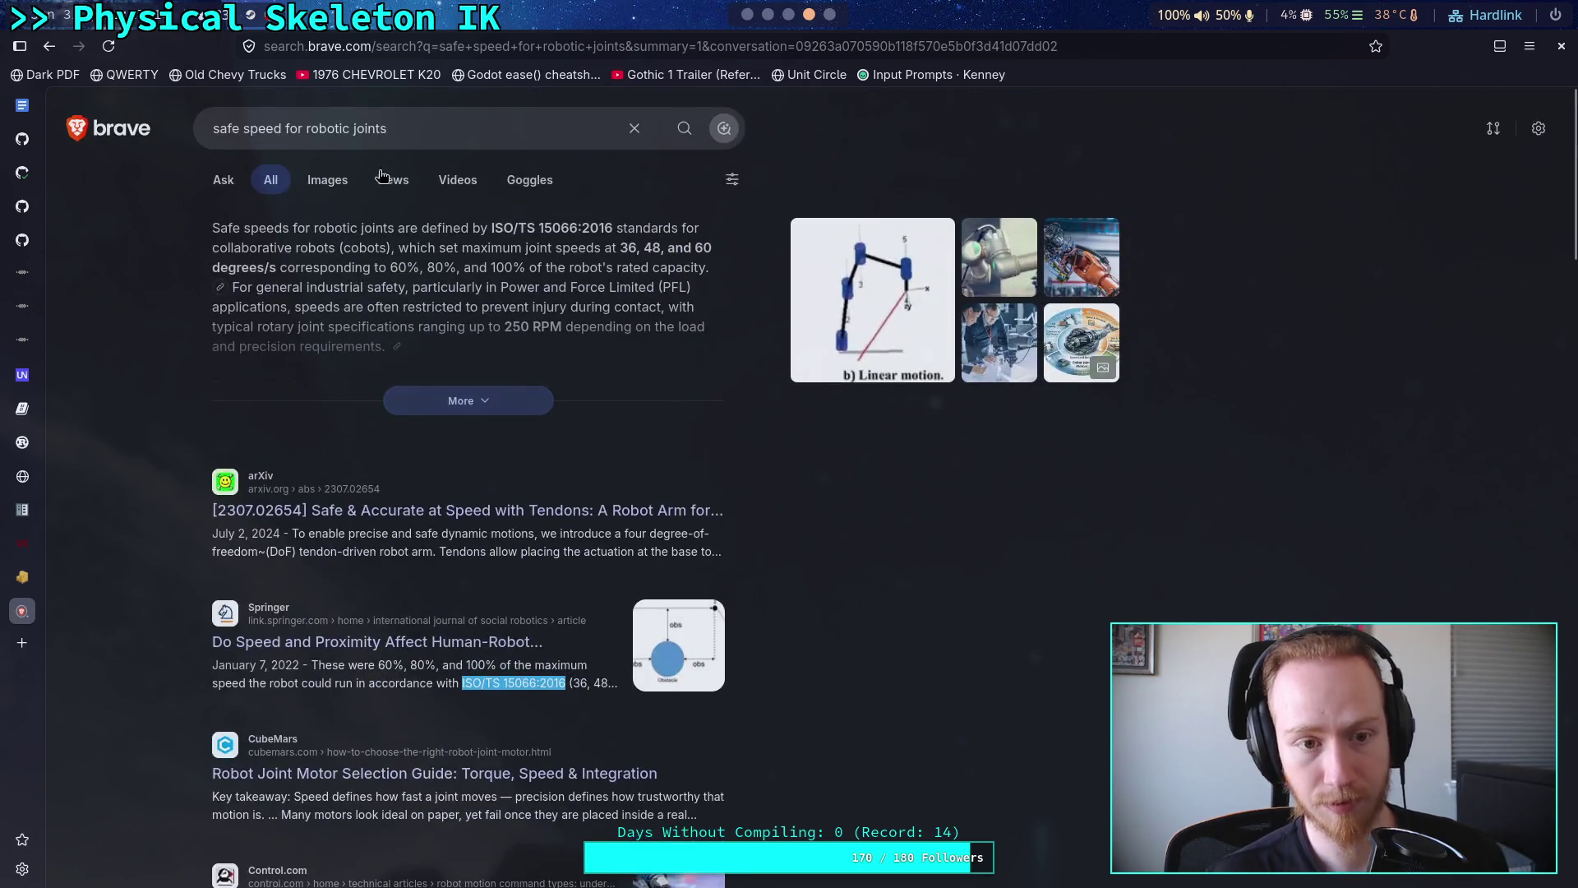
key("ctrl+a")
key("ctrl+v")
key("Return")
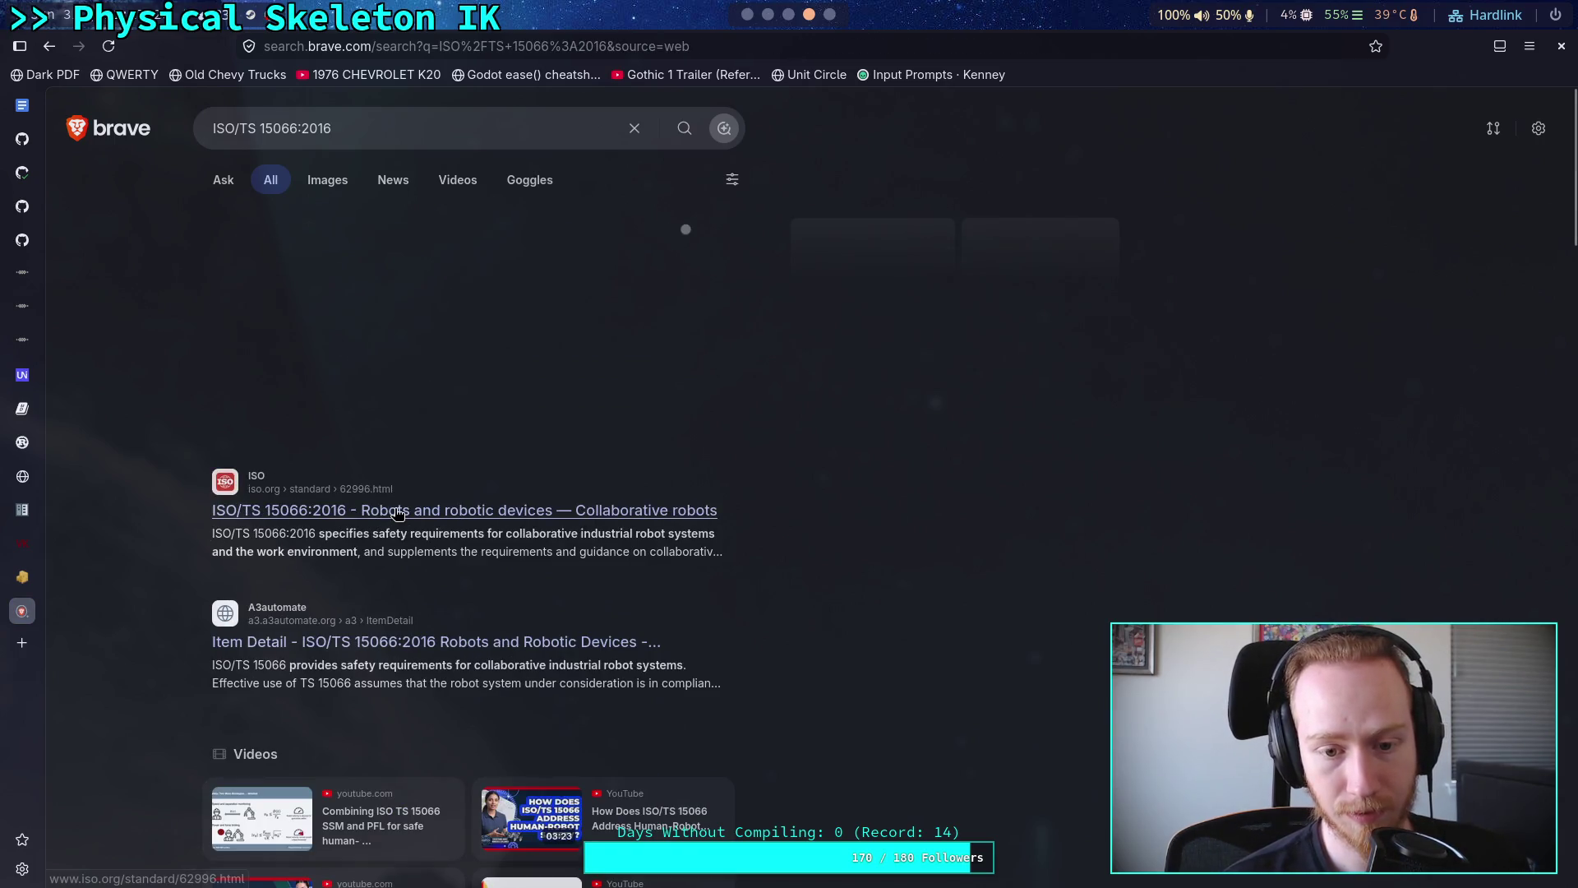
- Open the official ISO page for ISO/TS 15066:2016, refusing optional cookies
left_click(392, 511)
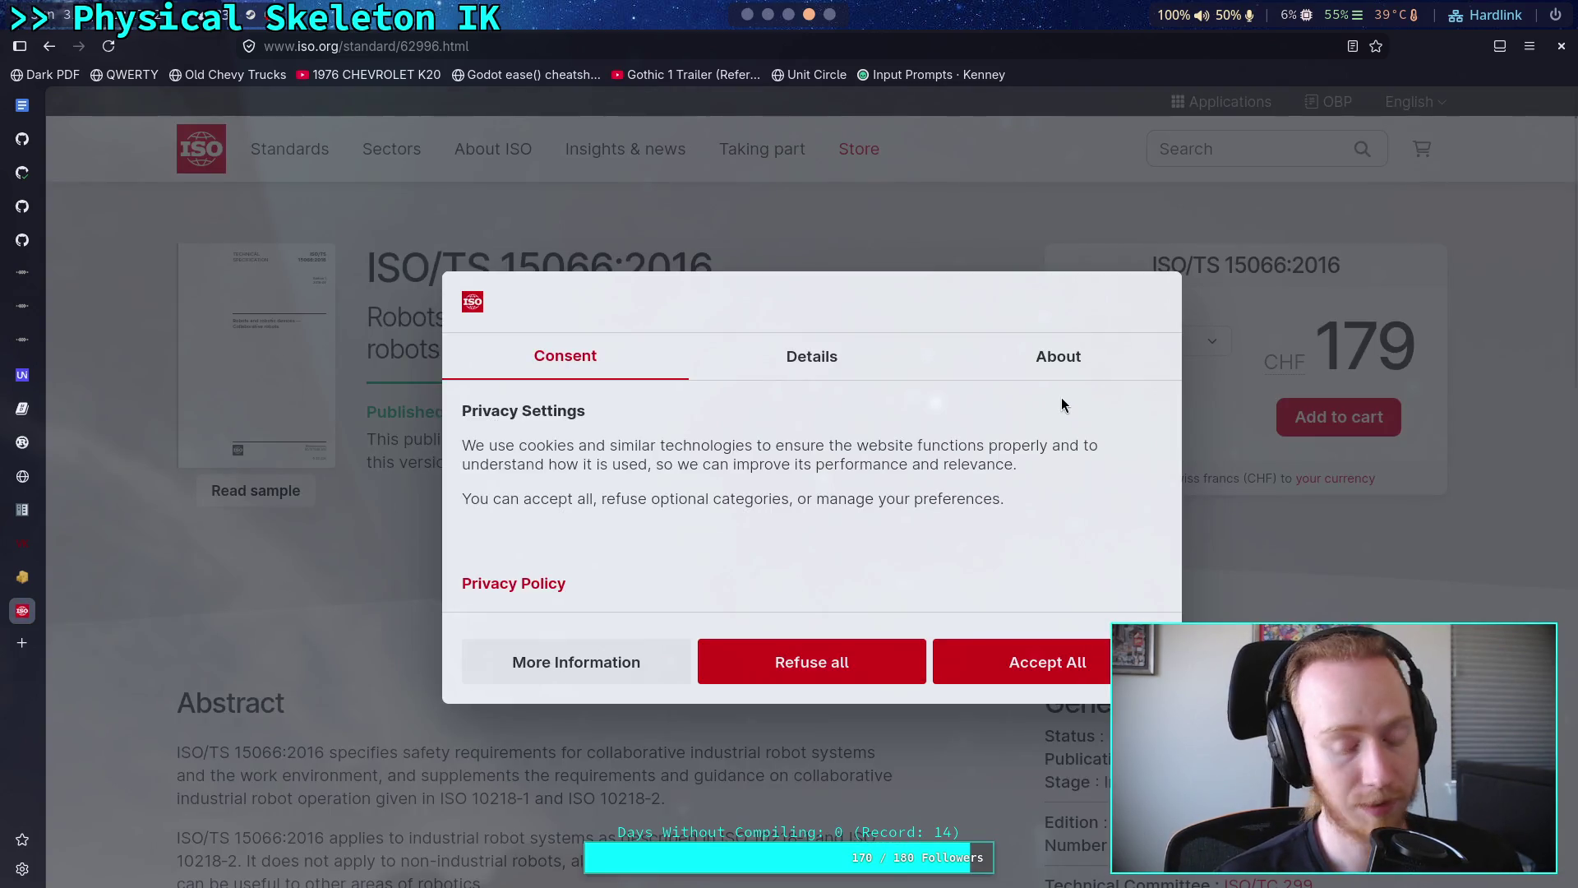
left_click(836, 660)
scroll(753, 604, "down", 5)
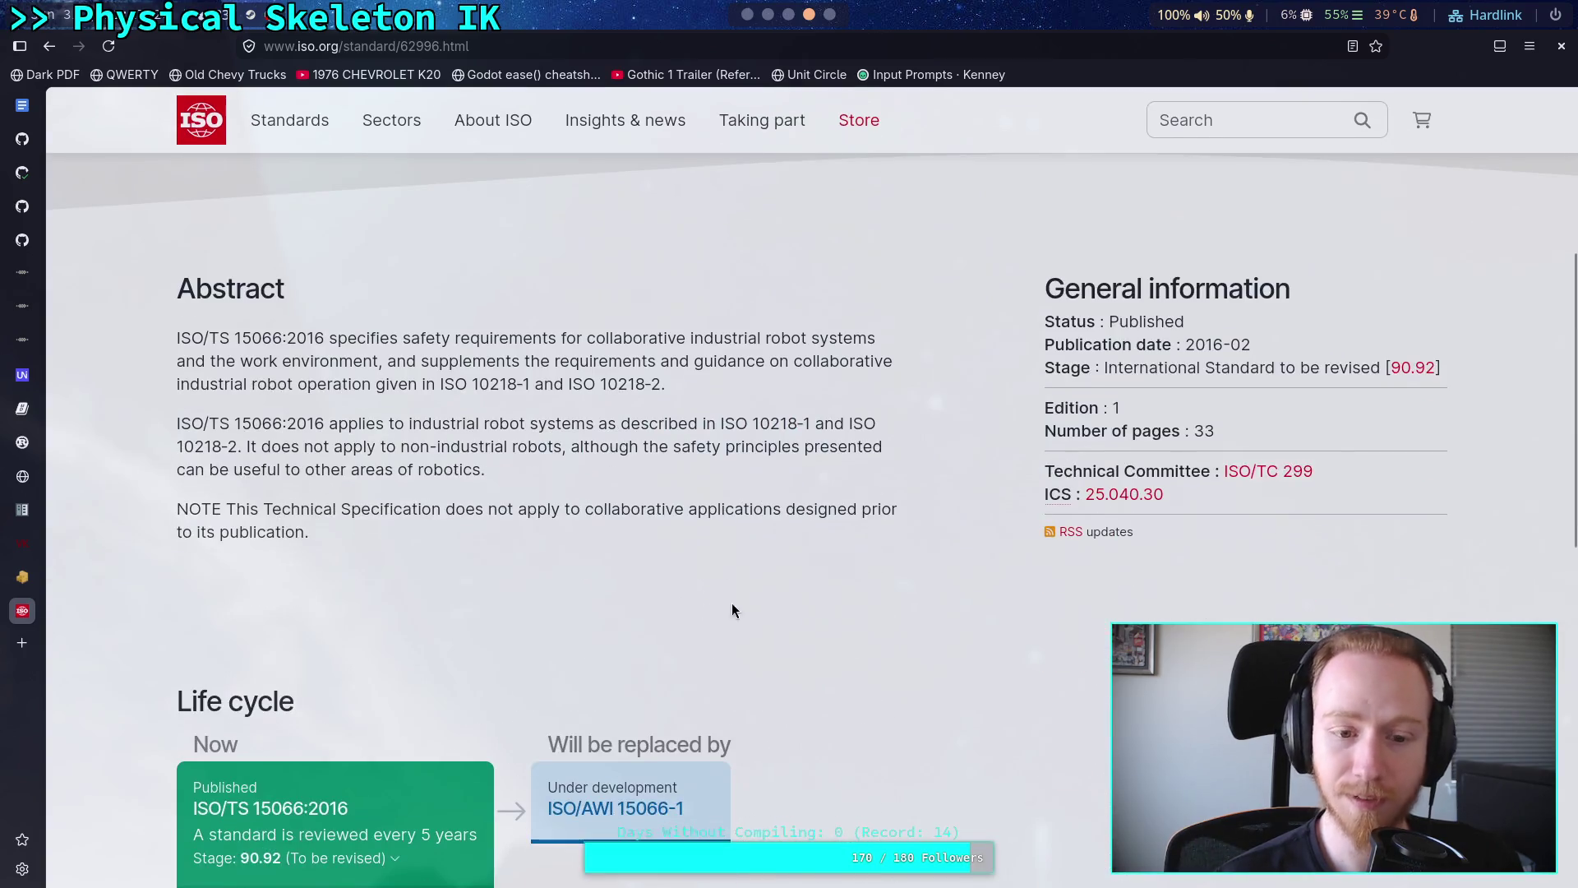
scroll(740, 600, "down", 10)
scroll(755, 589, "up", 10)
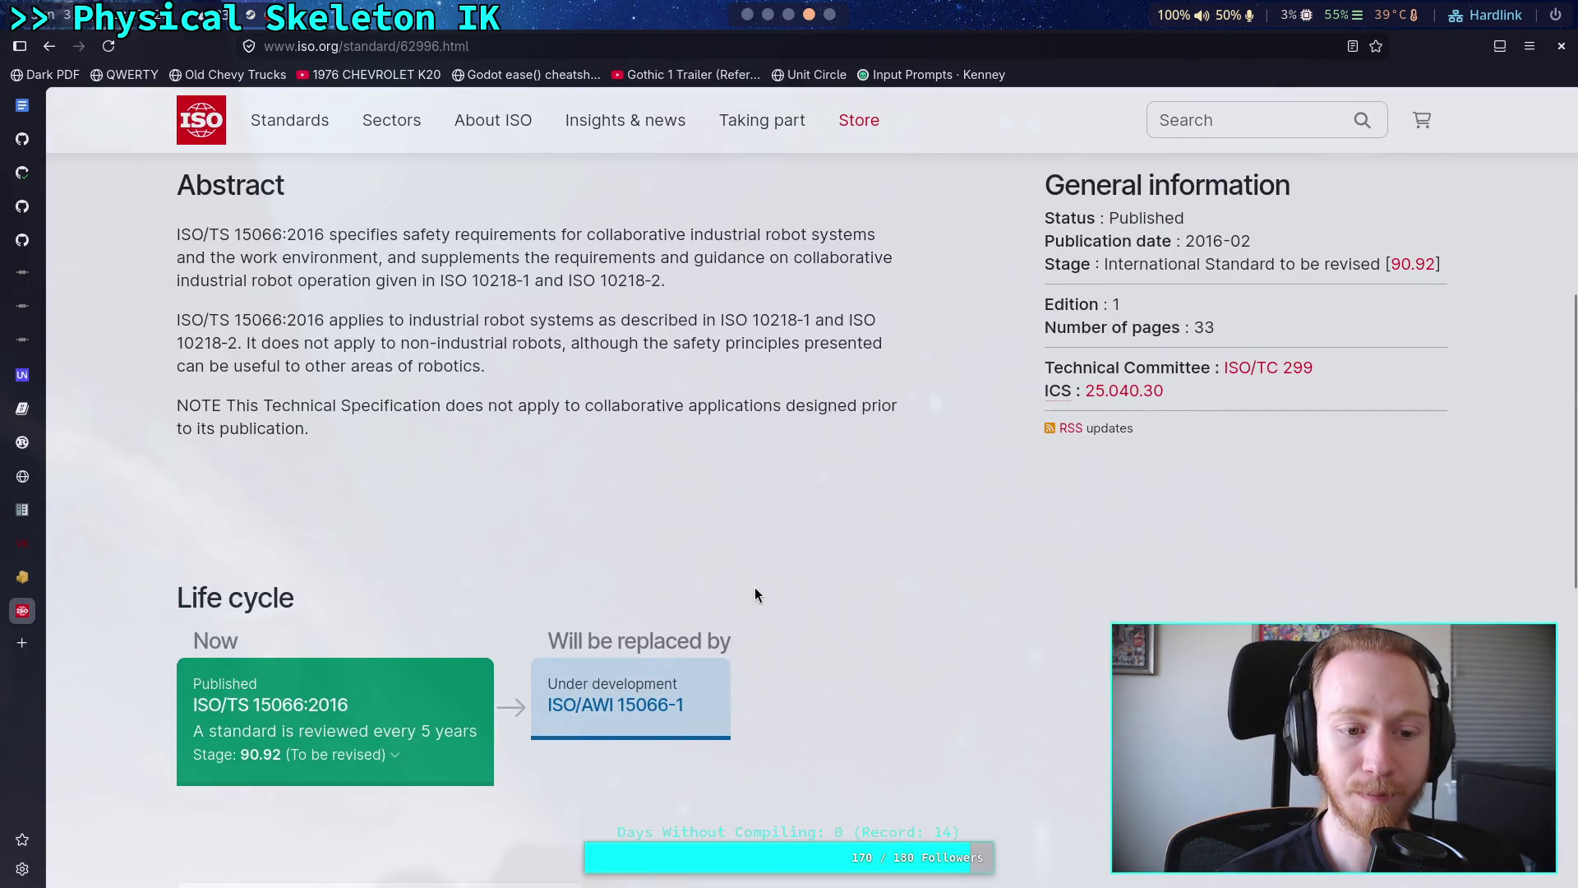
scroll(755, 589, "up", 1)
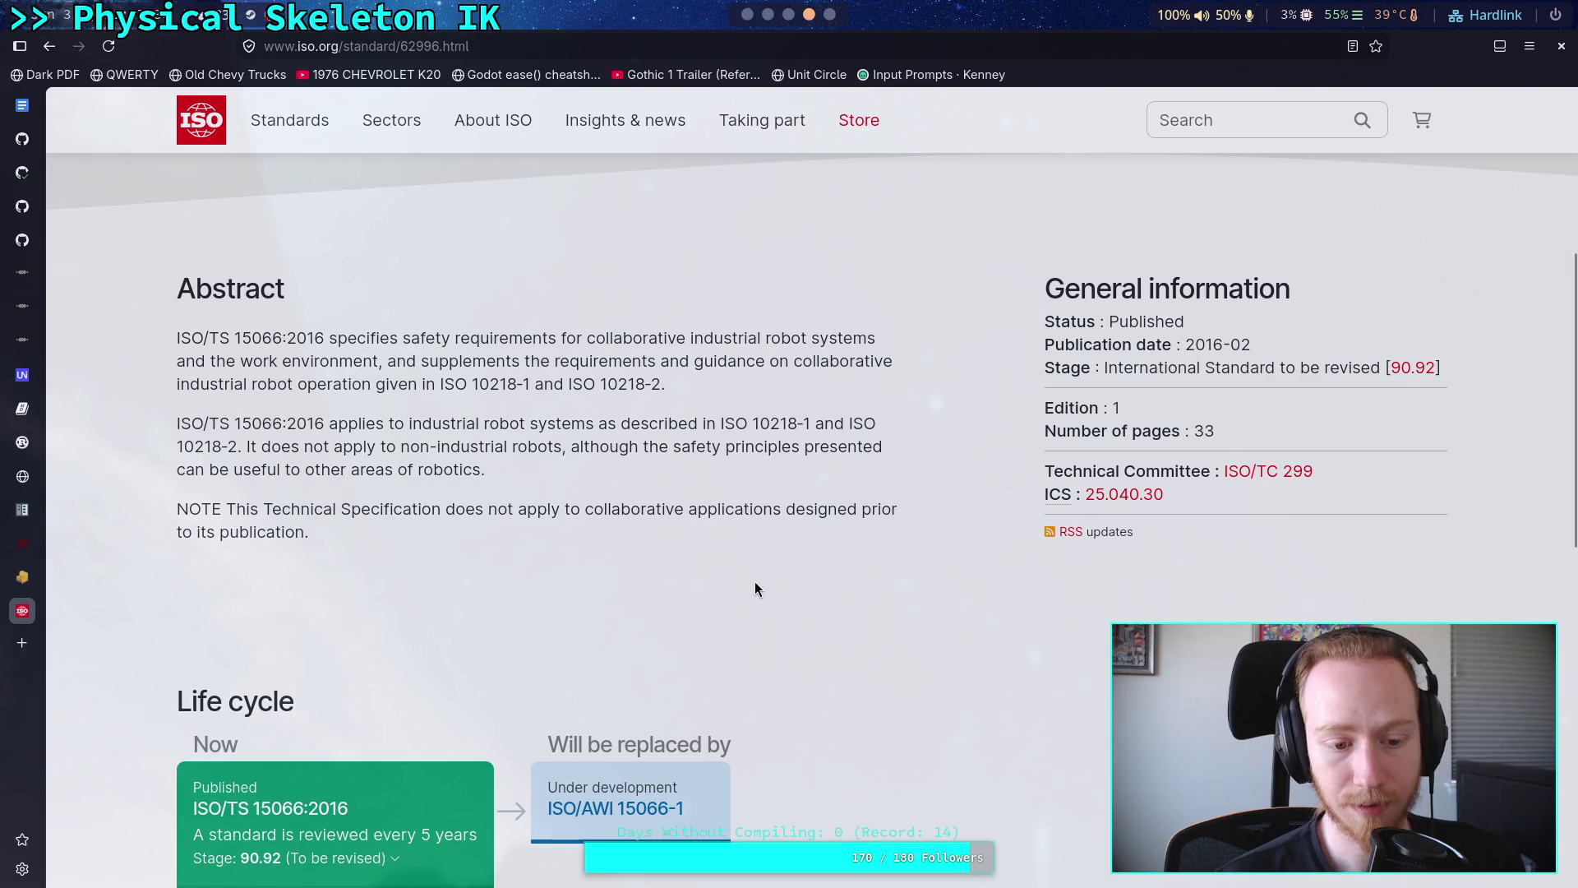
scroll(756, 589, "up", 5)
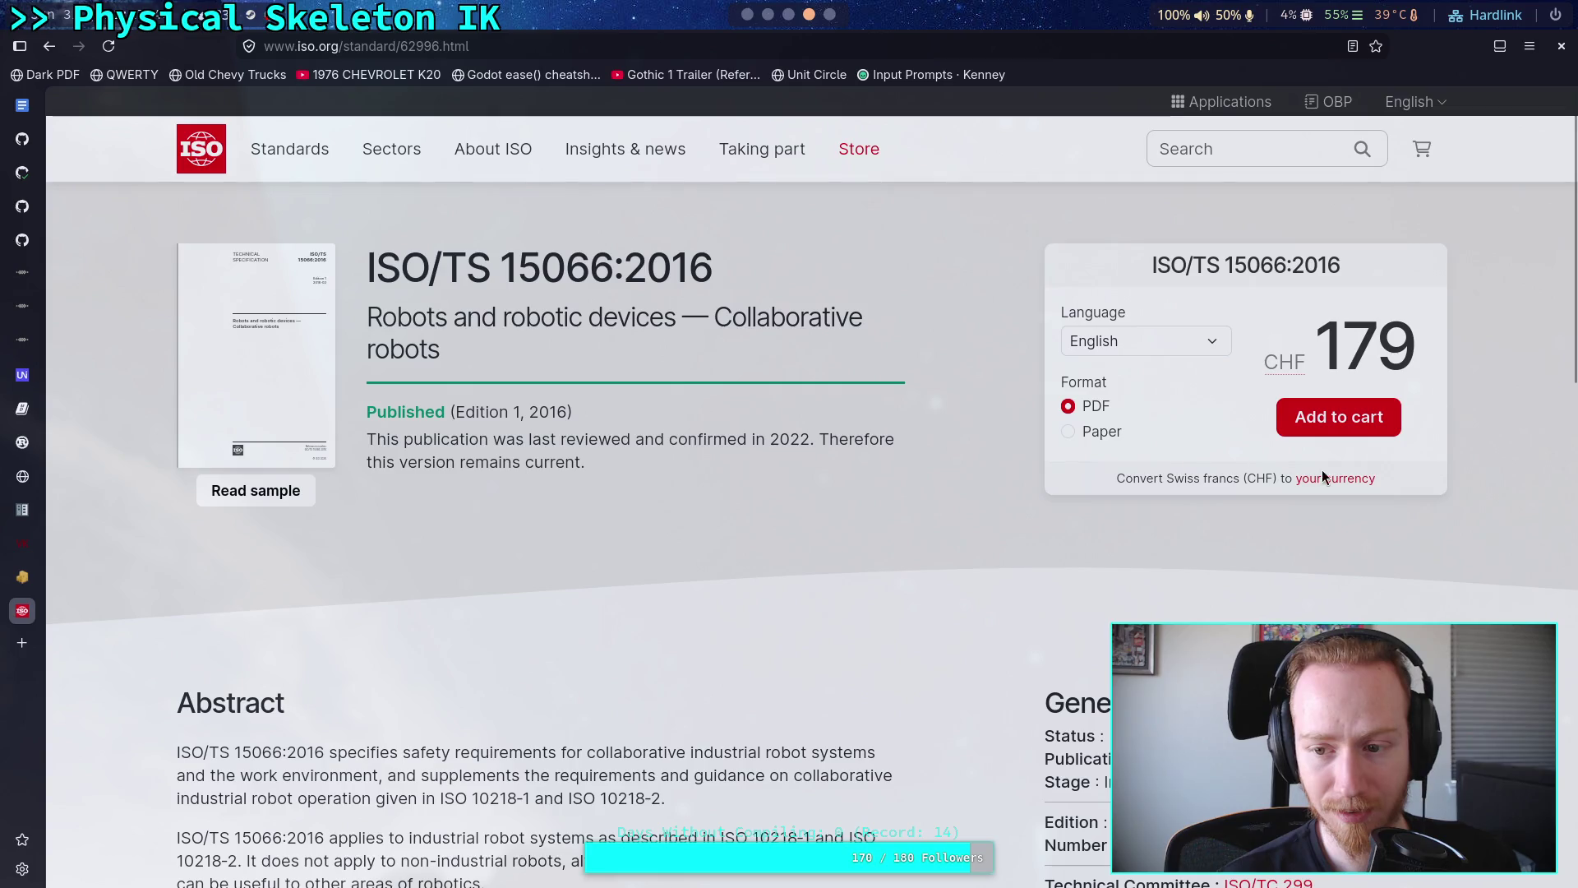
- Open the ISO/TS 15066:2016 overview PDF, view page 2, then close its tab
left_click(49, 46)
scroll(130, 435, "down", 9)
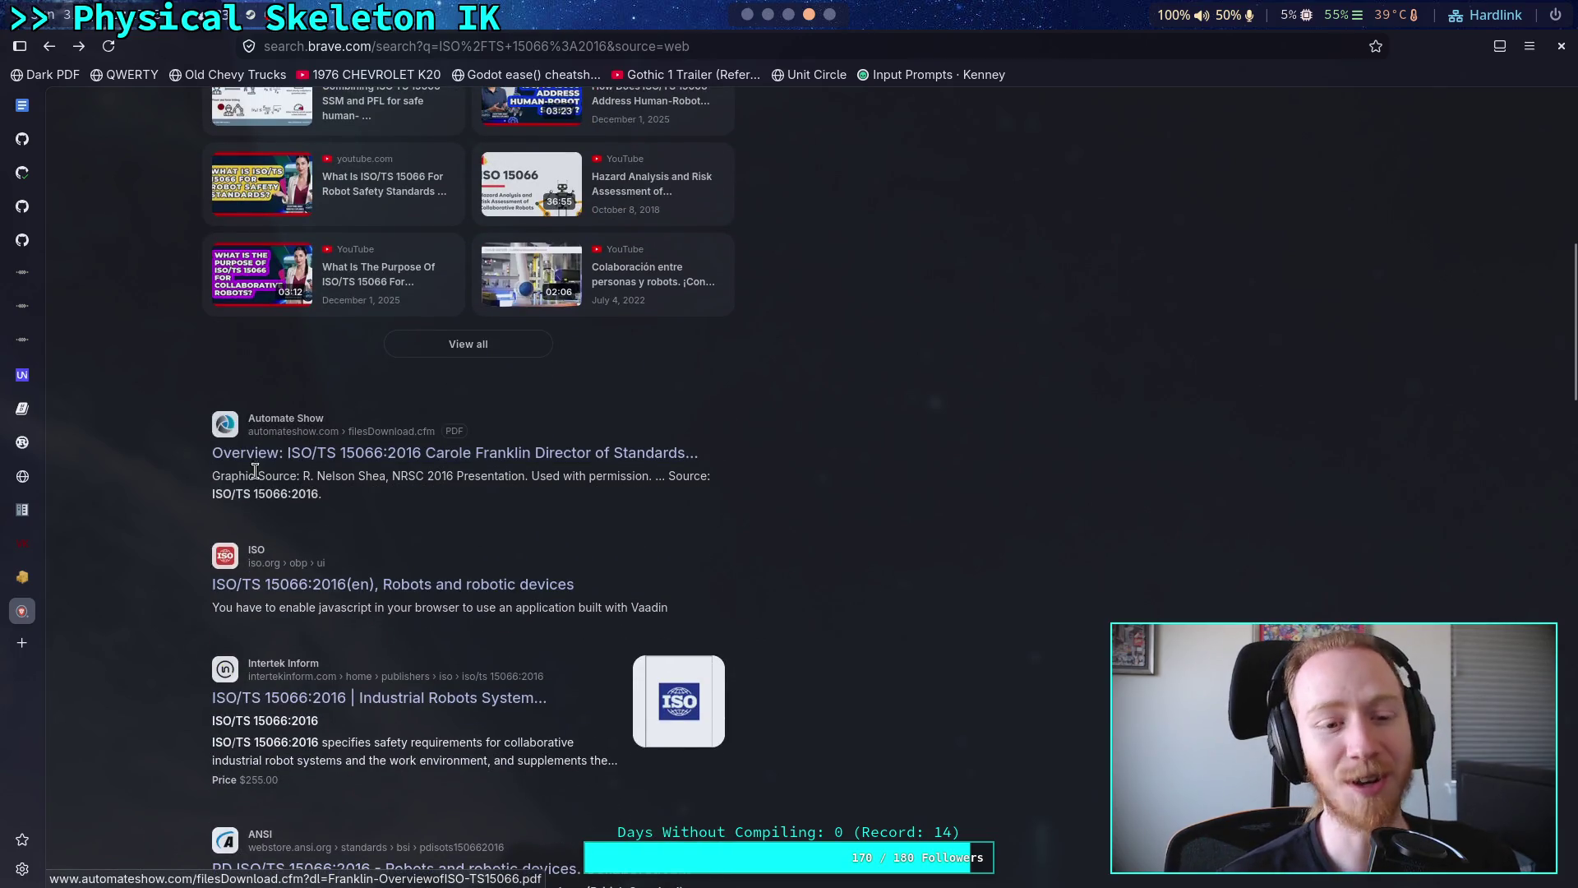
left_click(291, 458)
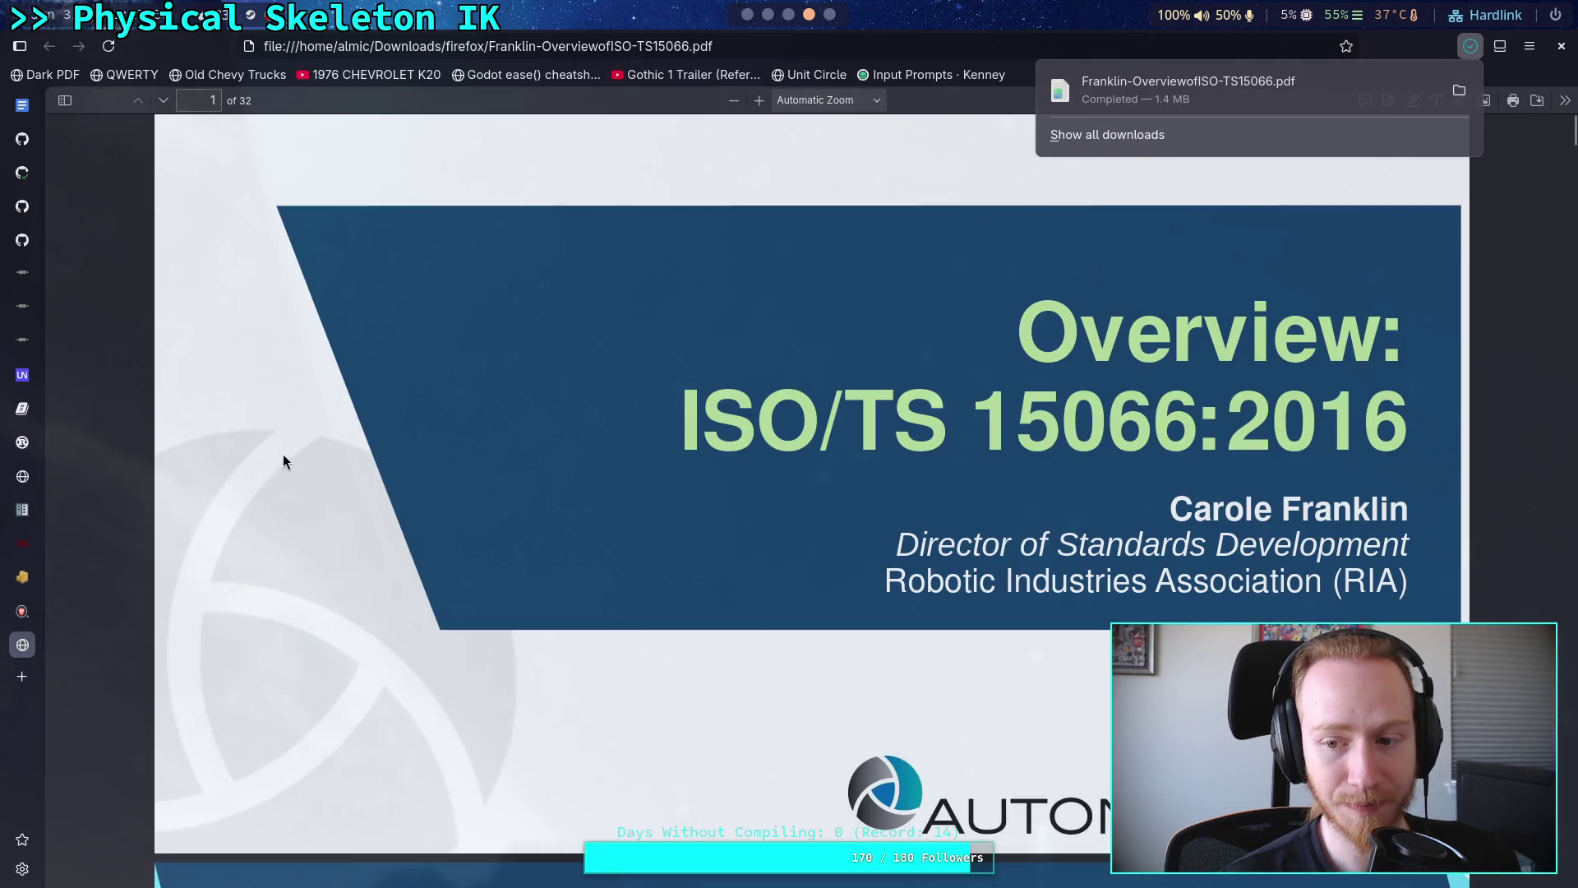
key("Right")
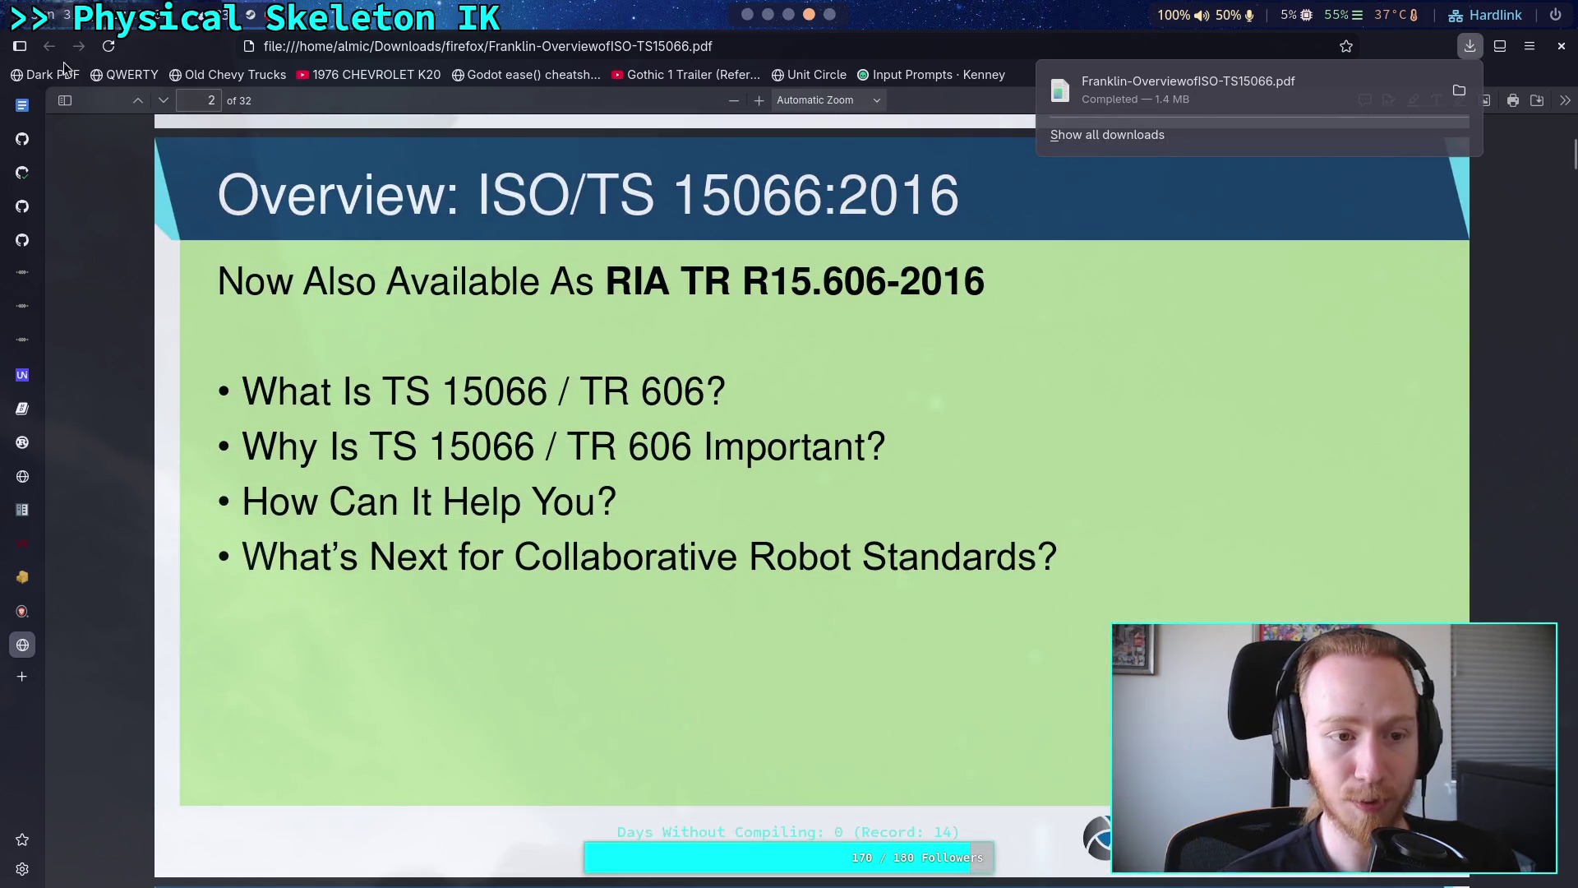
middle_click(20, 638)
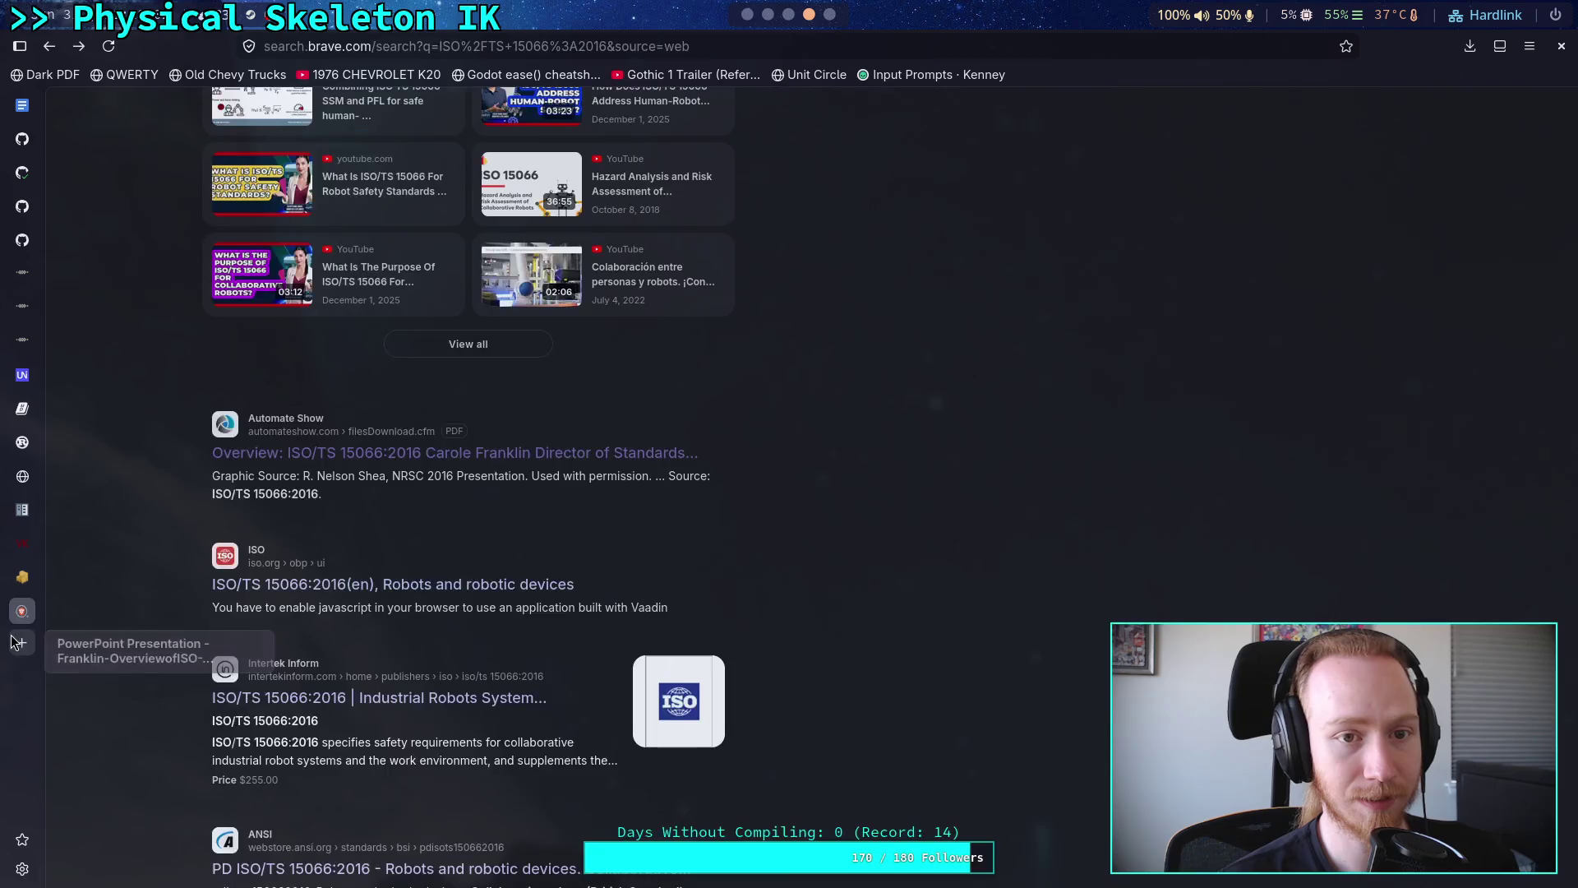
- Return to the 'safe speed for robotic joints' results citing 36, 48 and 60 degrees/s
scroll(132, 589, "down", 5)
scroll(131, 588, "down", 3)
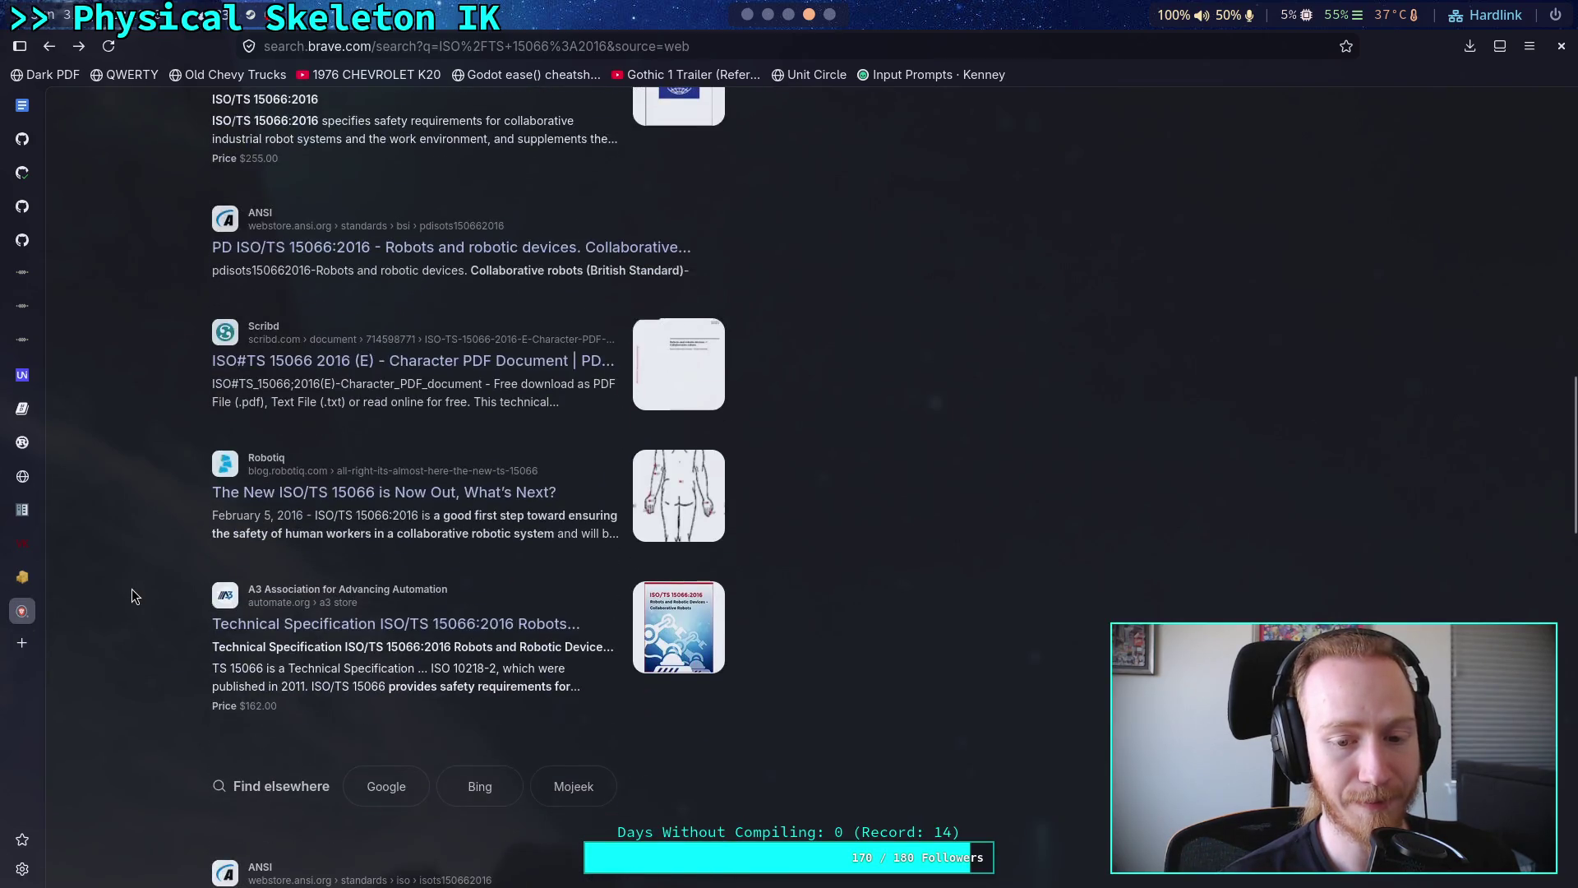
scroll(132, 589, "down", 1)
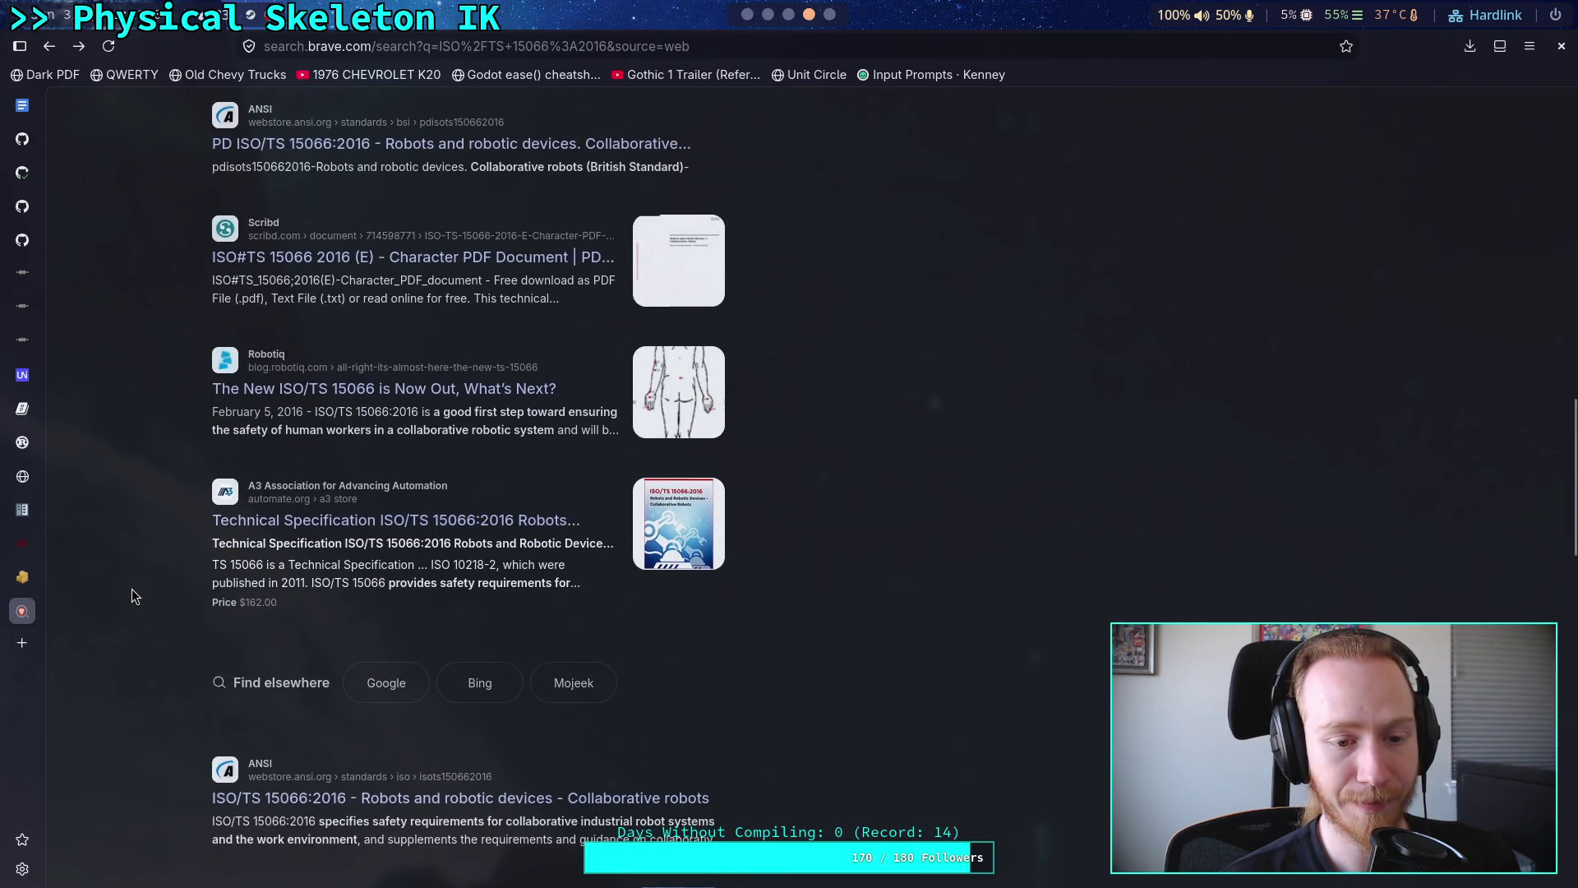
scroll(132, 588, "down", 3)
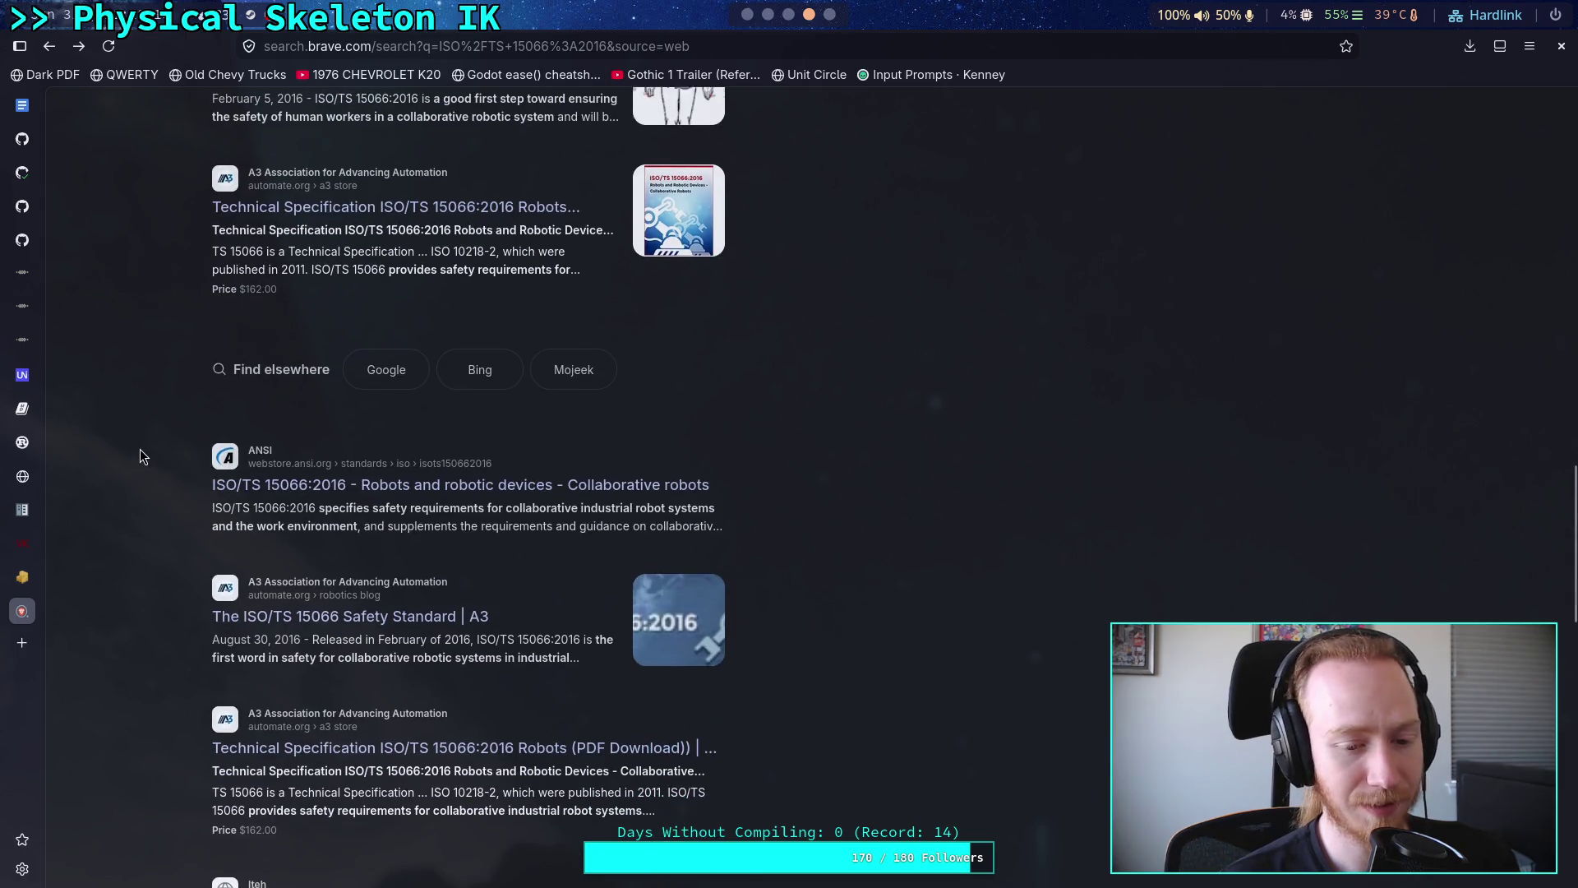
scroll(140, 450, "down", 2)
scroll(140, 449, "up", 15)
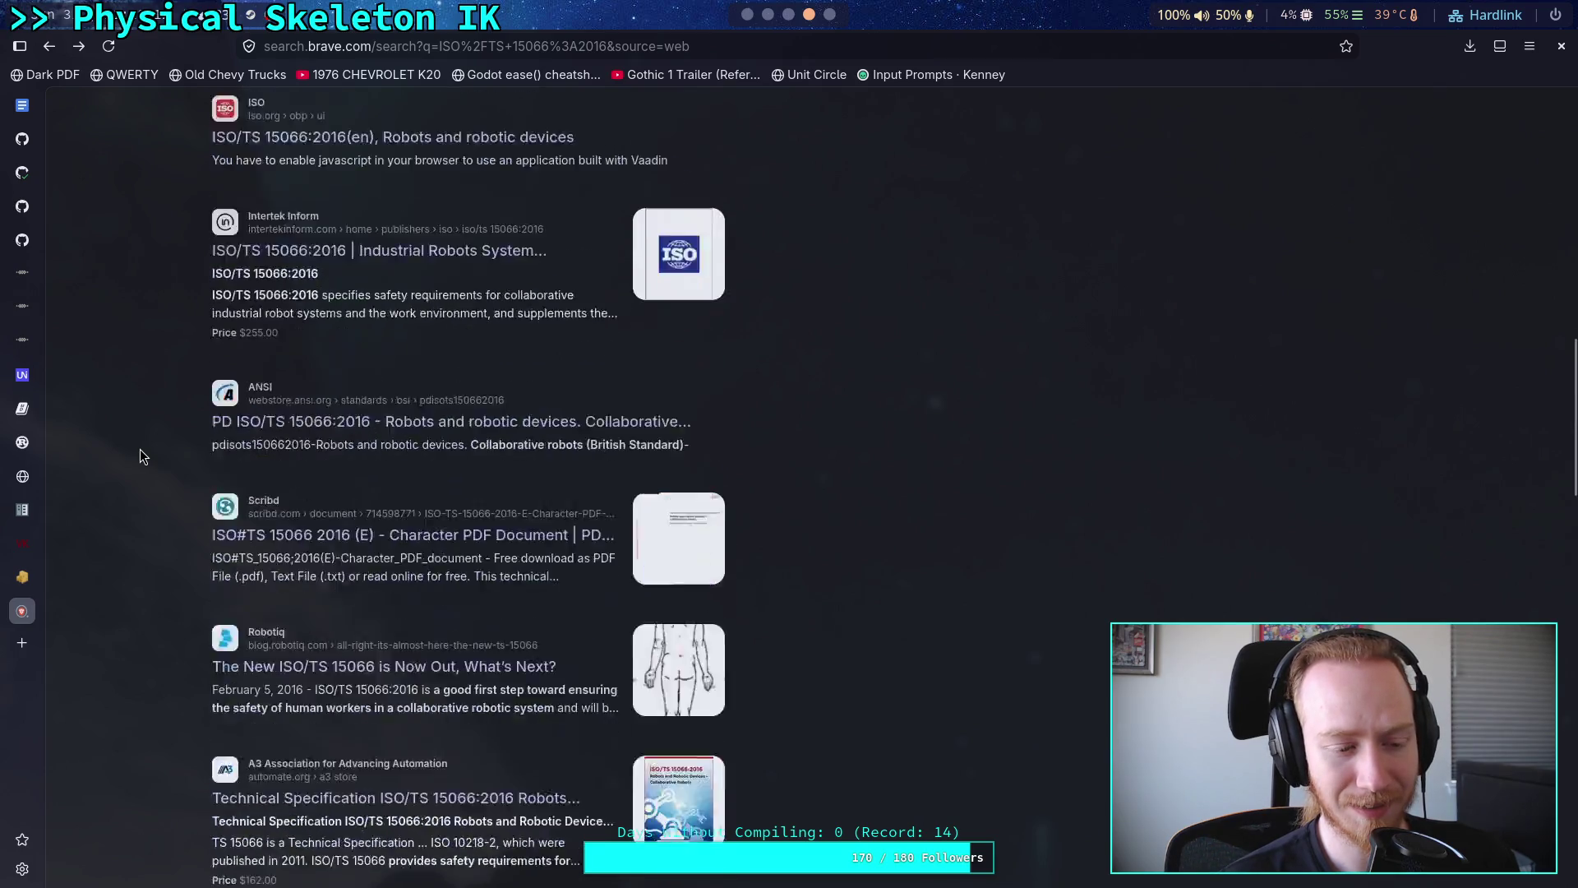
left_click(49, 51)
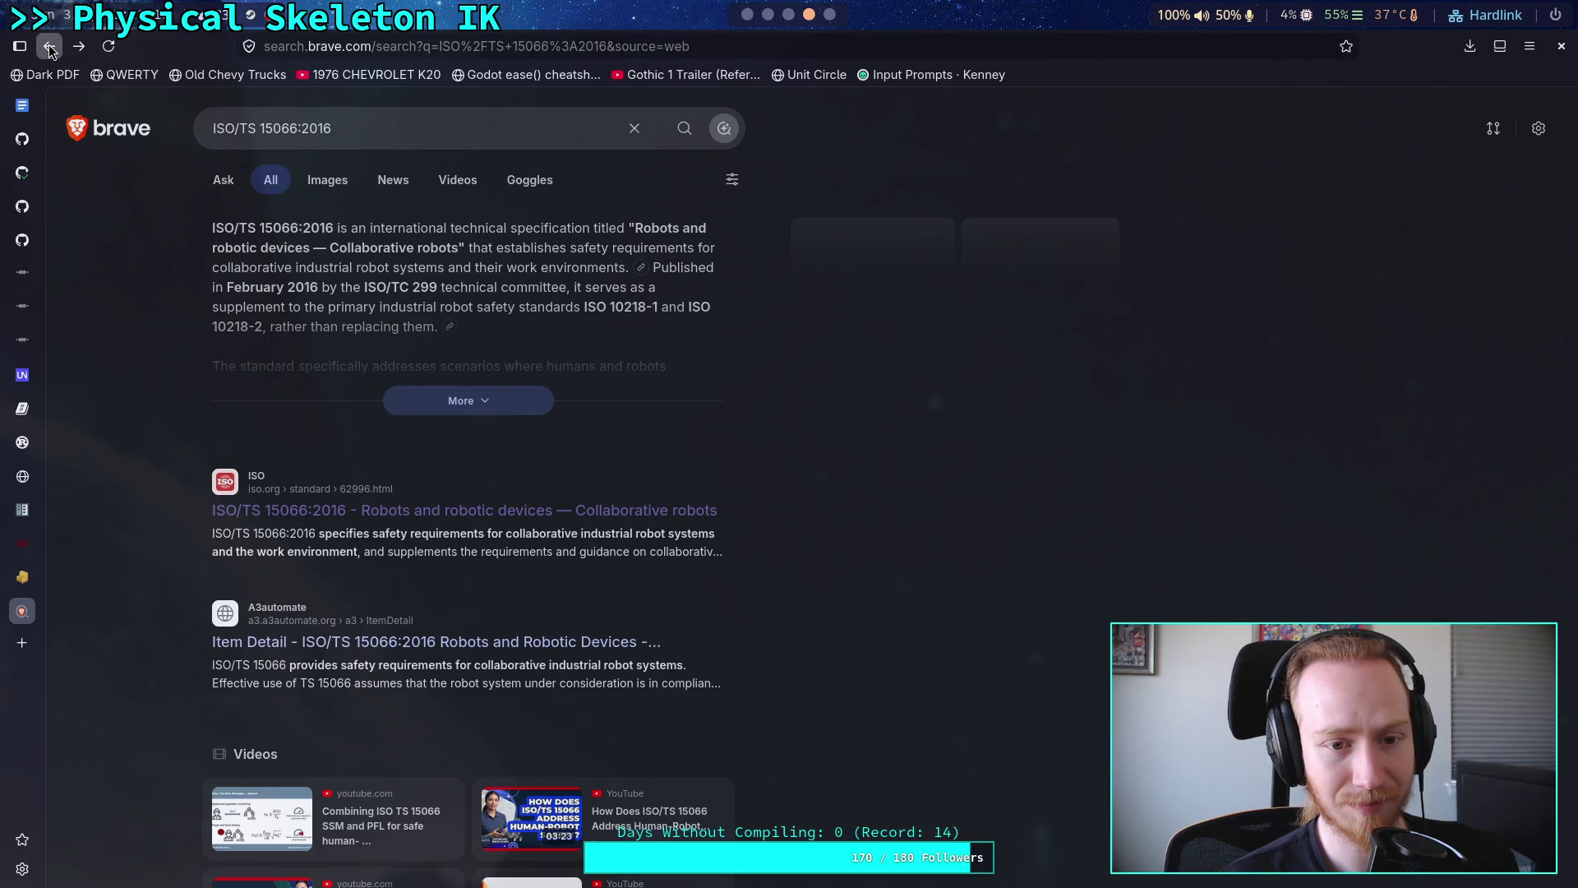
- Expand the full AI summary of safe joint speed limits and place the cursor after the query
left_click(415, 401)
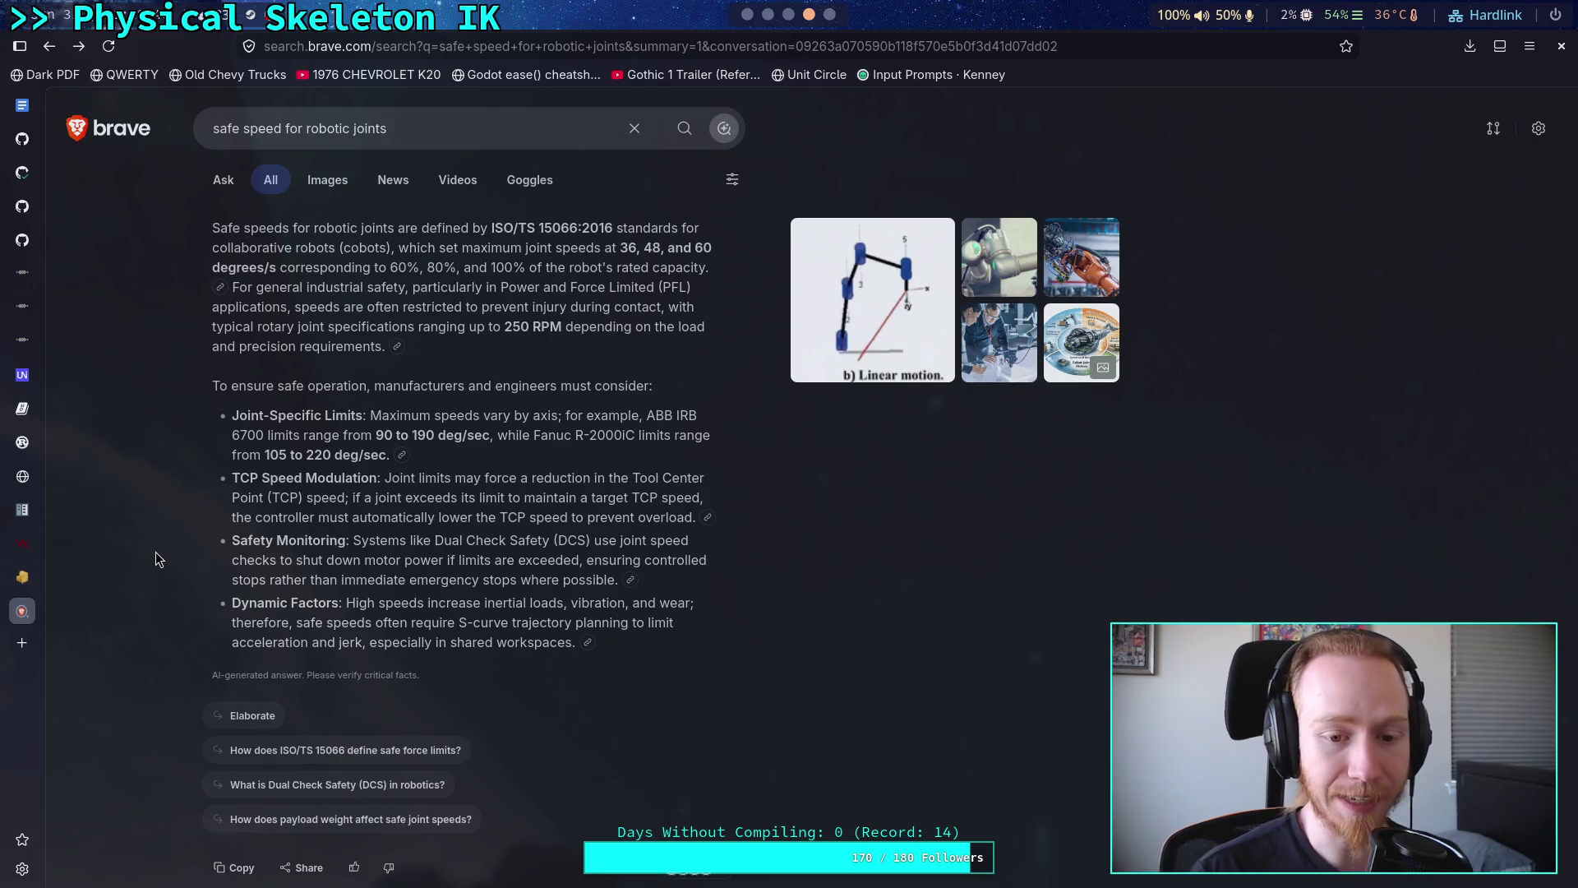
left_click(392, 128)
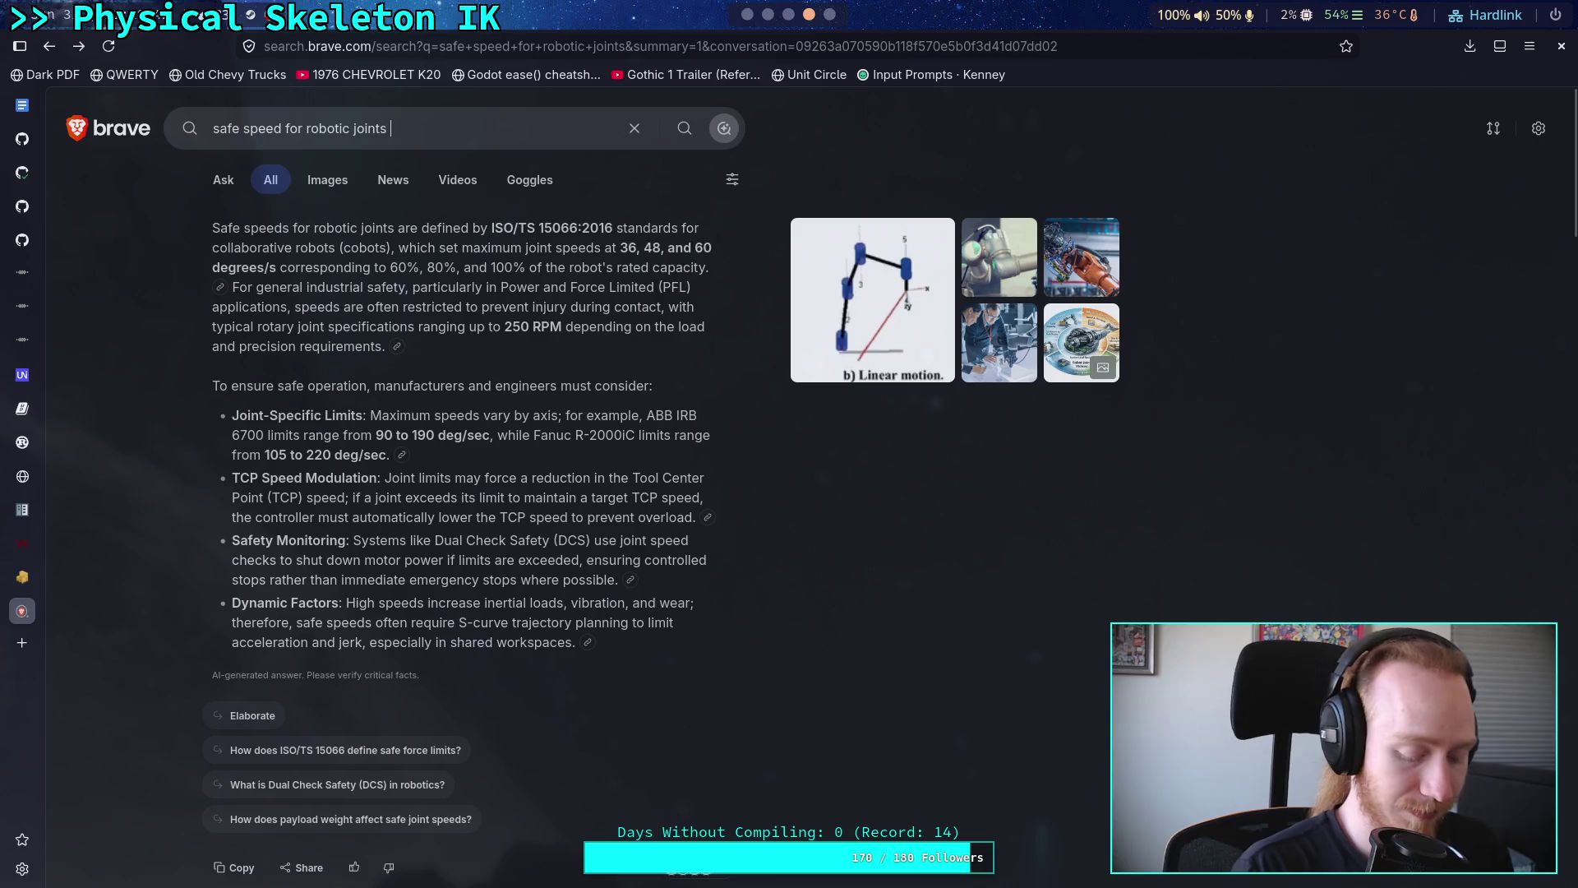
- Search with 'boston dynamics' appended and browse Qviro's Atlas specifications page
type("boston dynamics")
key("Return")
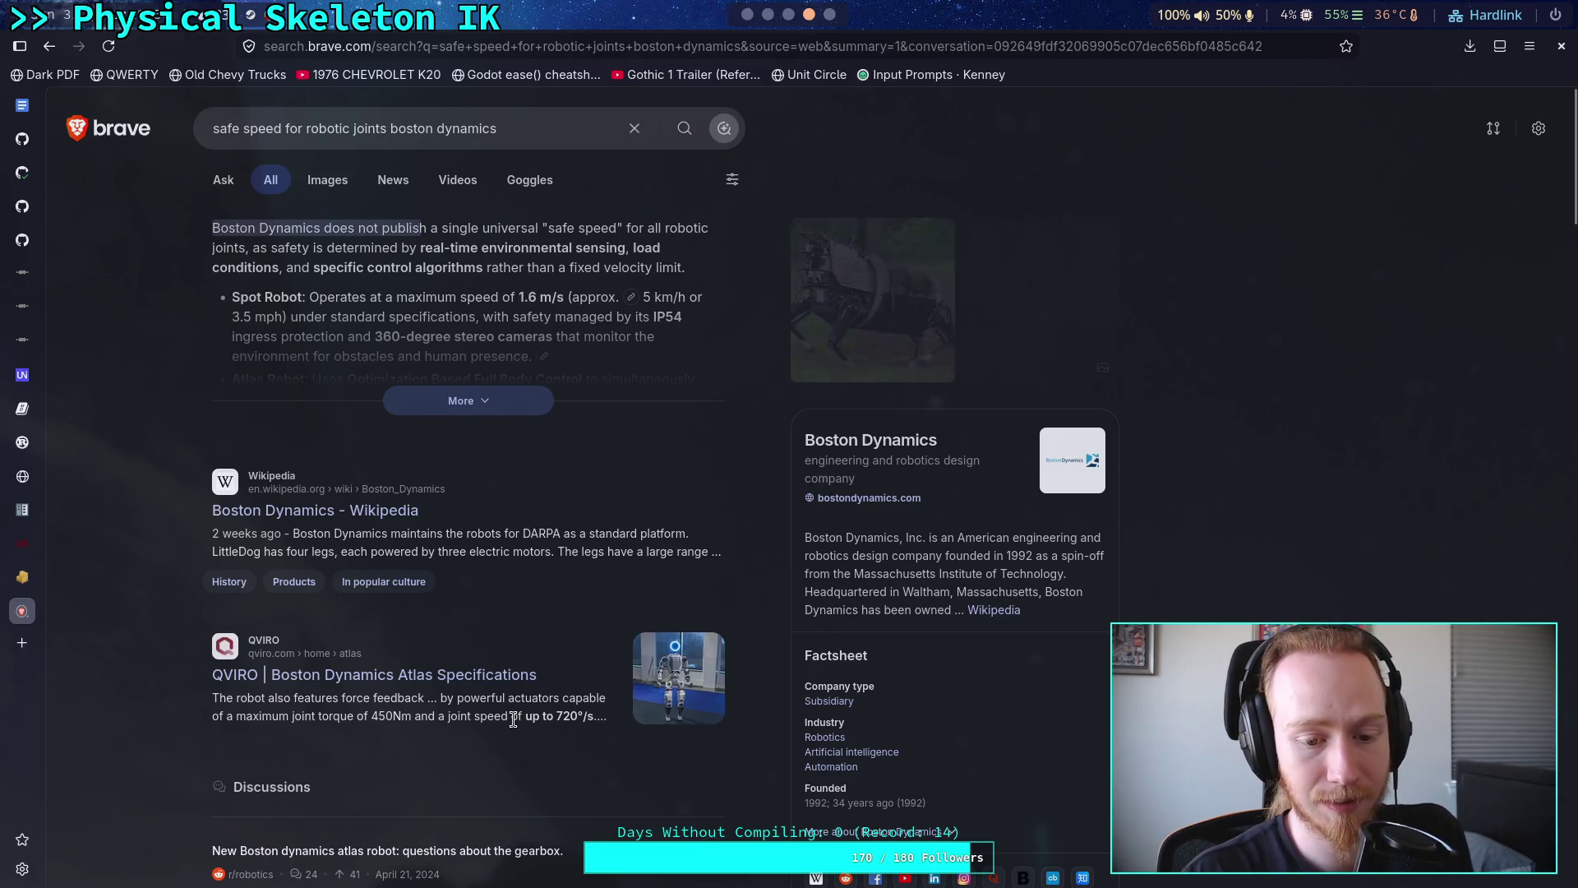
left_click(499, 682)
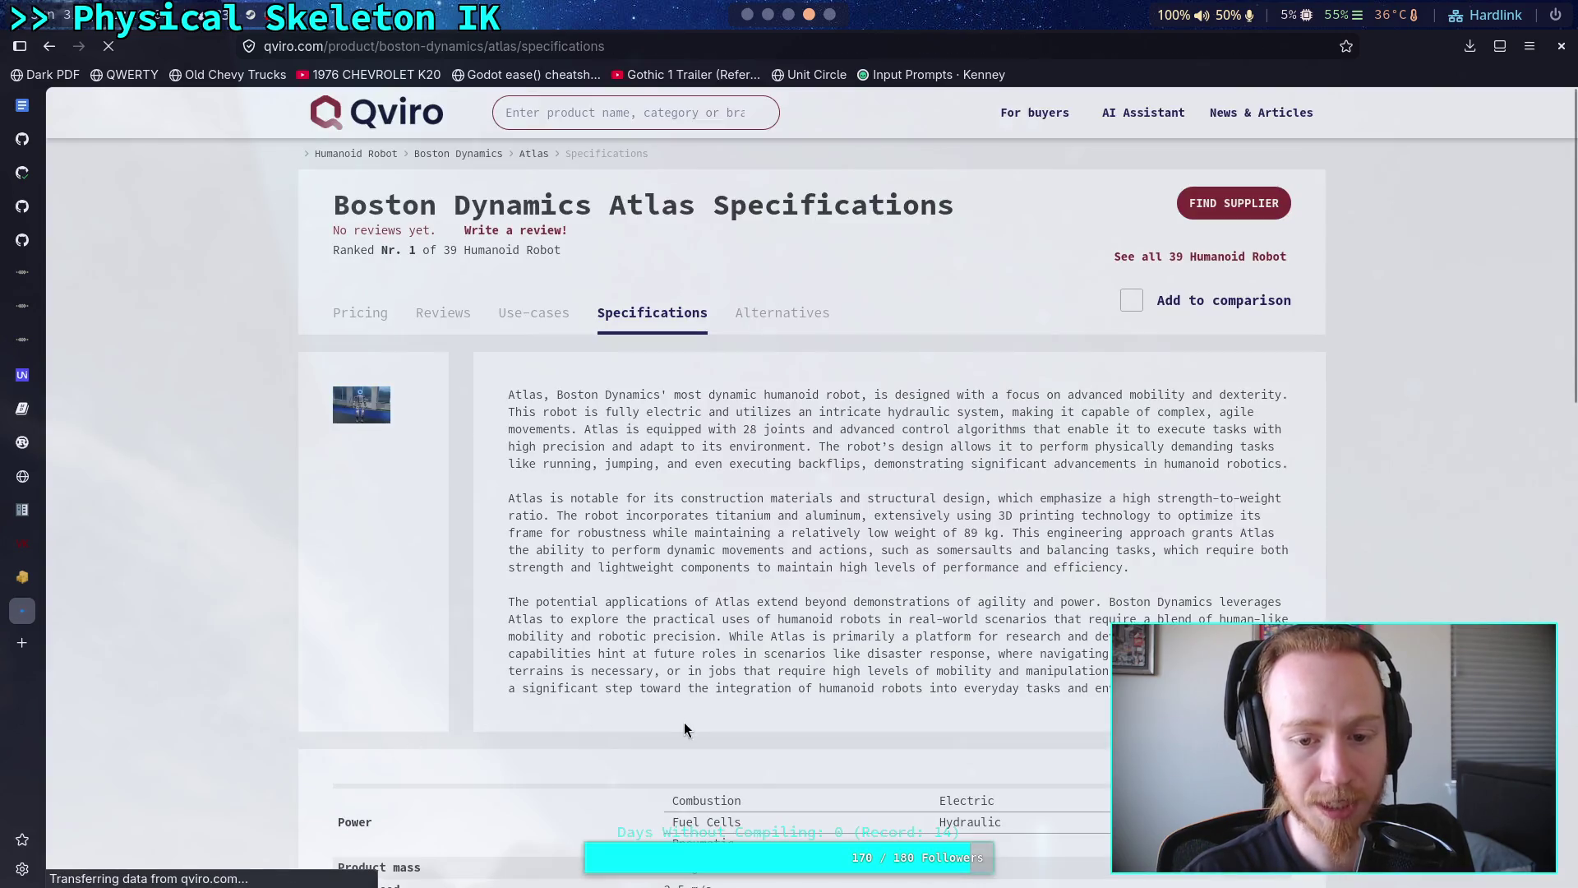
scroll(679, 663, "down", 3)
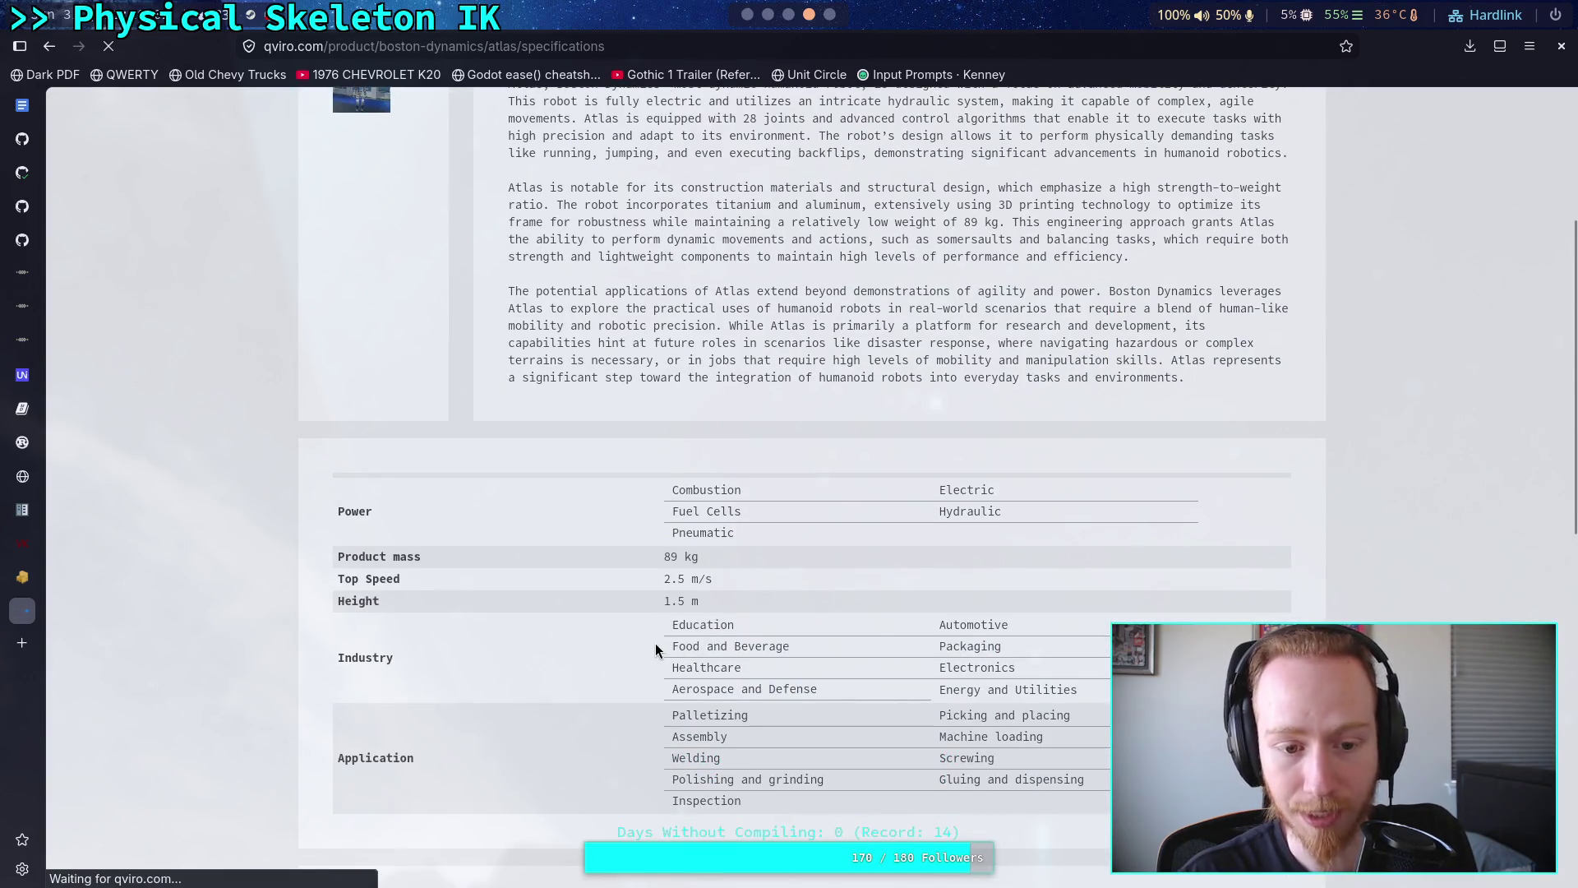
scroll(655, 649, "up", 2)
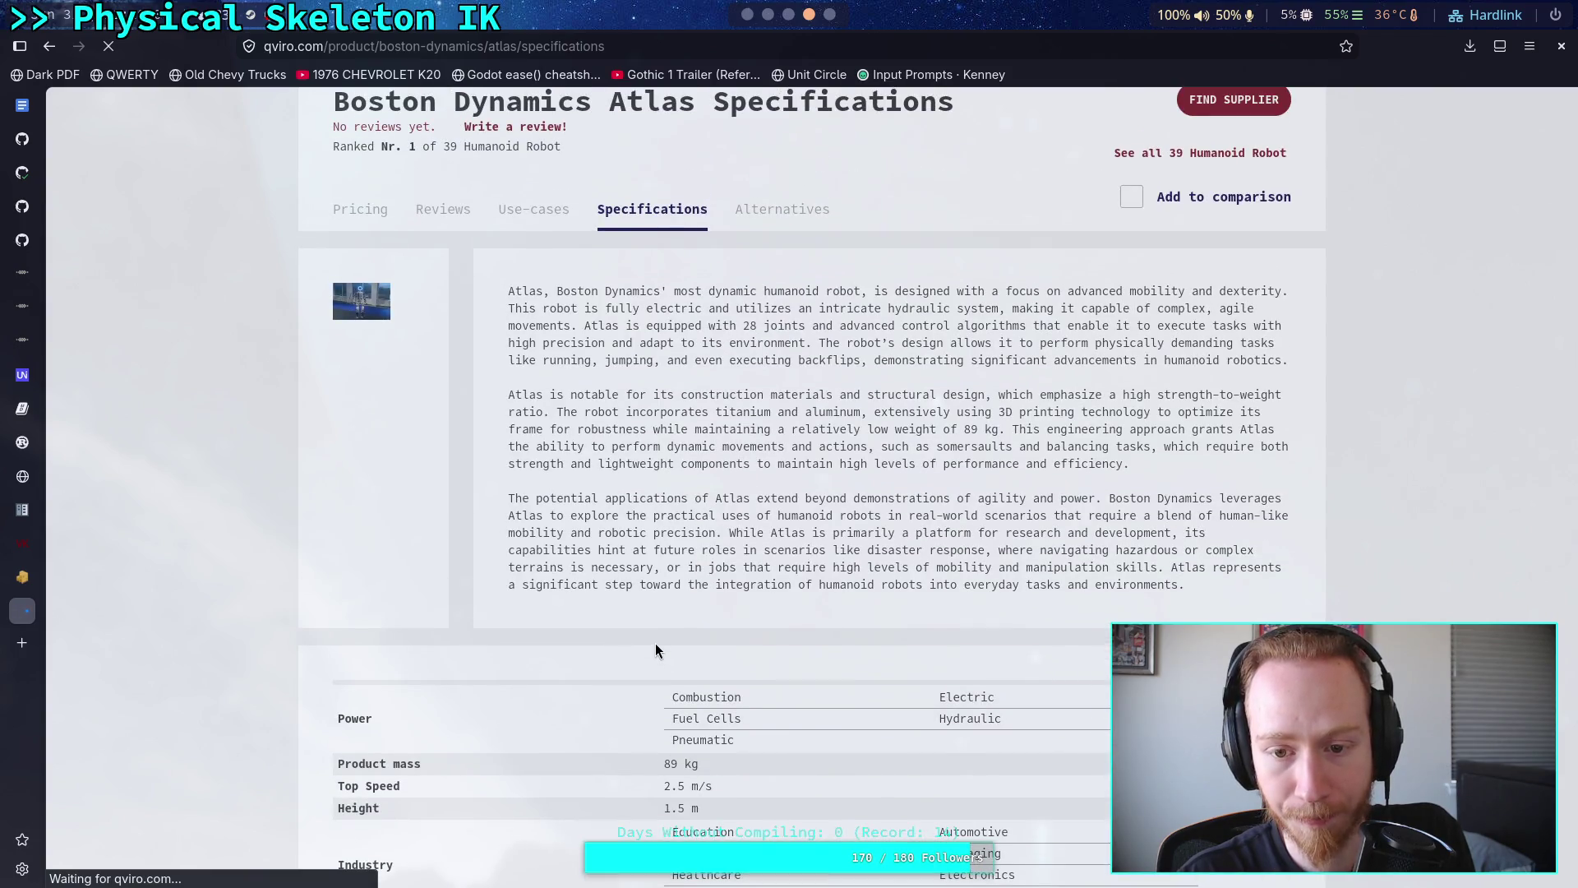
scroll(656, 650, "down", 4)
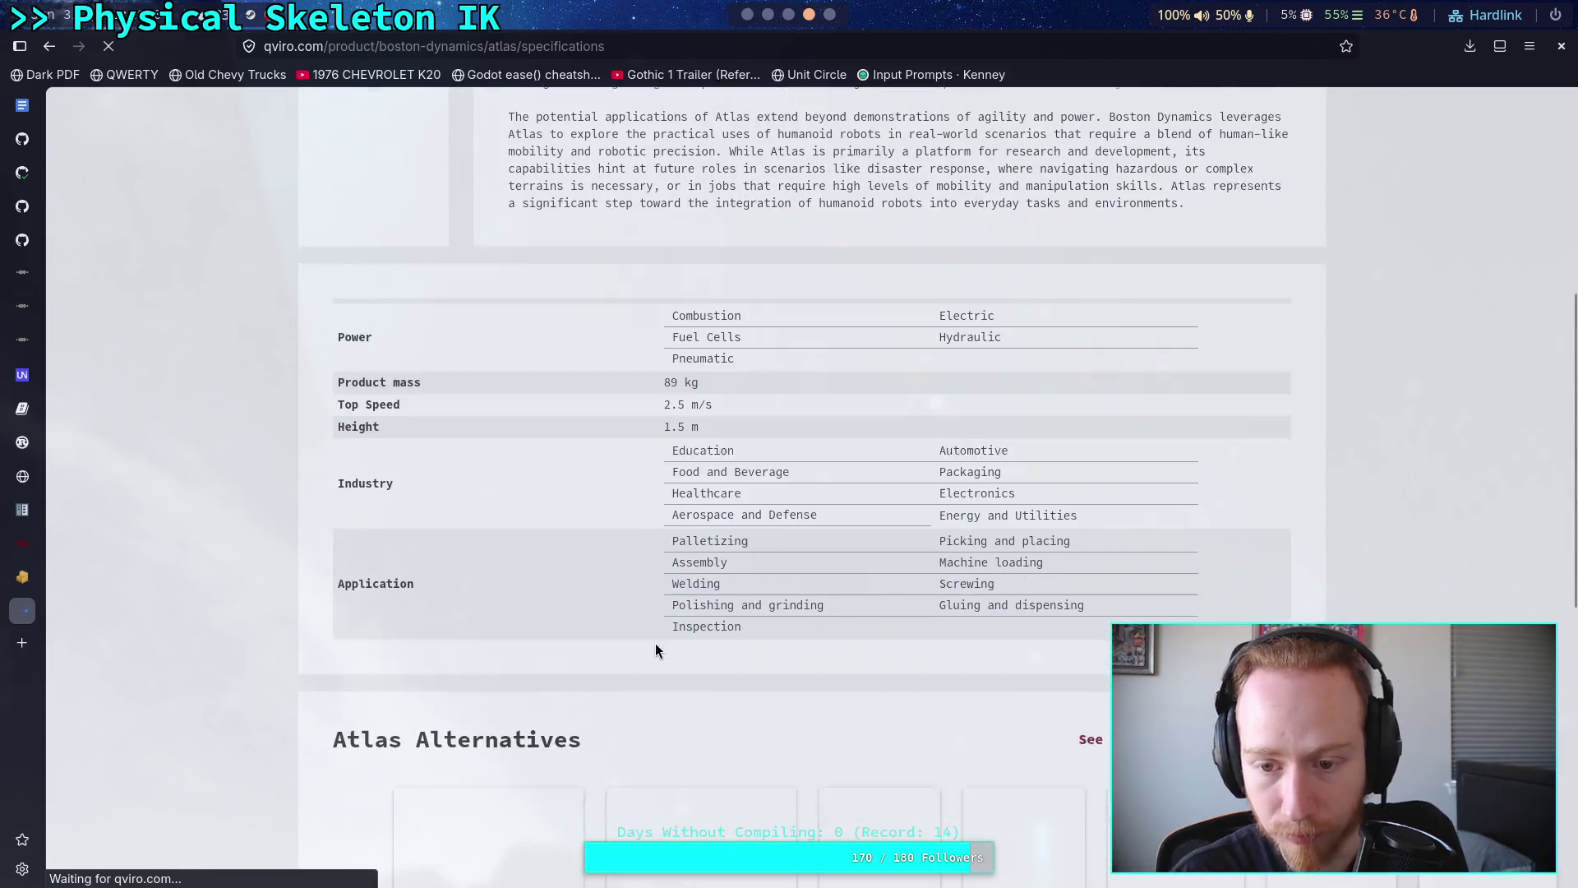
scroll(656, 649, "down", 6)
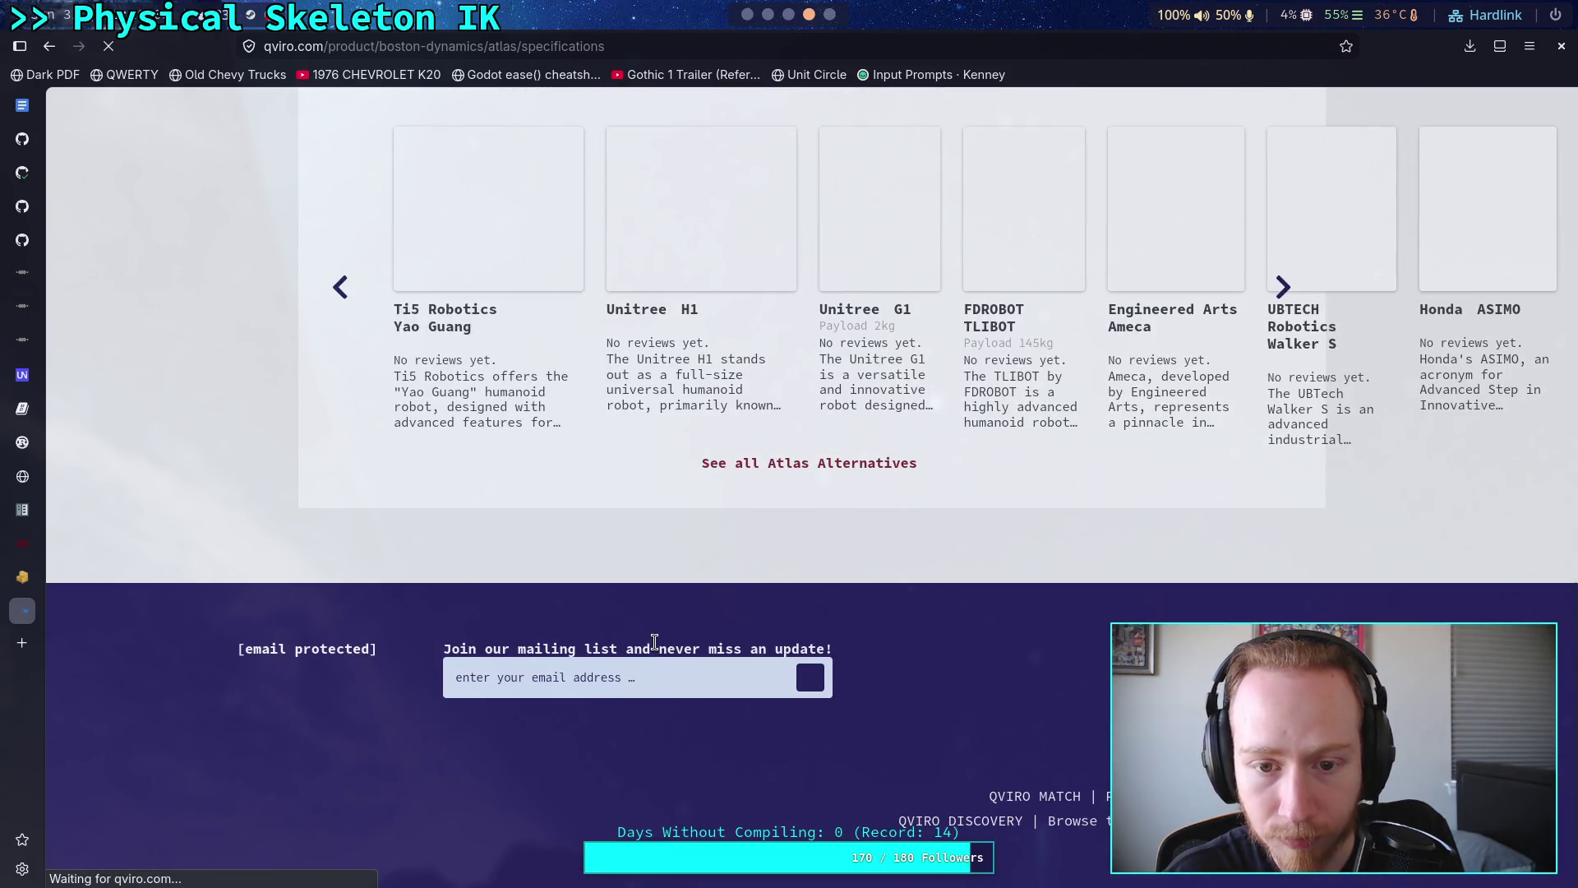
scroll(655, 643, "up", 12)
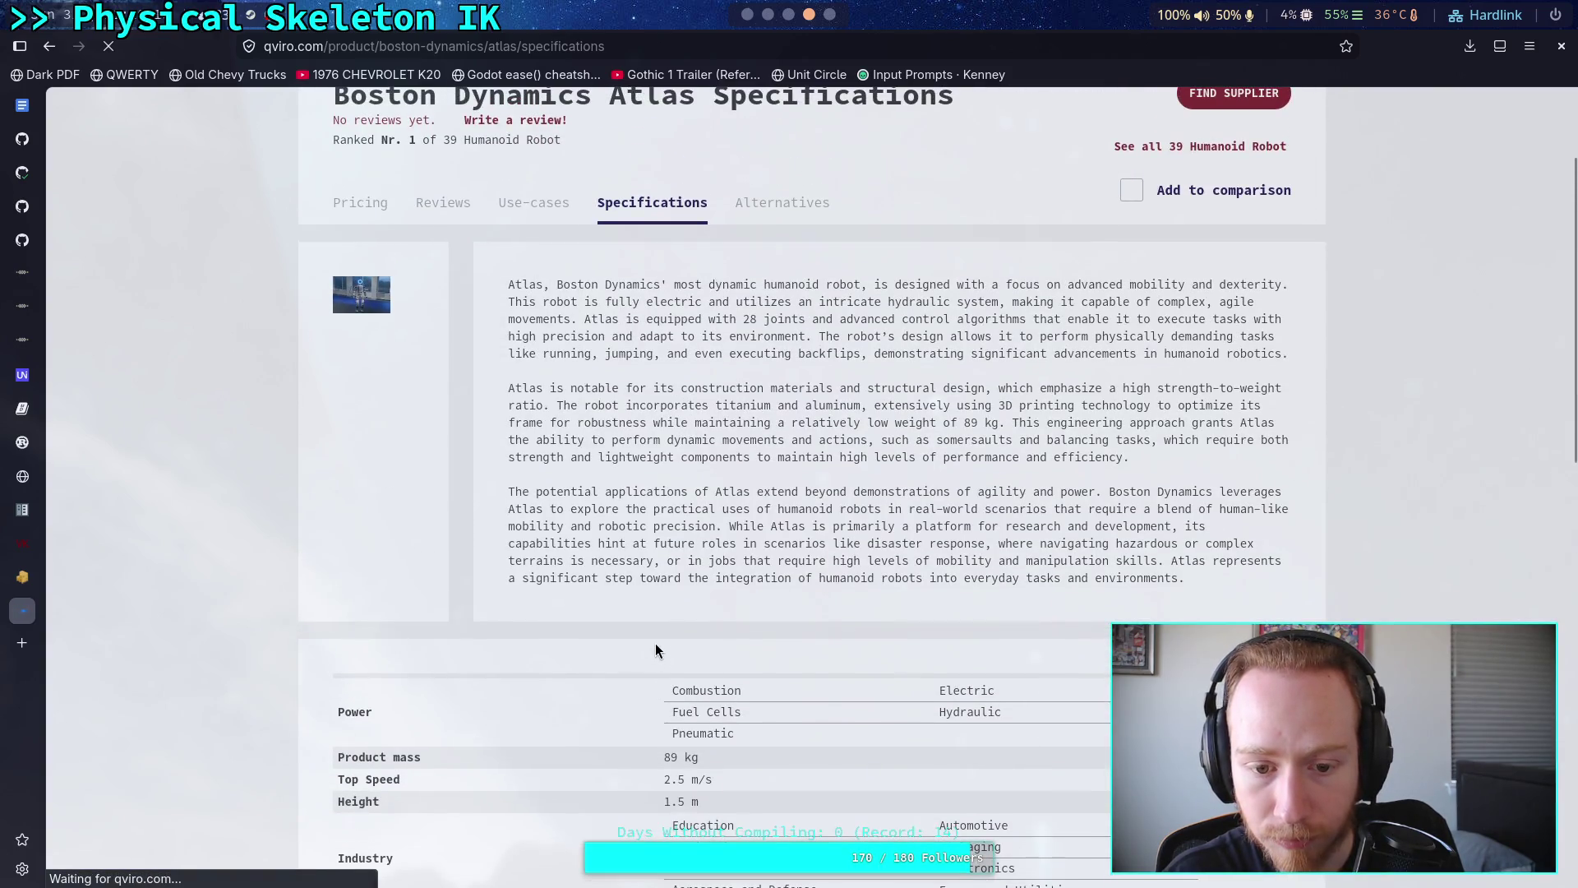
scroll(656, 645, "down", 6)
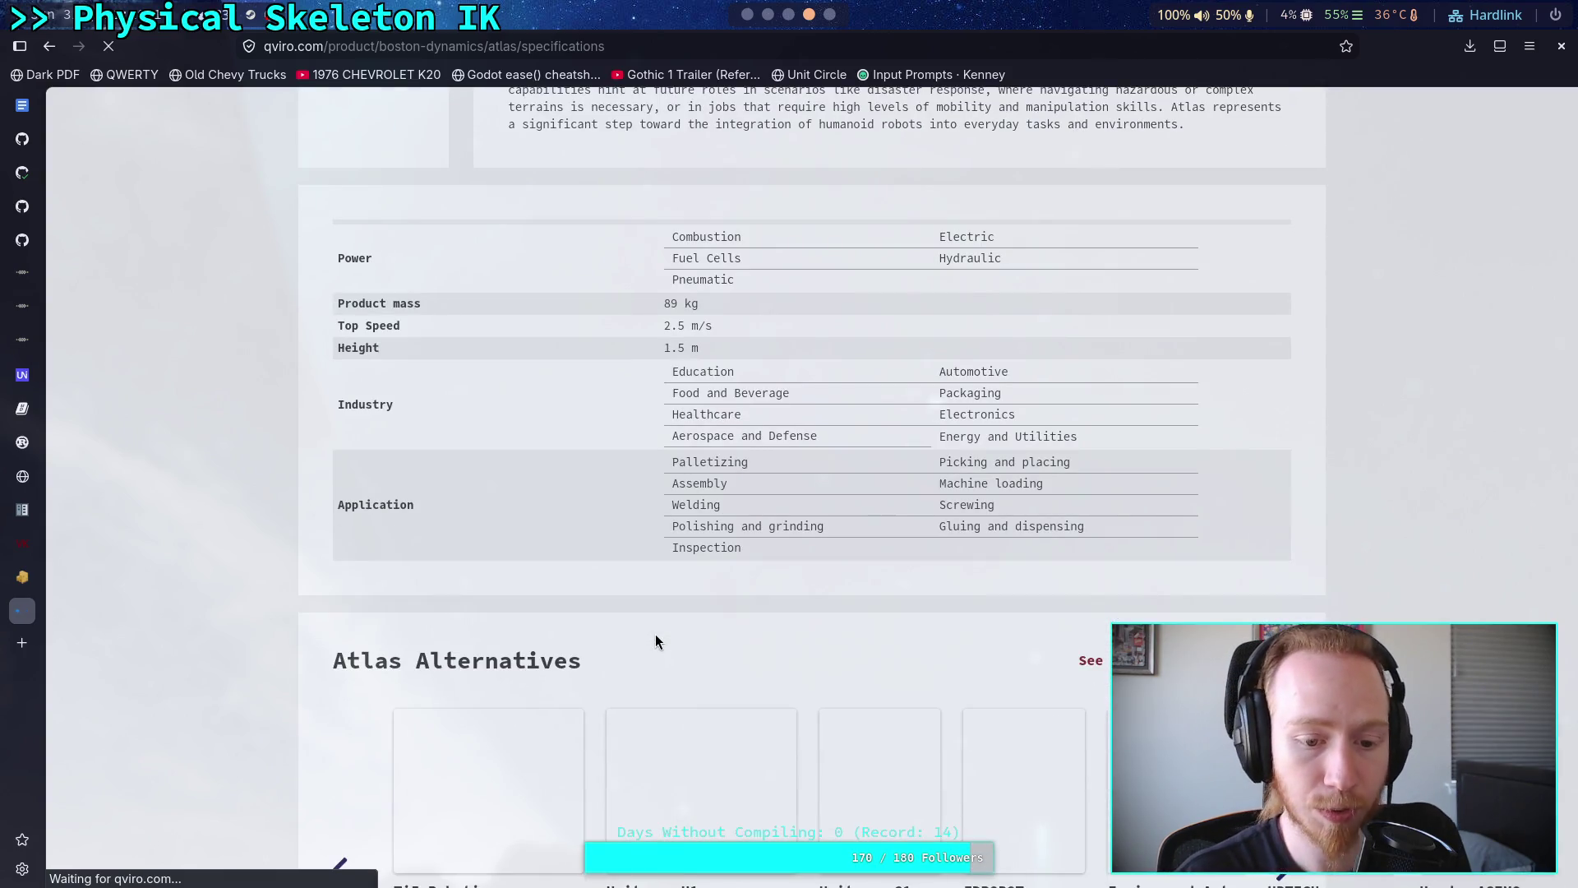
scroll(655, 634, "down", 4)
scroll(655, 636, "down", 2)
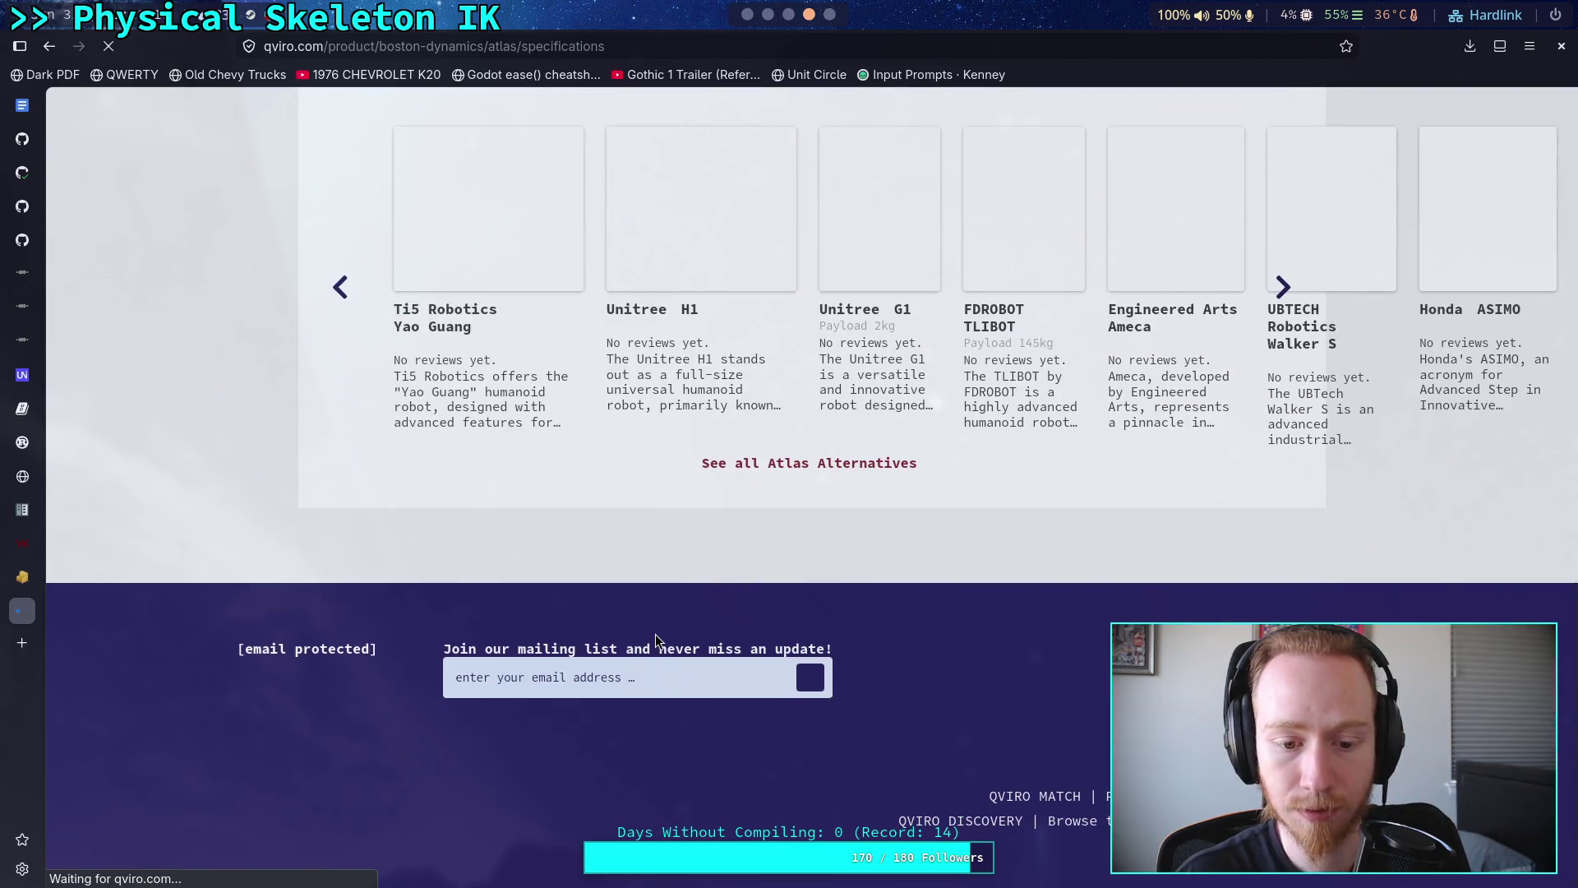
scroll(655, 636, "up", 8)
scroll(655, 635, "up", 3)
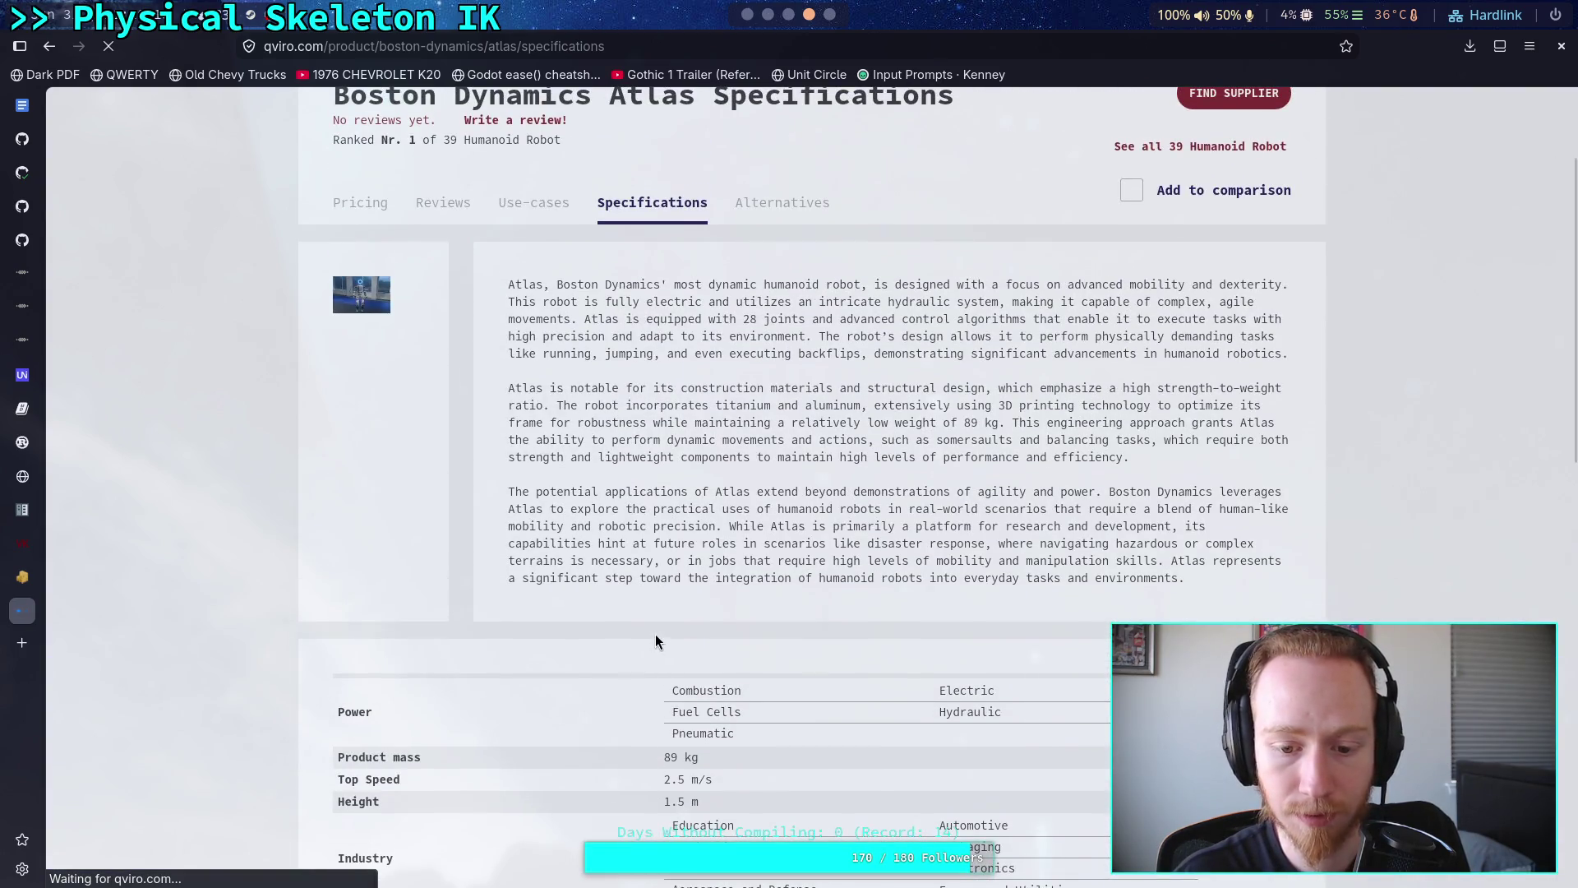
scroll(655, 636, "down", 3)
scroll(654, 634, "up", 3)
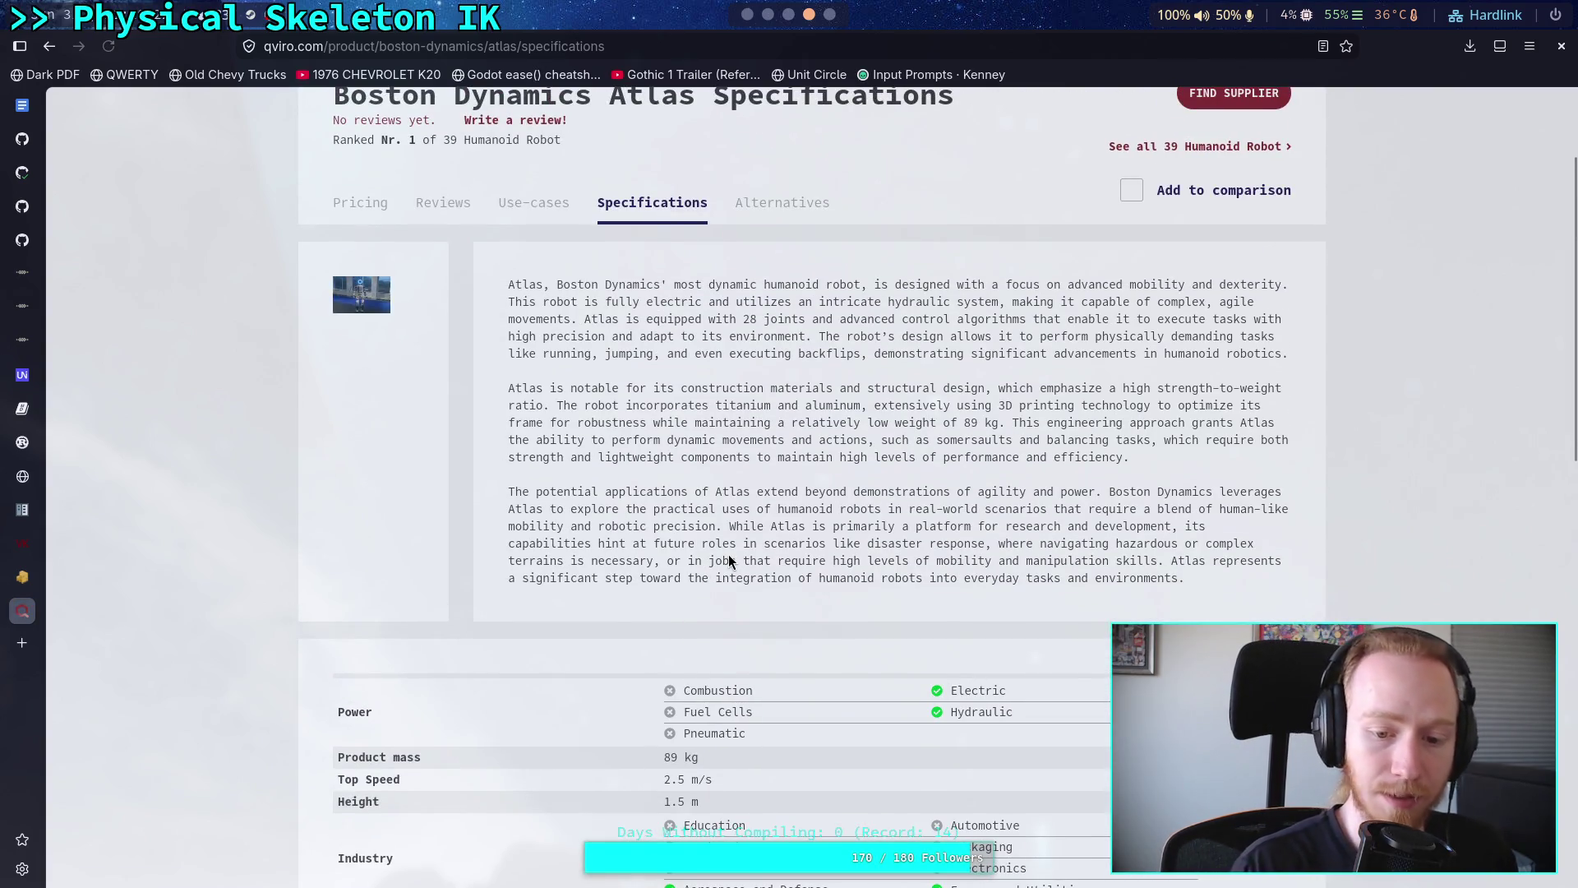
- Find 'nM' on the Atlas page, then return to the Boston Dynamics results
key("ctrl+f")
type("nM")
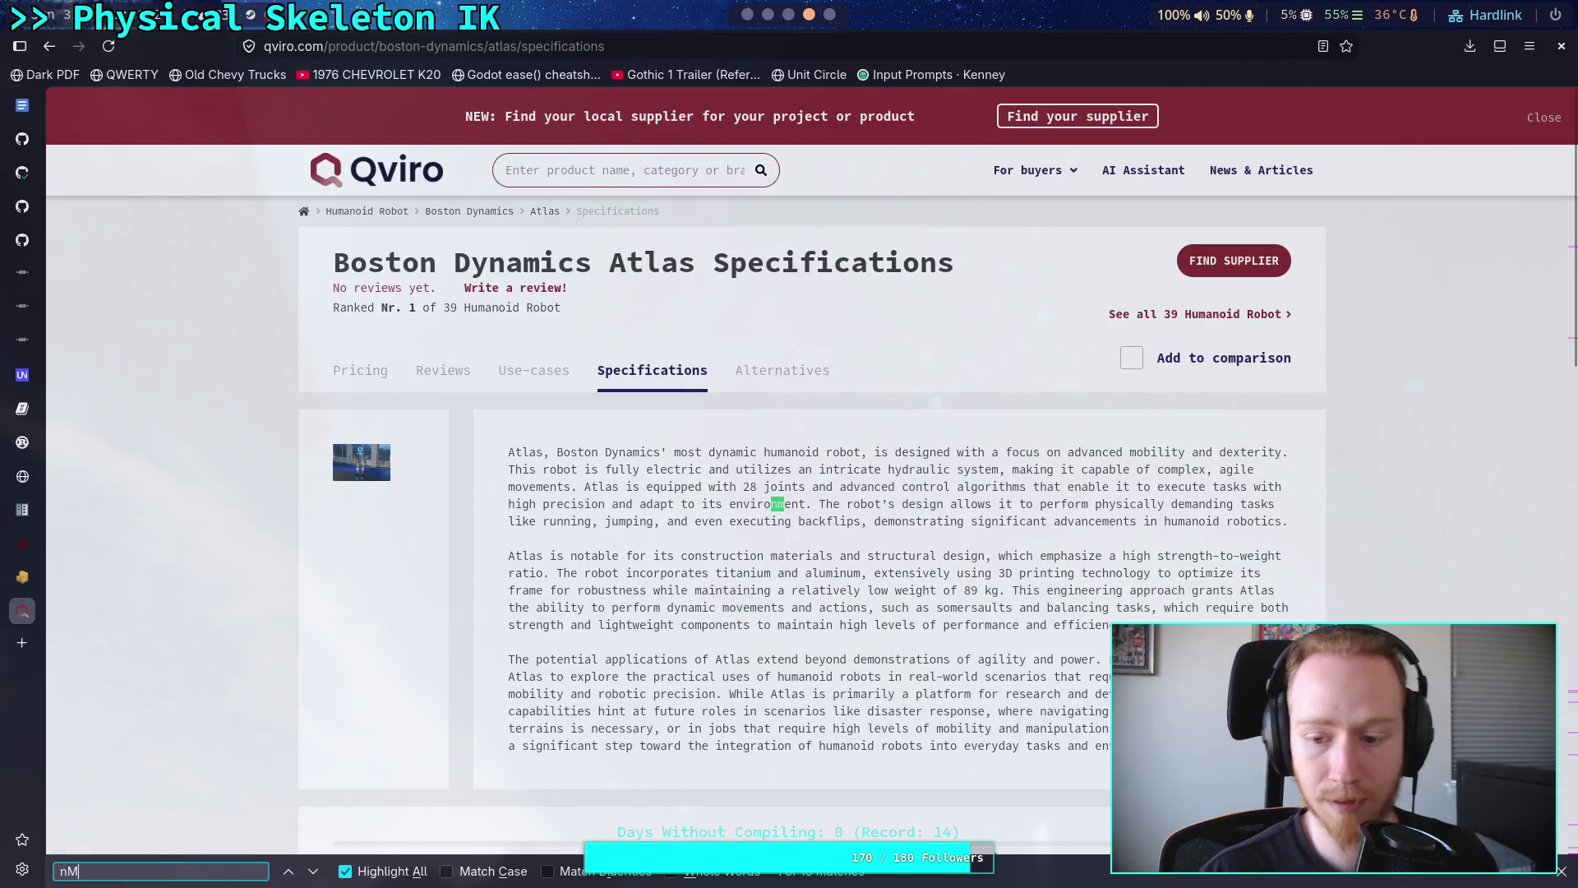
scroll(877, 679, "down", 15)
scroll(858, 640, "up", 15)
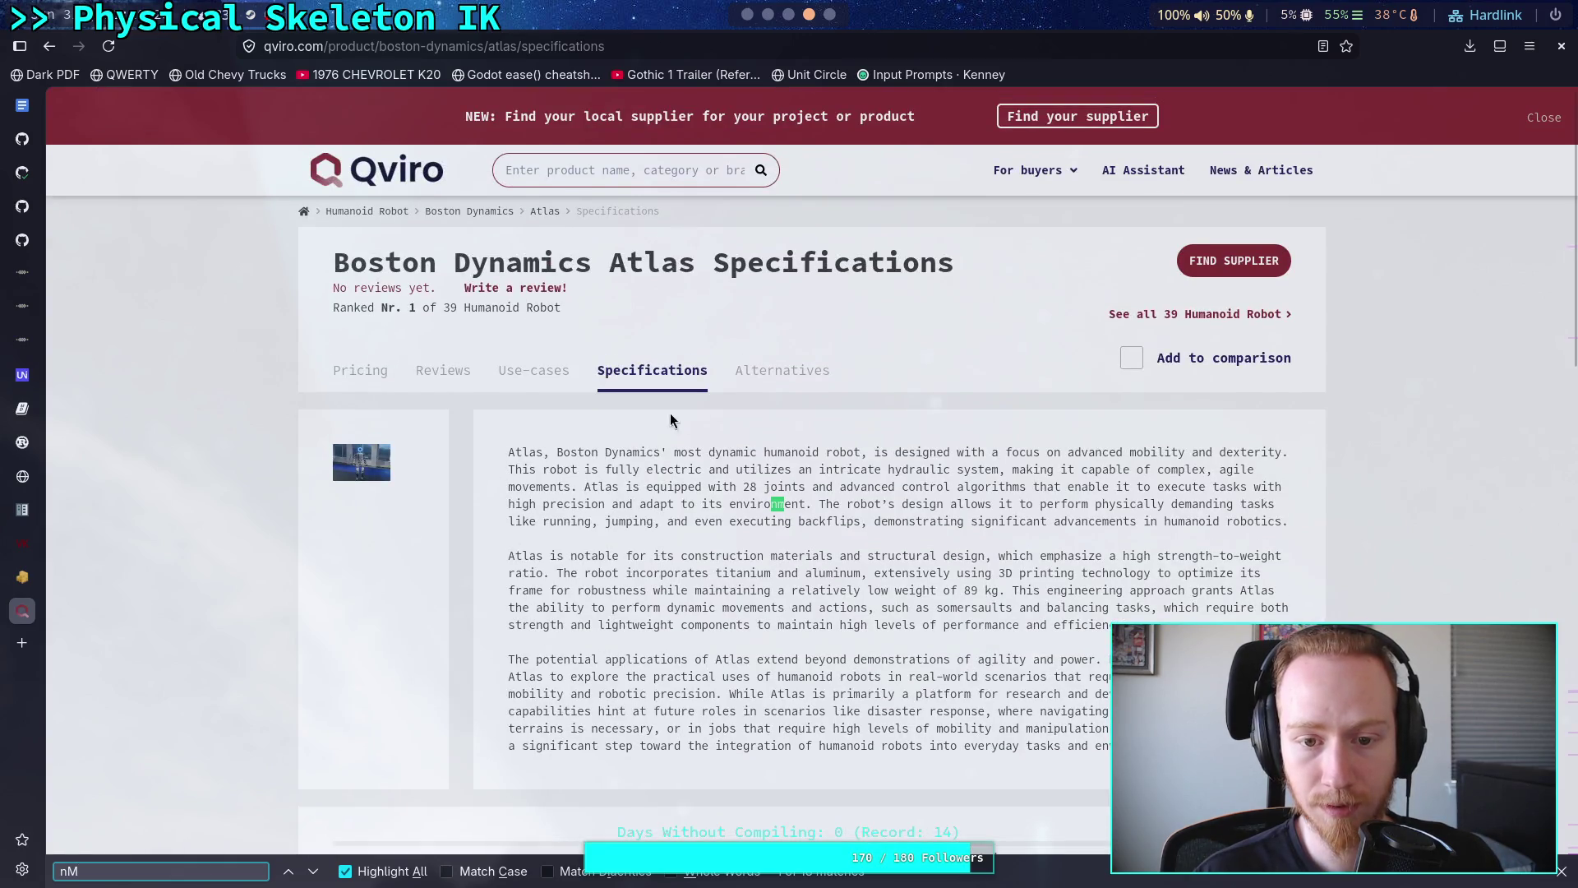
scroll(996, 539, "down", 3)
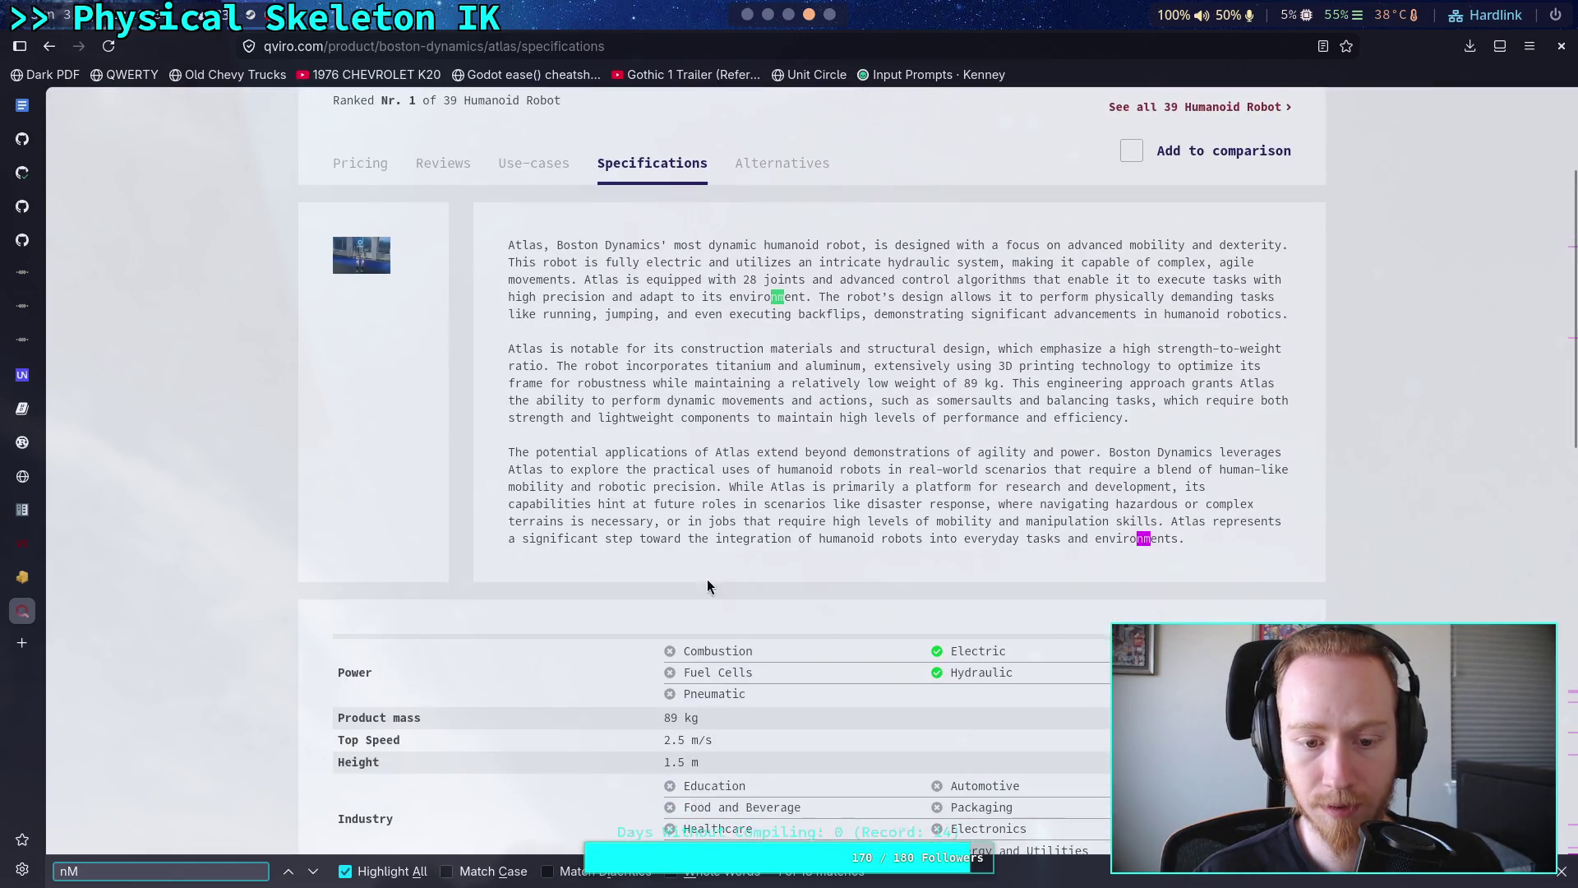
scroll(997, 538, "down", 5)
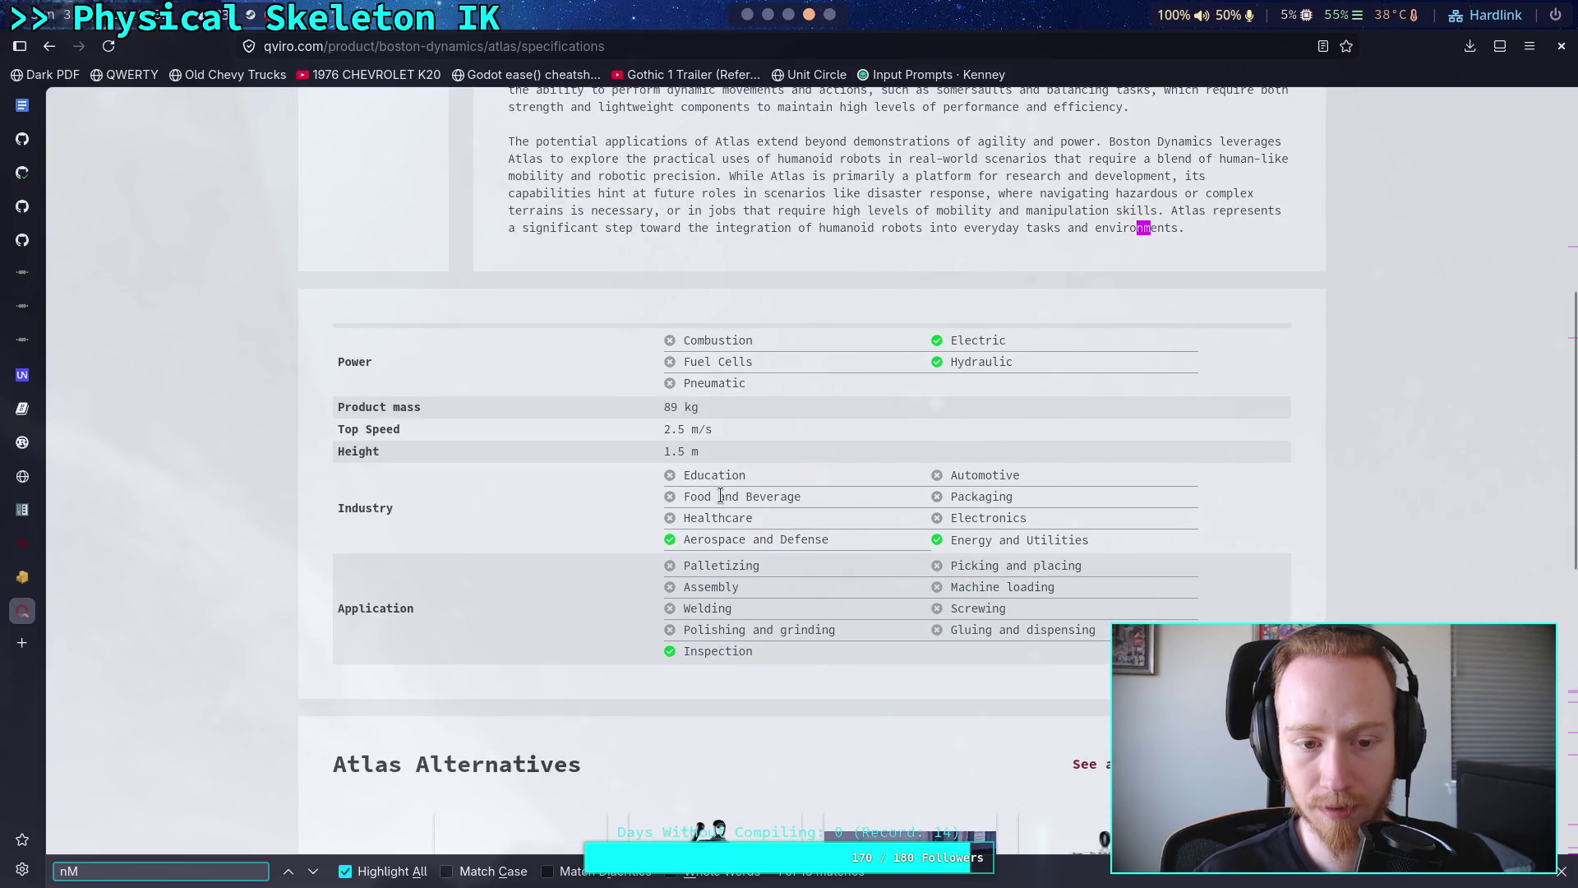
scroll(720, 495, "up", 8)
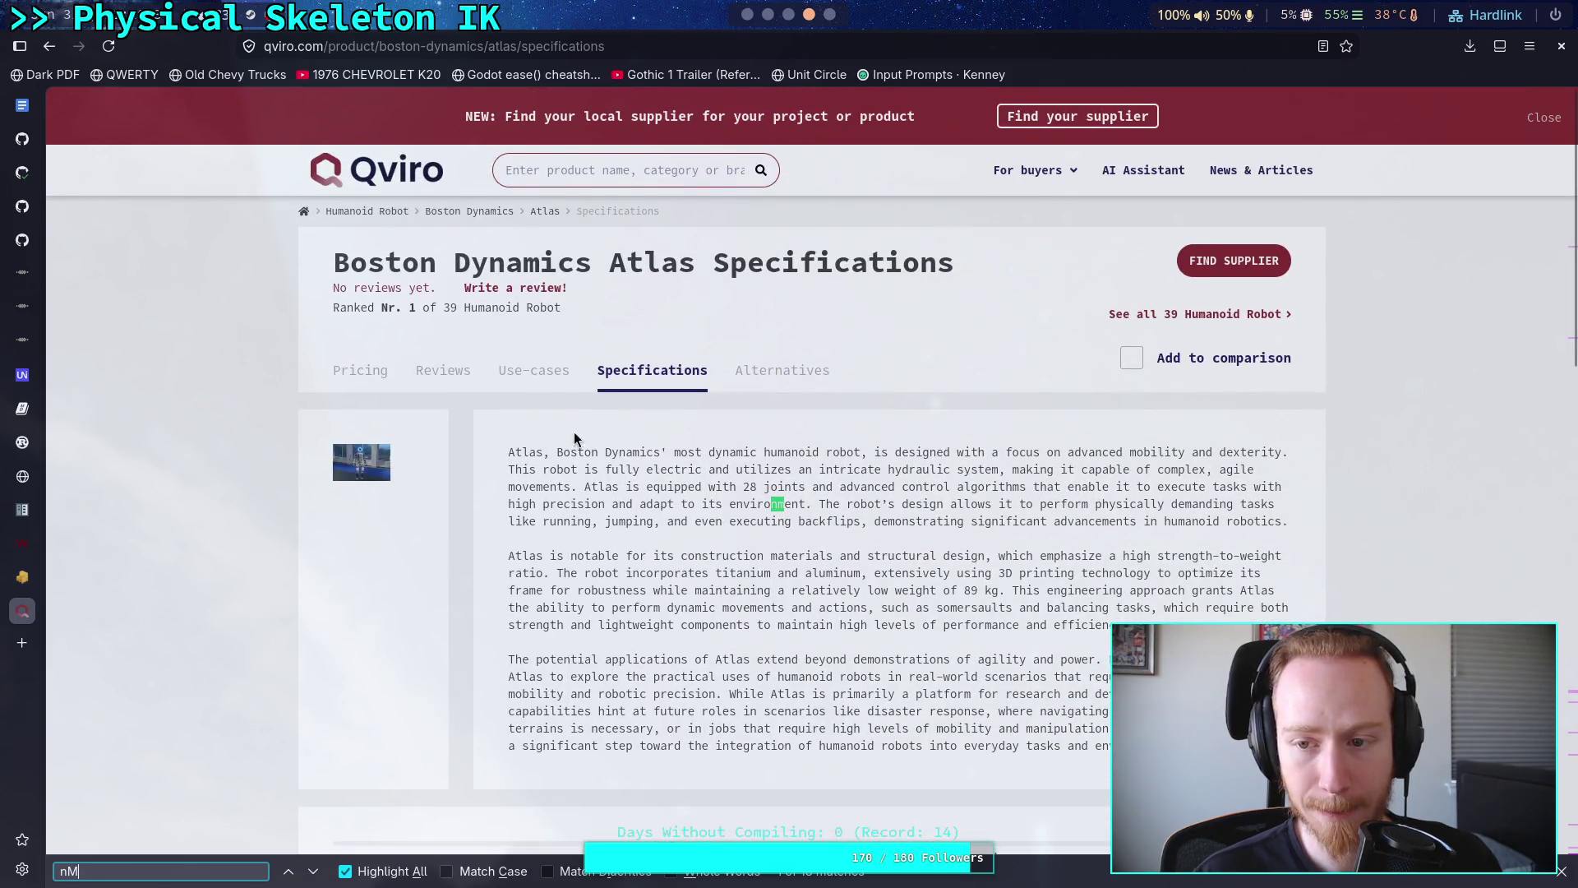
left_click(49, 51)
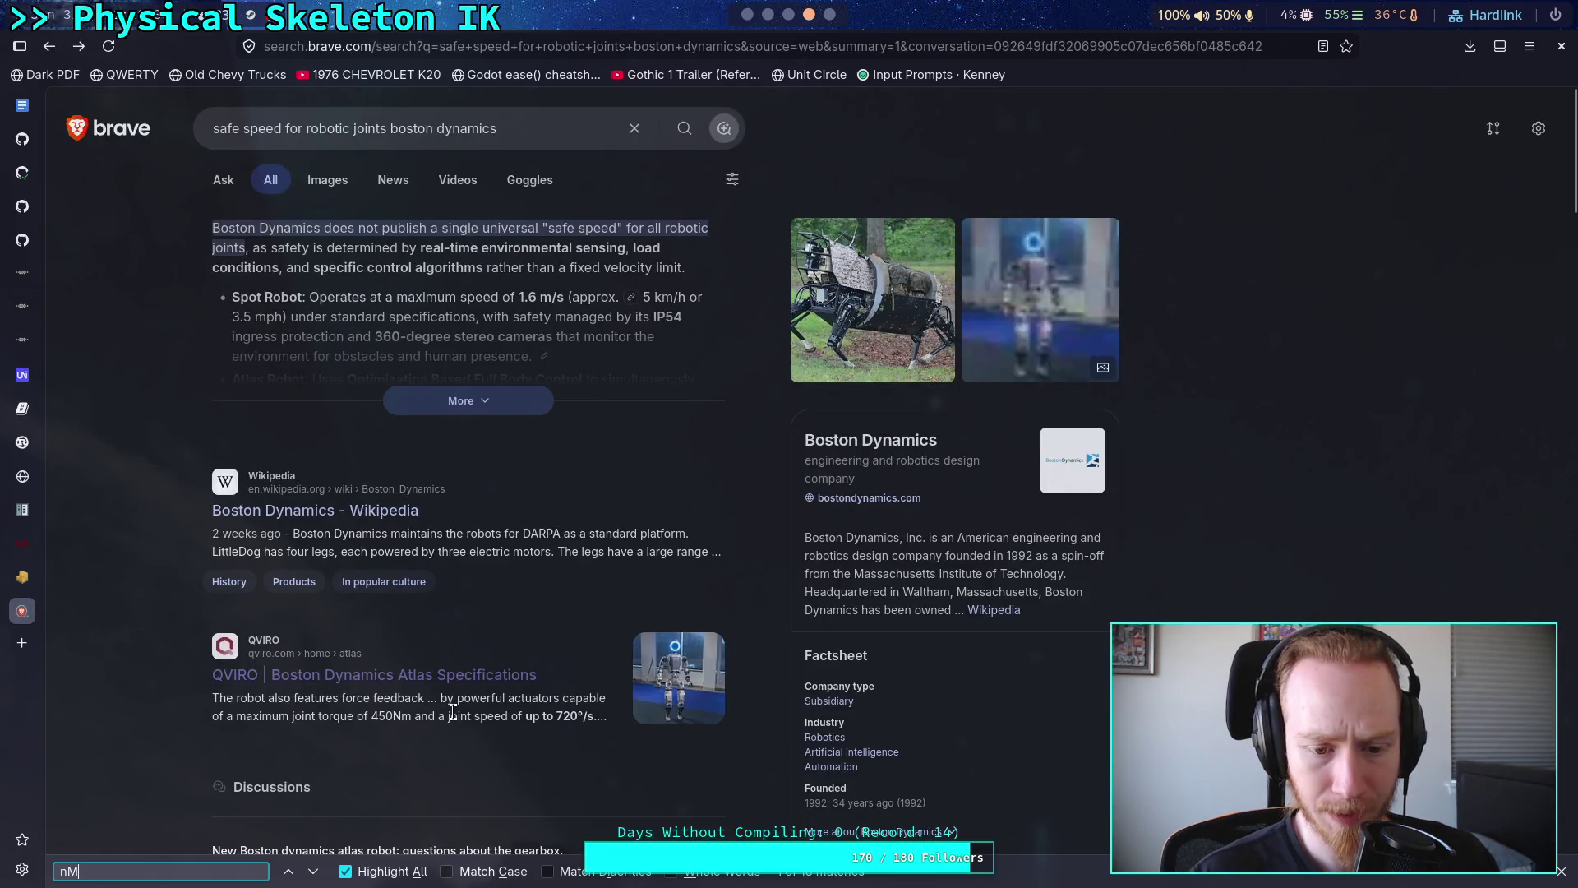
- Copy the Qviro snippet phrase about 450Nm maximum joint torque
triple_click(222, 698)
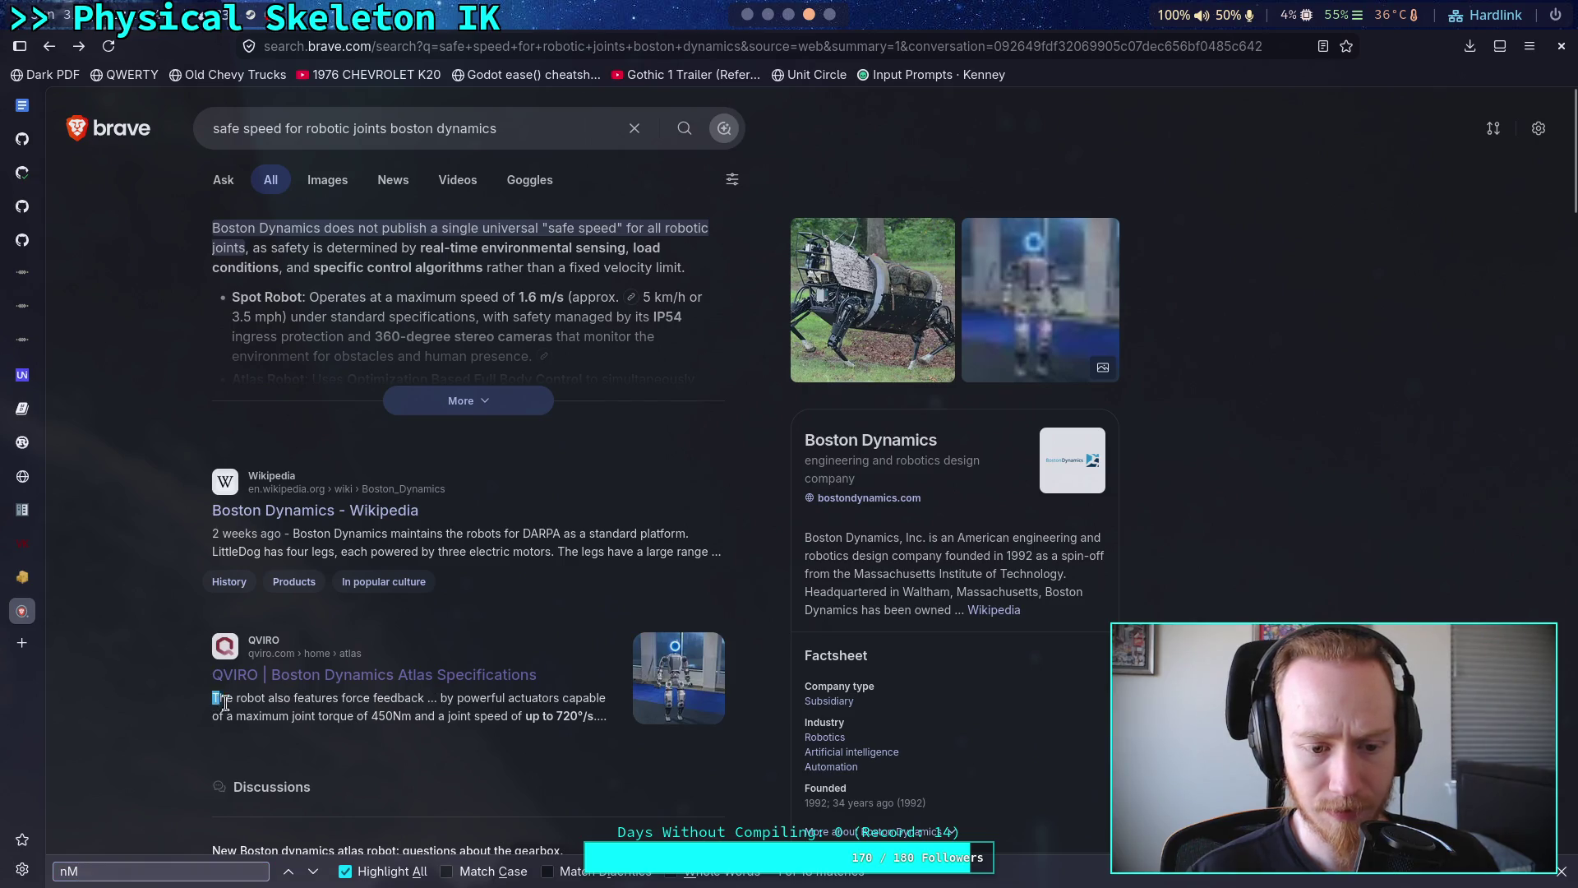
left_click(487, 712)
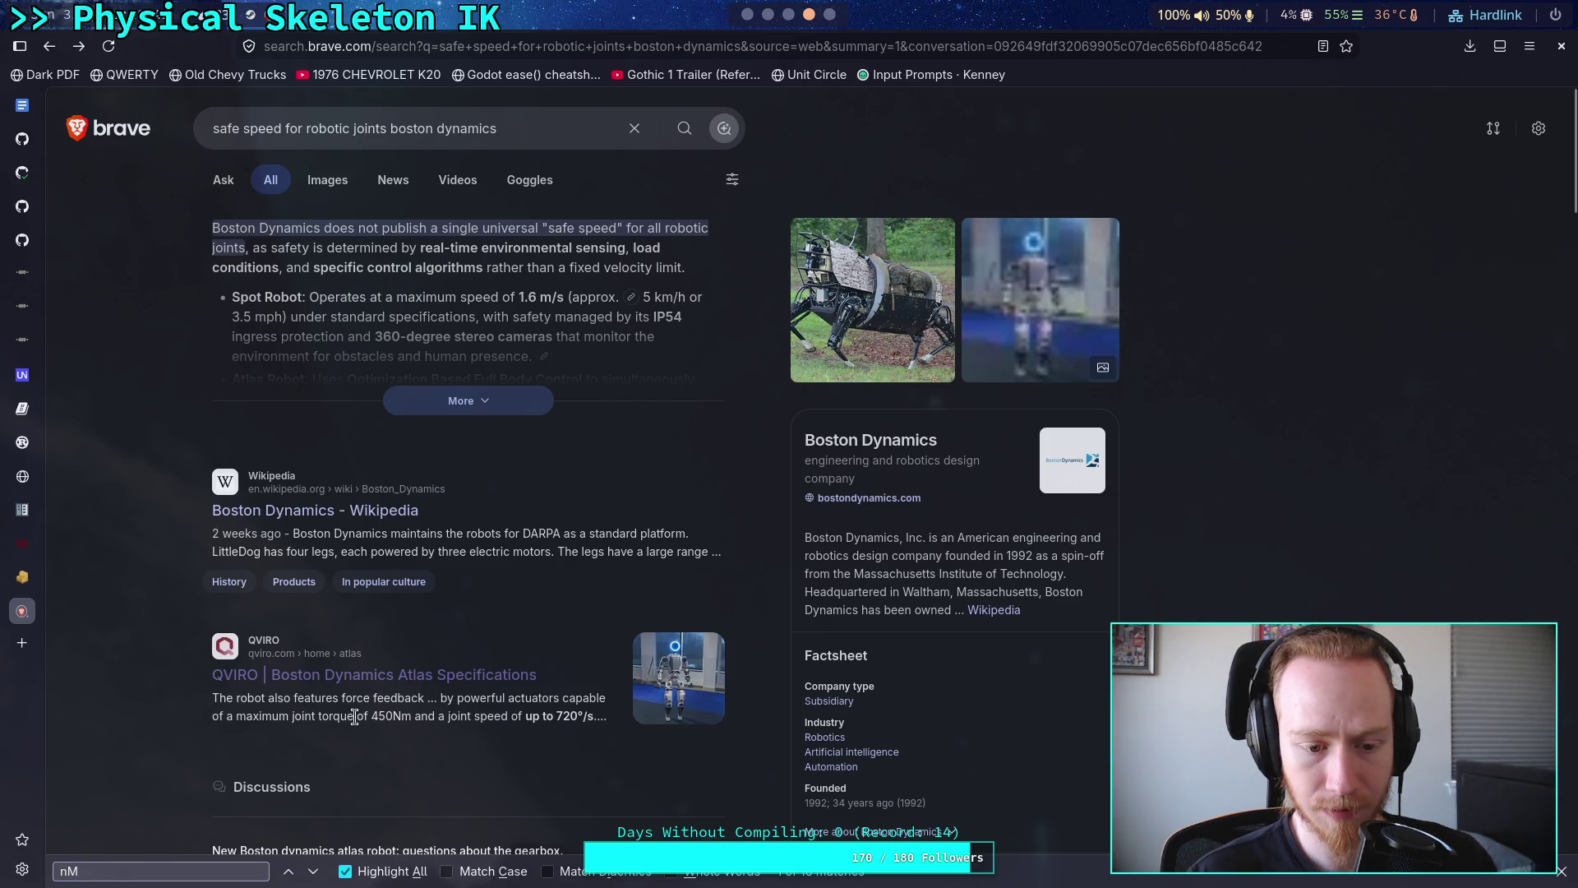
mouse_move(457, 699)
left_mouse_down()
mouse_move(369, 713)
mouse_move(416, 714)
left_mouse_up()
right_click(410, 716)
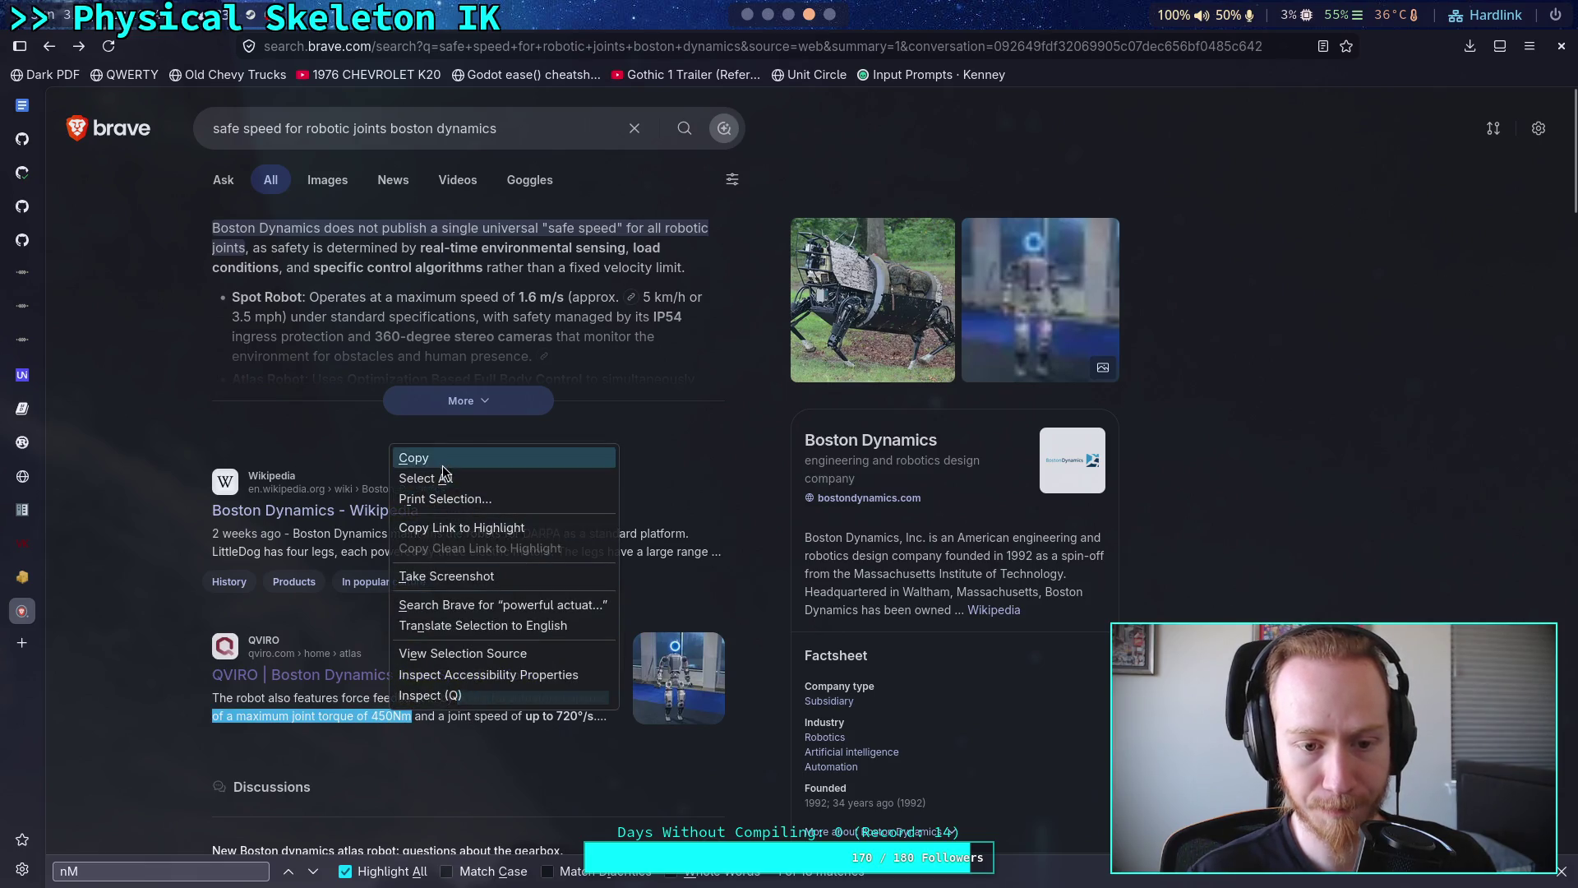
left_click(411, 453)
- Search the pasted torque phrase in quotes and review the results
left_click(543, 121)
key("ctrl+a")
key("ctrl+v")
type("!")
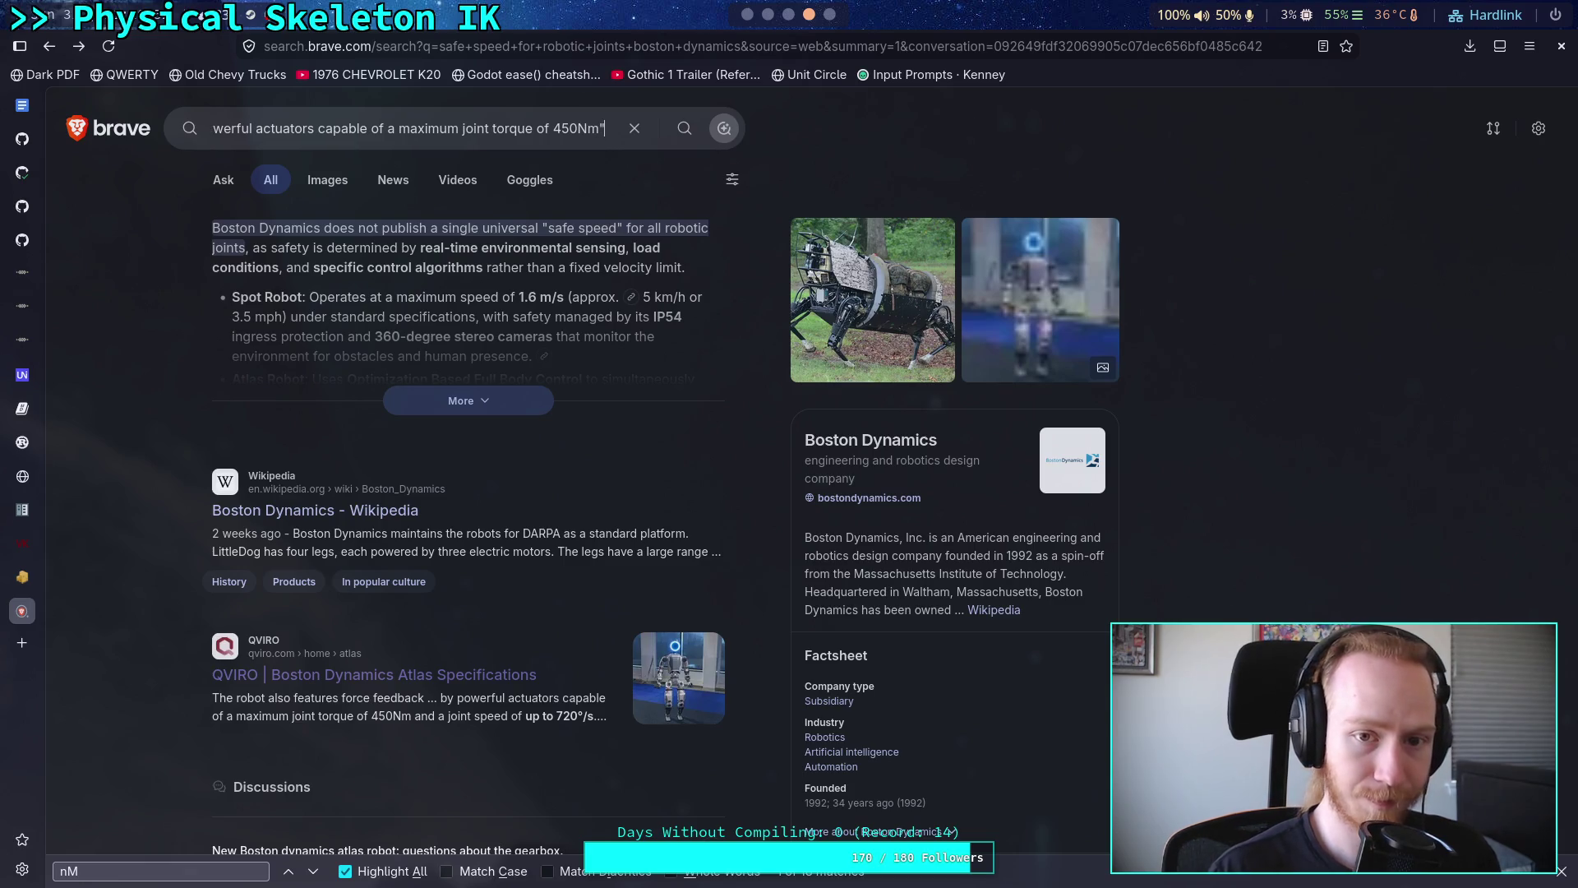
left_click_drag(356, 128, 159, 136)
key("Home")
type("\"")
key("Return")
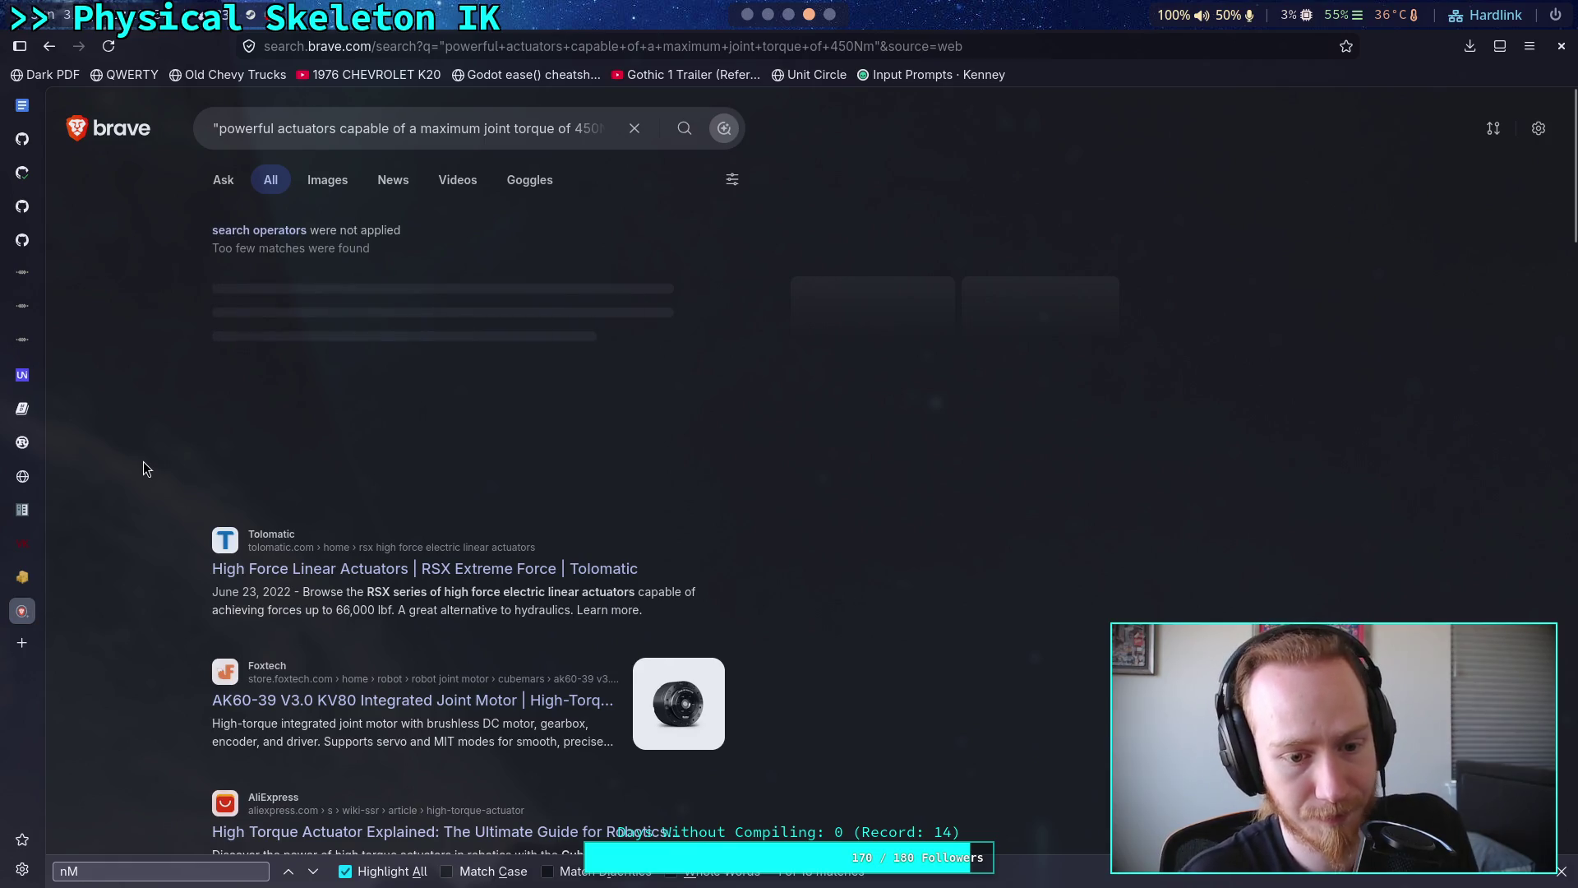
scroll(123, 511, "down", 3)
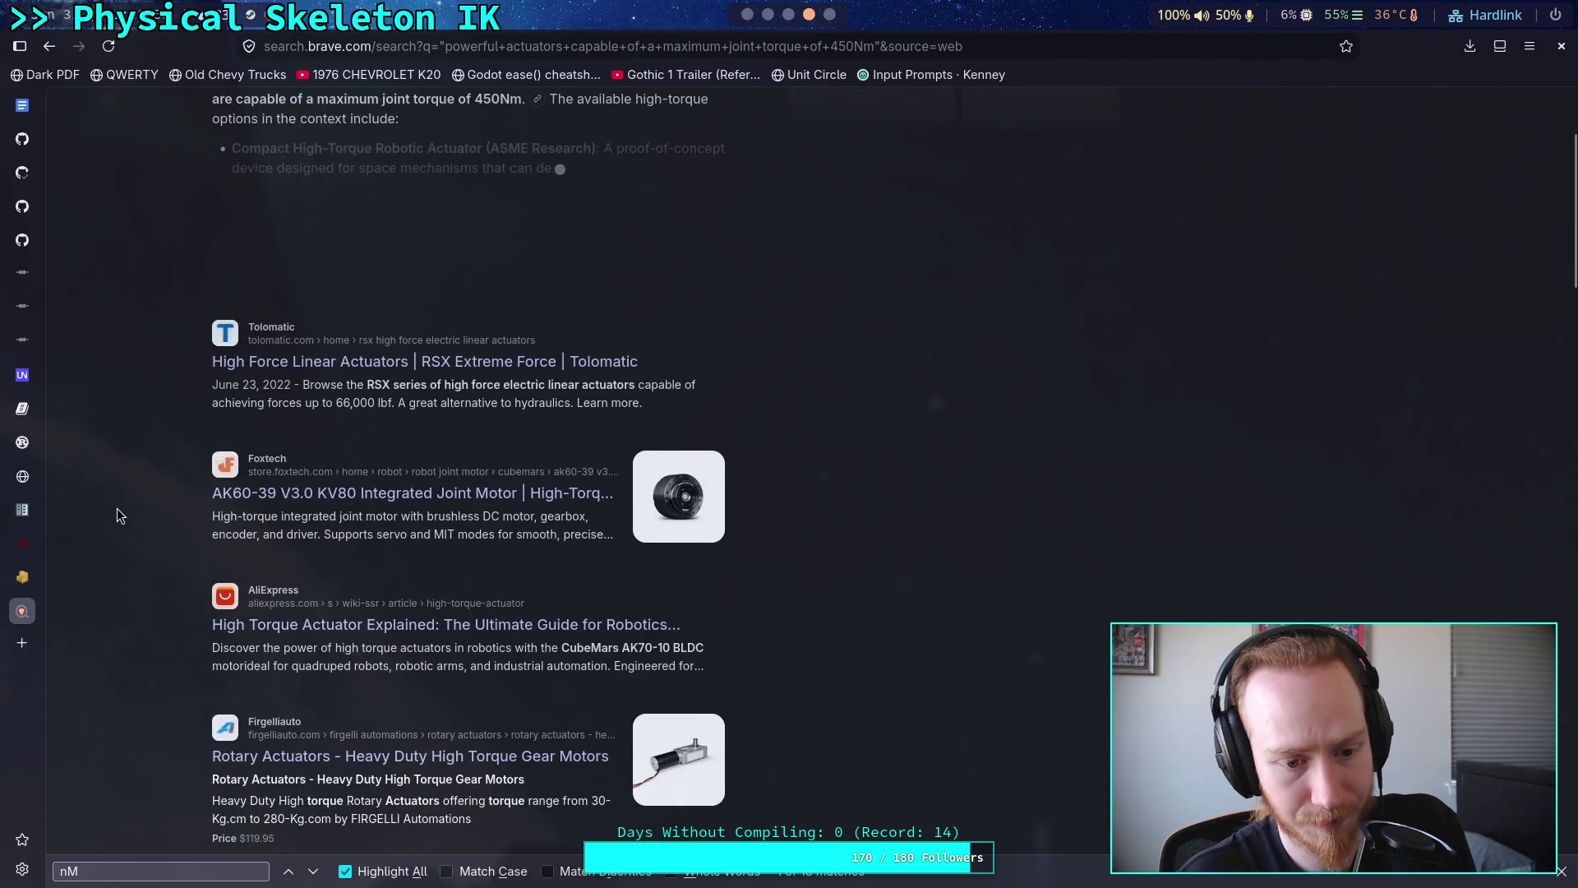
scroll(117, 508, "up", 3)
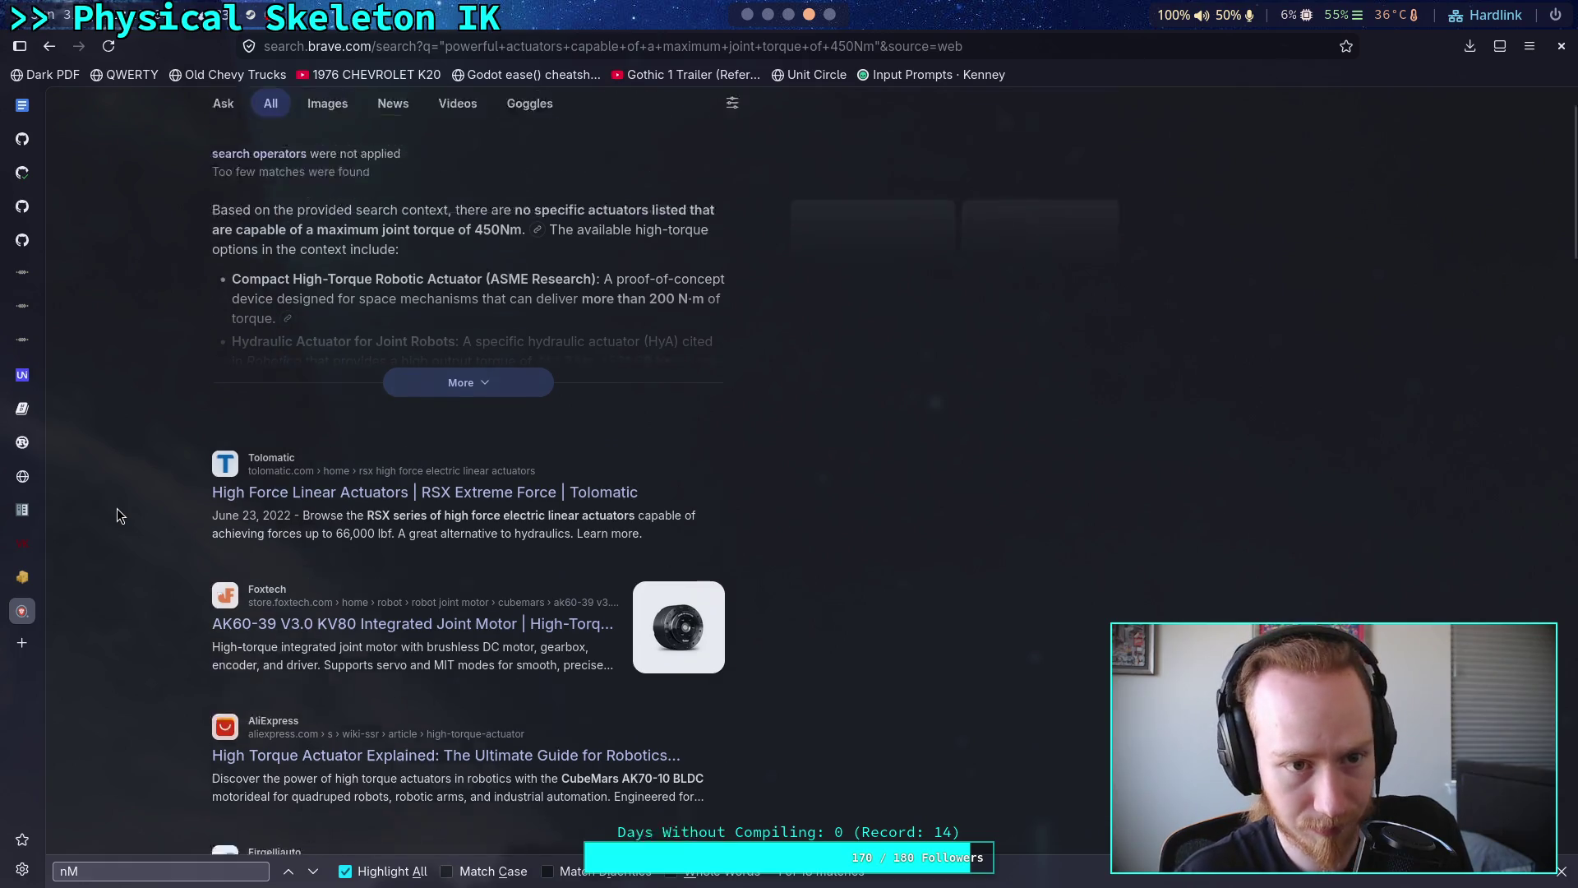
scroll(116, 515, "down", 9)
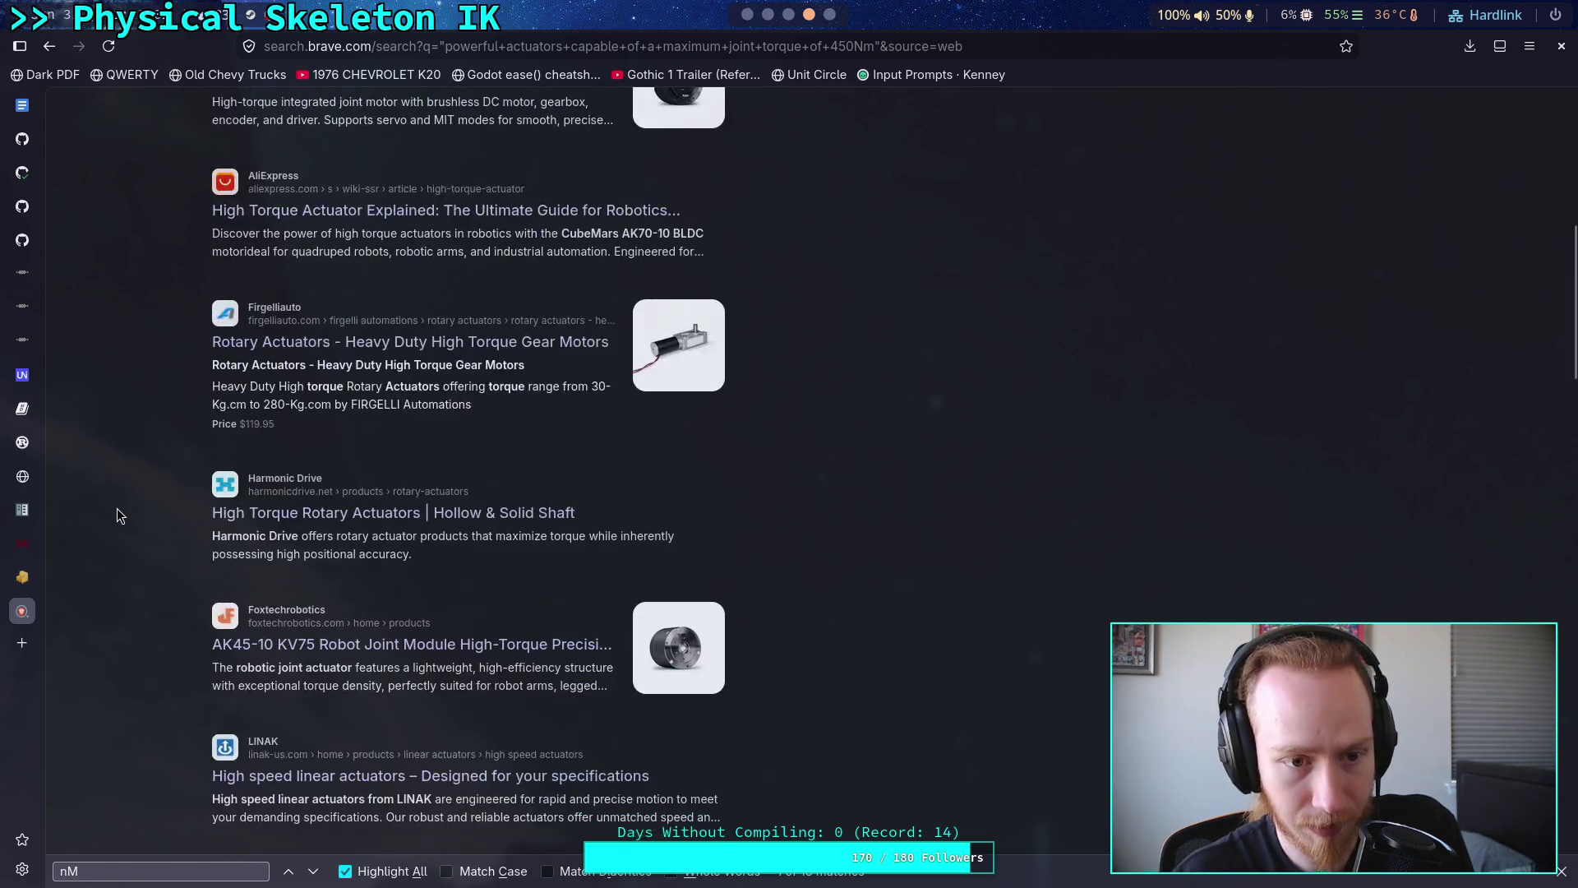
- Go back to the Boston Dynamics results and reopen Qviro's Atlas specifications page
left_click(50, 47)
scroll(145, 490, "down", 8)
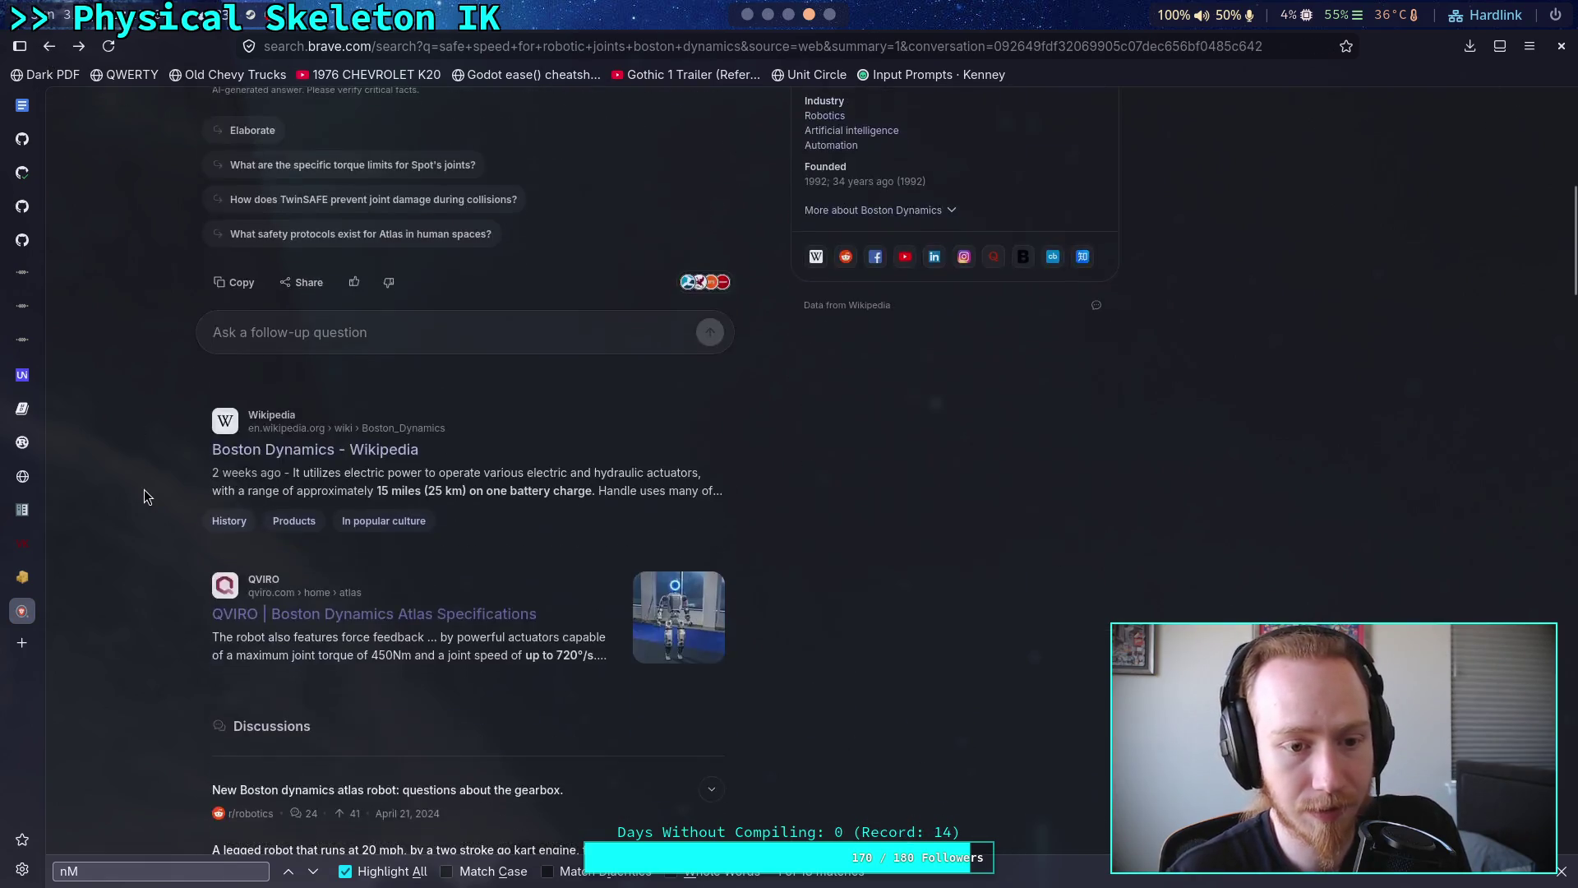
scroll(144, 491, "down", 1)
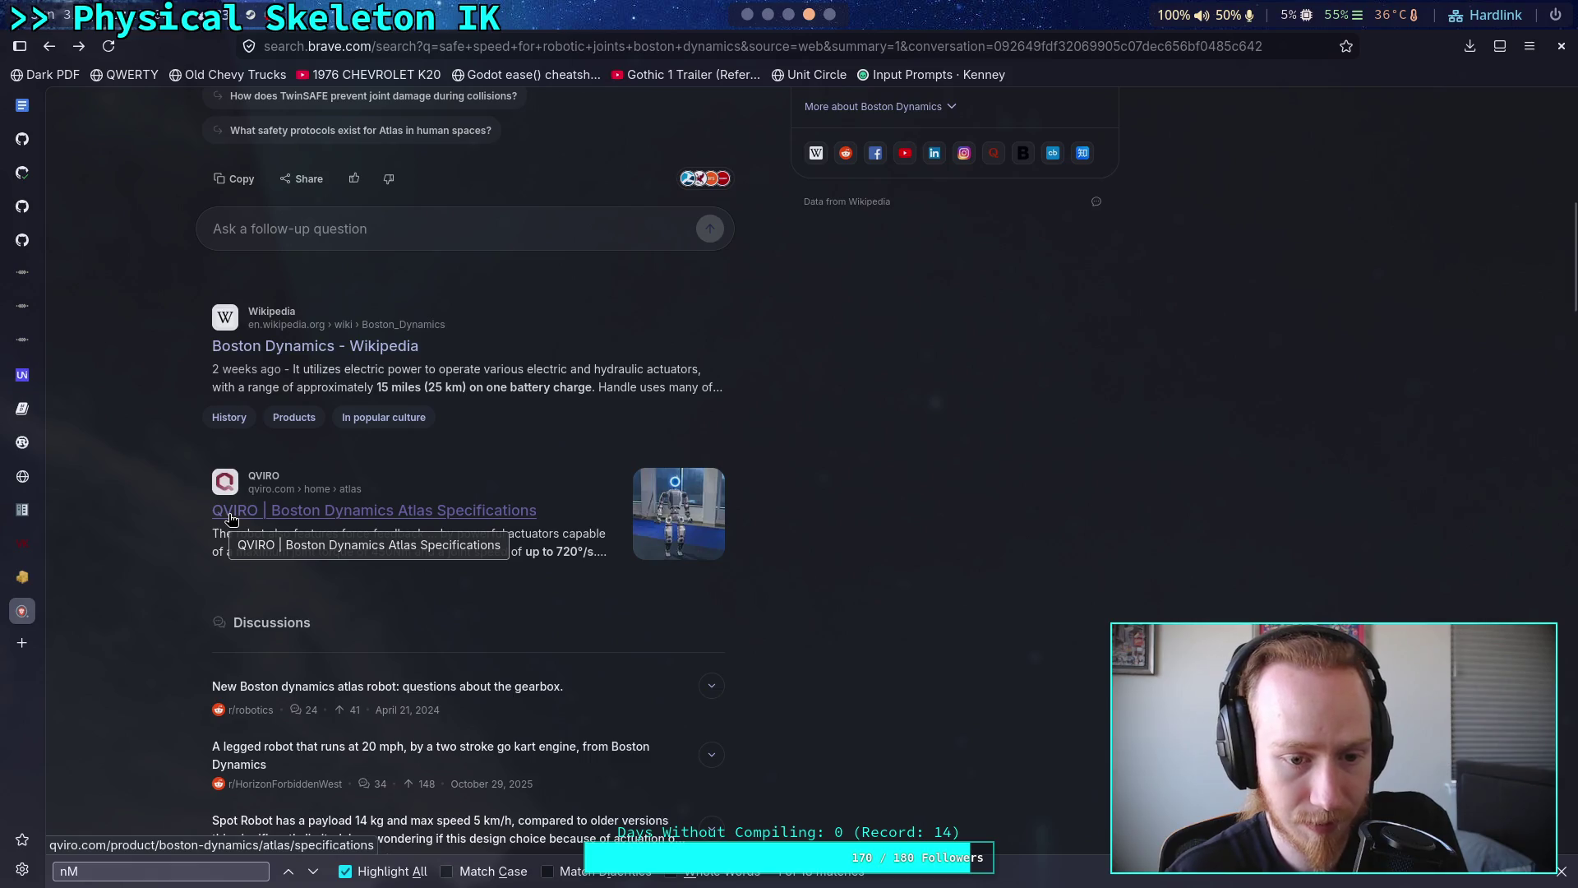
left_click_drag(448, 533, 564, 552)
left_click(441, 514)
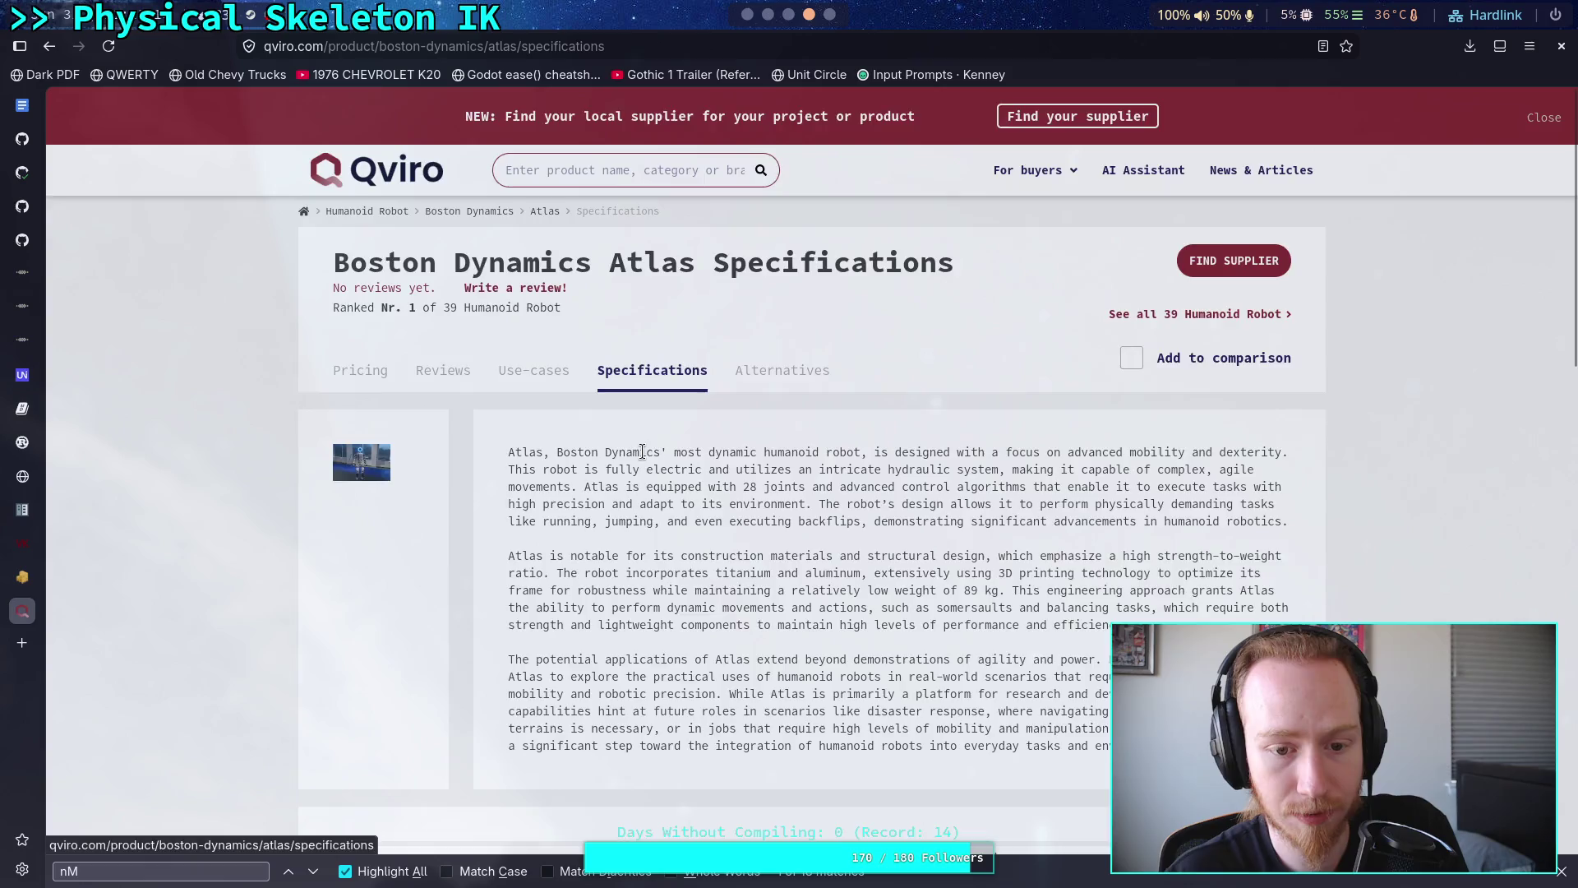
- Page through the Atlas alternatives carousel, then return to the search results
scroll(637, 448, "down", 3)
scroll(625, 452, "down", 10)
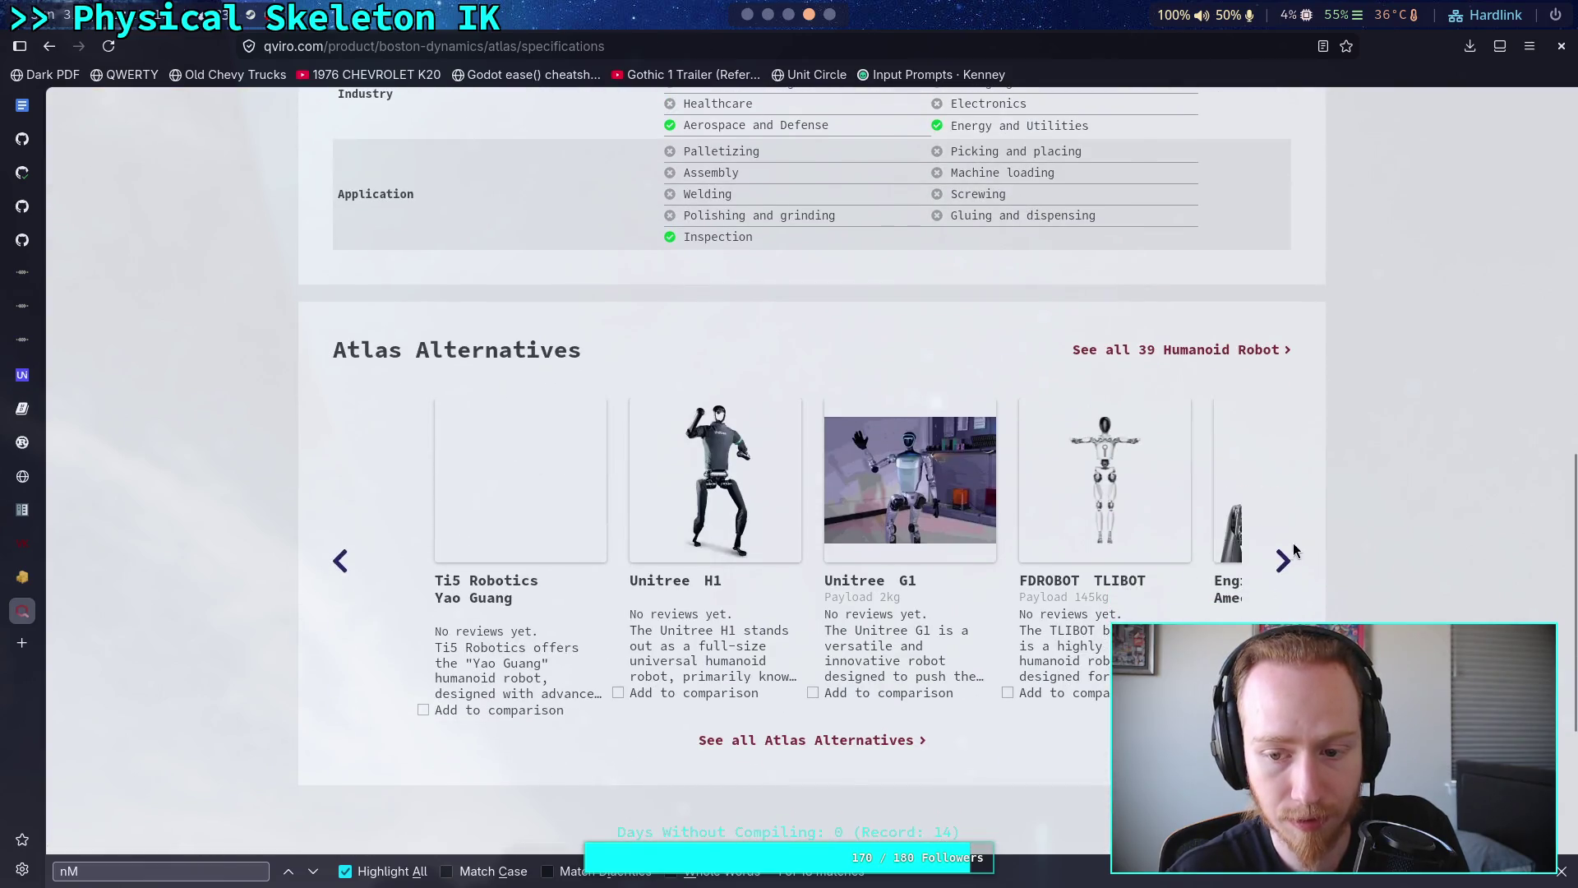
left_click(1282, 562)
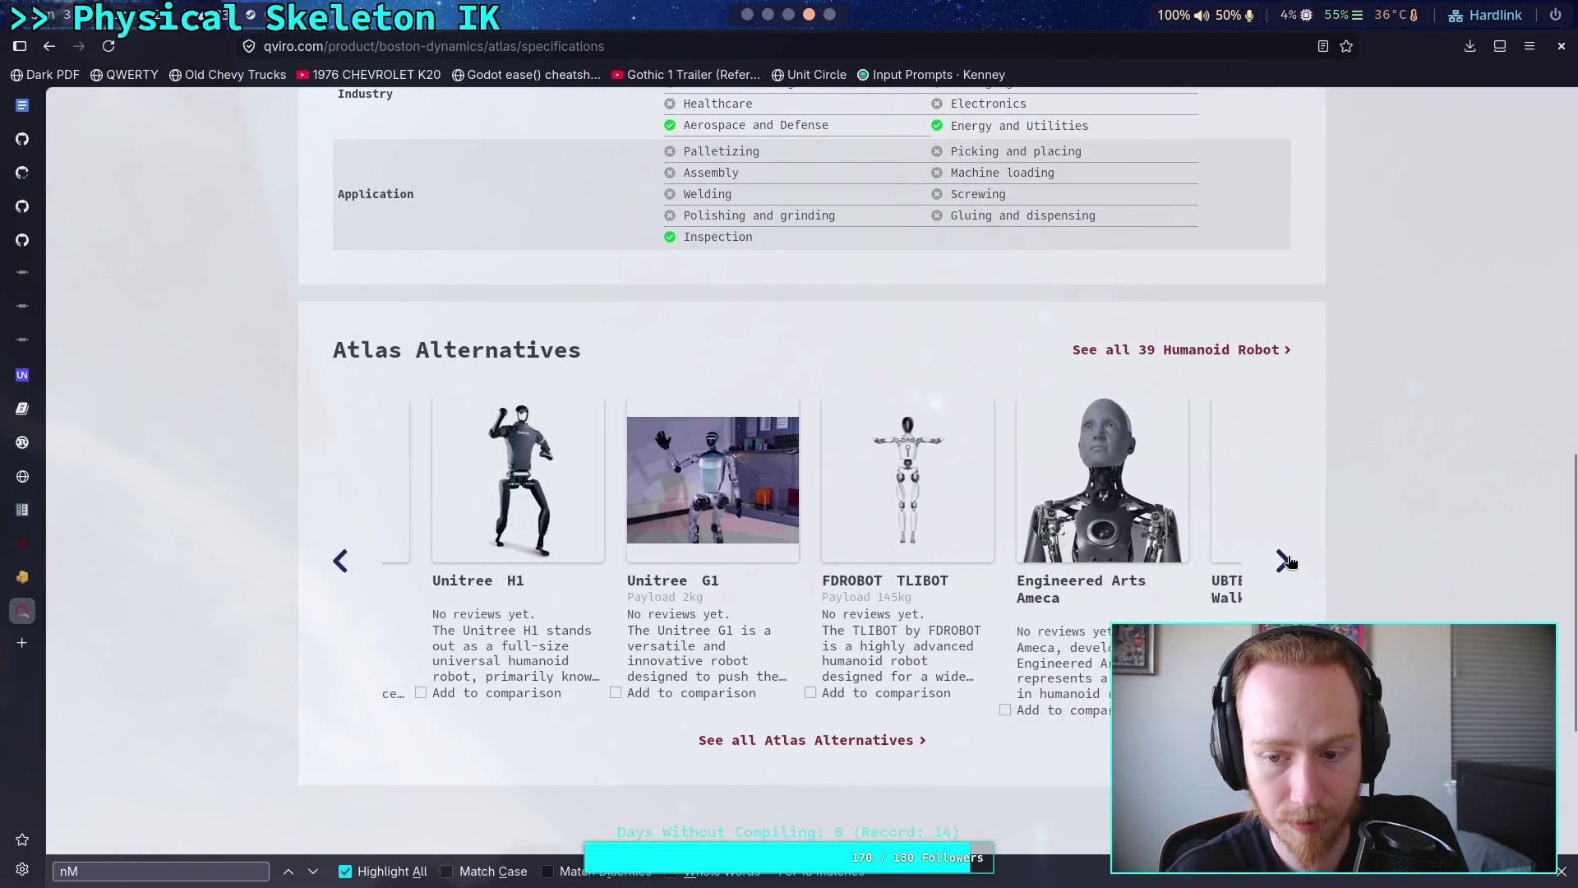
left_click(1284, 562)
left_click(1286, 562)
left_click(1287, 562)
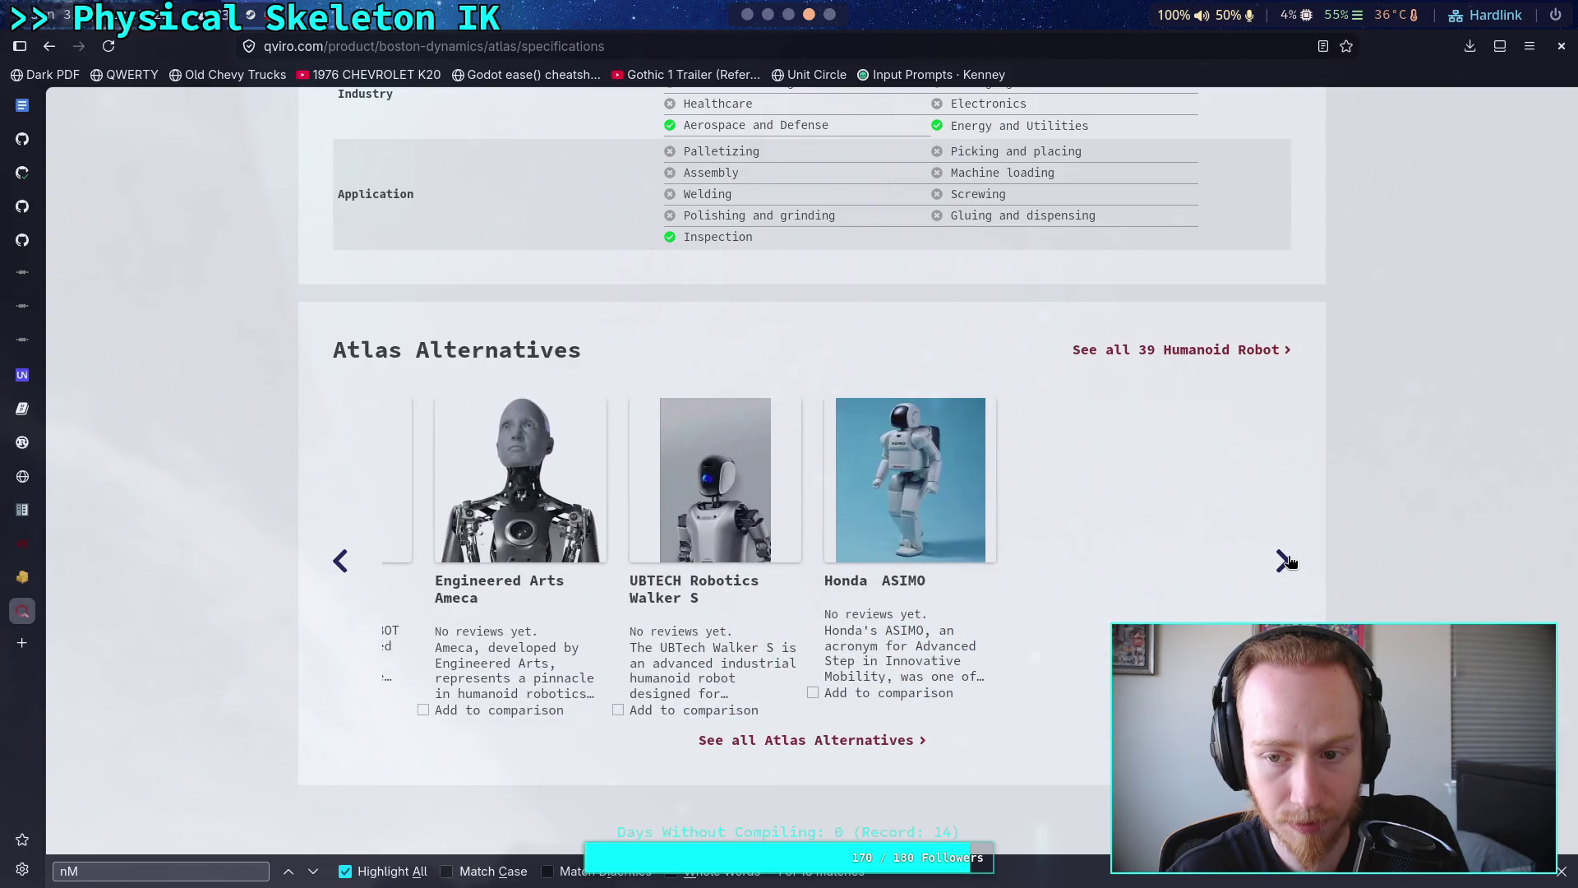
scroll(774, 550, "up", 15)
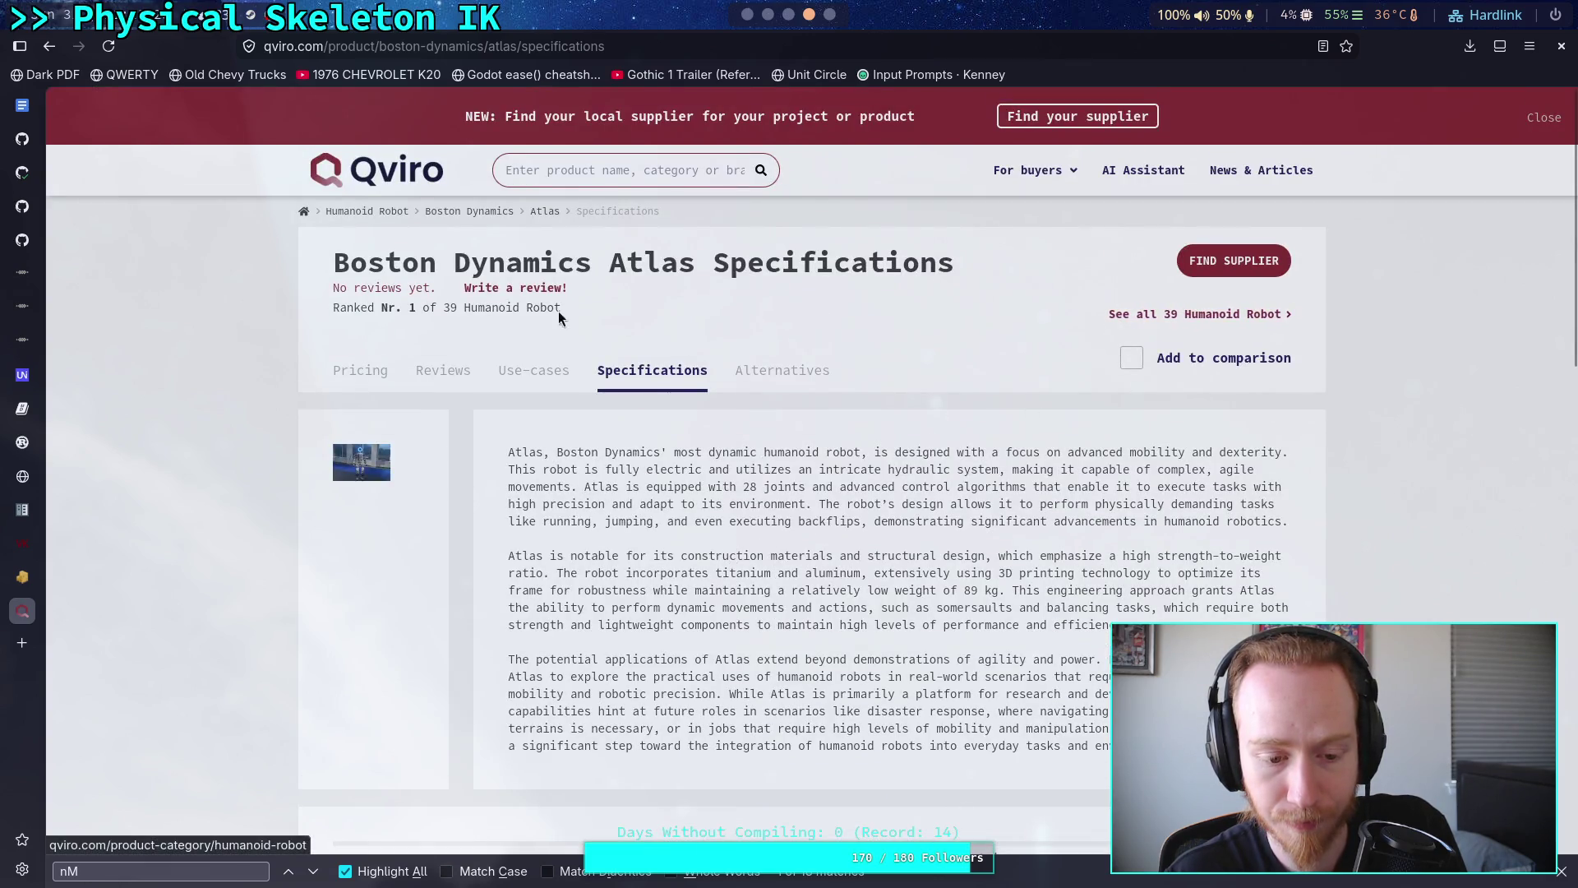
left_click(49, 47)
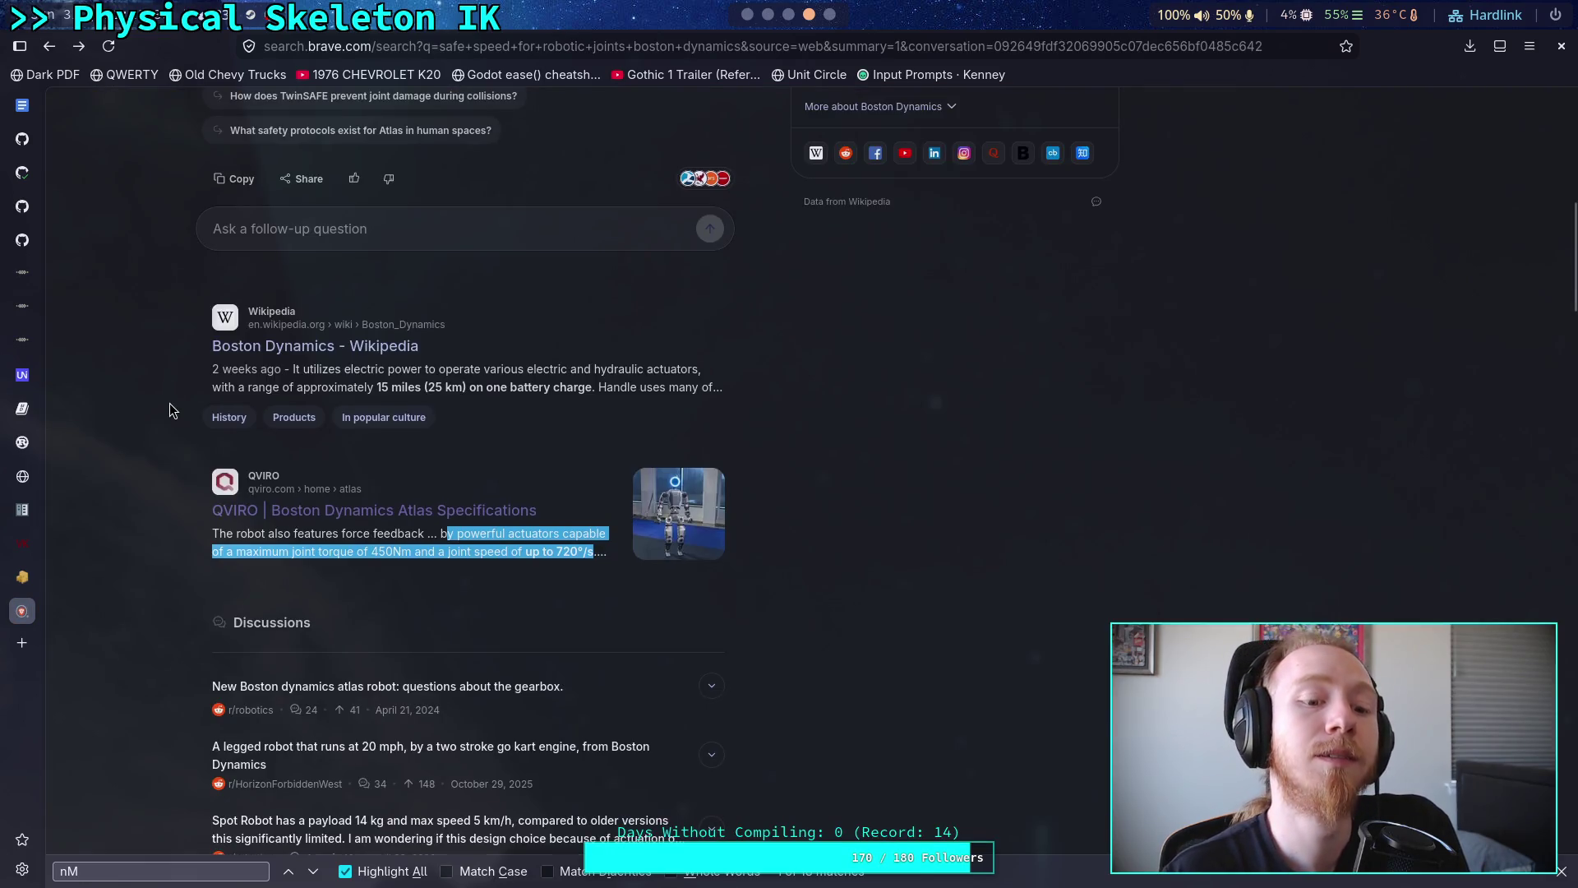
- Go back to the 'safe speed for robotic joints' results
scroll(164, 407, "down", 12)
left_click(50, 46)
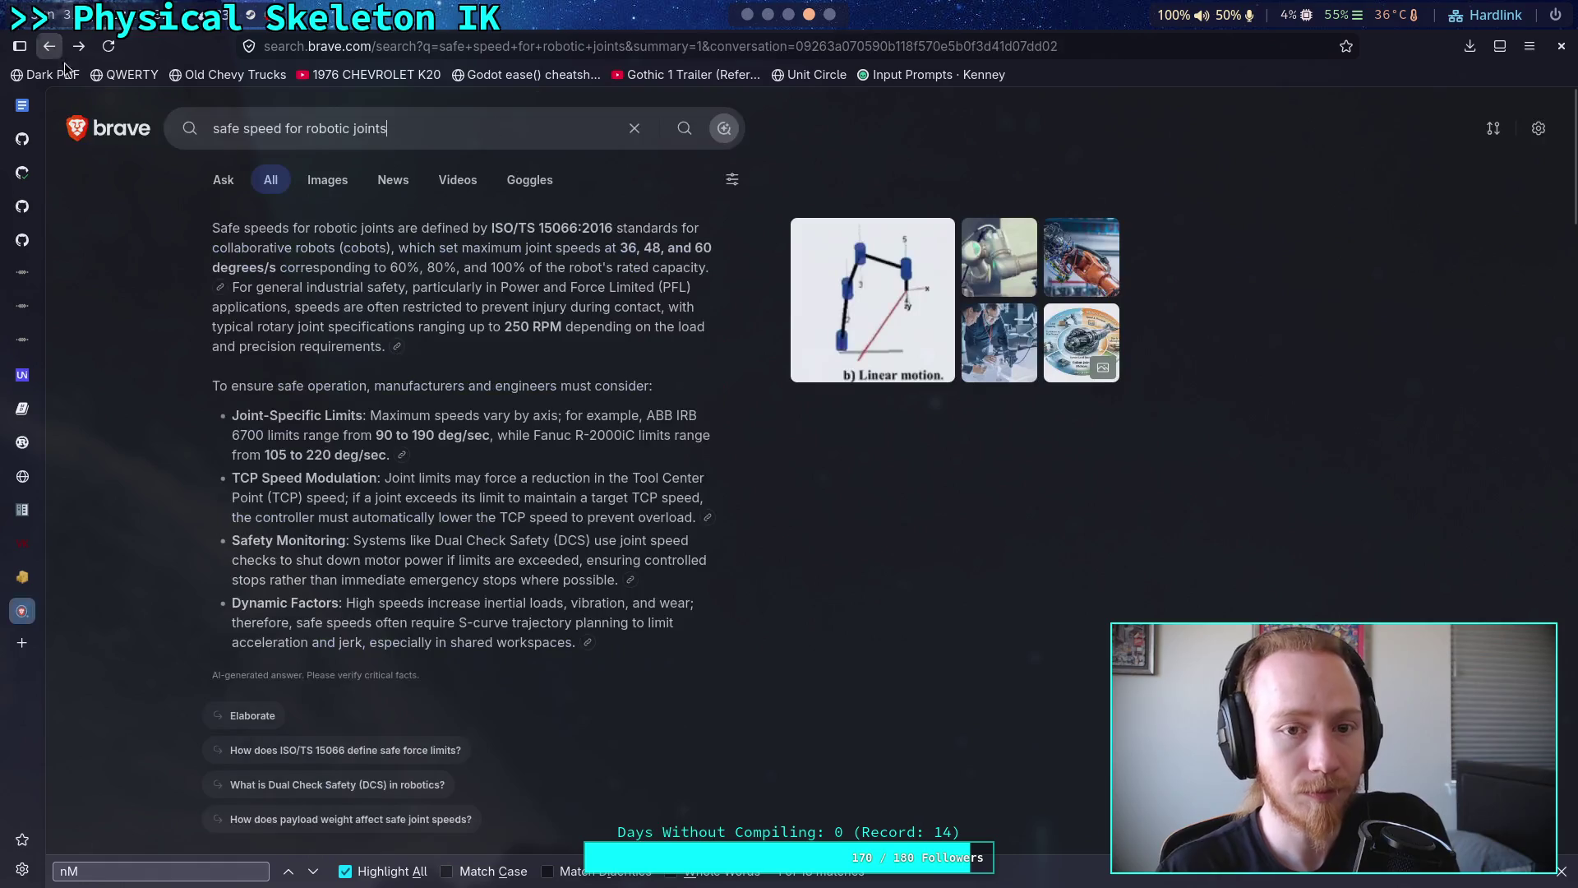
scroll(153, 452, "down", 8)
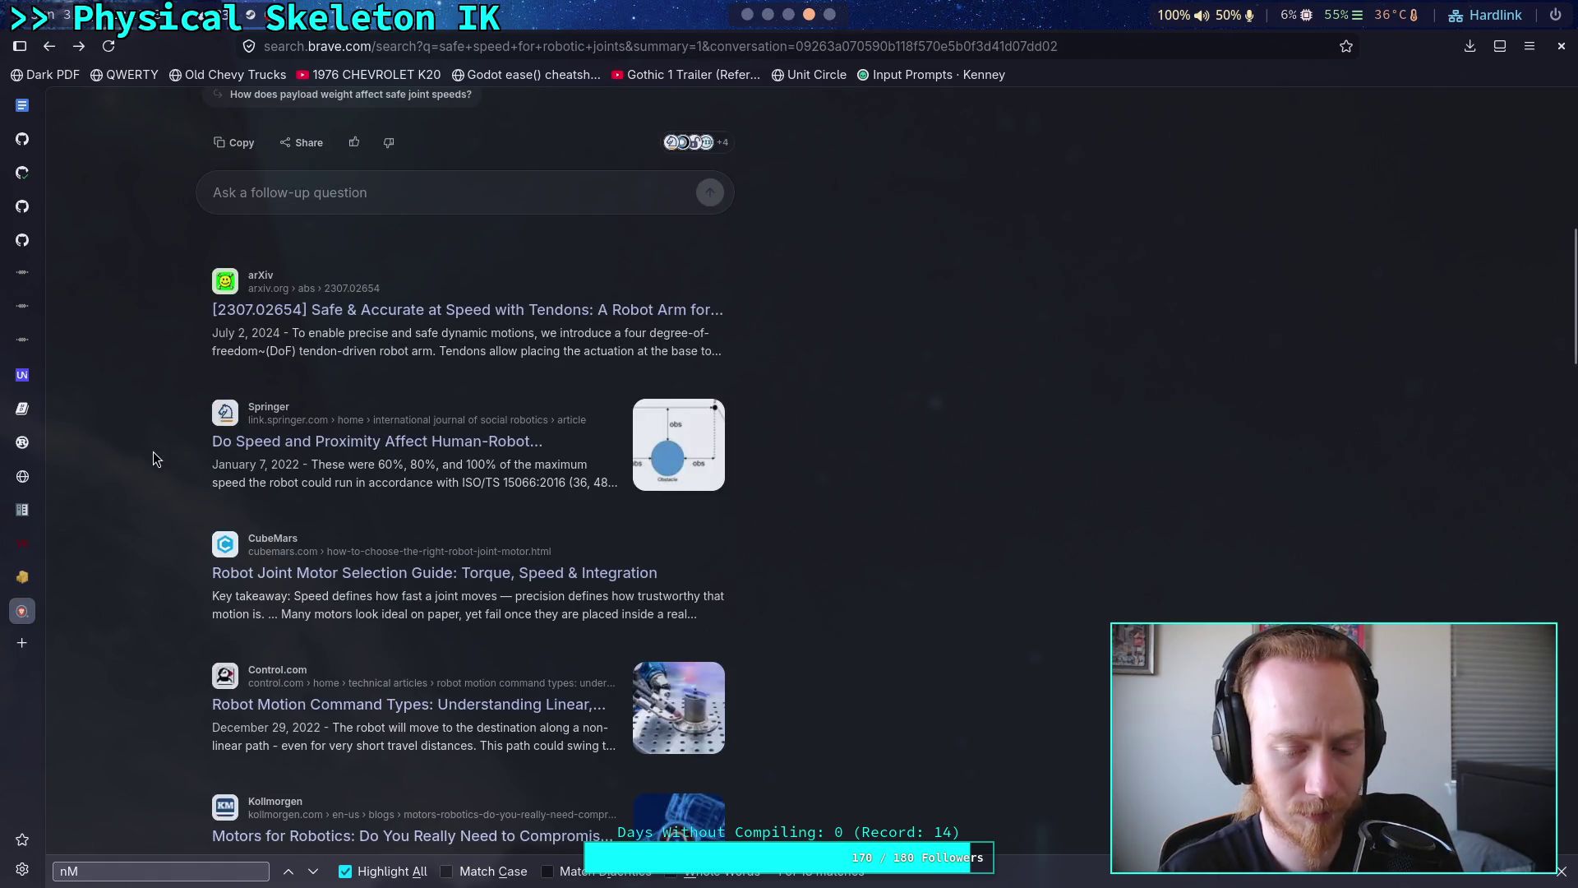
scroll(153, 451, "up", 8)
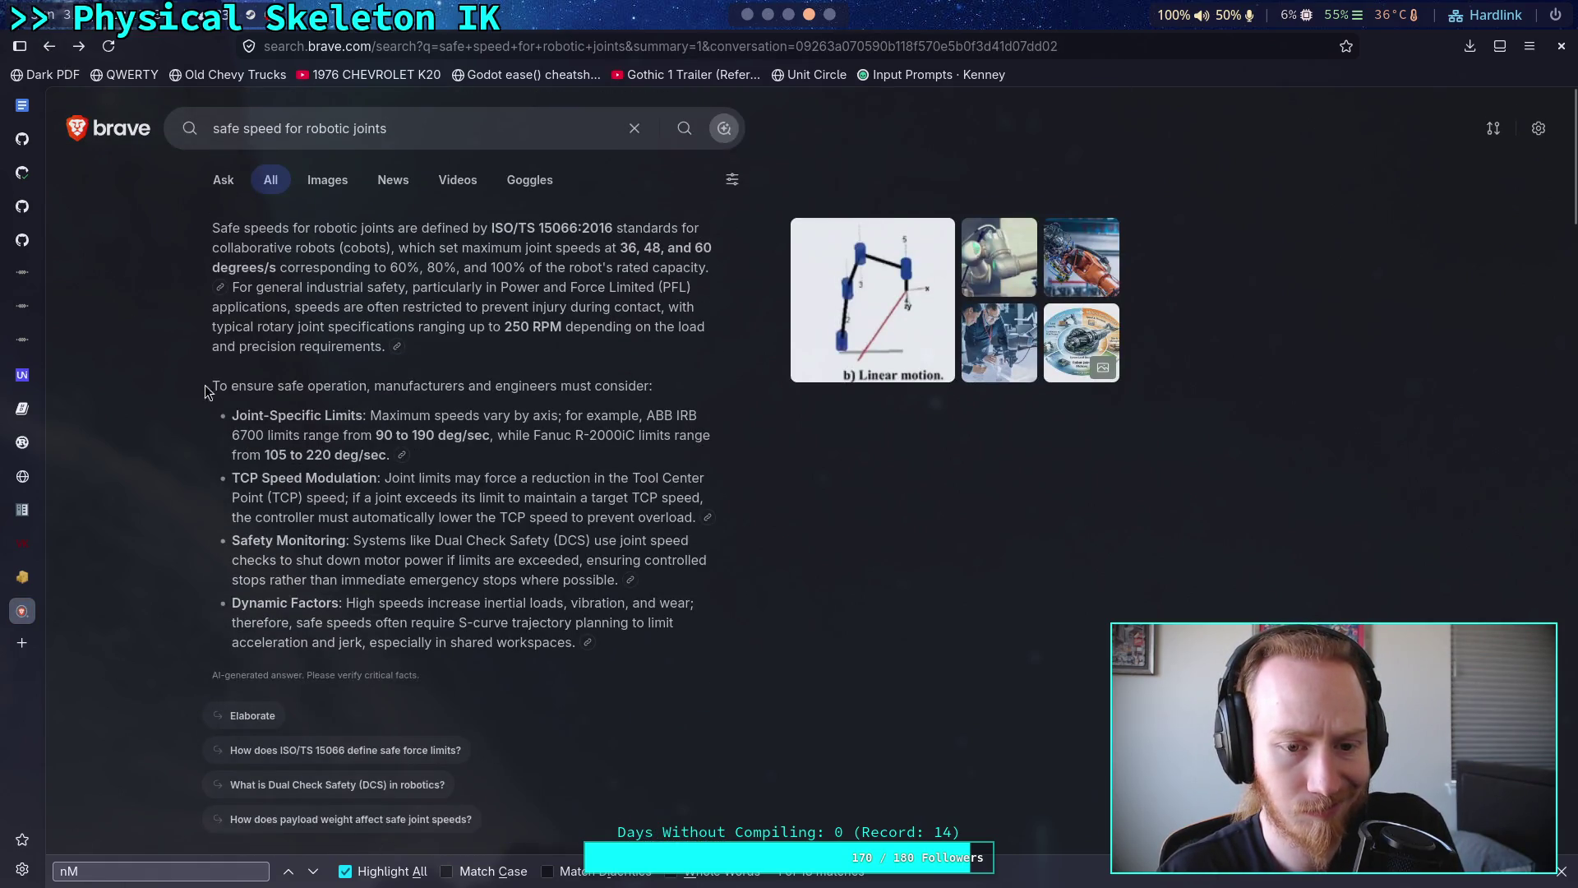
- Change the query to 'safe forces for robotic joints' and review the AI answer
left_click_drag(444, 129, 243, 129)
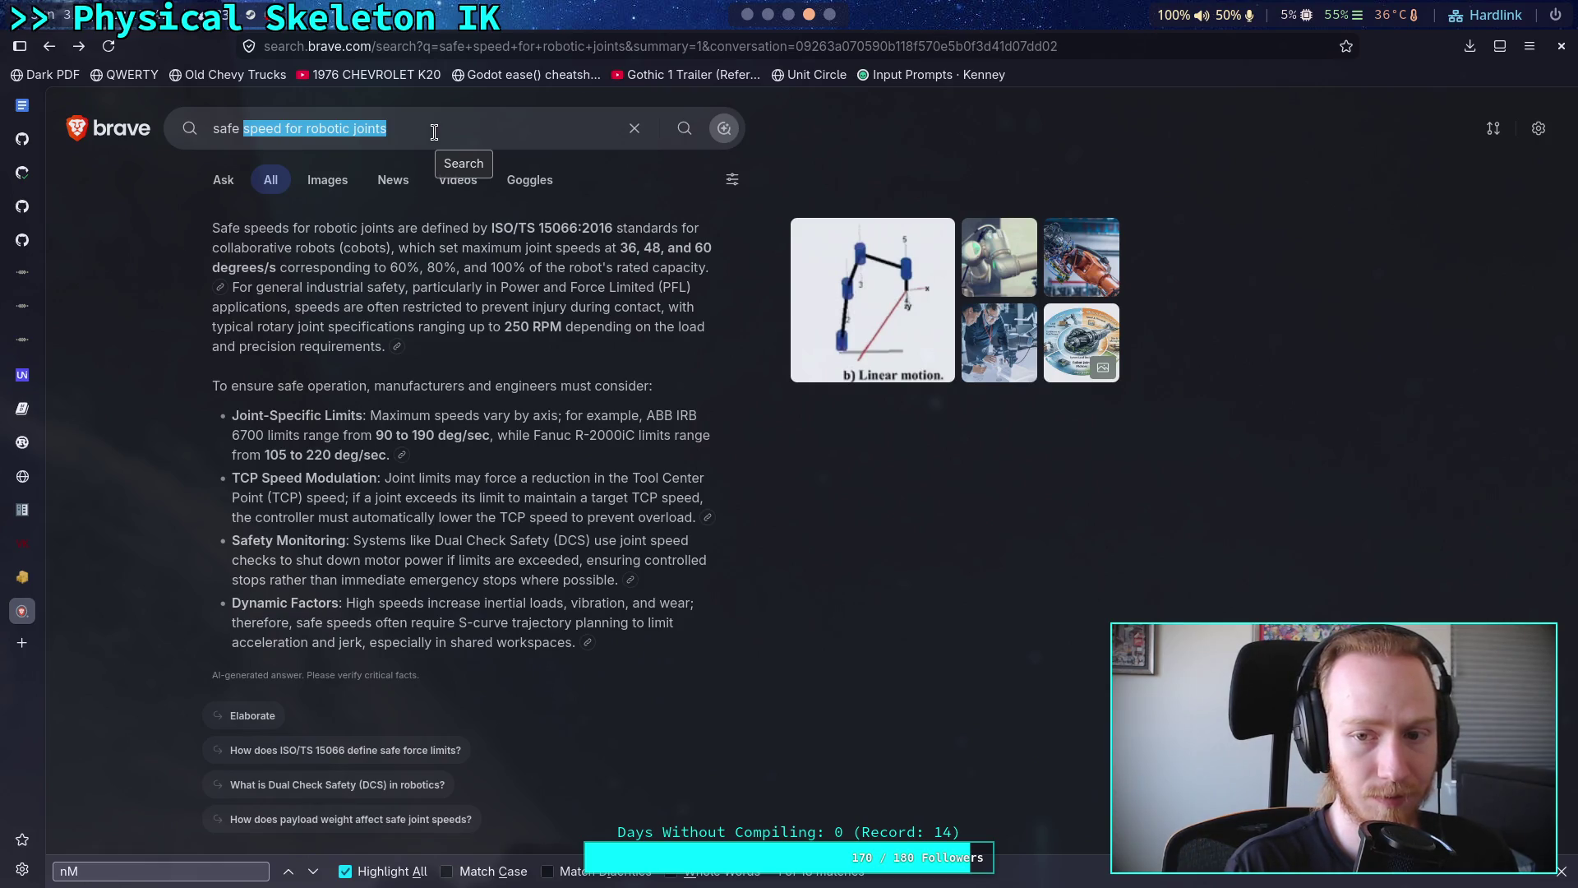
type("forces for pbo")
key("BackSpace")
type("roboti")
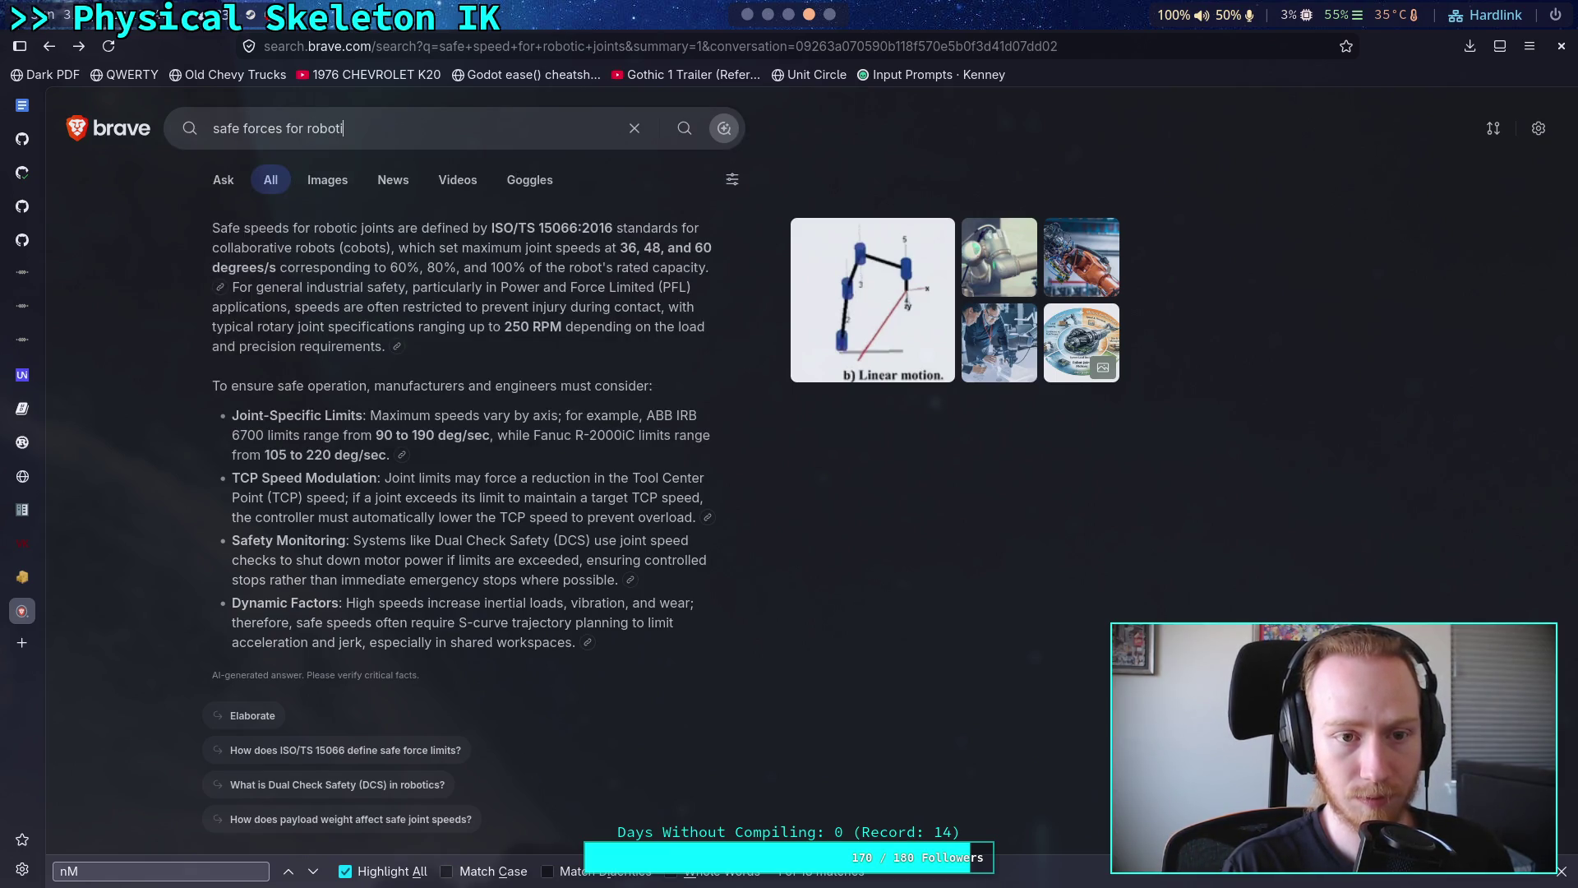
type("c joints")
key("Return")
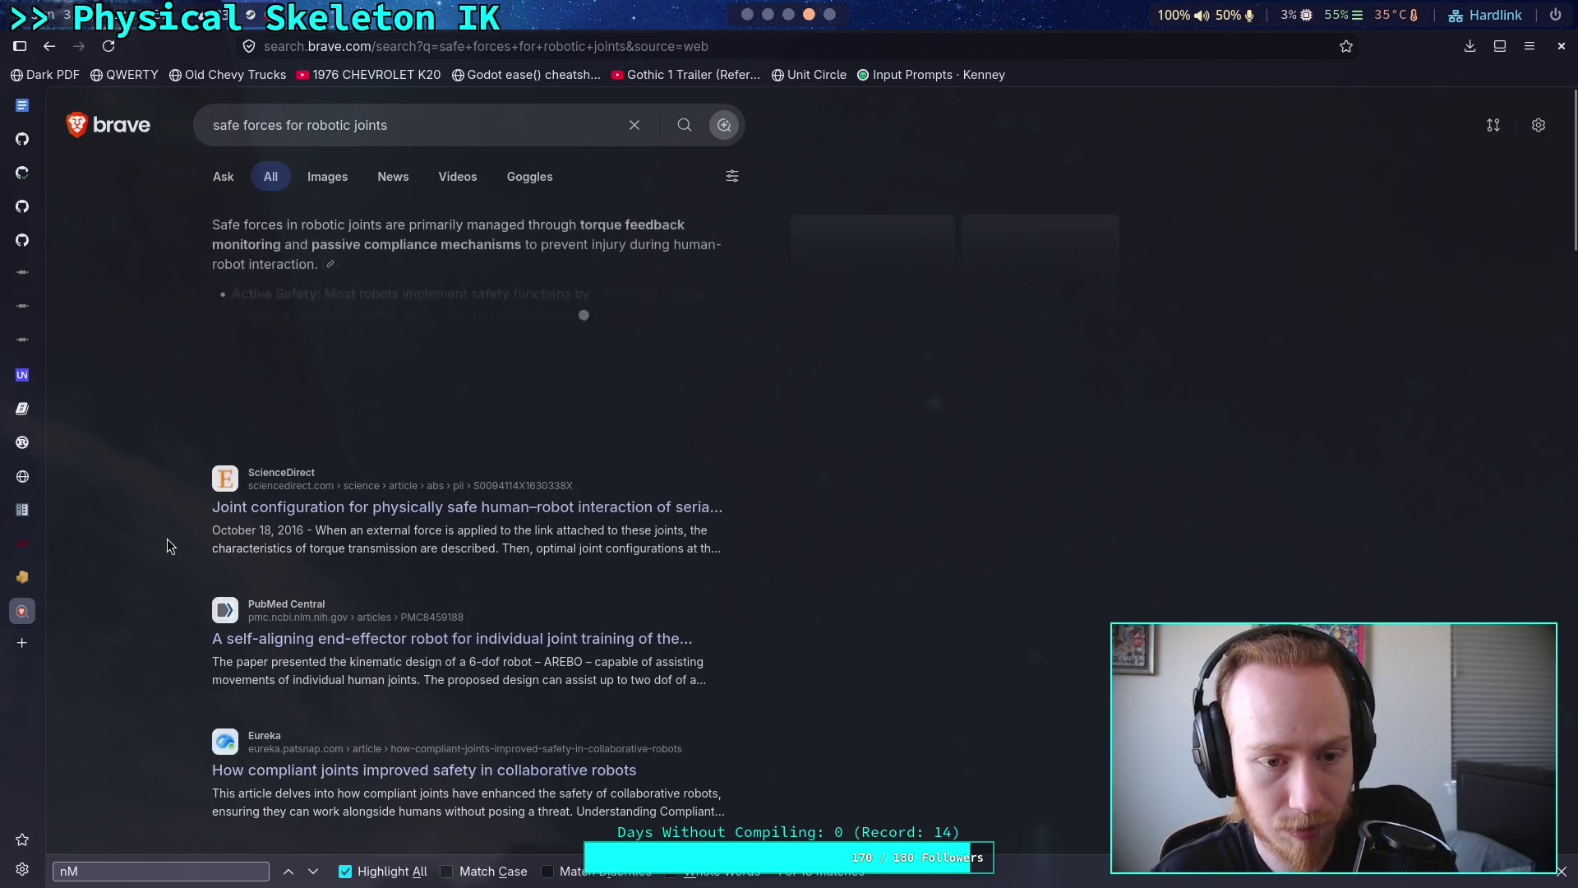
scroll(169, 544, "down", 2)
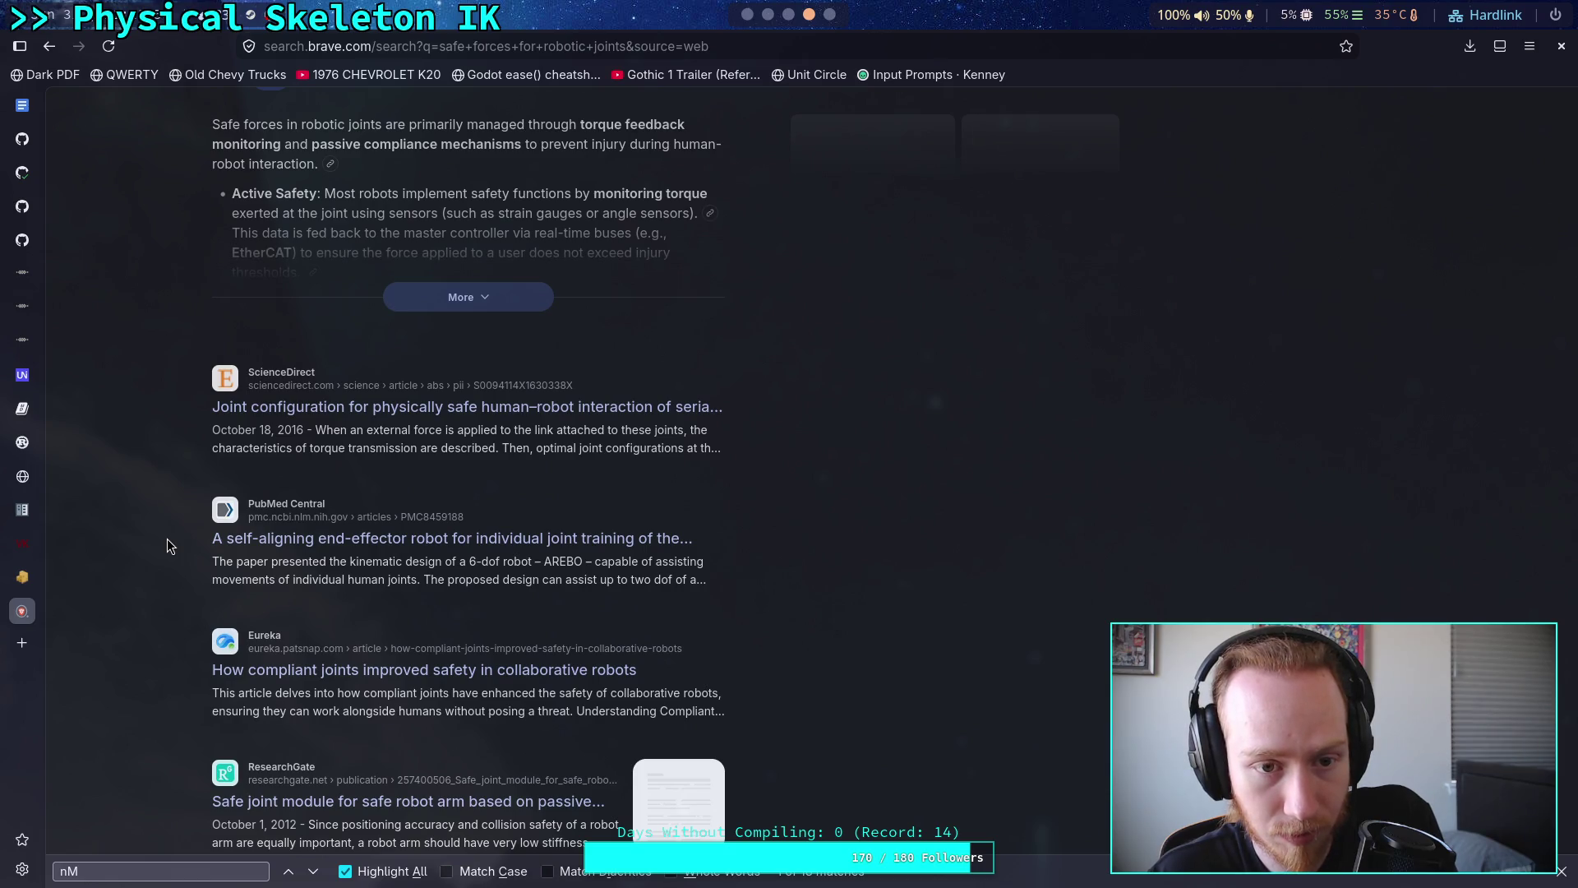
scroll(166, 539, "down", 2)
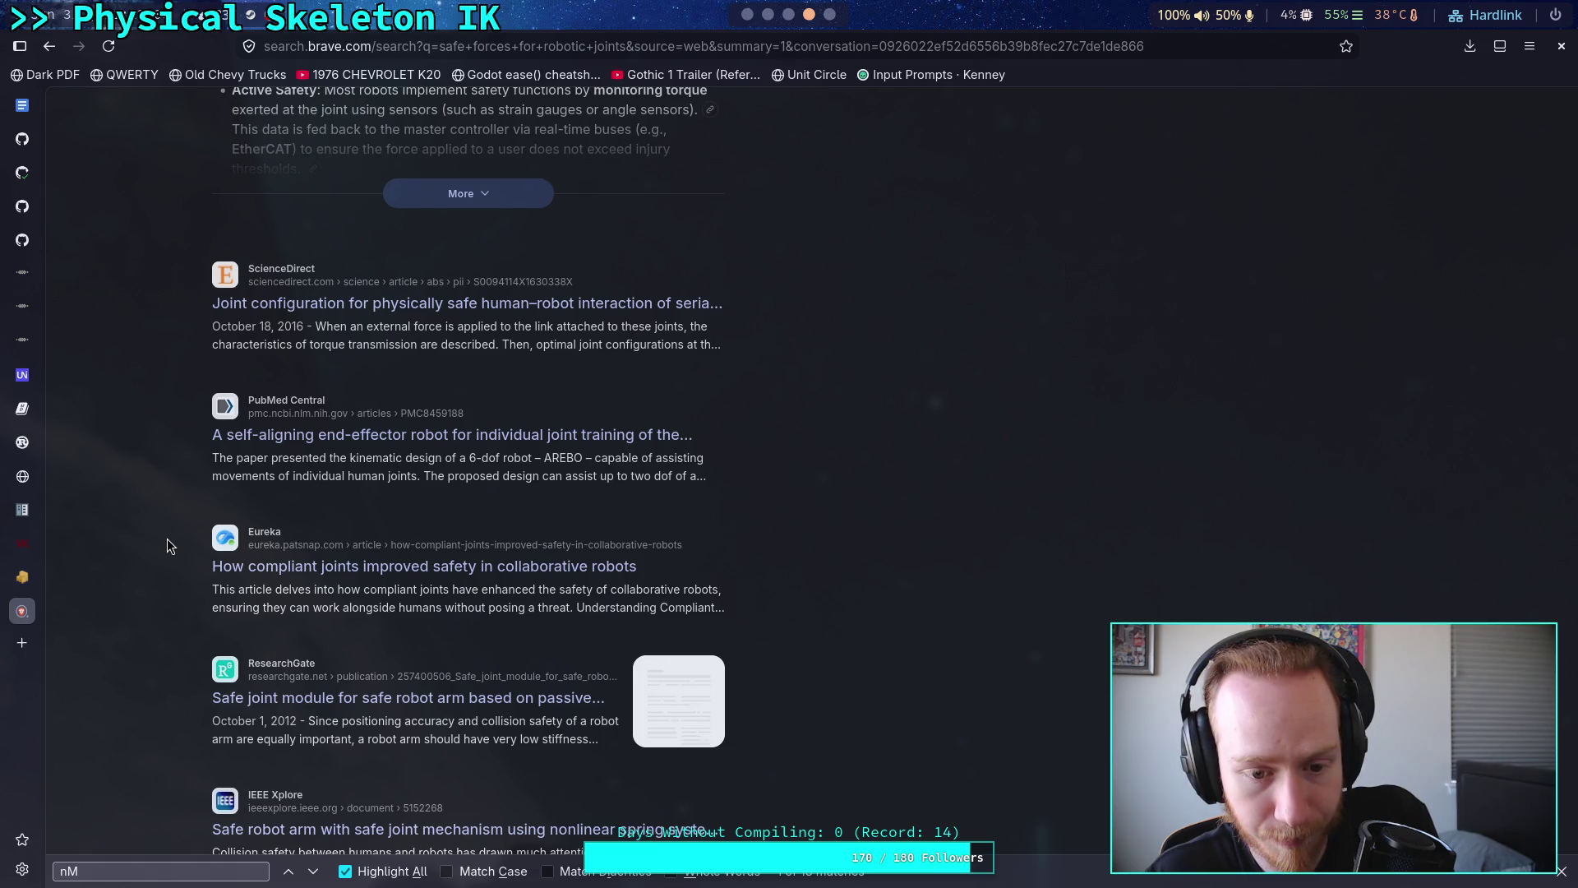
scroll(167, 539, "up", 4)
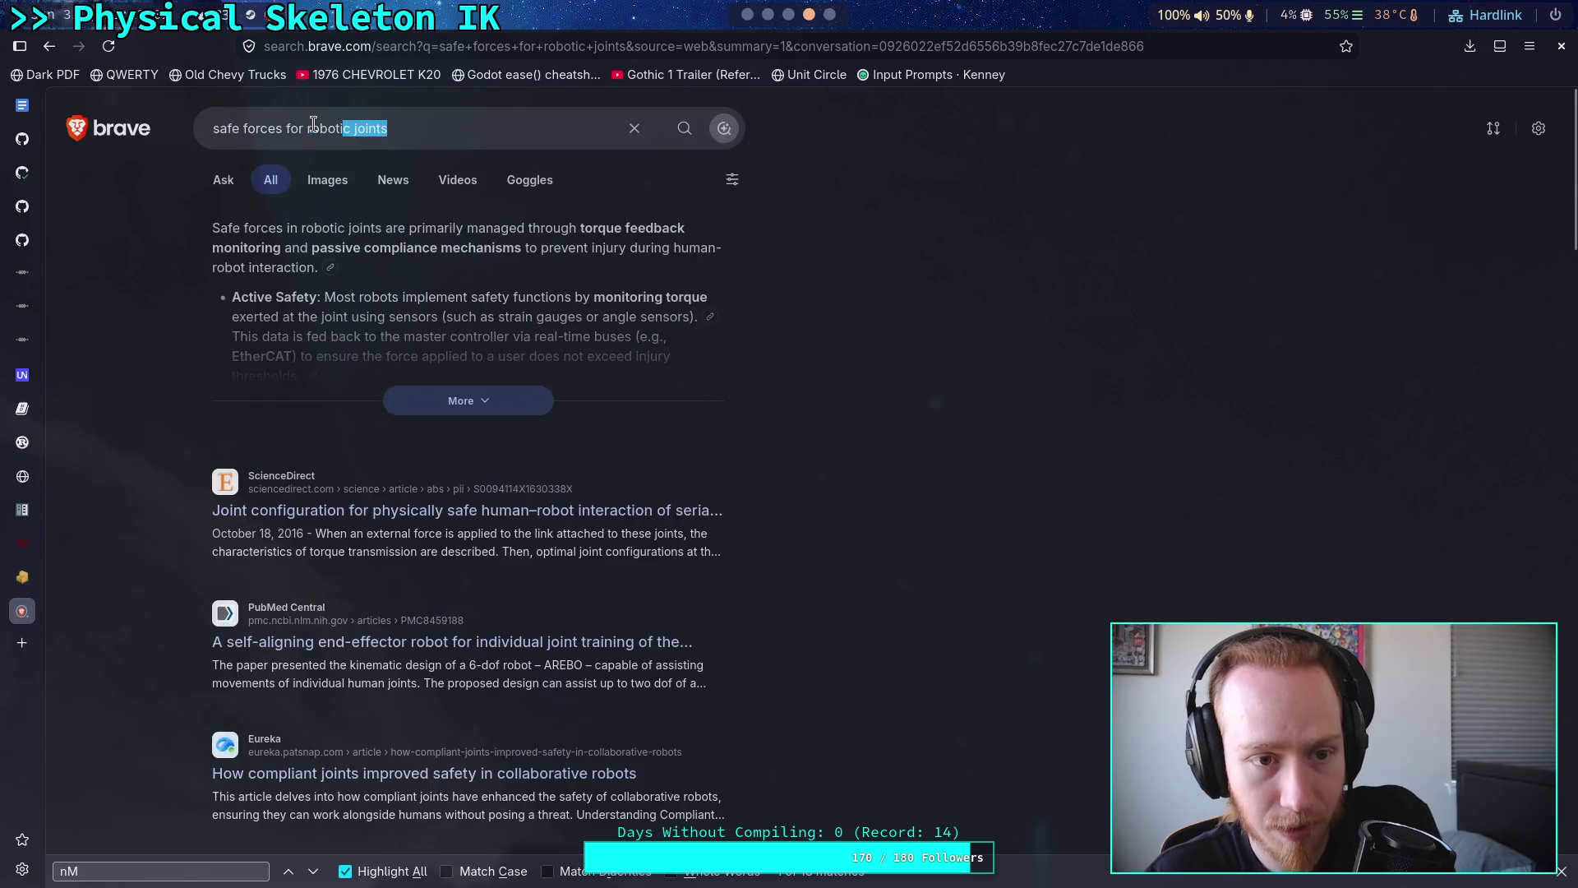
- Search 'nm to break bones', pass the bot check, and expand the full AI answer
type("nm ")
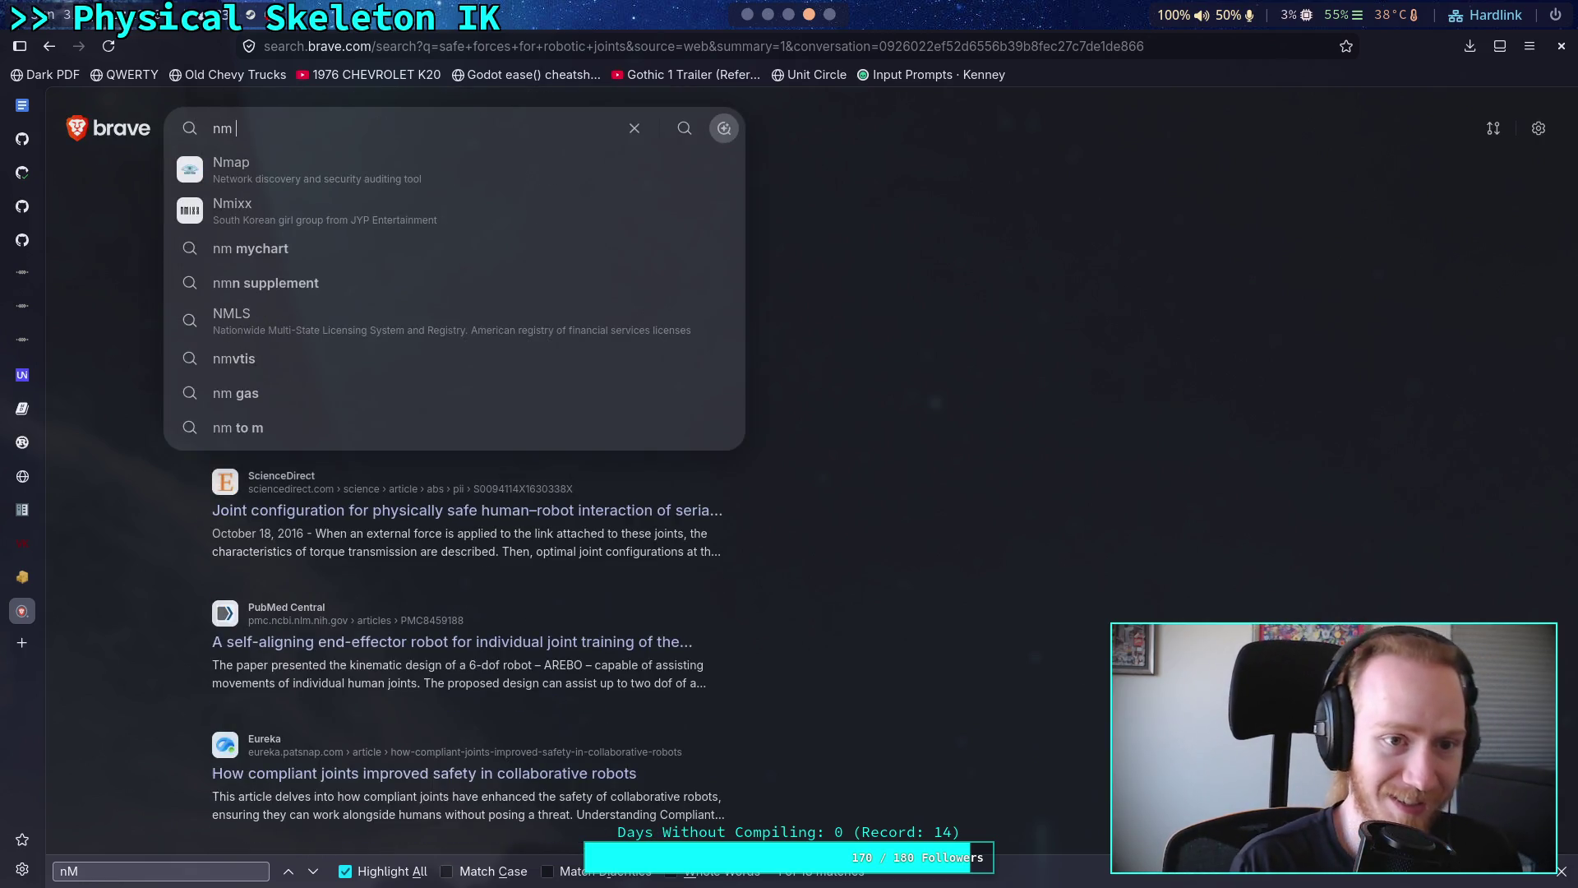
type("to break bones")
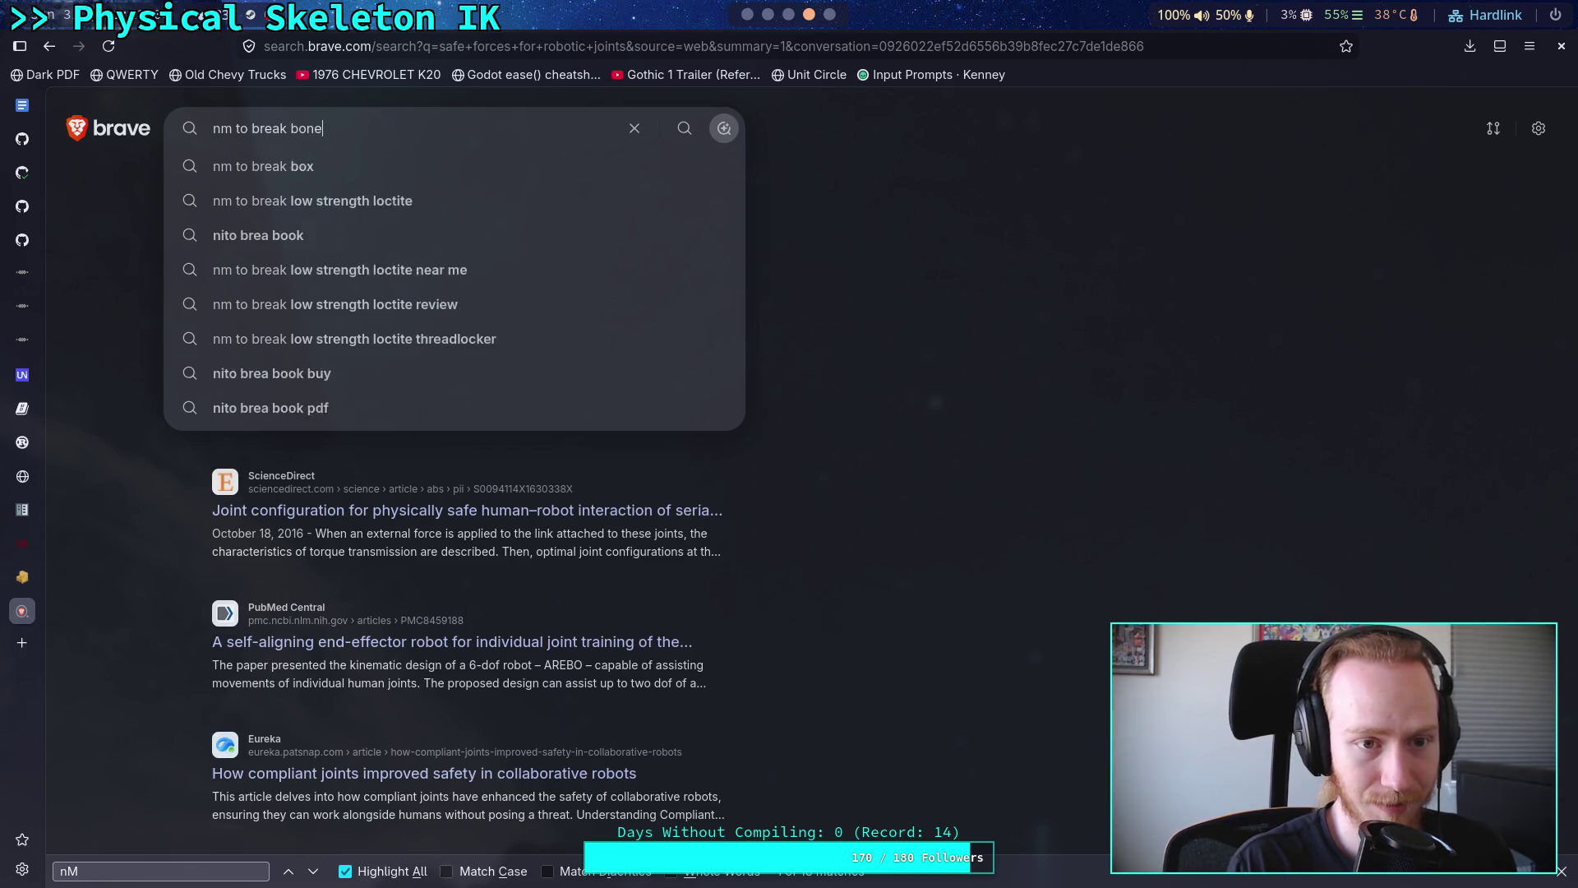
key("Return")
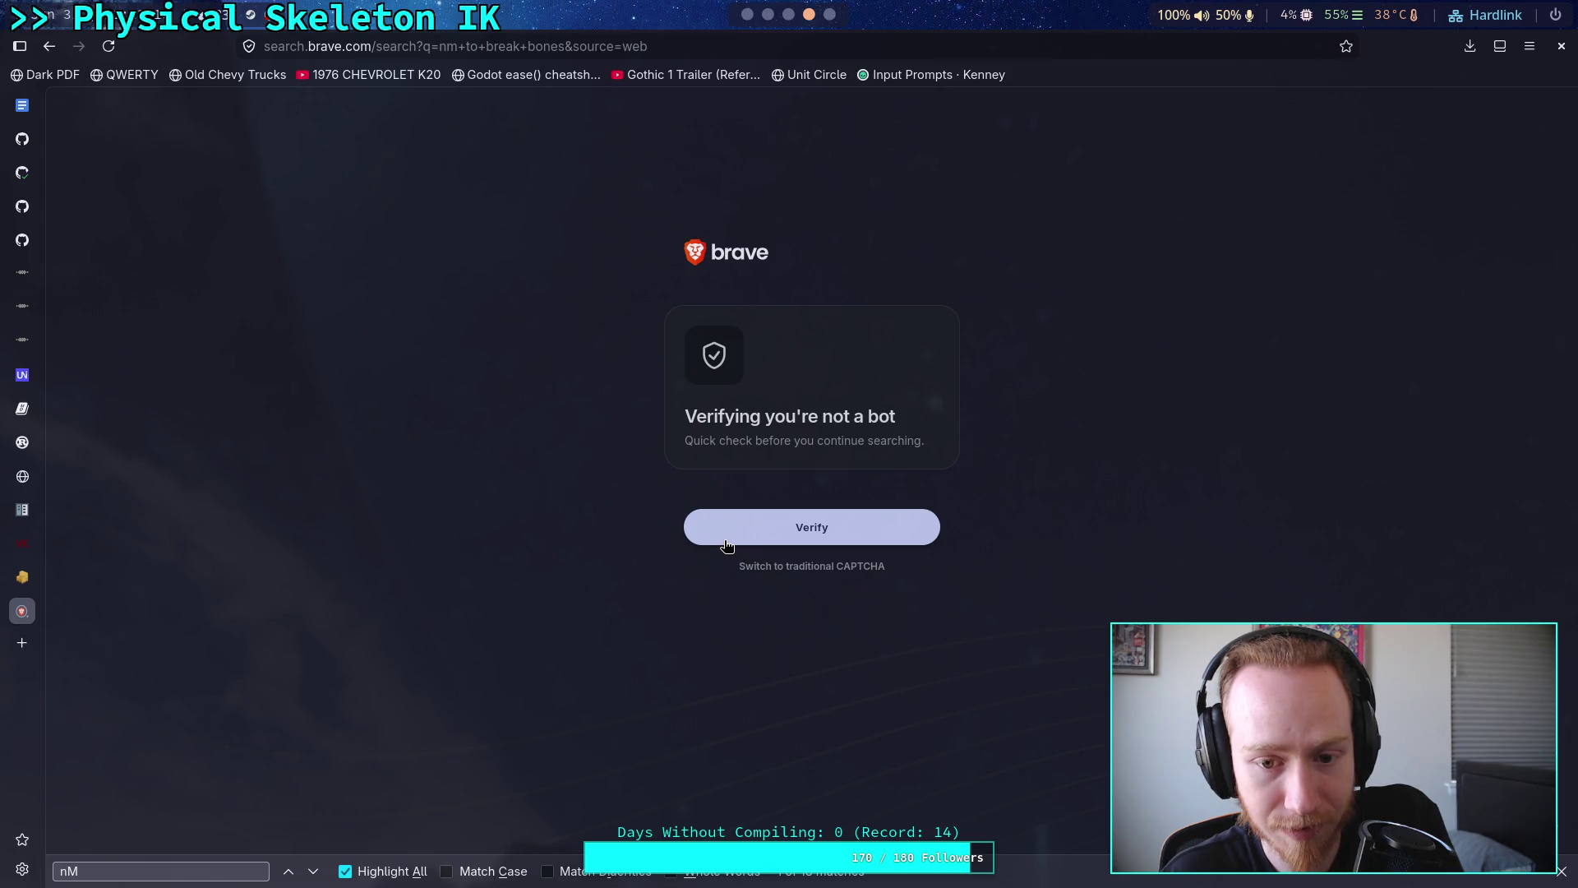
left_click(697, 543)
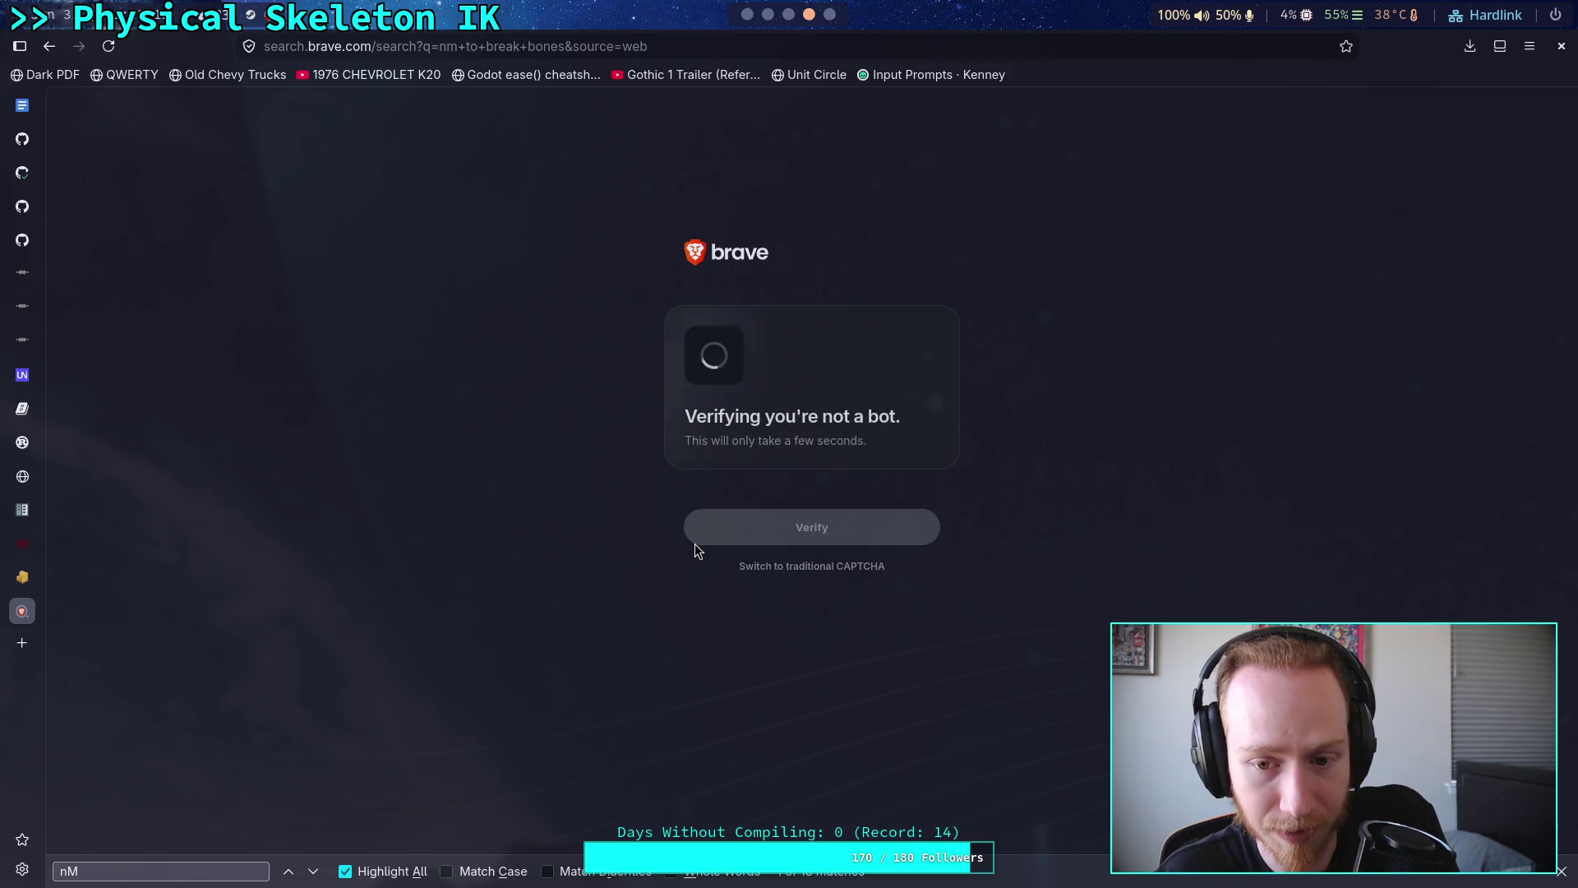
left_click(1562, 872)
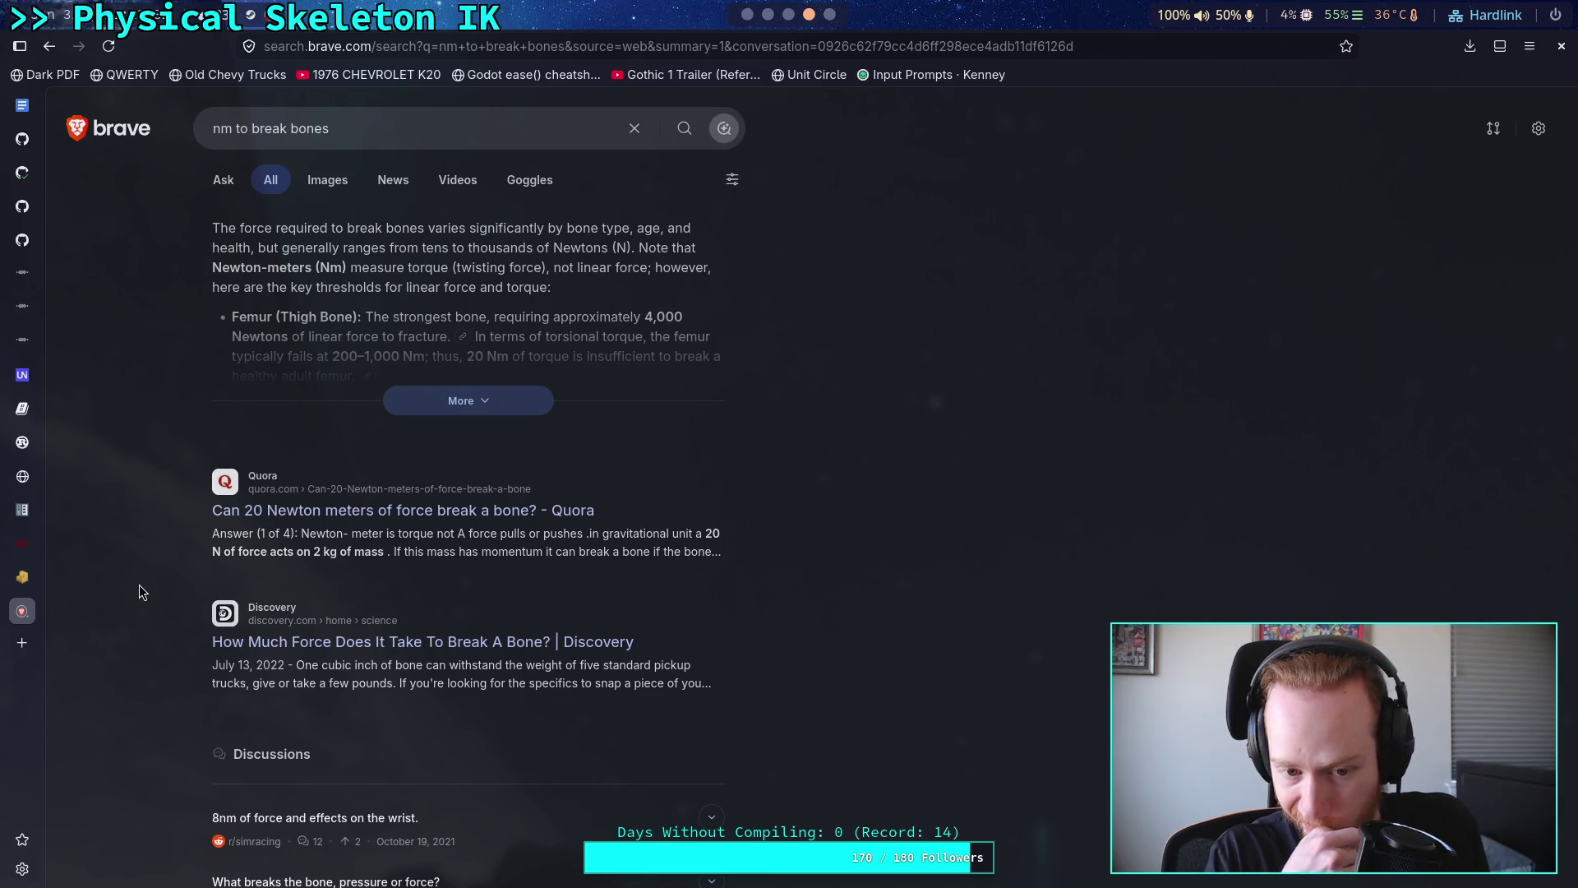
left_click(504, 412)
scroll(543, 634, "down", 5)
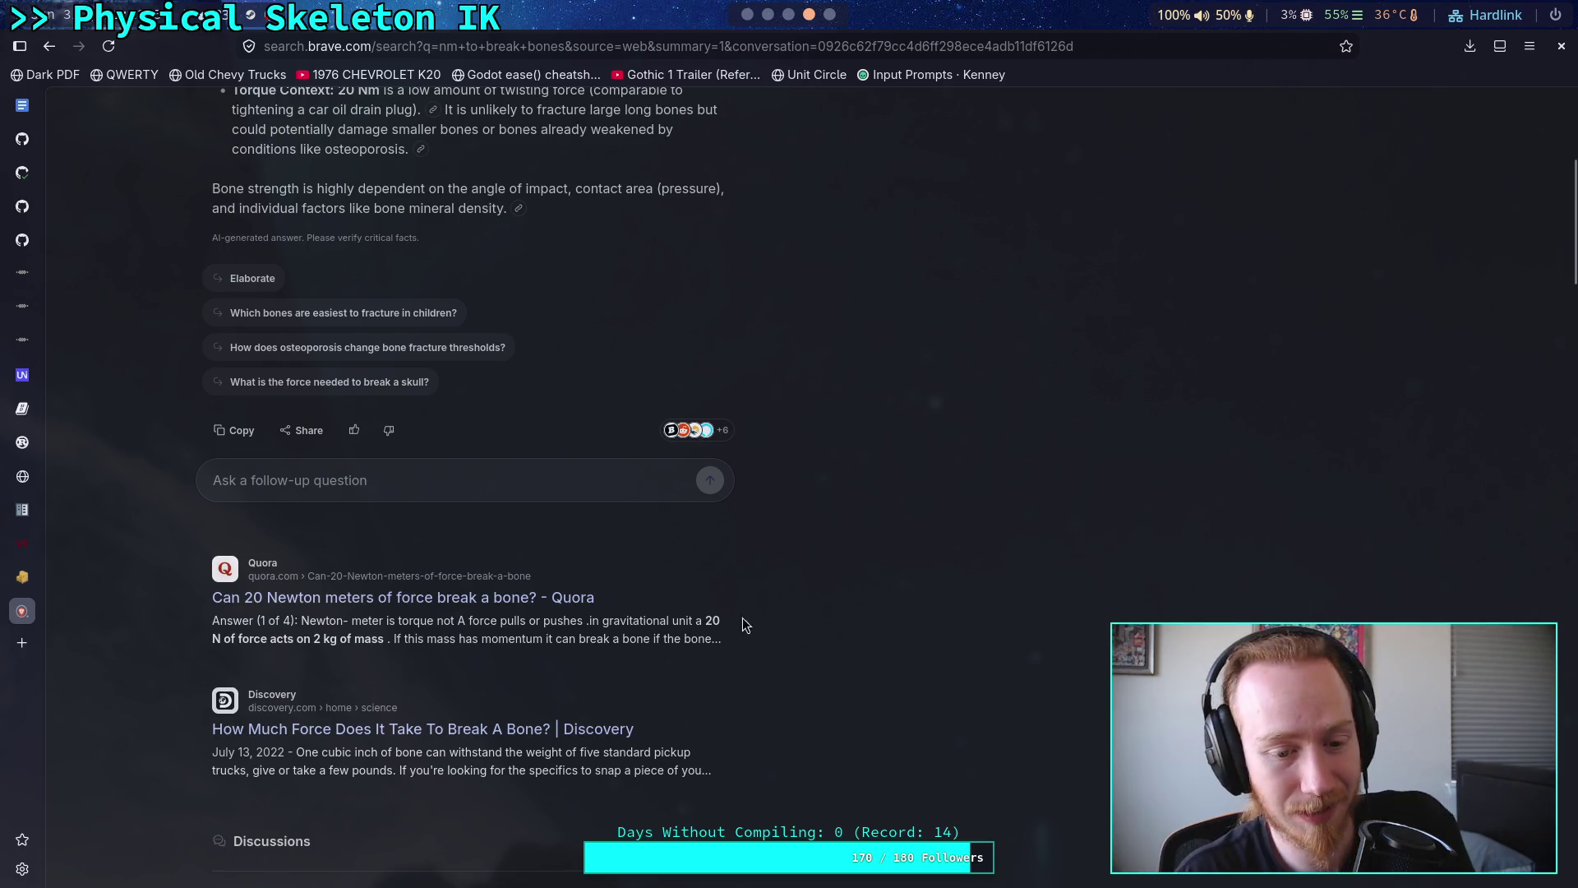
scroll(444, 526, "up", 5)
- Search Brave for 'kinetic energy to newton meters' and expand the full AI answer
left_click(164, 123)
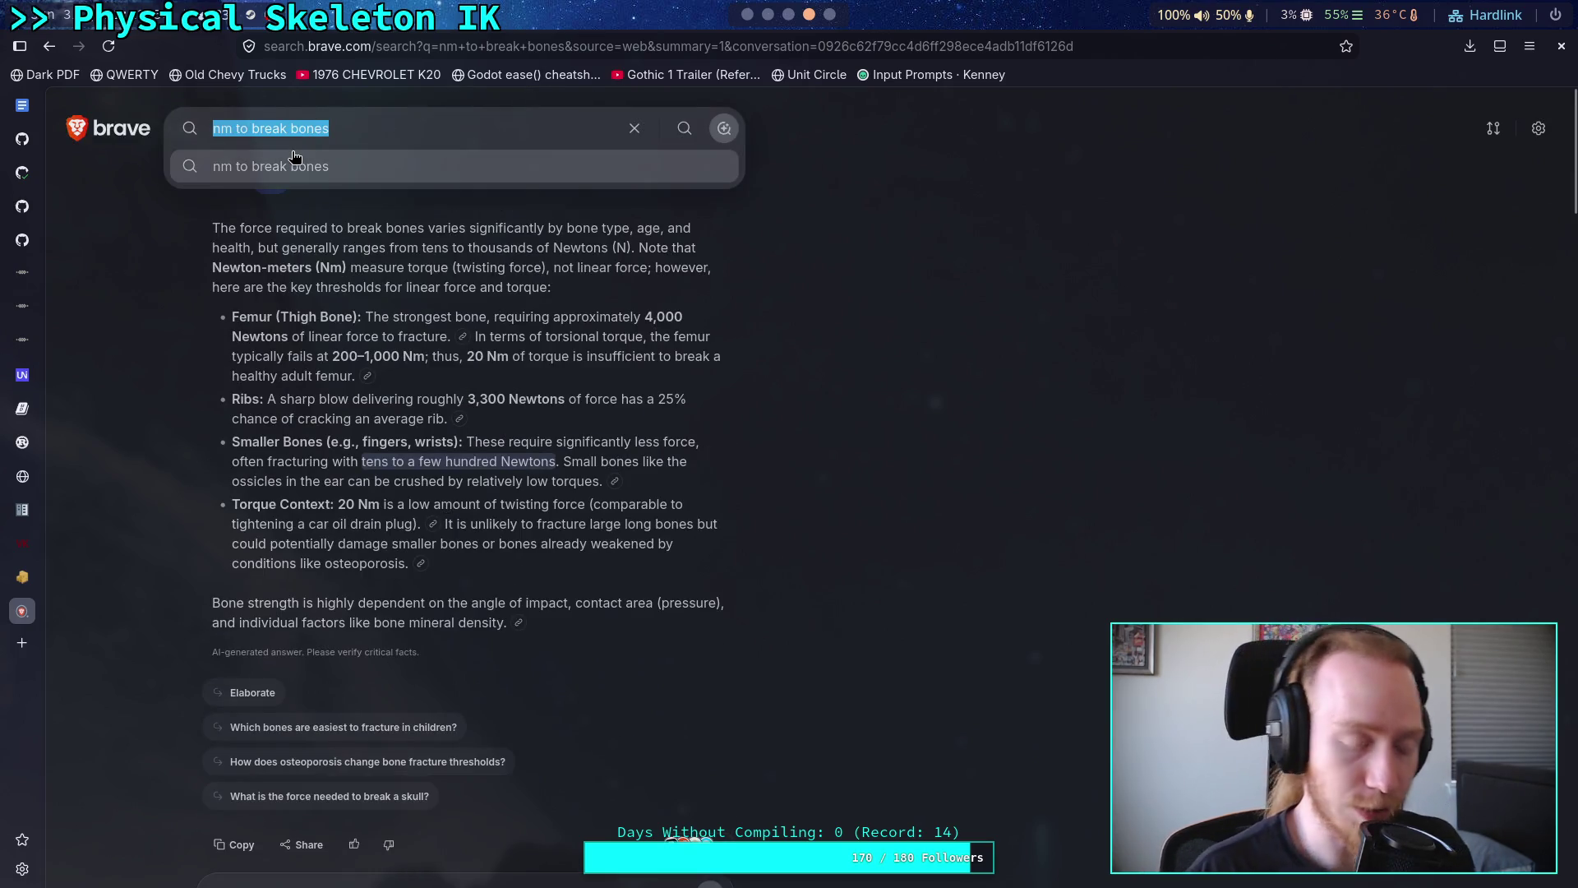
key("BackSpace")
type("kn")
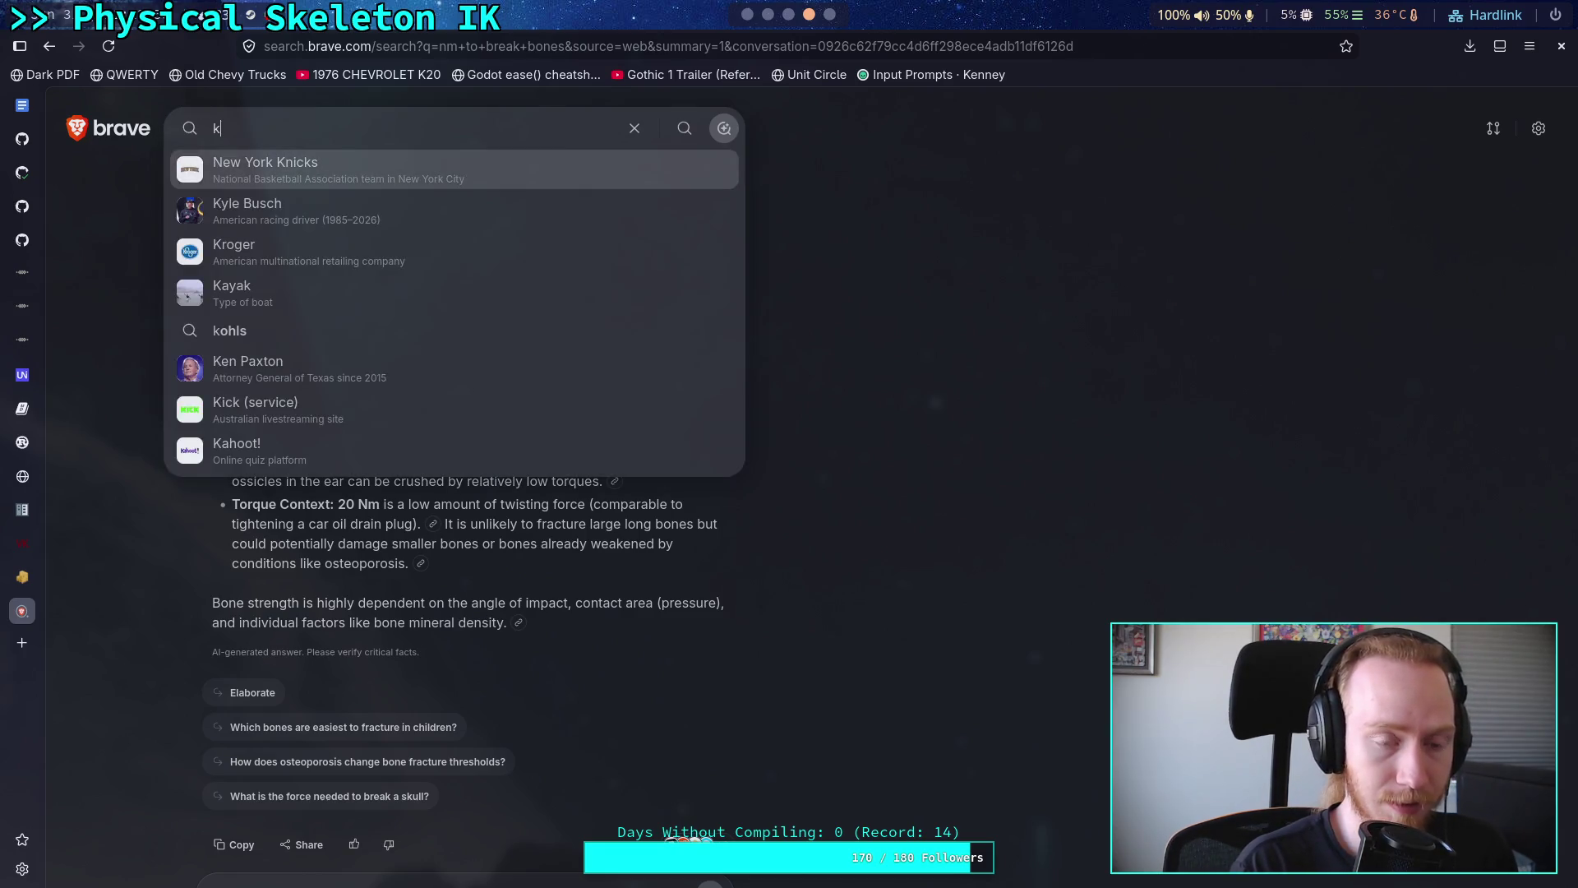
key("BackSpace")
type("inetc")
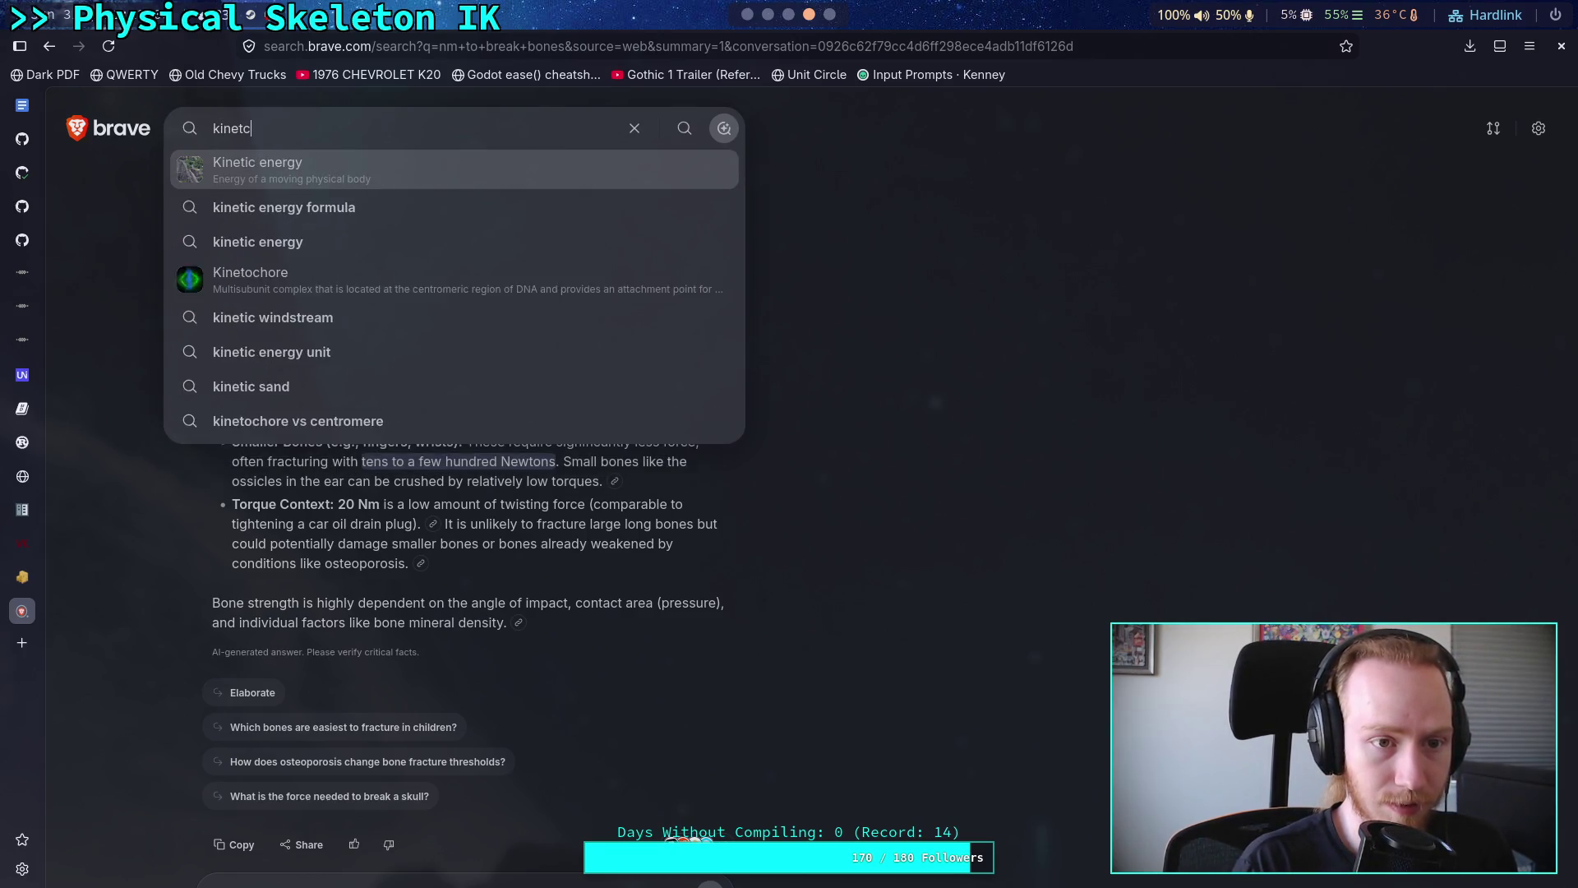
key("BackSpace")
type("ic energy")
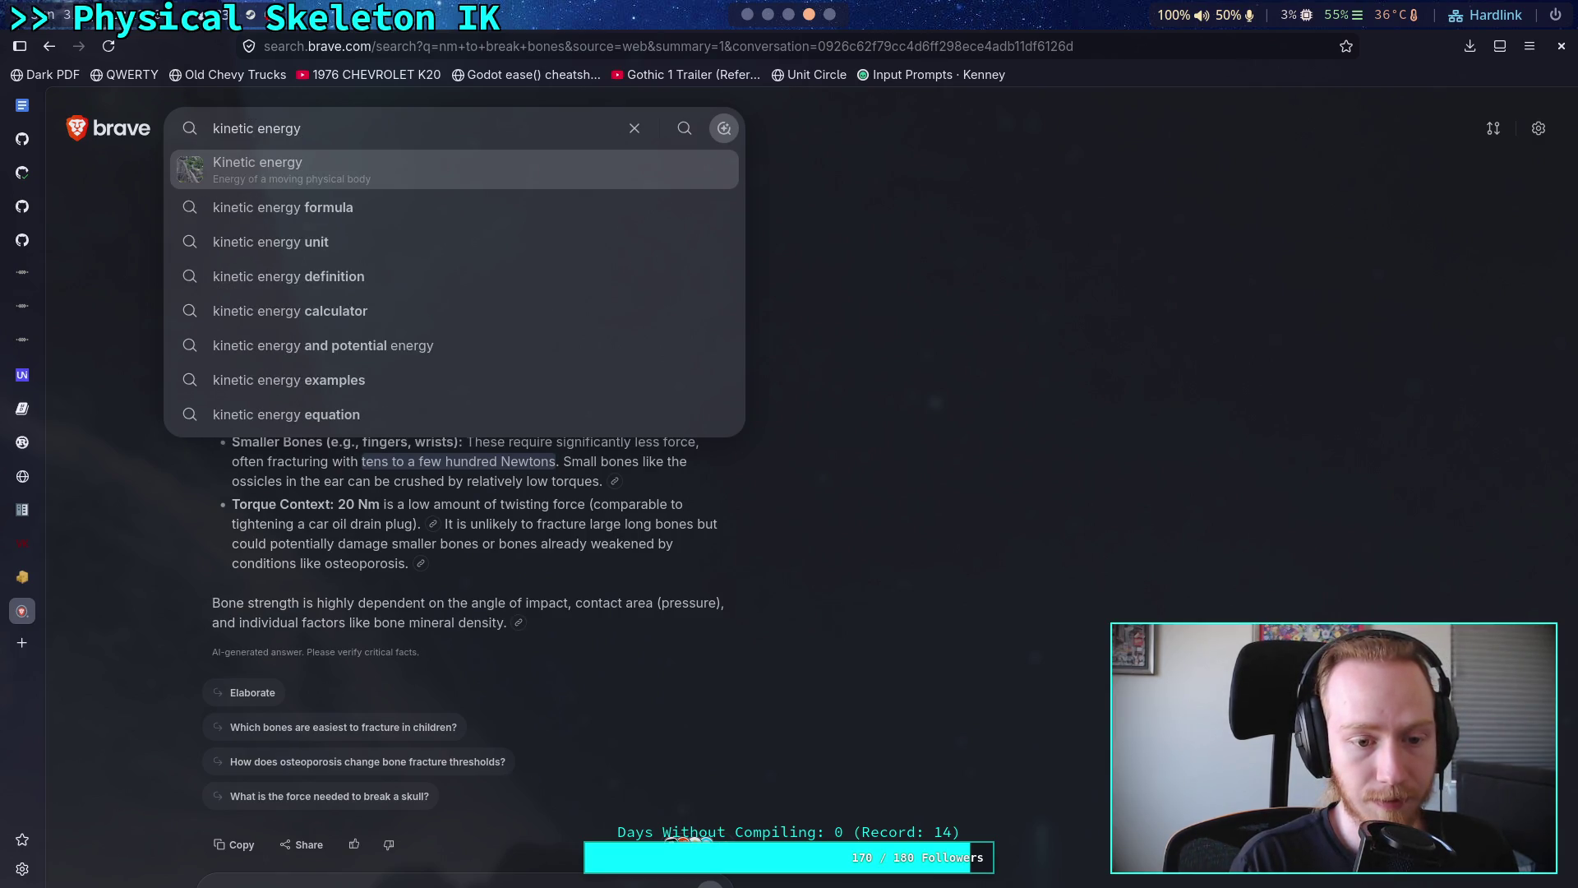
type(" to newton")
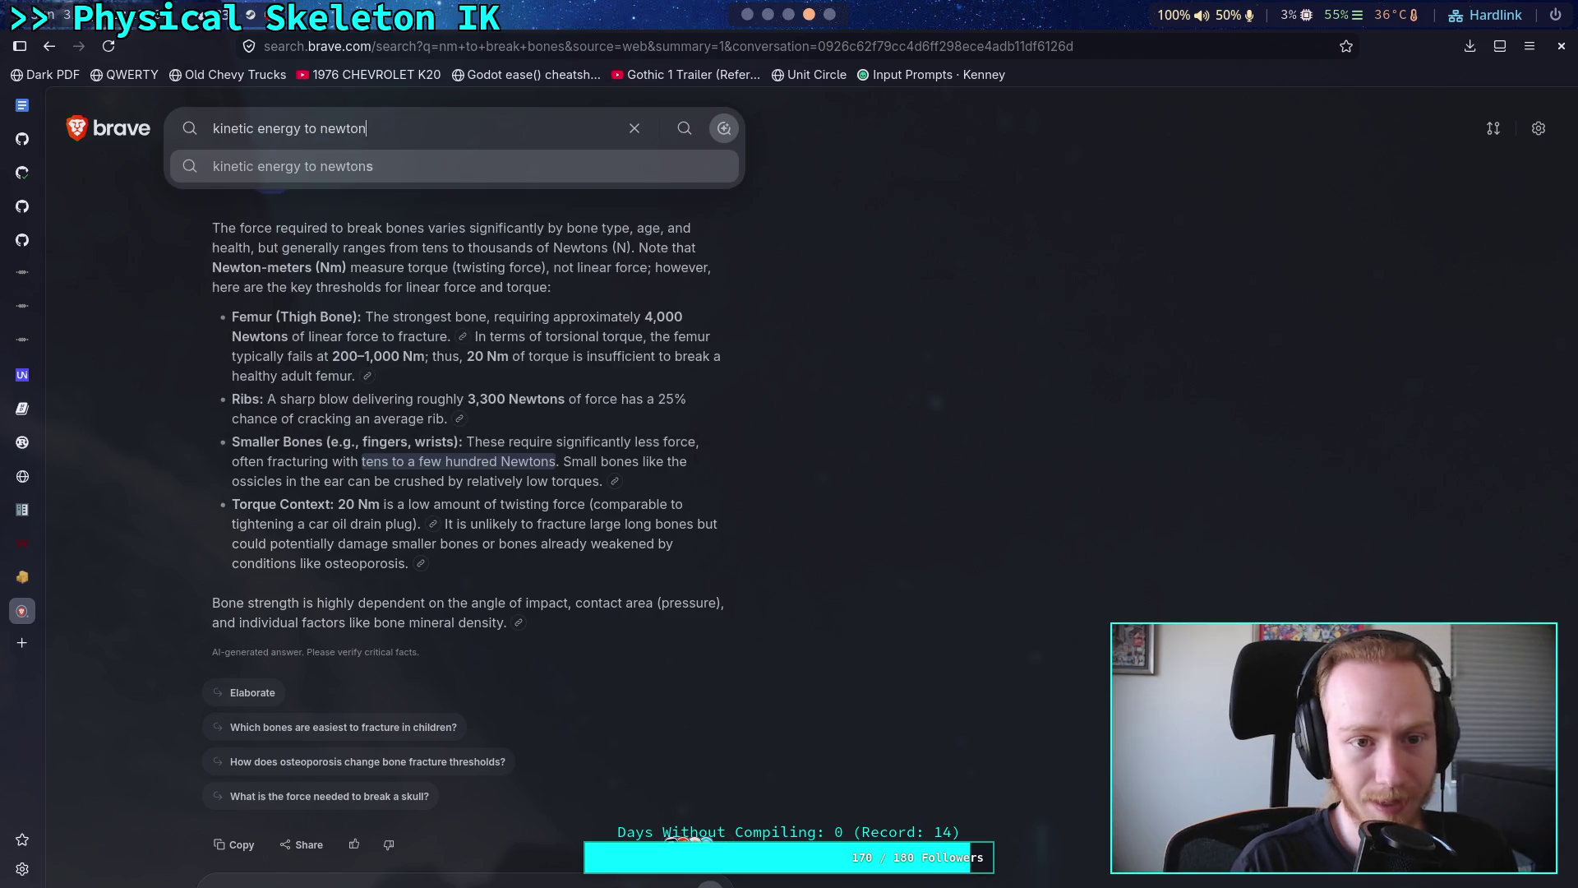
type(" meters")
key("Return")
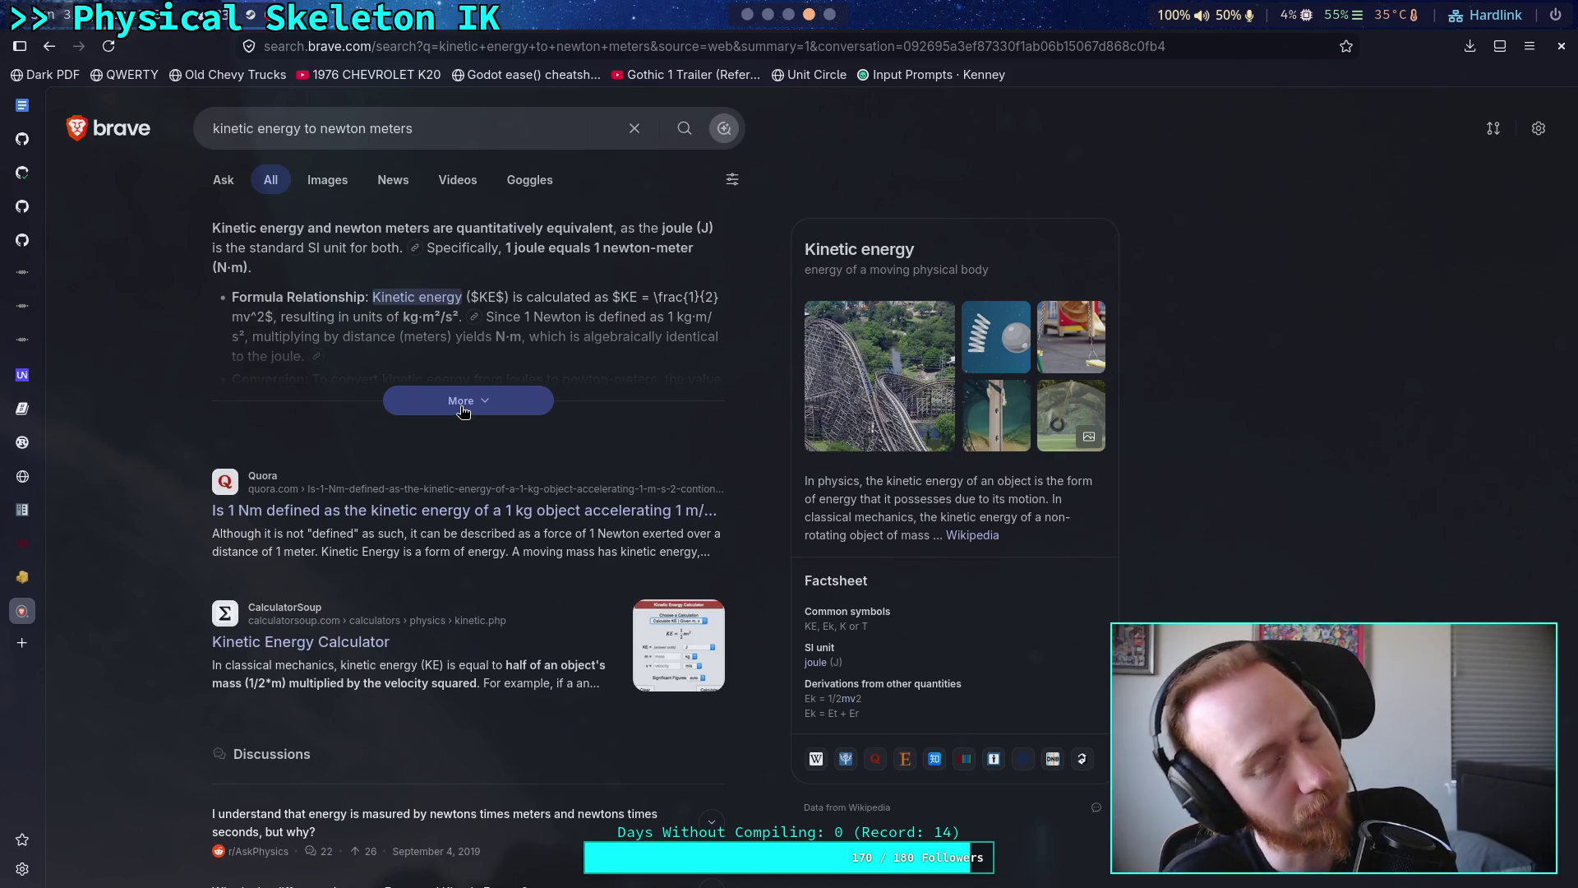
left_click(463, 407)
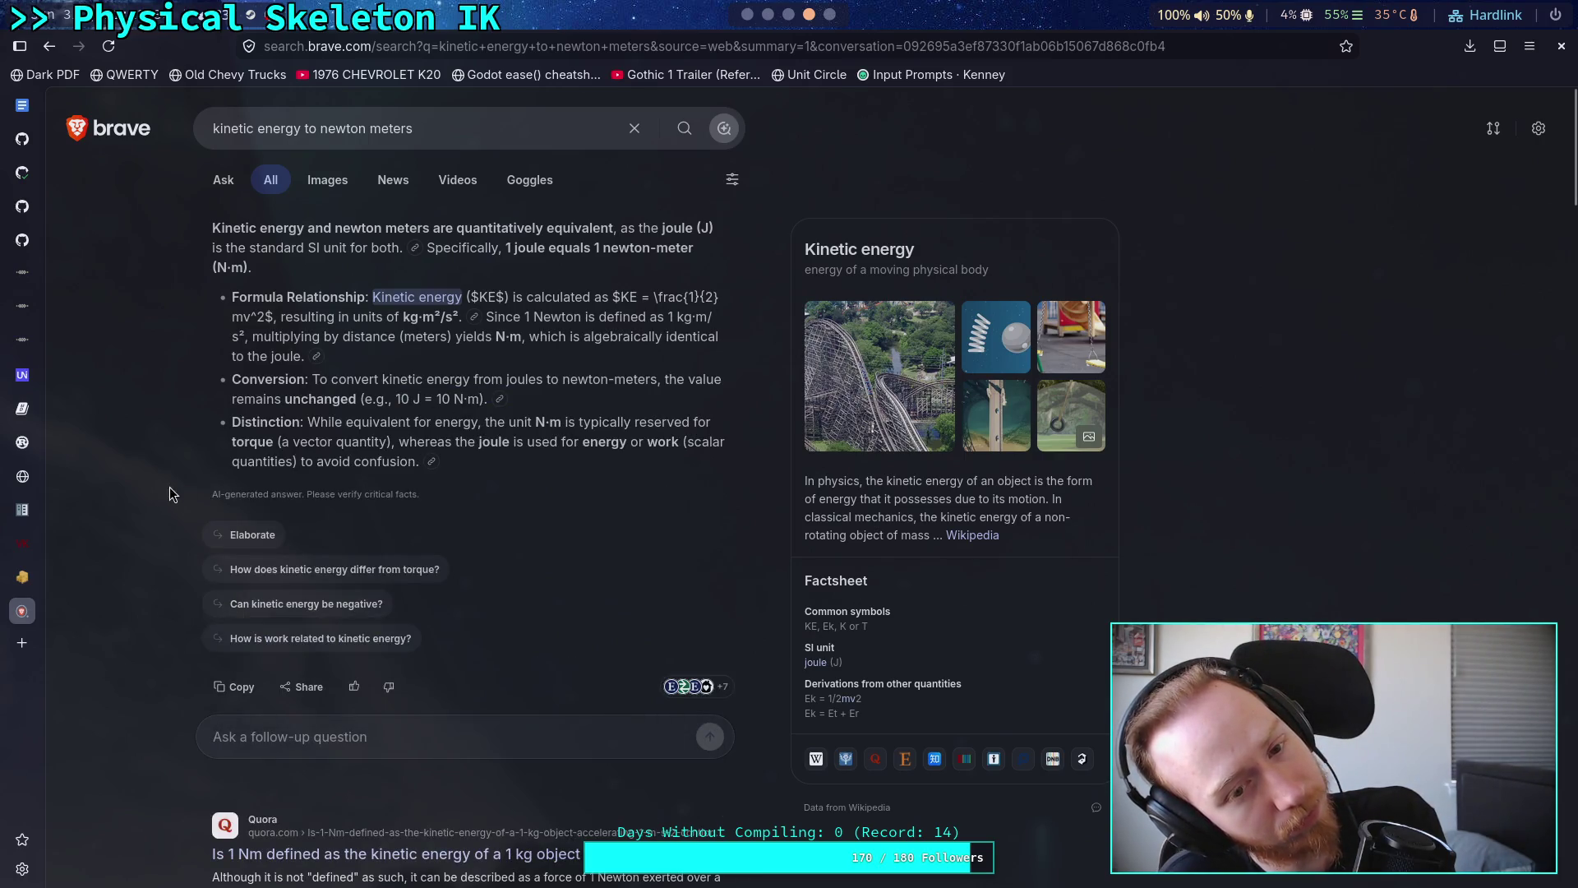
scroll(162, 490, "down", 2)
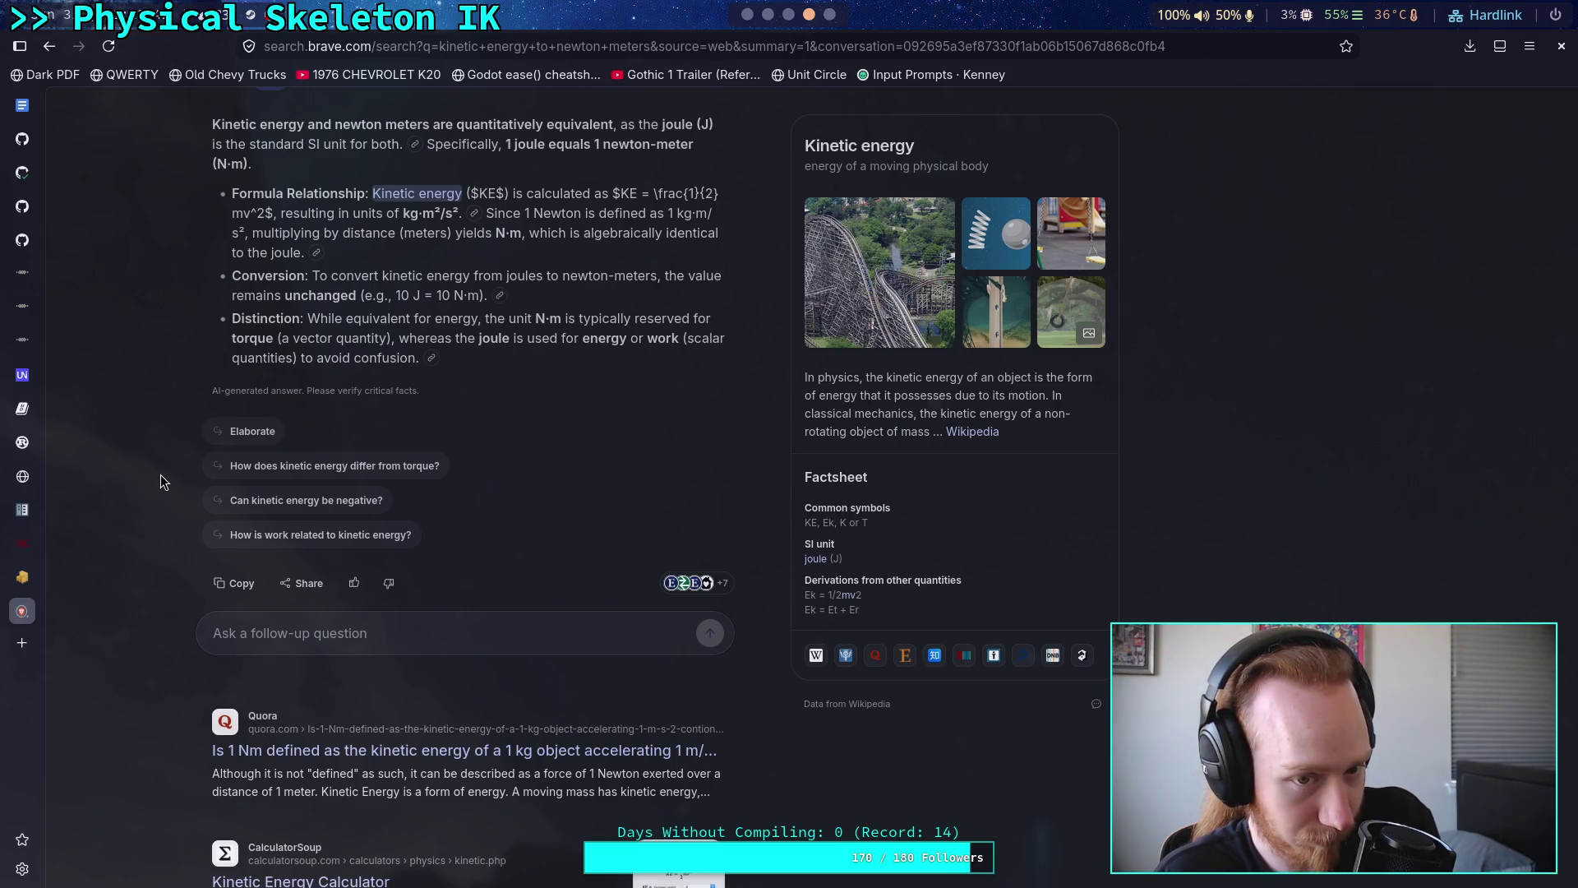
scroll(160, 456, "down", 5)
- Return to the Godot script editor and check the MAX_VELOCITY constant on line 360
key("super+1")
left_click(758, 453)
left_click_drag(431, 428, 157, 428)
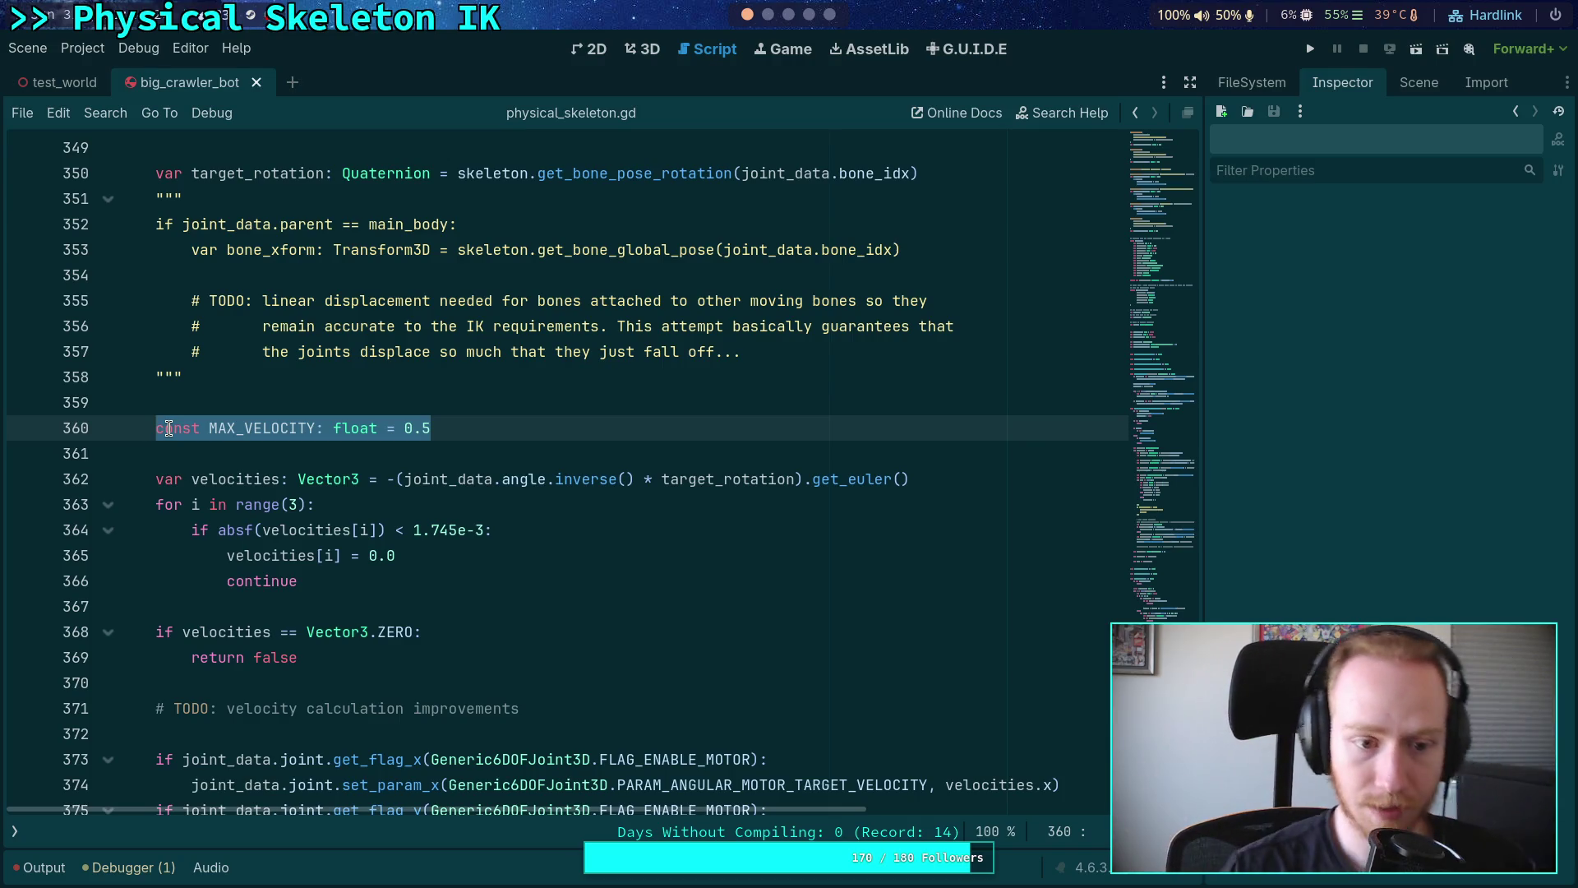
left_click(310, 455)
- Open the CrawlerLeg.gd script, then CrawlerBot's attached CrawlerCharacter.gd script
scroll(313, 455, "up", 2)
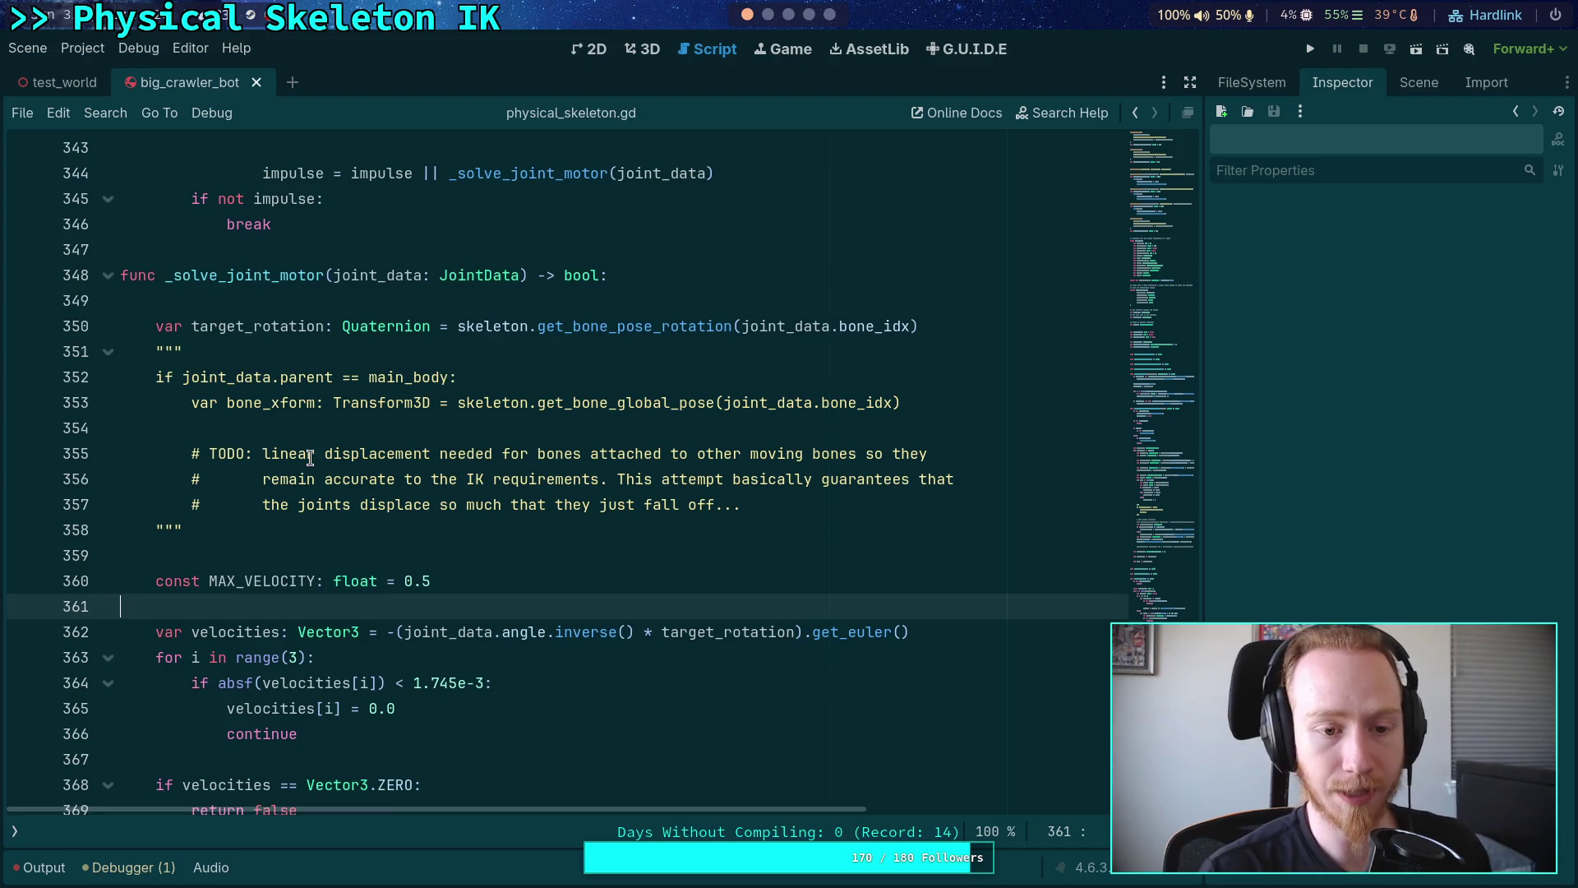
scroll(346, 453, "up", 6)
scroll(346, 453, "up", 5)
left_click(14, 832)
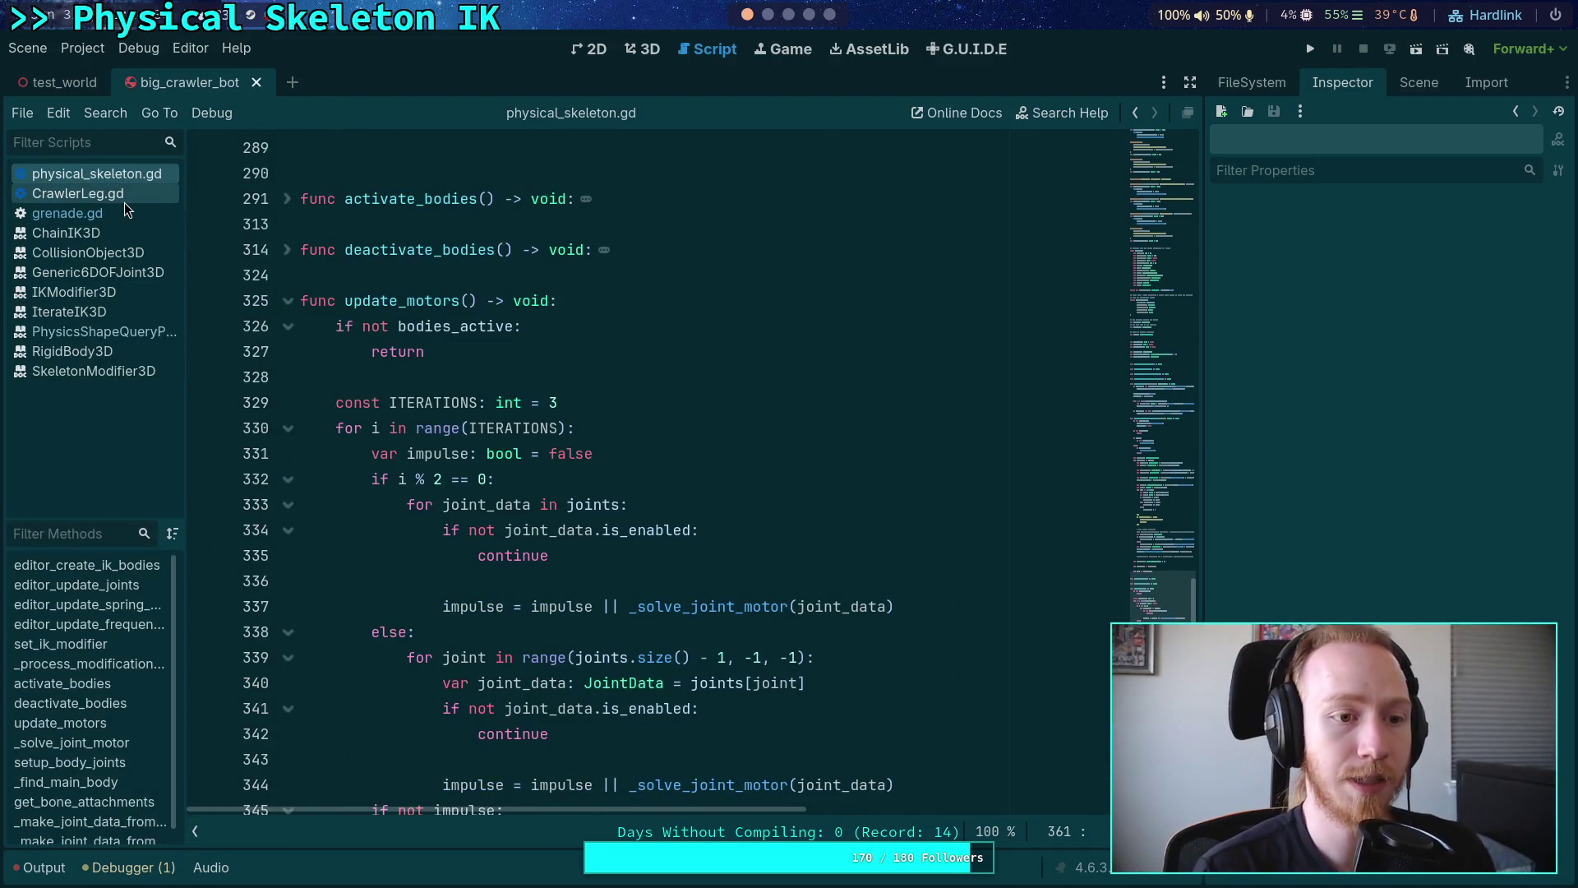
left_click(125, 202)
left_click(1416, 81)
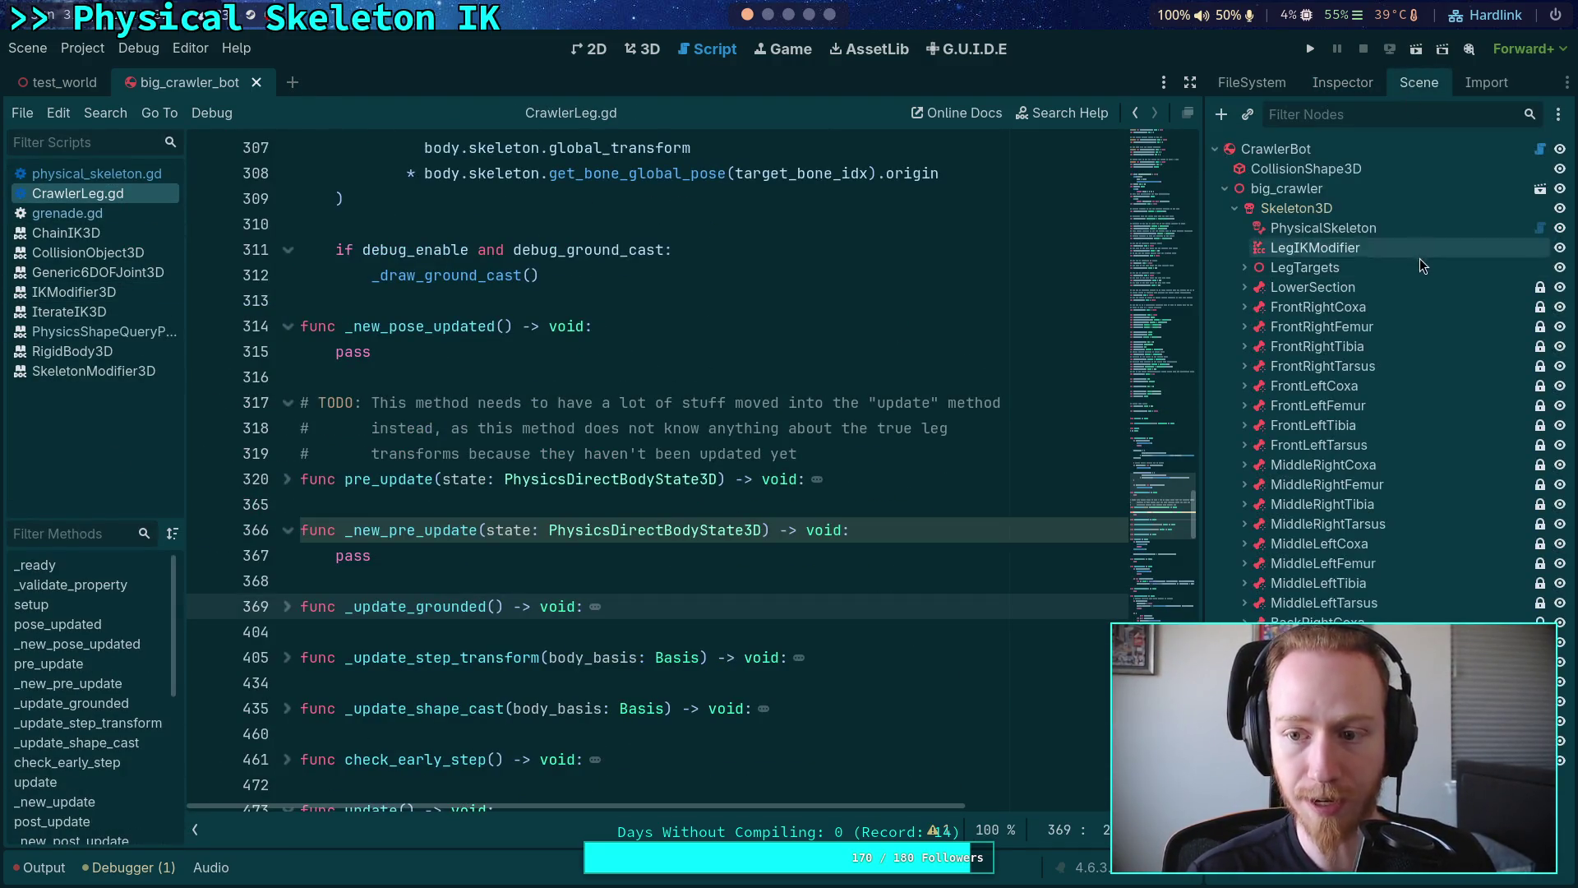
left_click(1539, 149)
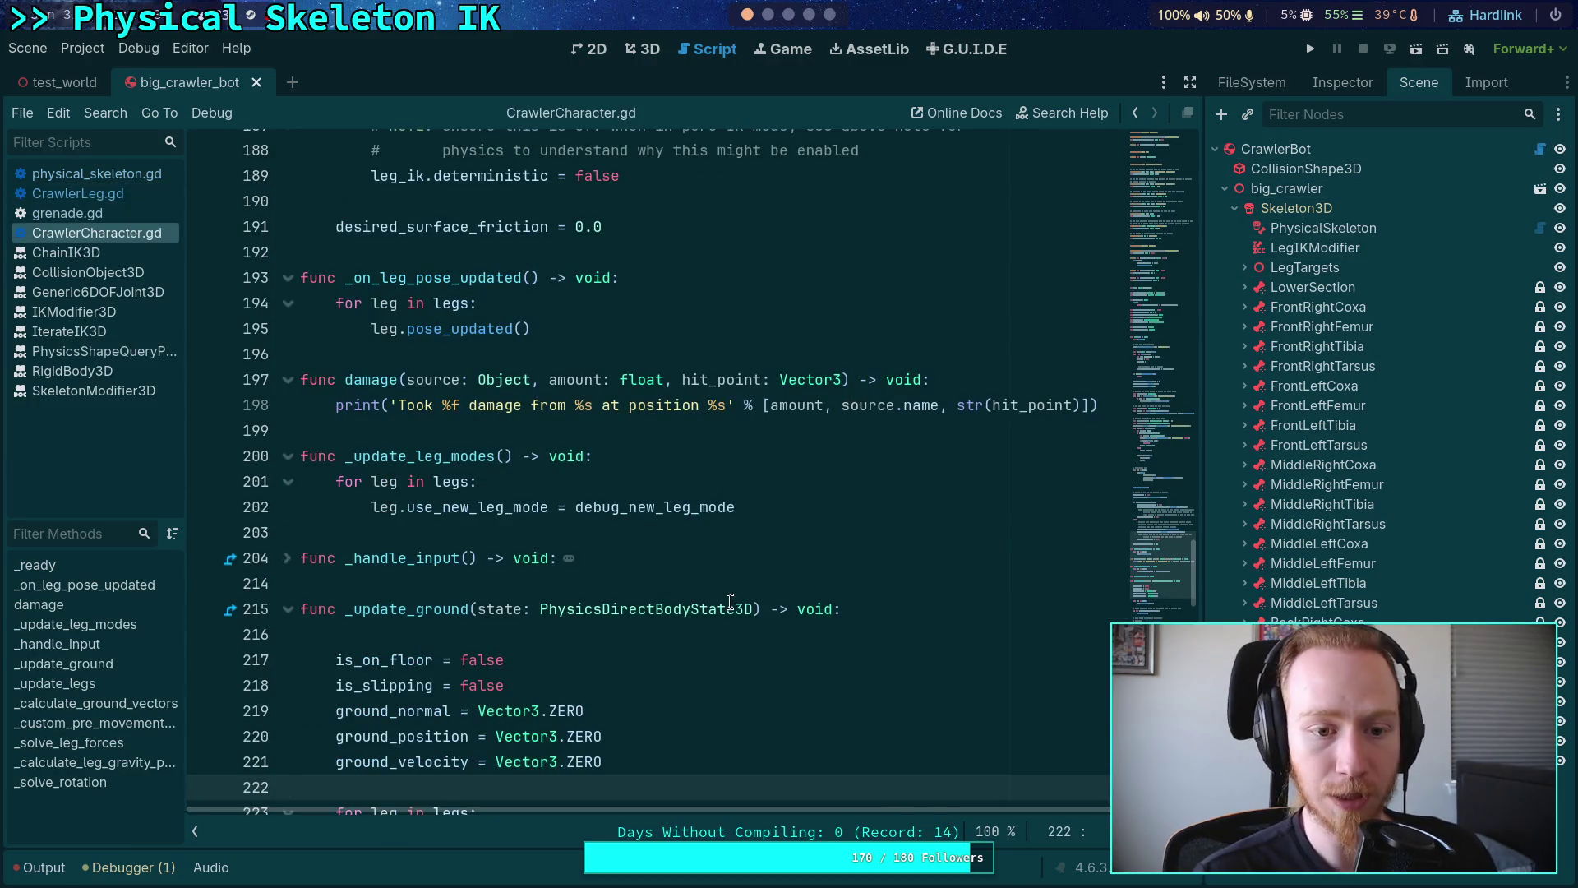
- In the Scene dock, select LowerSection, expand FrontRightCoxa and select FR_Coxa_Body
scroll(706, 561, "down", 2)
scroll(706, 562, "down", 1)
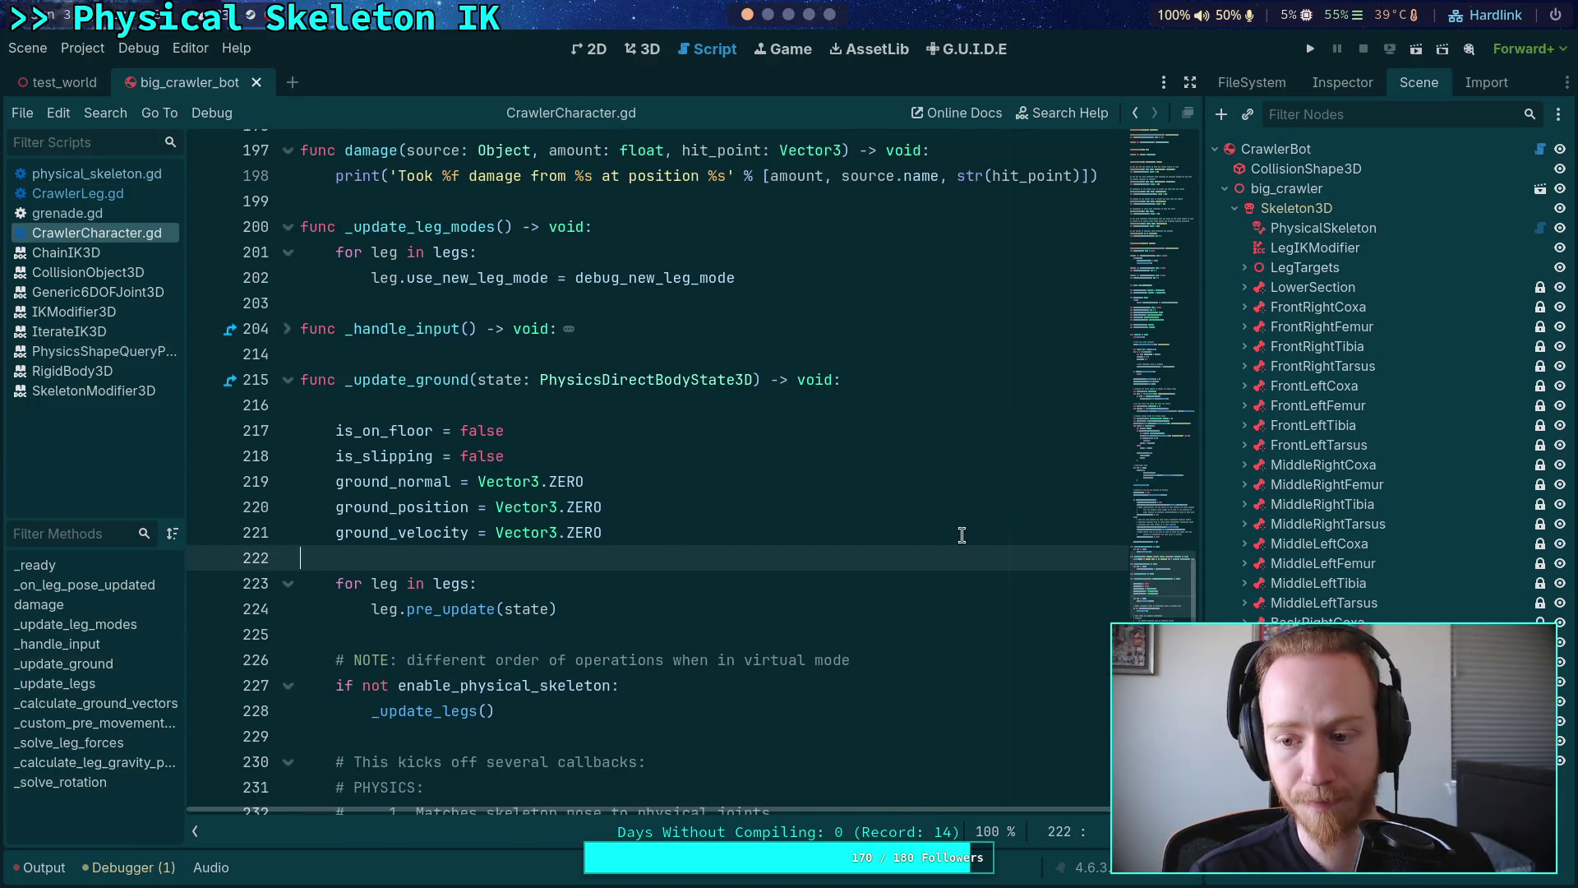
left_click(1268, 296)
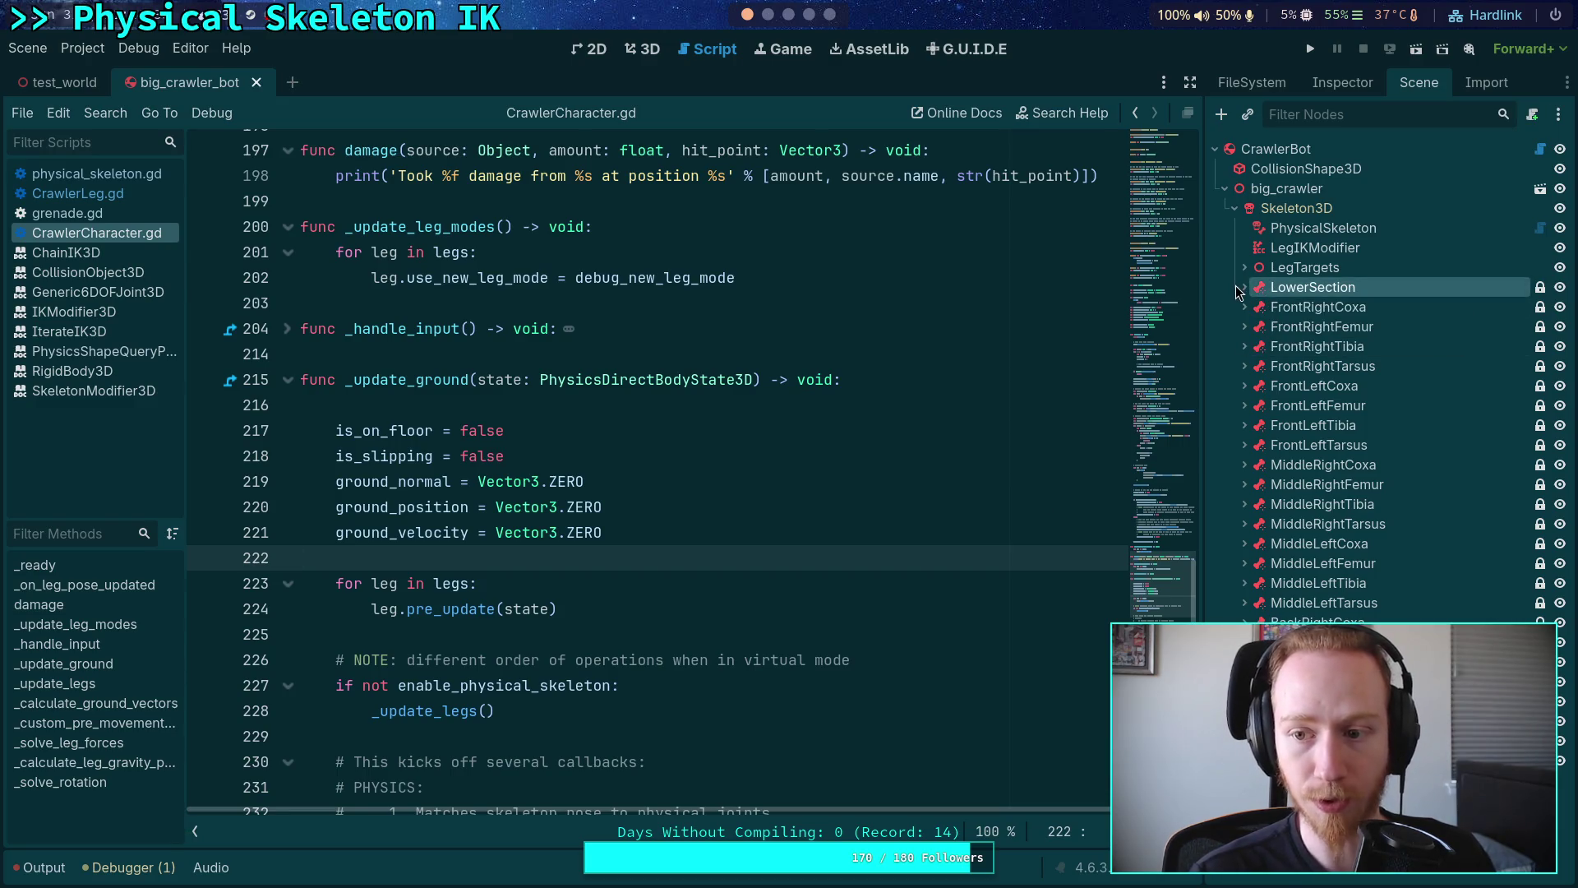
left_click(1245, 307)
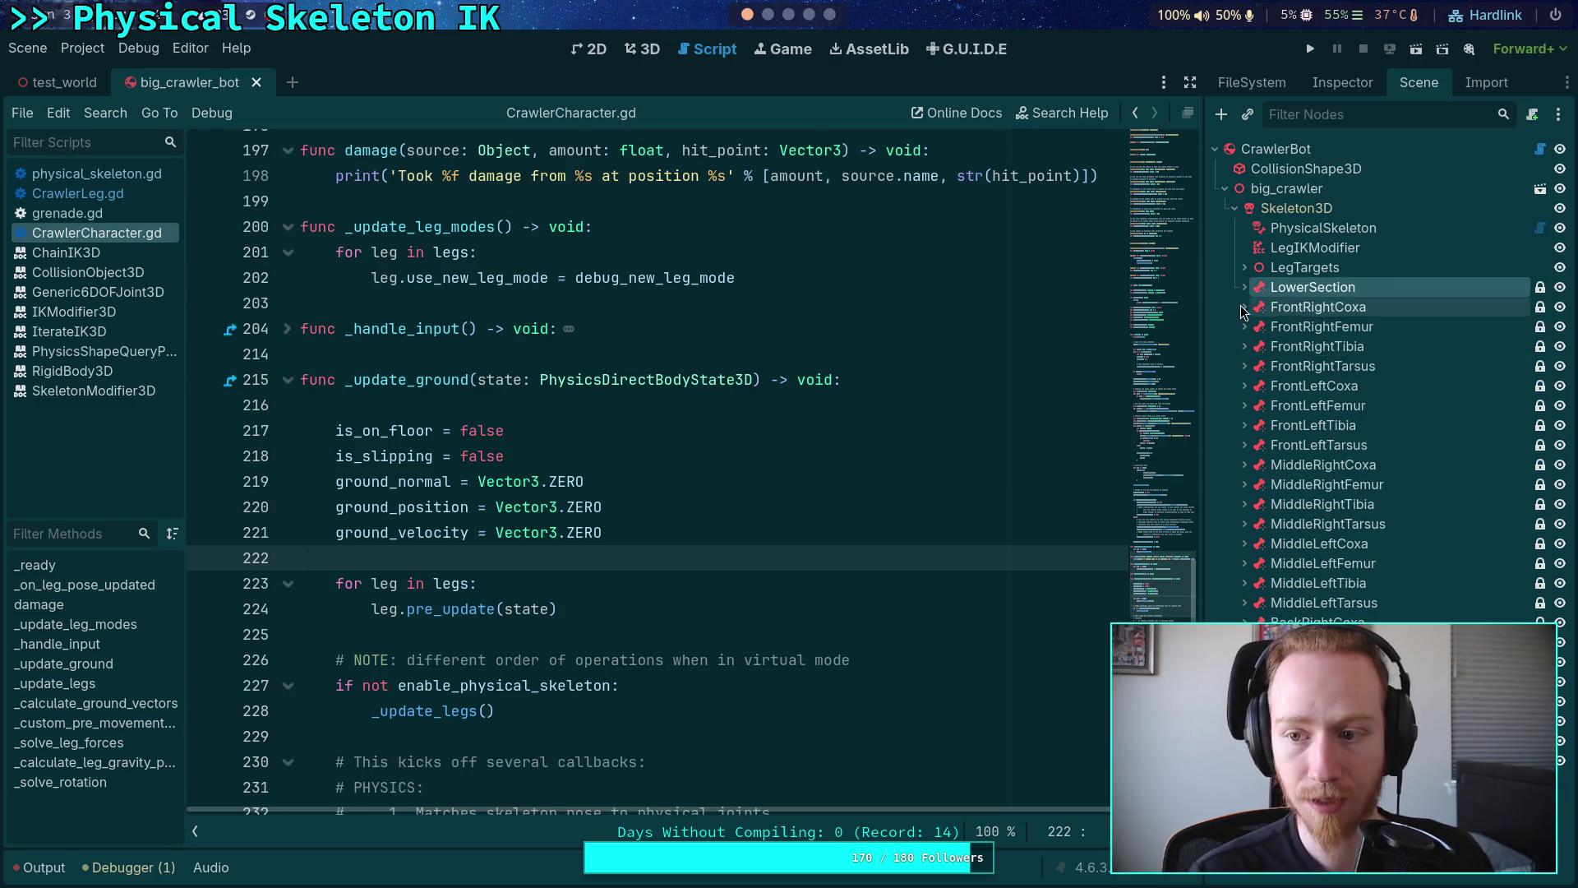
left_click(1283, 327)
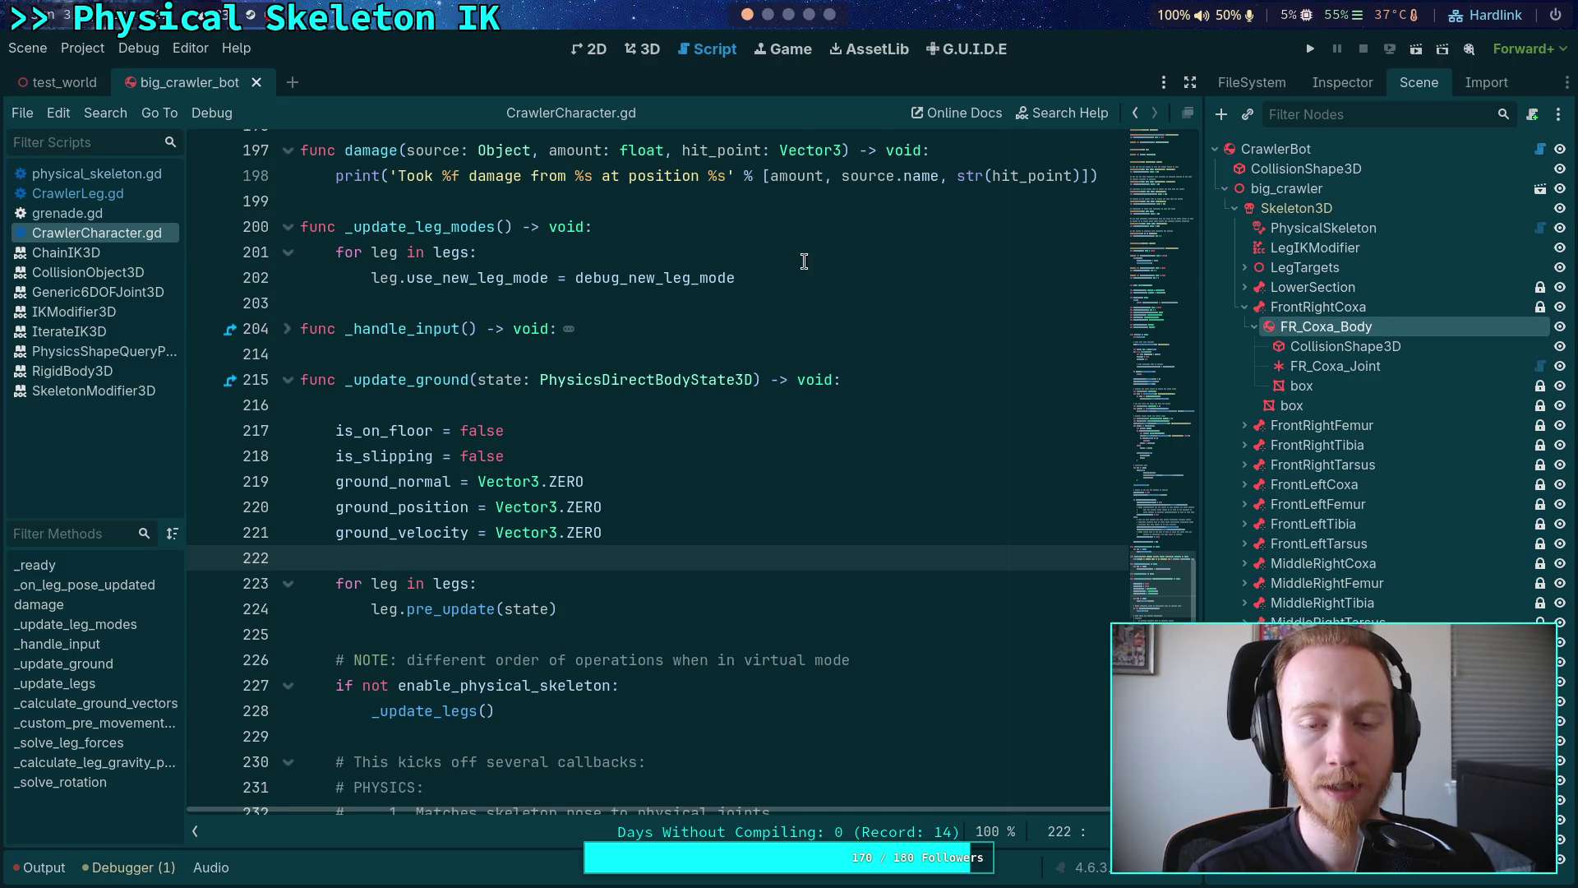
- In the browser, start a new search for 'mass of legs of boston dynamics dog robot'
key("super+3")
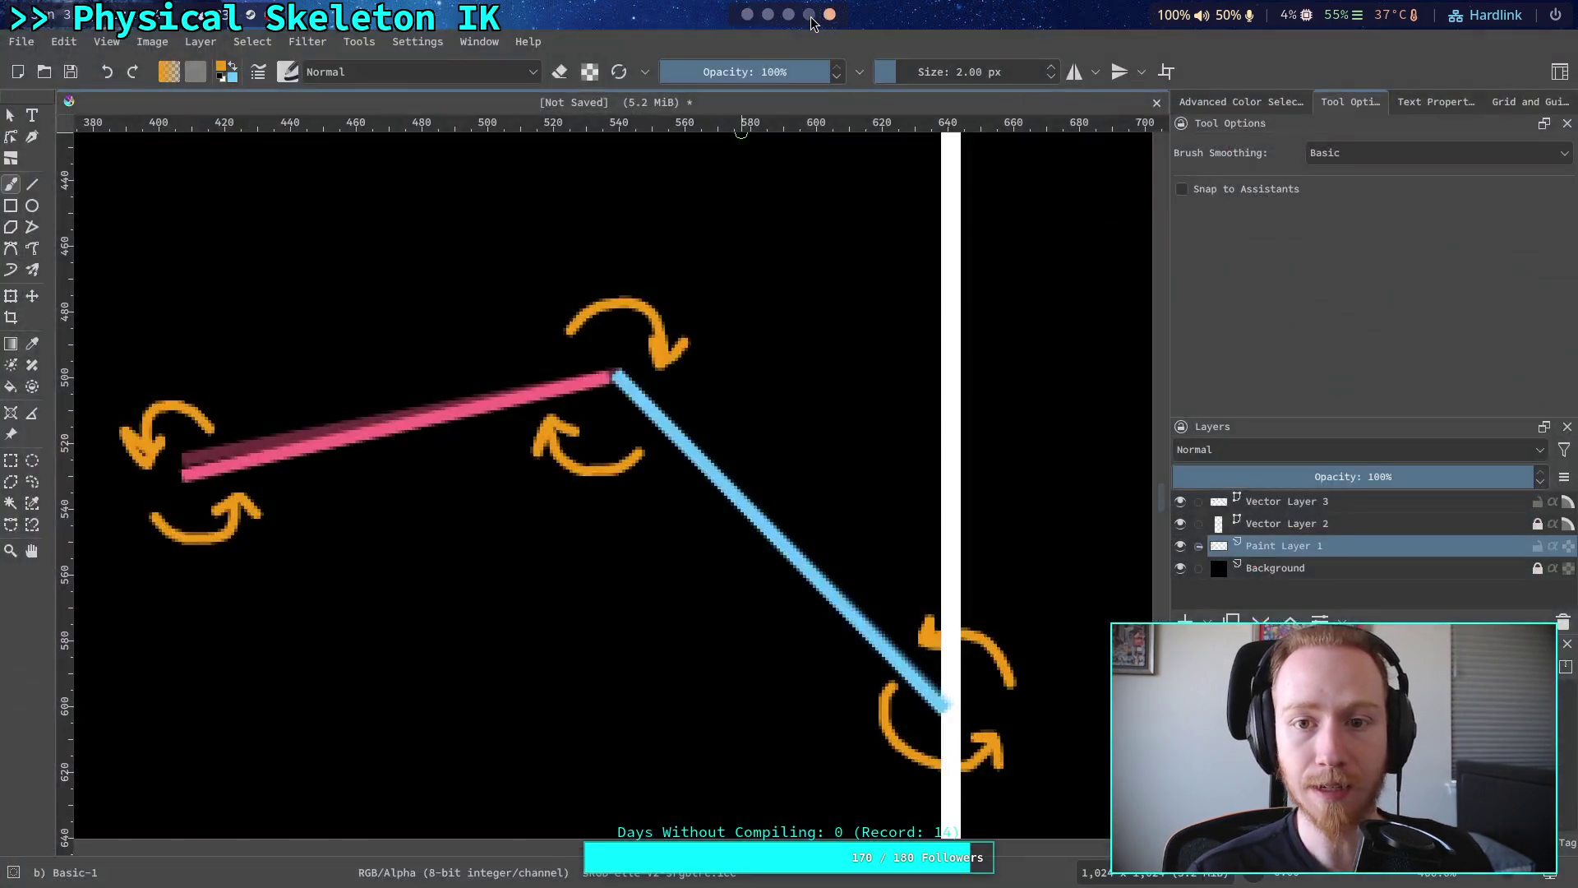
key("super+4")
left_click(296, 46)
type("m")
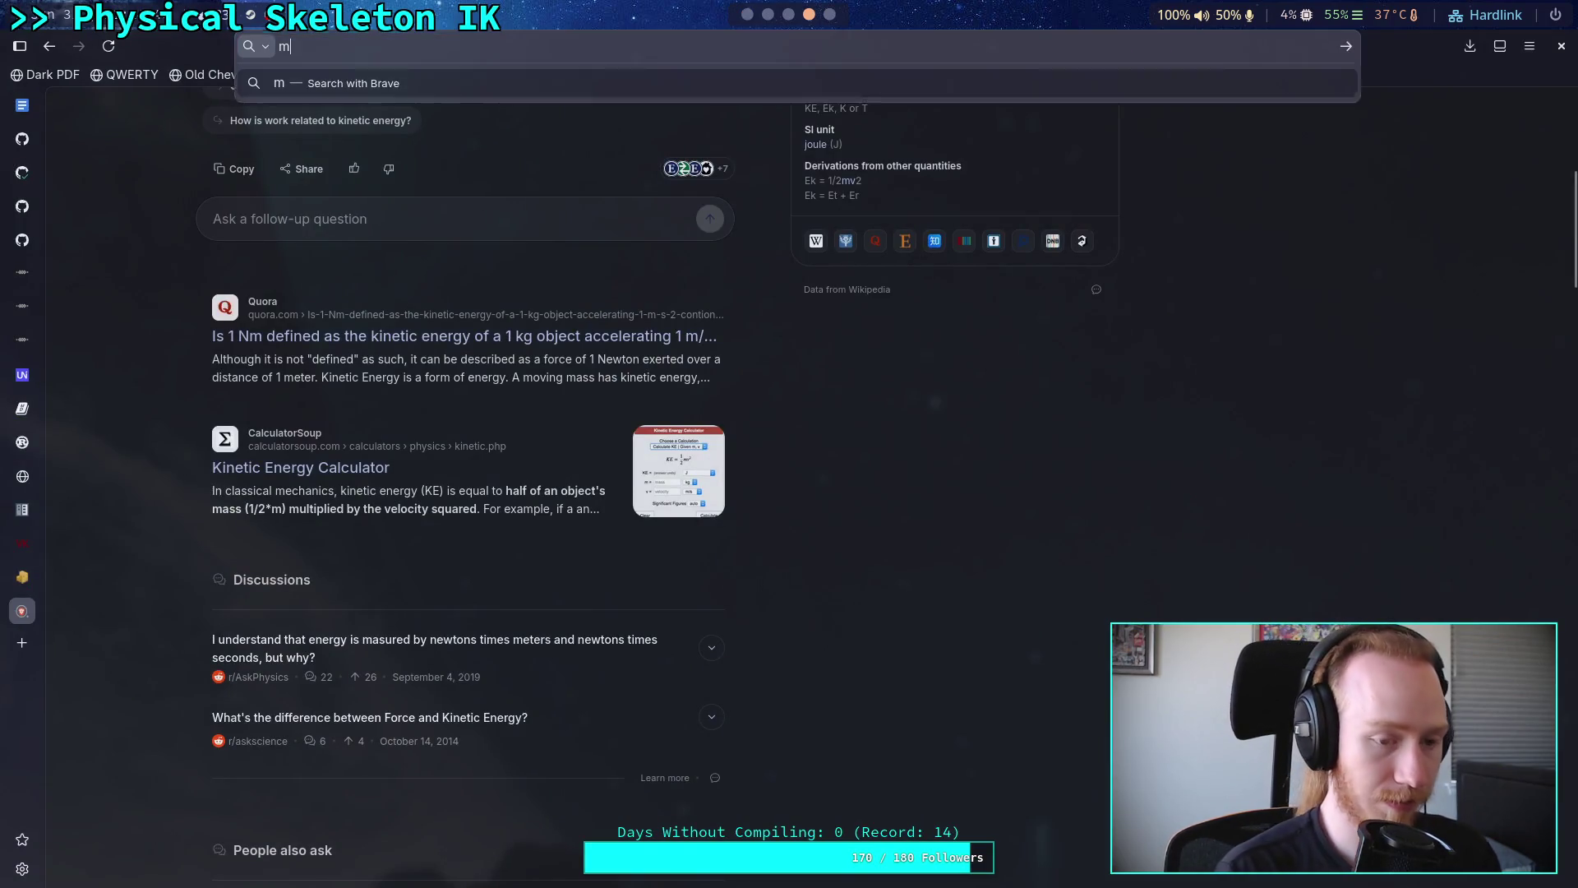
type("ass of ")
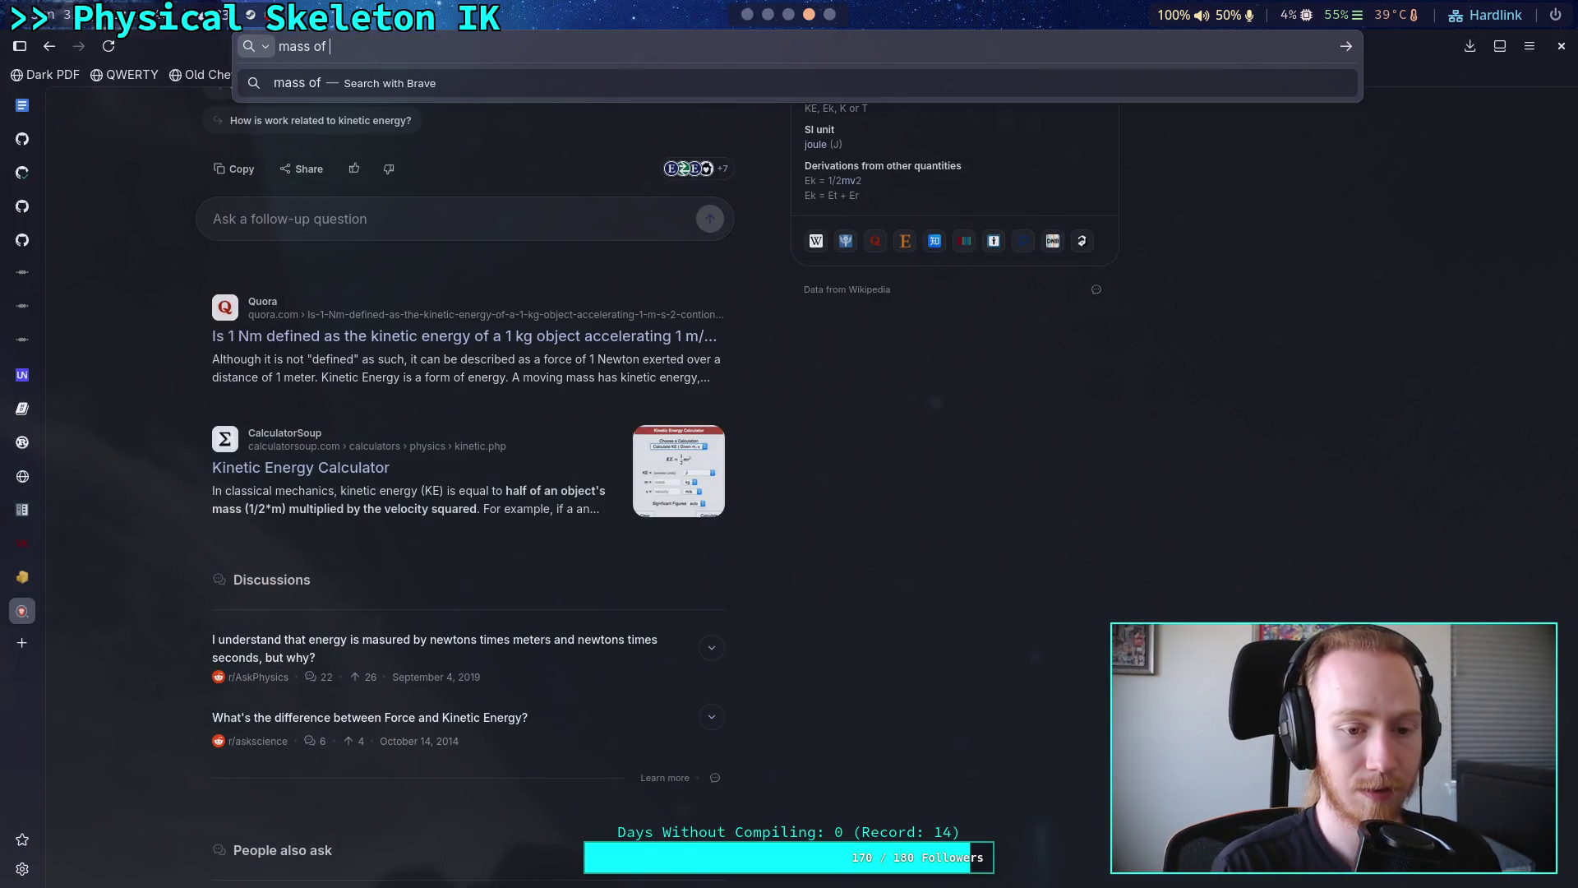
type("legs of ")
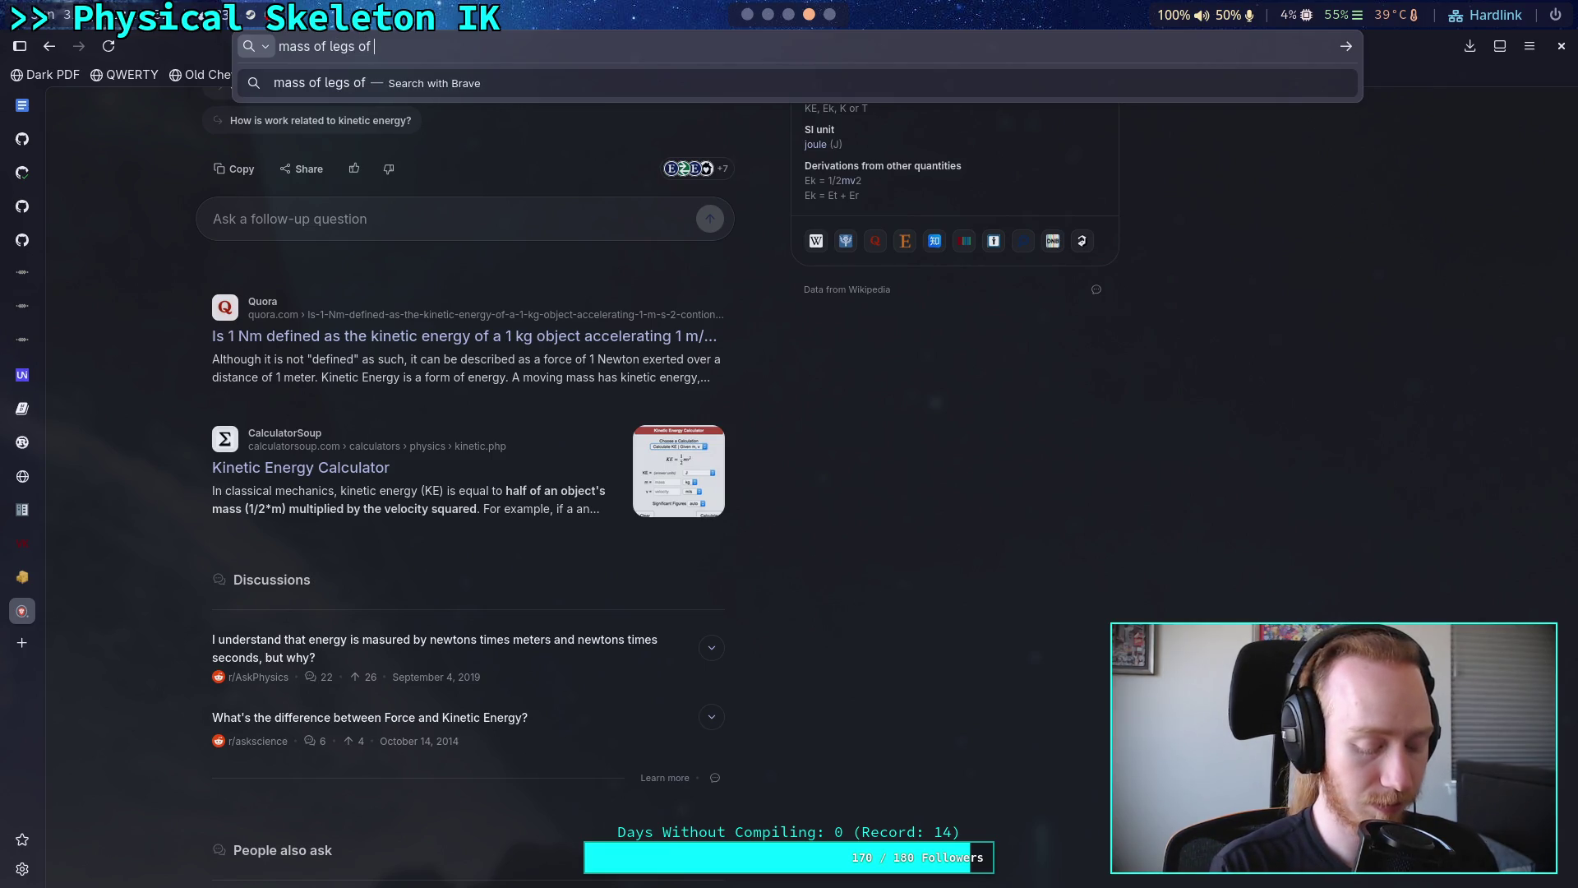
type("boston dynamics ")
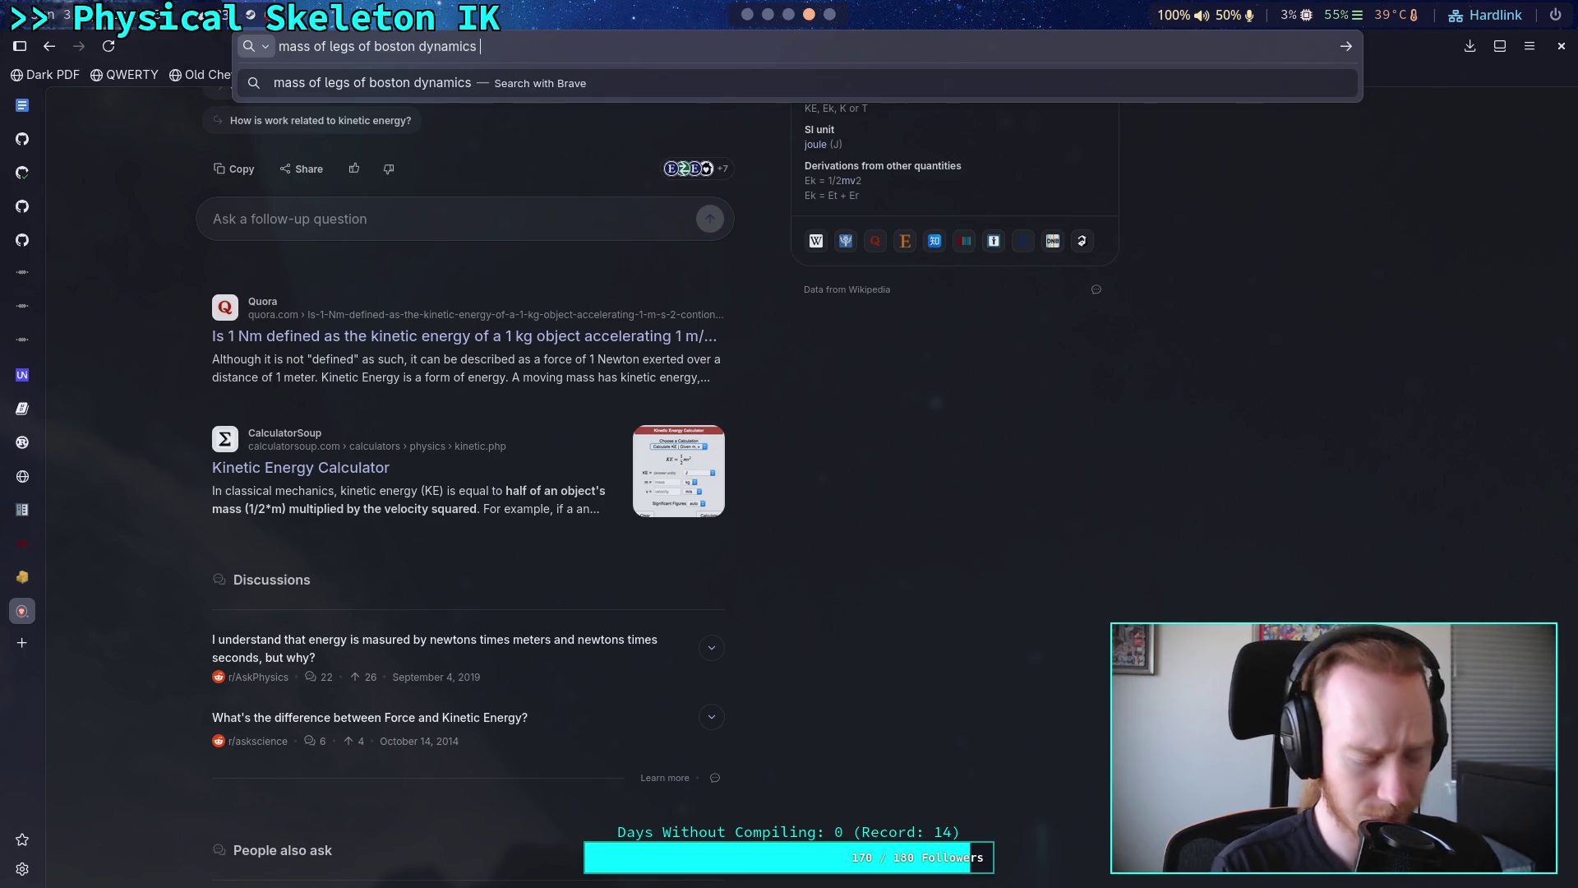
type("dog robot")
- Run the Boston Dynamics dog robot leg-mass search and open the 'BigDog - Wikipedia' result
key("Return")
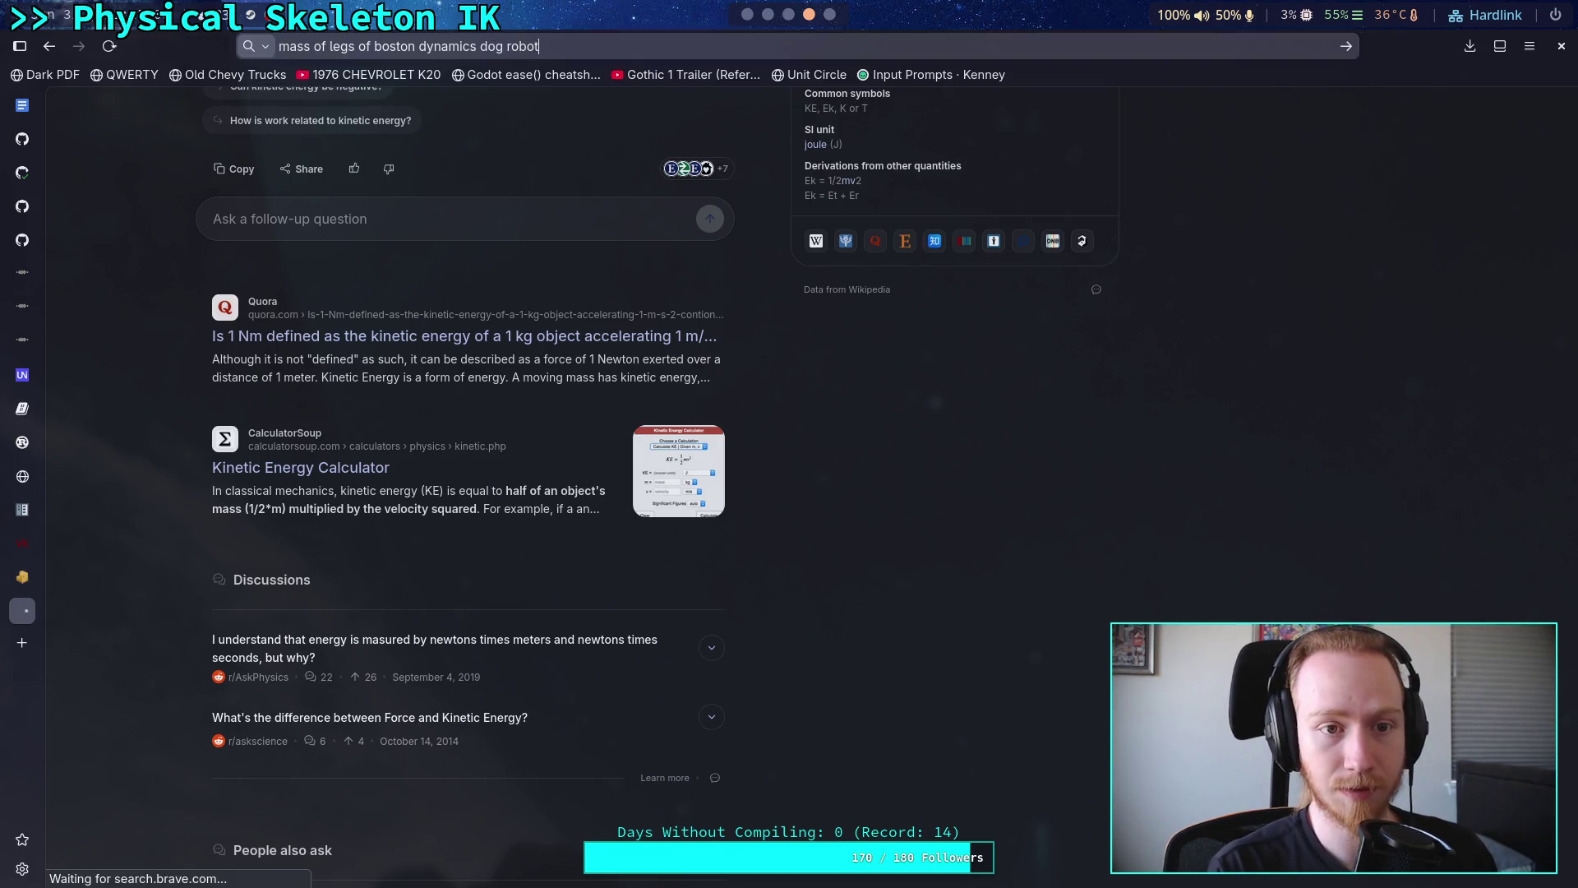
scroll(102, 459, "down", 2)
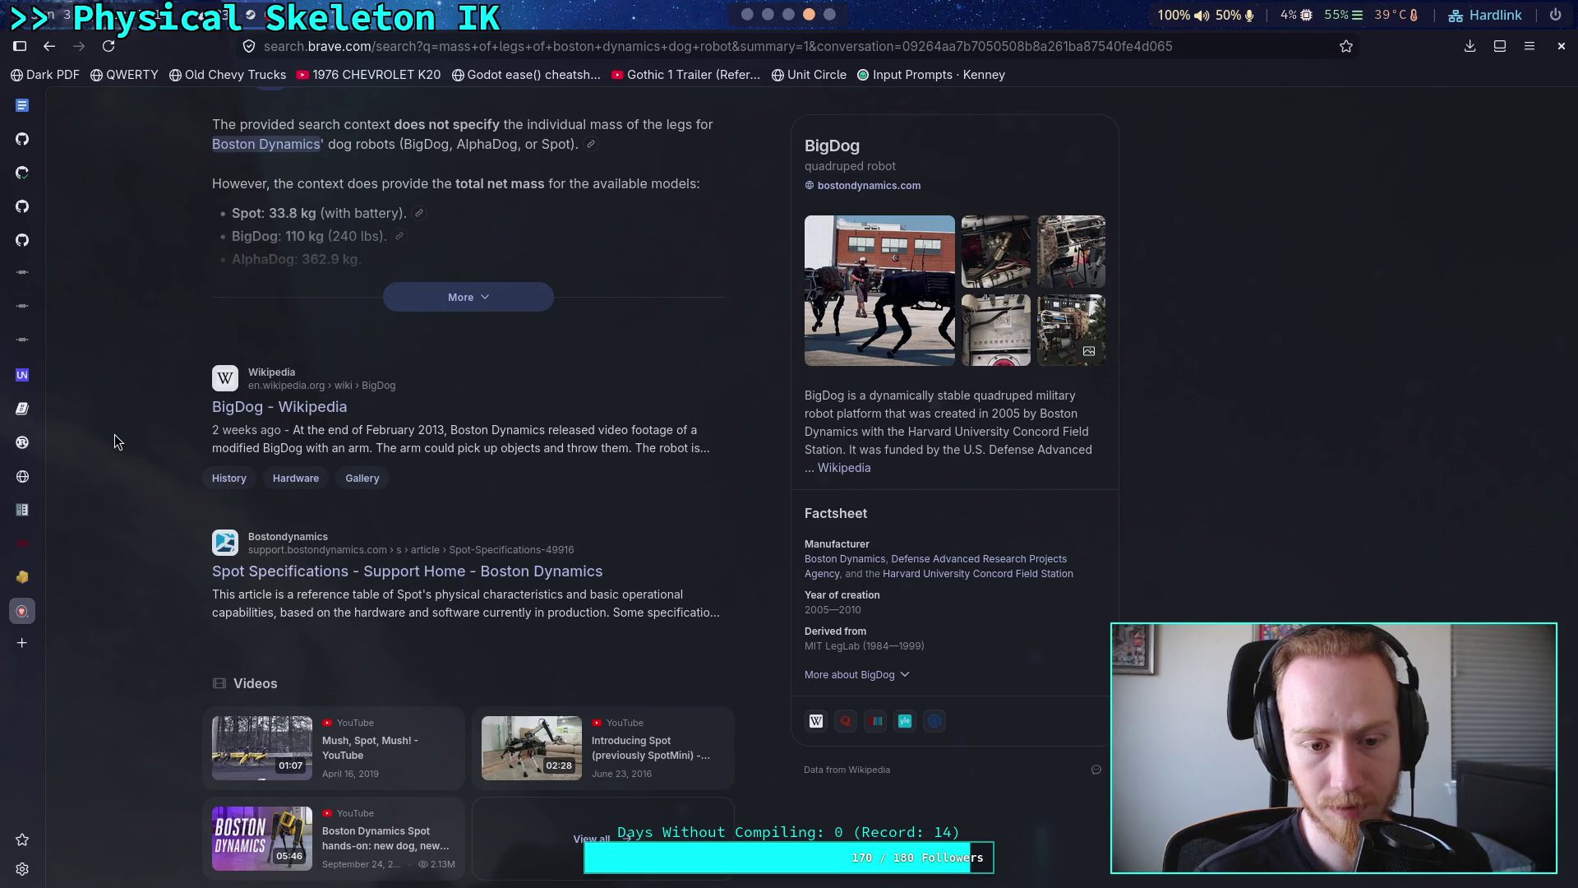
left_click(316, 409)
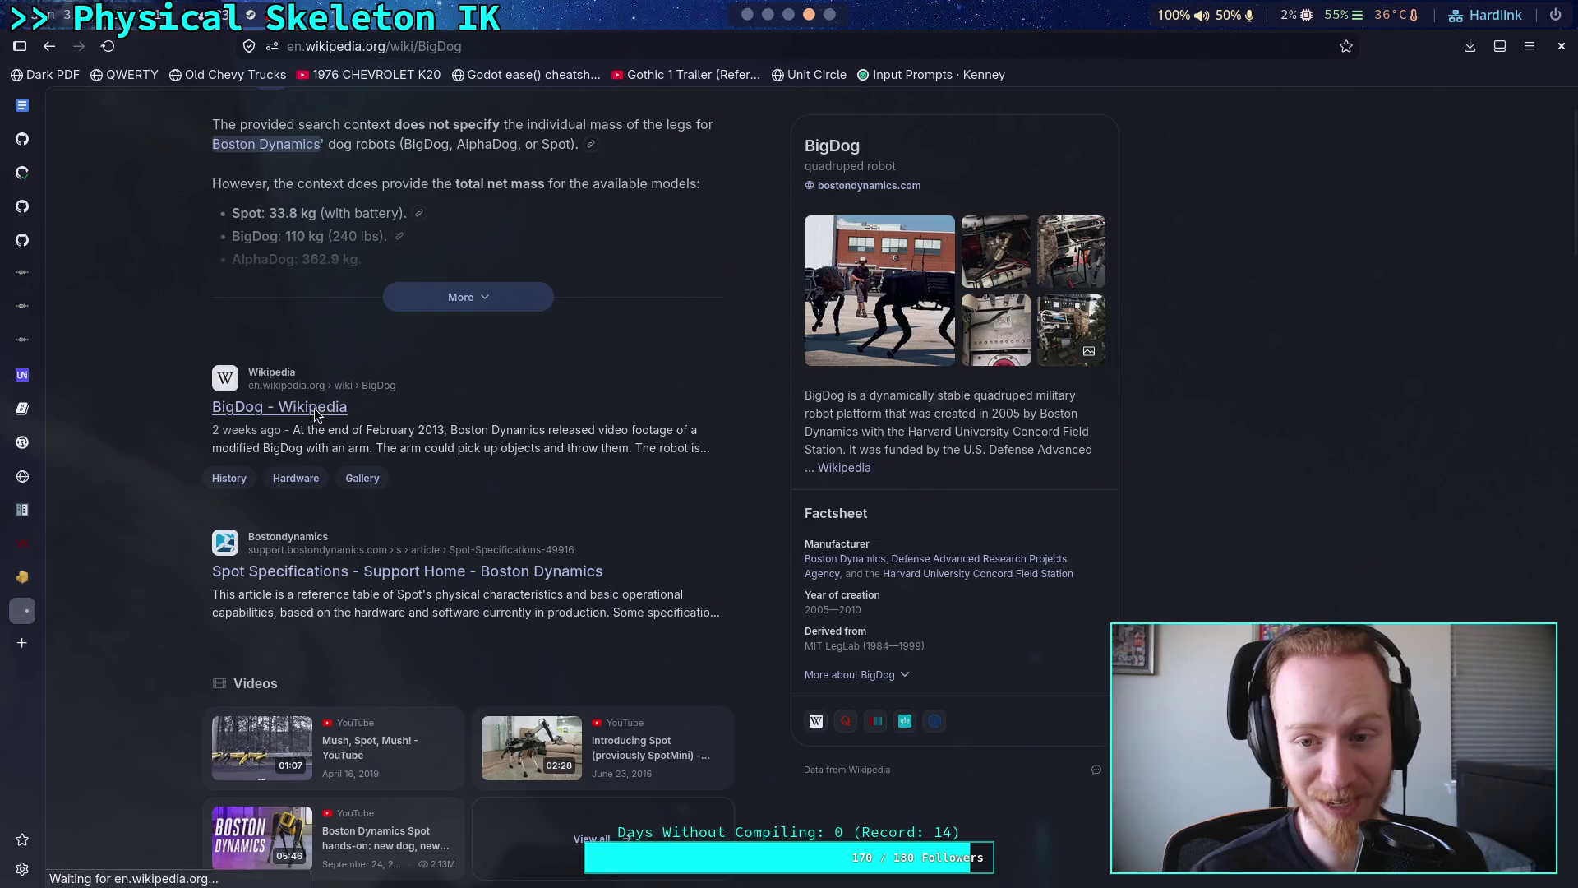
- Read BigDog's size, weight and hardware details, then open the Spot Specifications support article
scroll(393, 490, "down", 2)
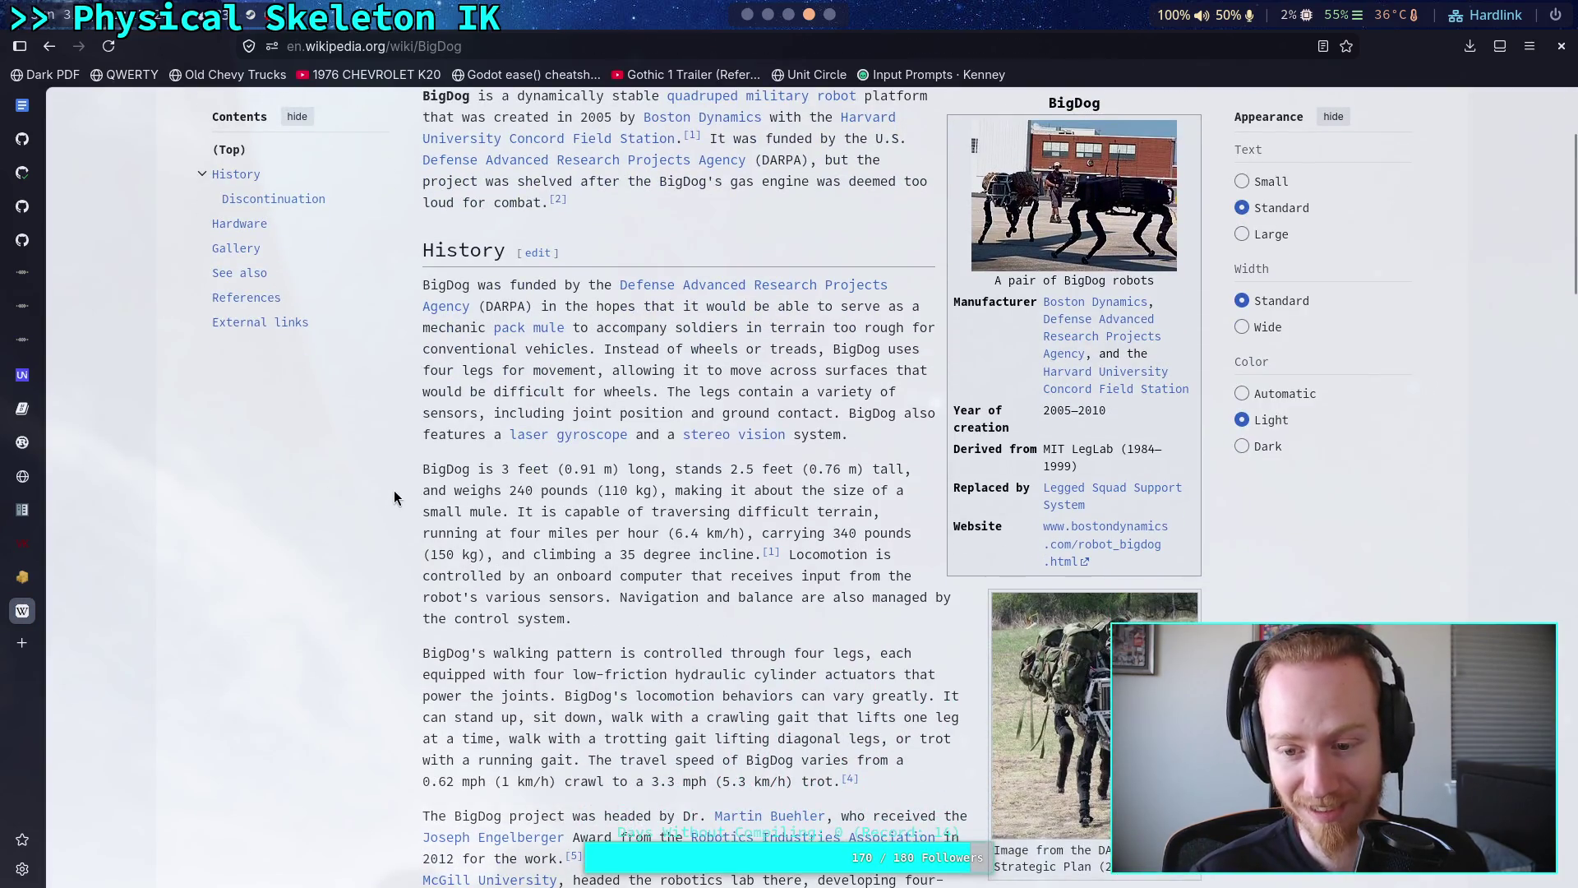
scroll(393, 490, "down", 3)
scroll(393, 490, "down", 12)
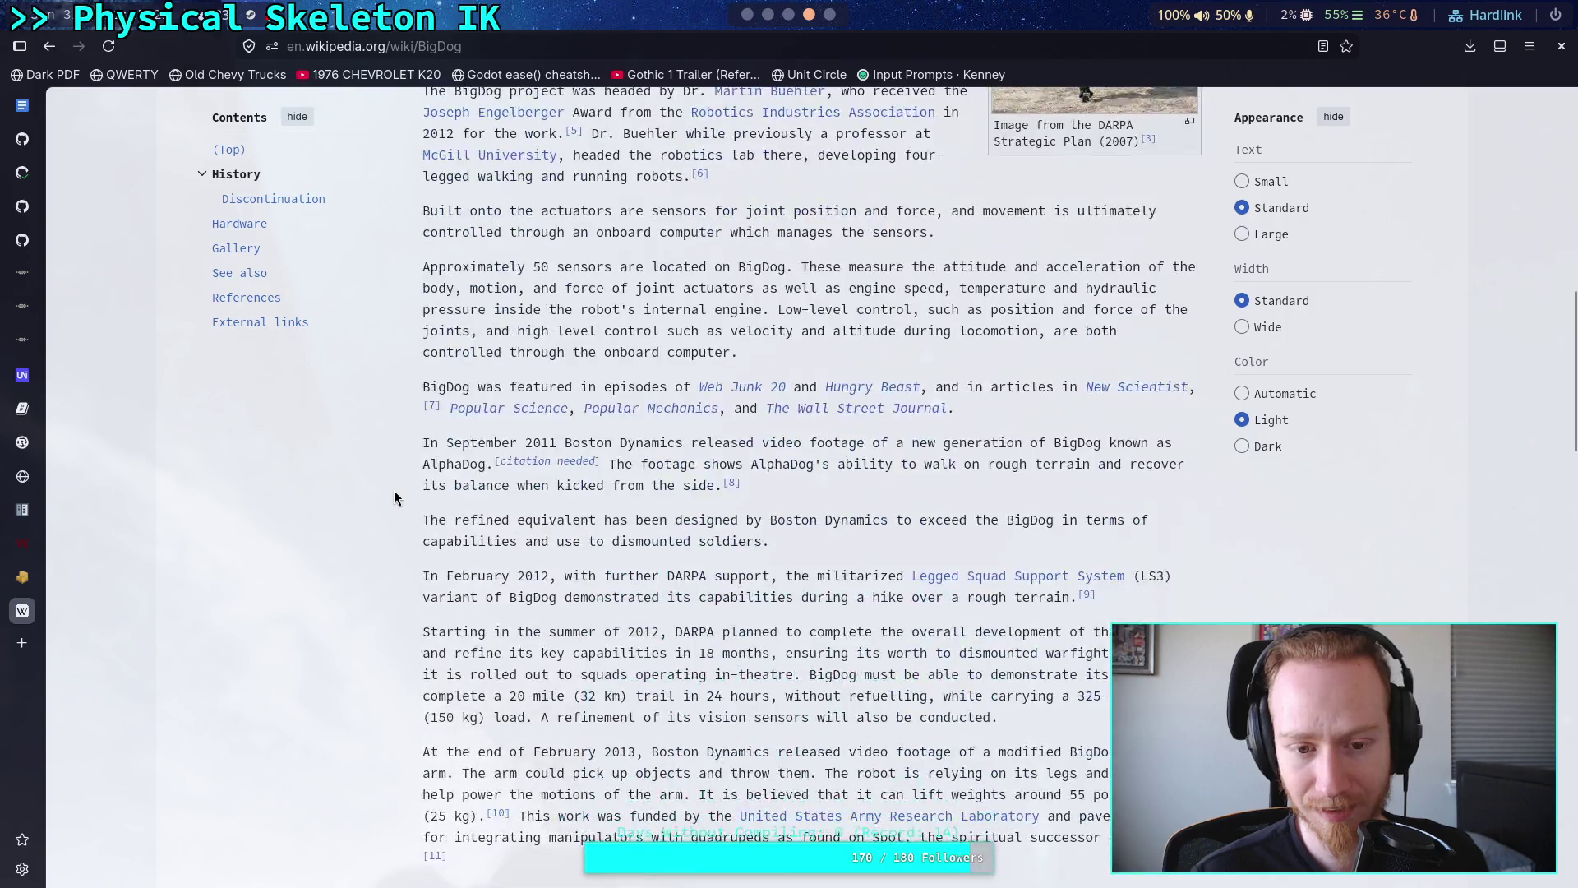
scroll(393, 490, "up", 3)
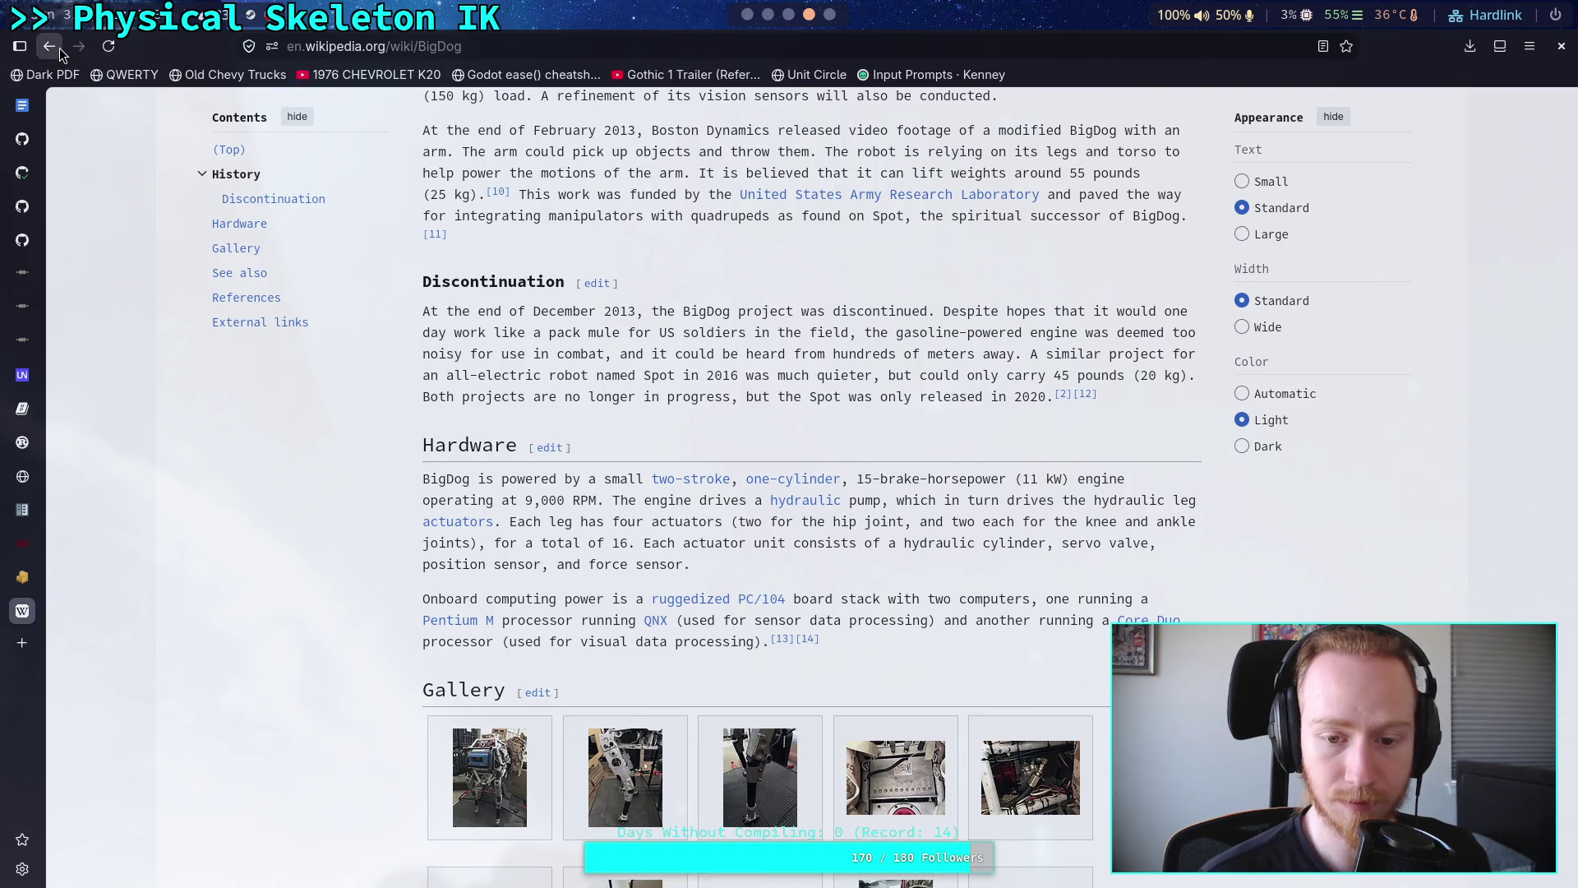
scroll(629, 445, "up", 7)
scroll(629, 445, "up", 5)
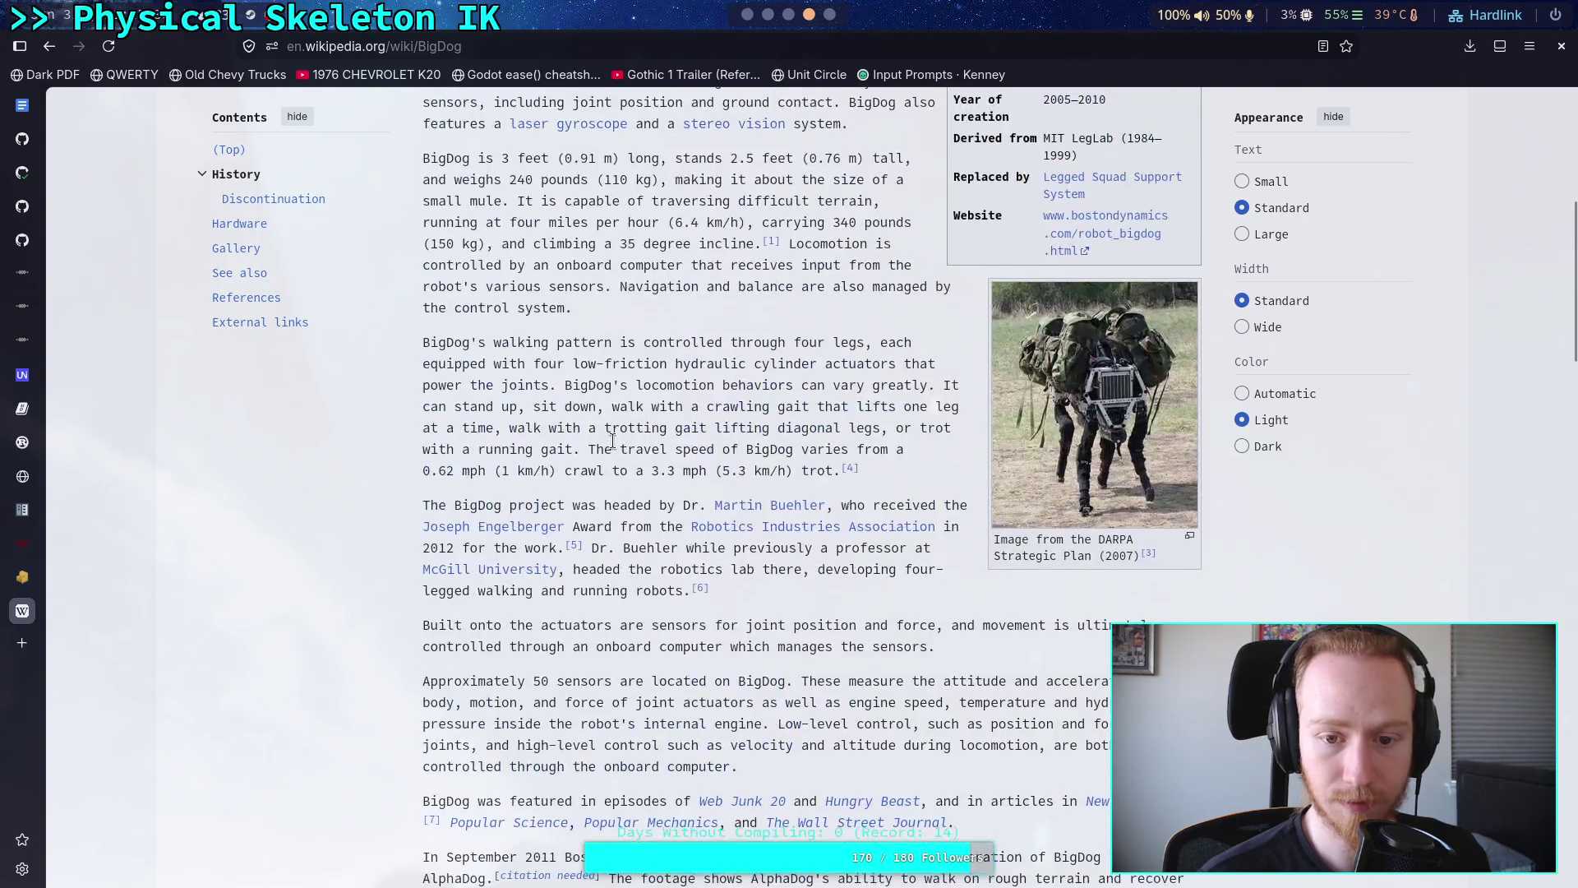
scroll(613, 440, "up", 4)
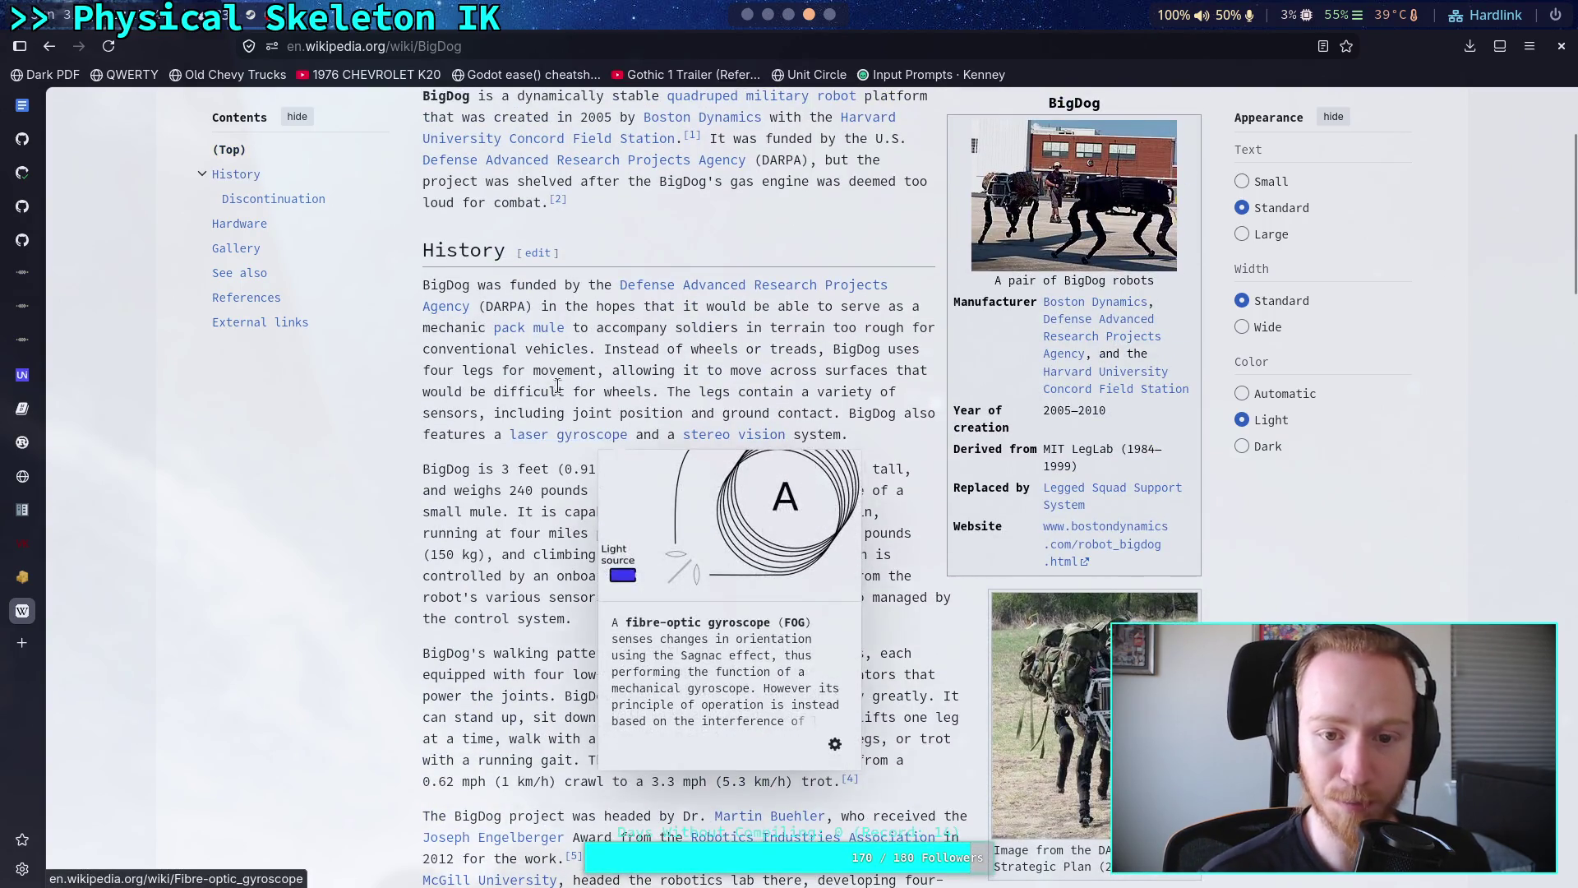
scroll(575, 428, "up", 3)
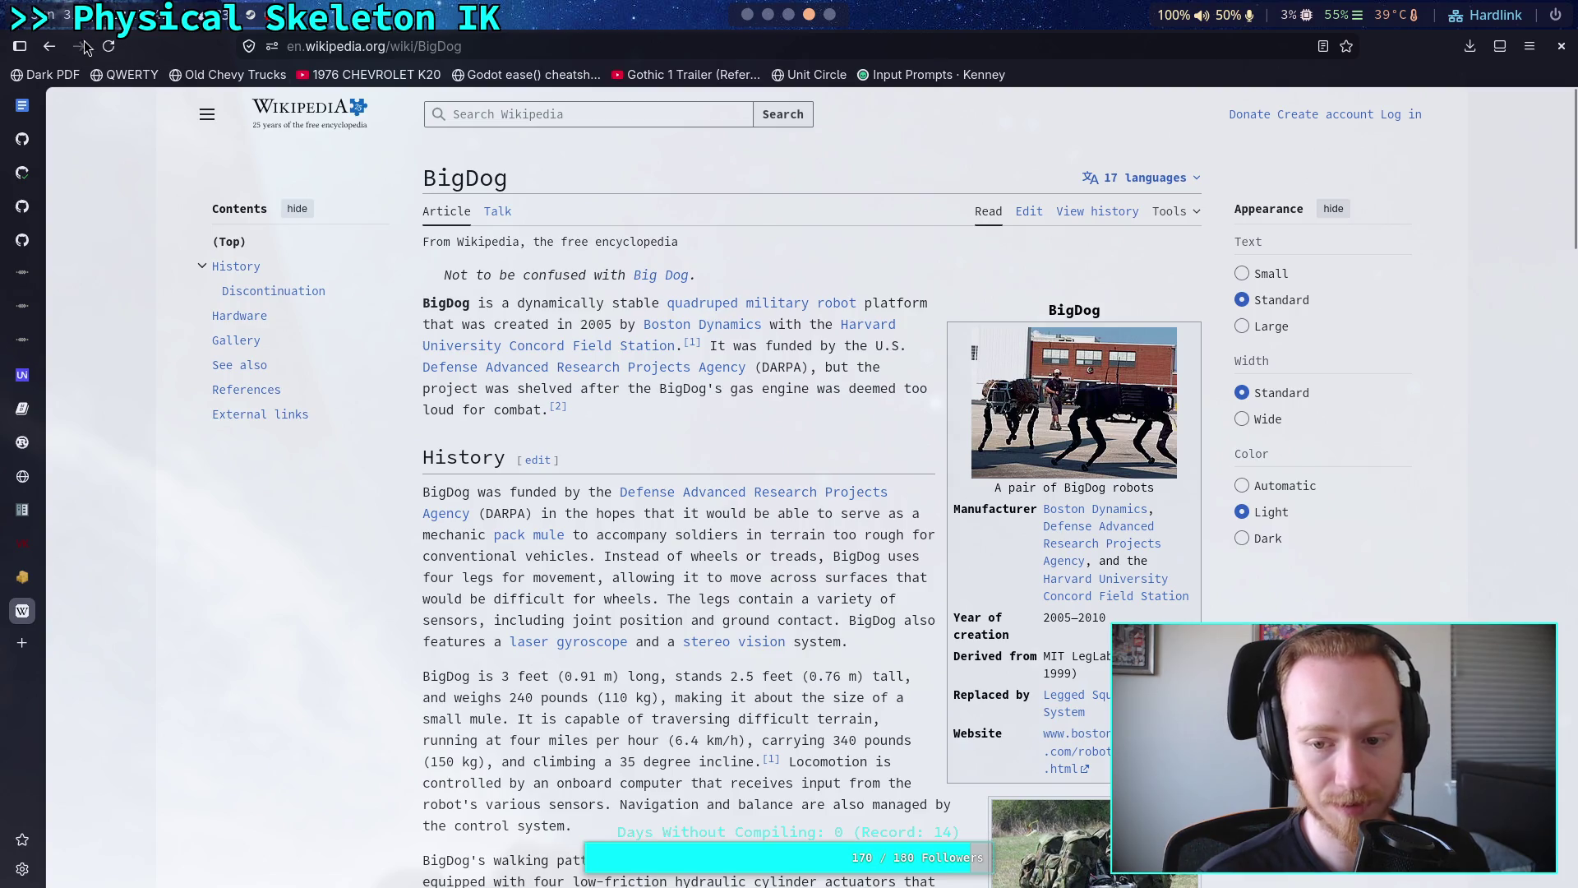
left_click(49, 46)
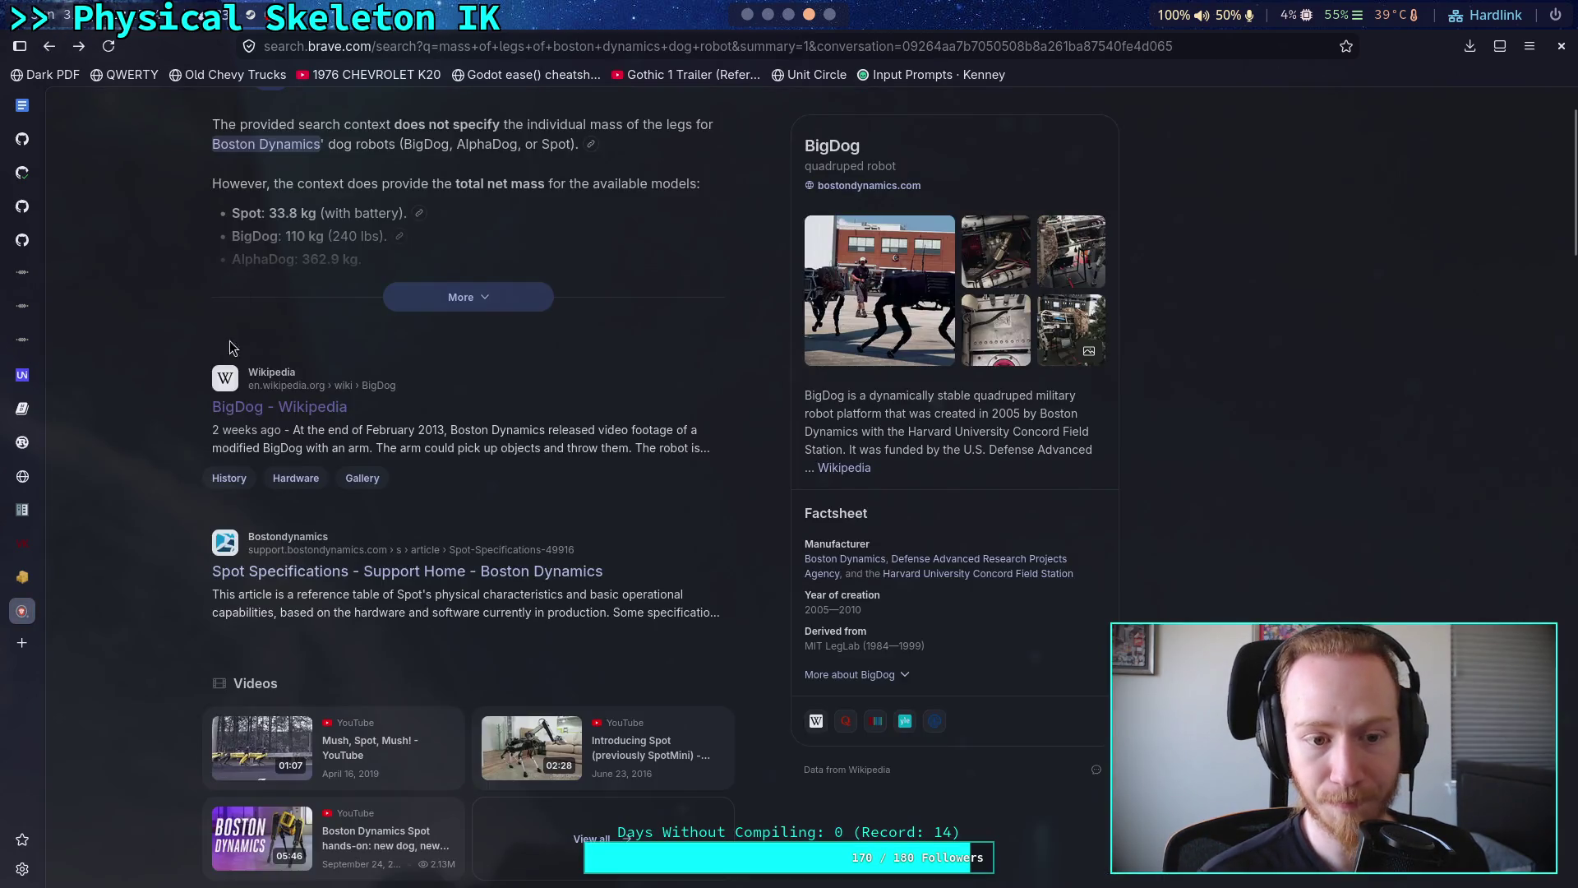
left_click(223, 578)
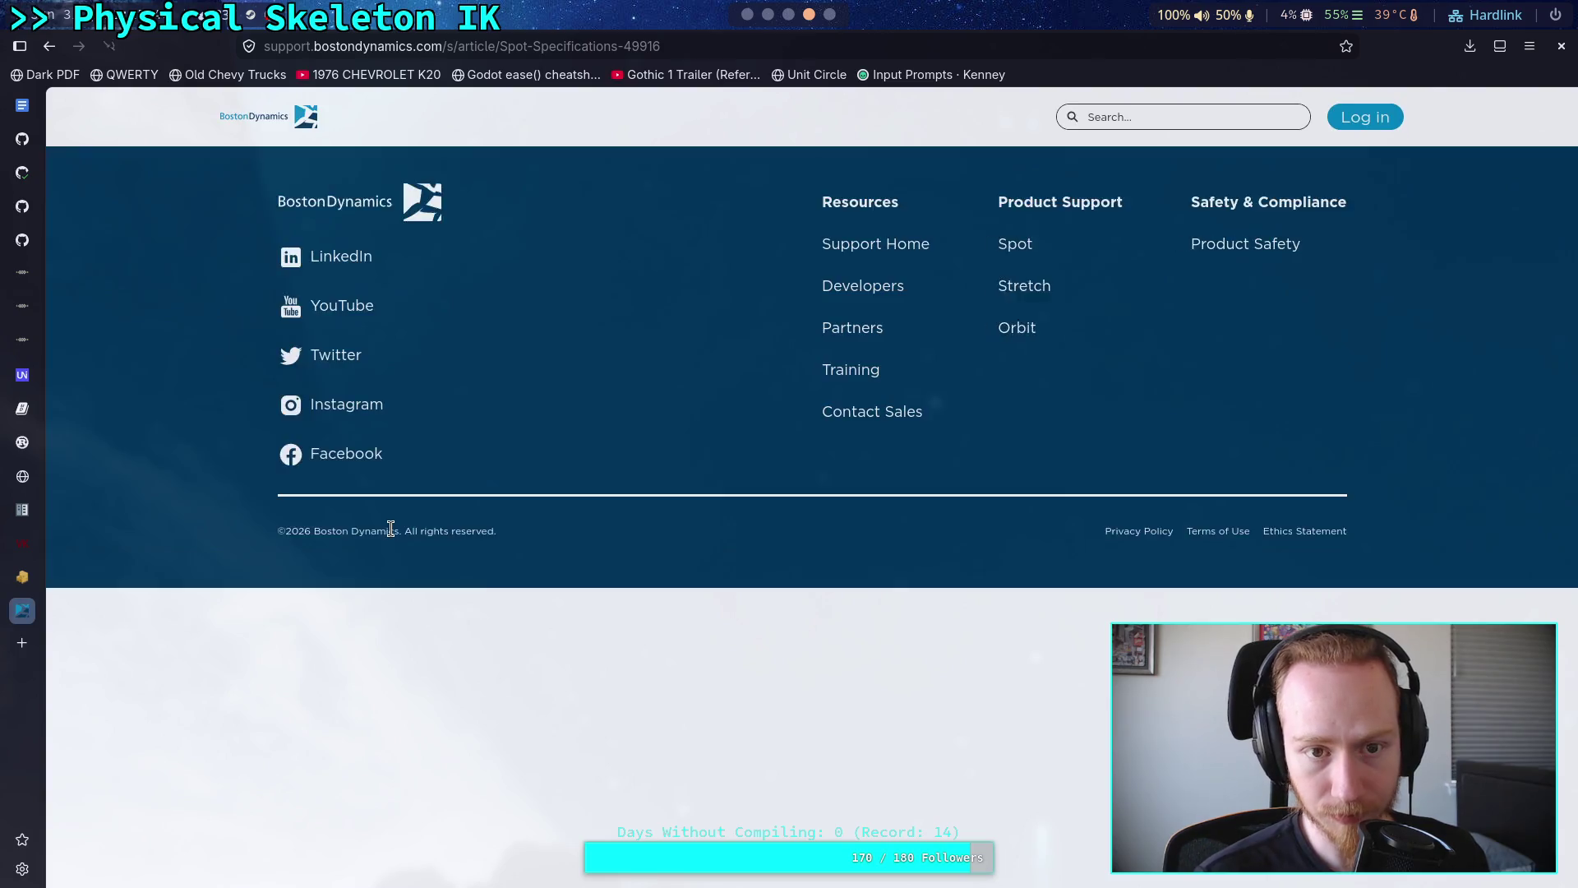
- Read Spot's 33.8 kg net mass and 5.2 kg battery mass, then switch to the Python terminal
scroll(386, 527, "down", 3)
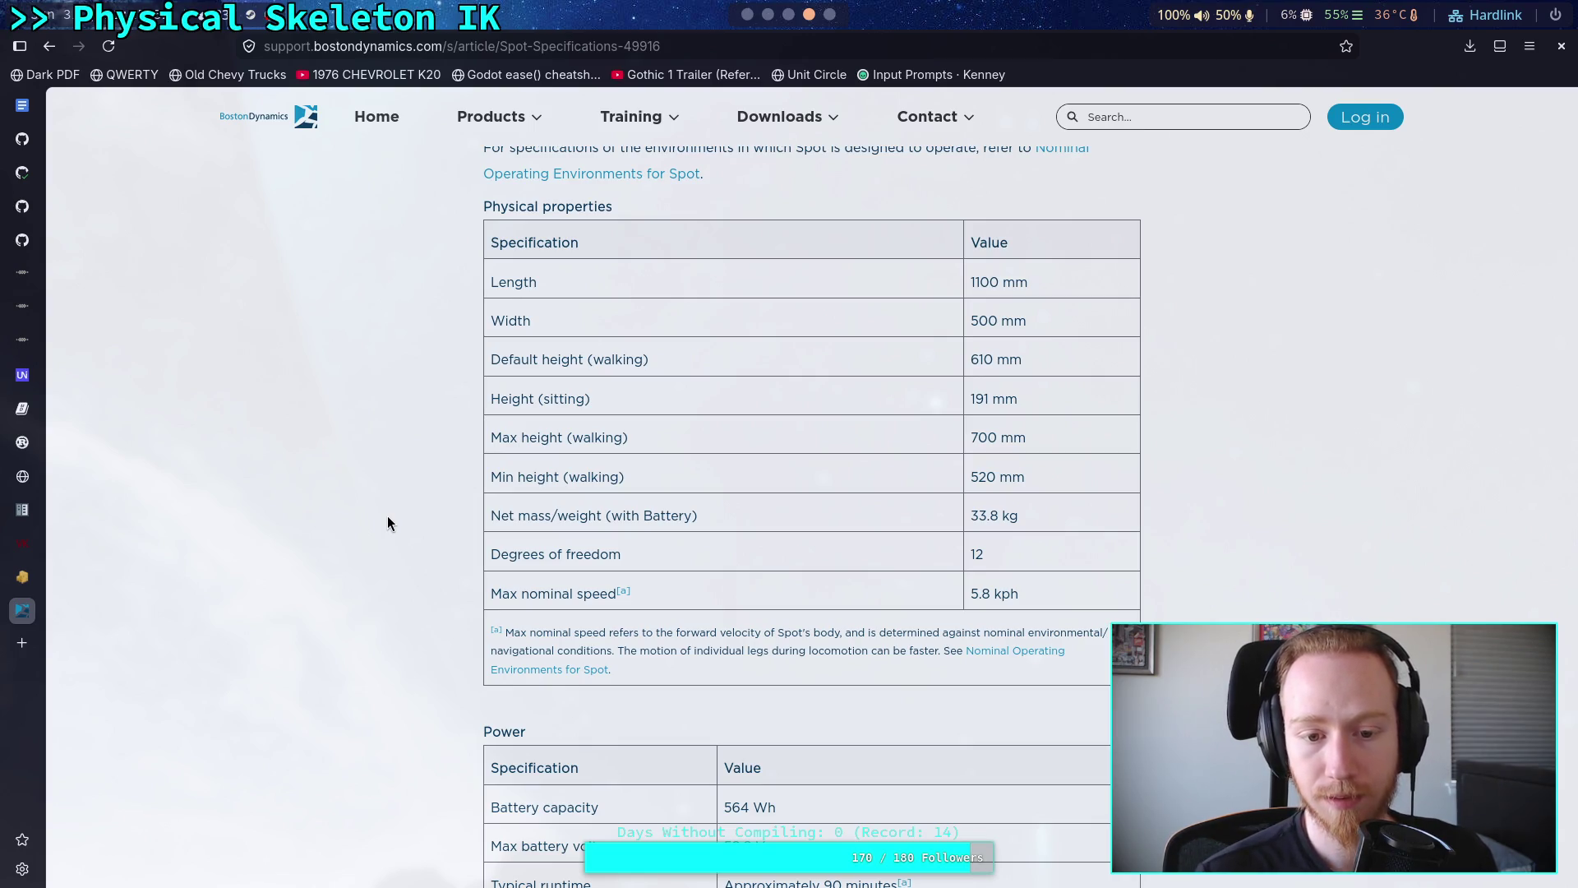
scroll(388, 517, "down", 4)
scroll(388, 515, "down", 7)
scroll(387, 516, "down", 3)
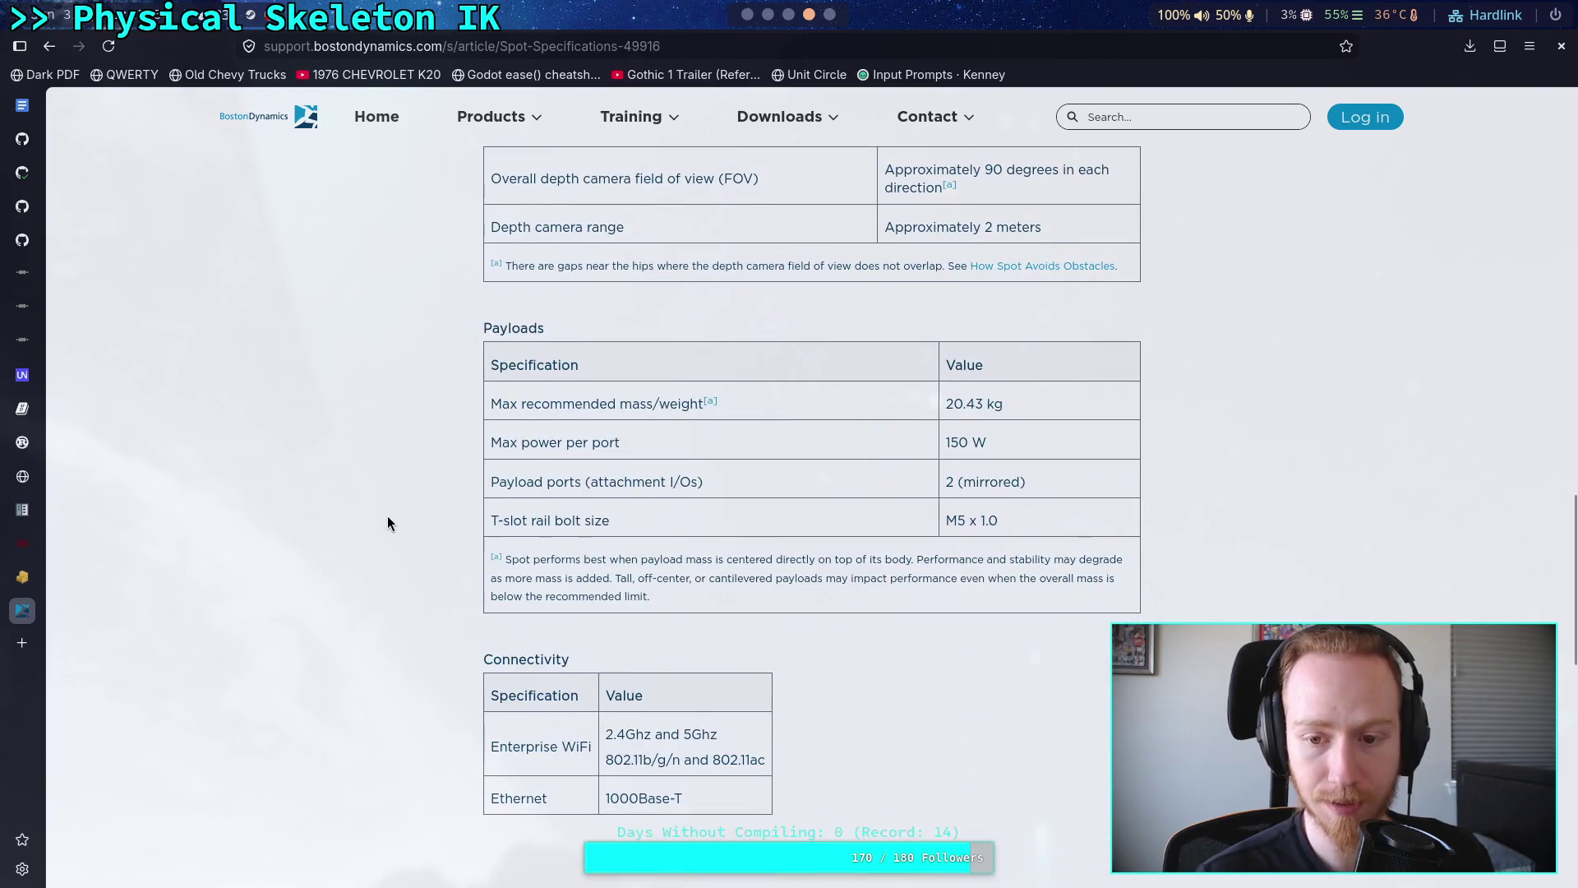
scroll(387, 516, "up", 5)
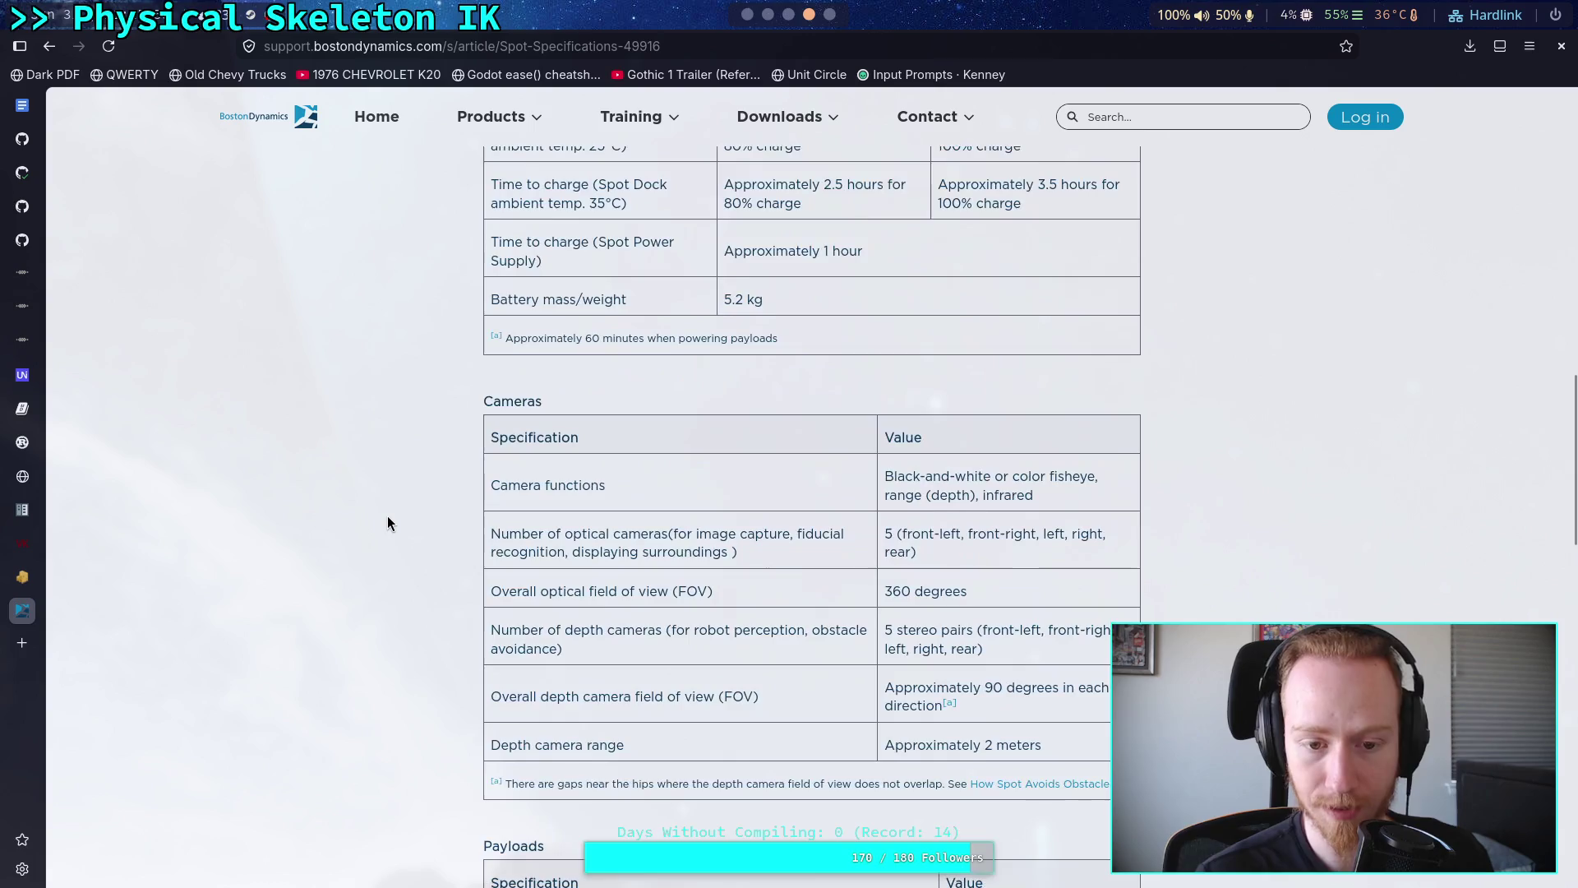
scroll(387, 515, "up", 4)
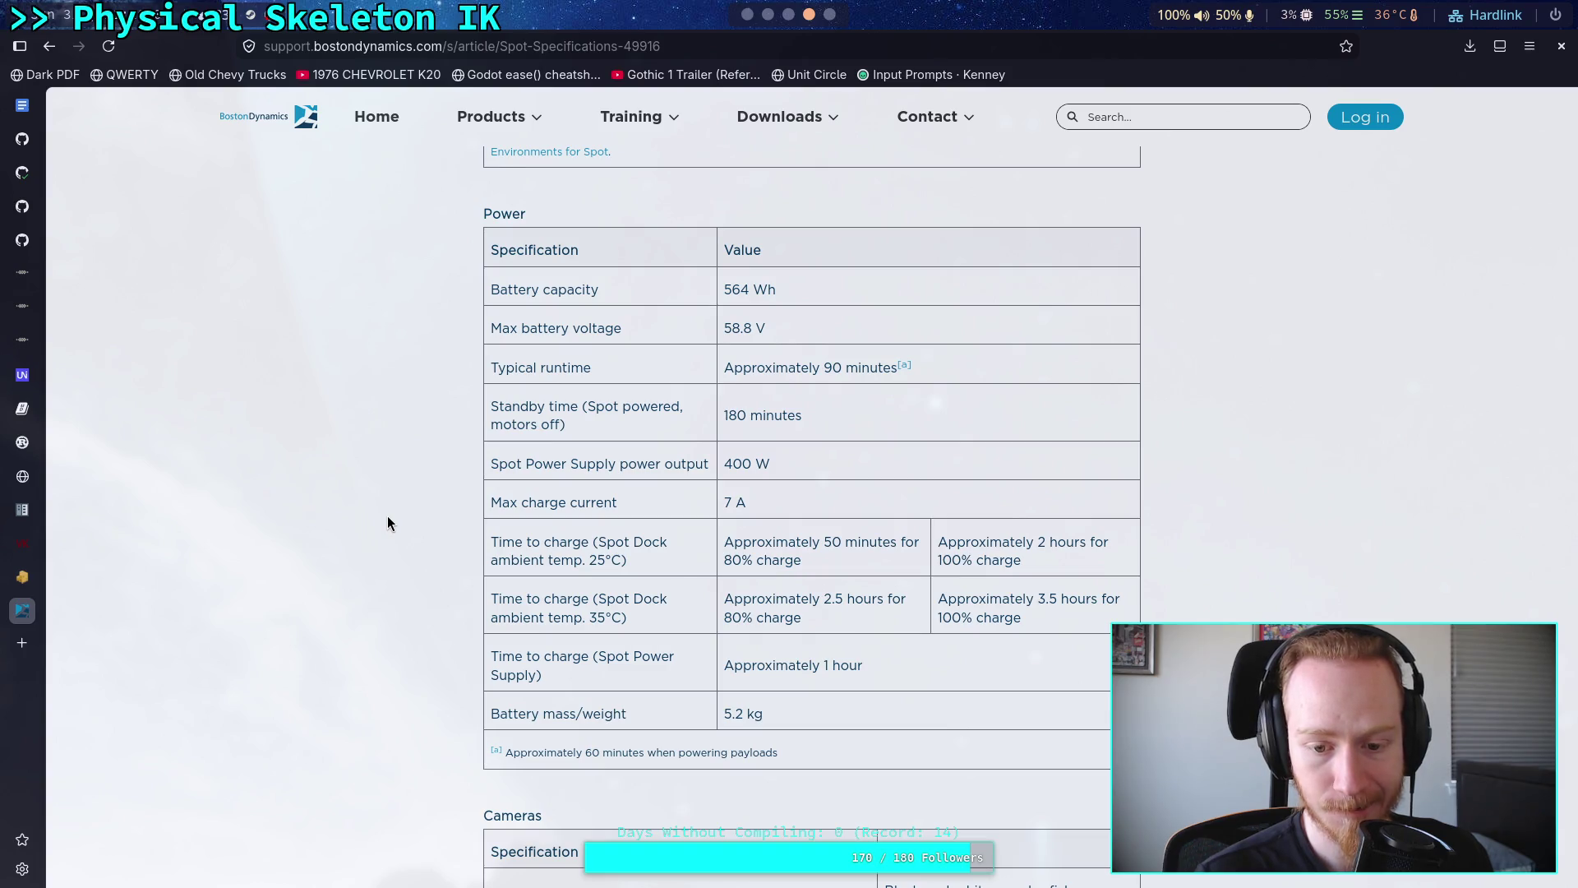
scroll(388, 517, "up", 5)
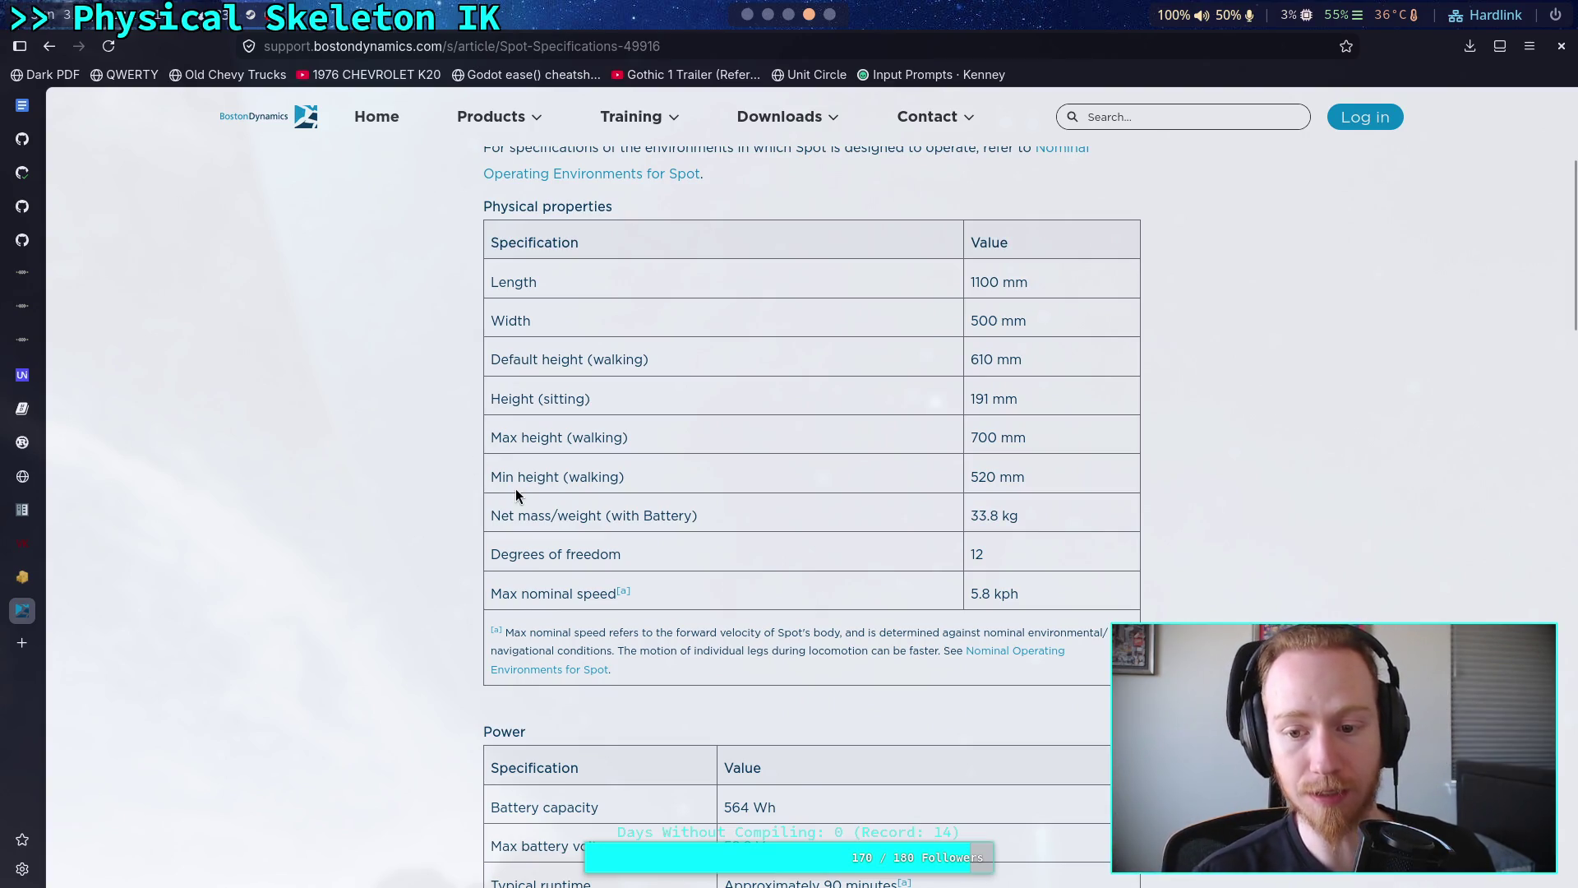
scroll(646, 374, "down", 6)
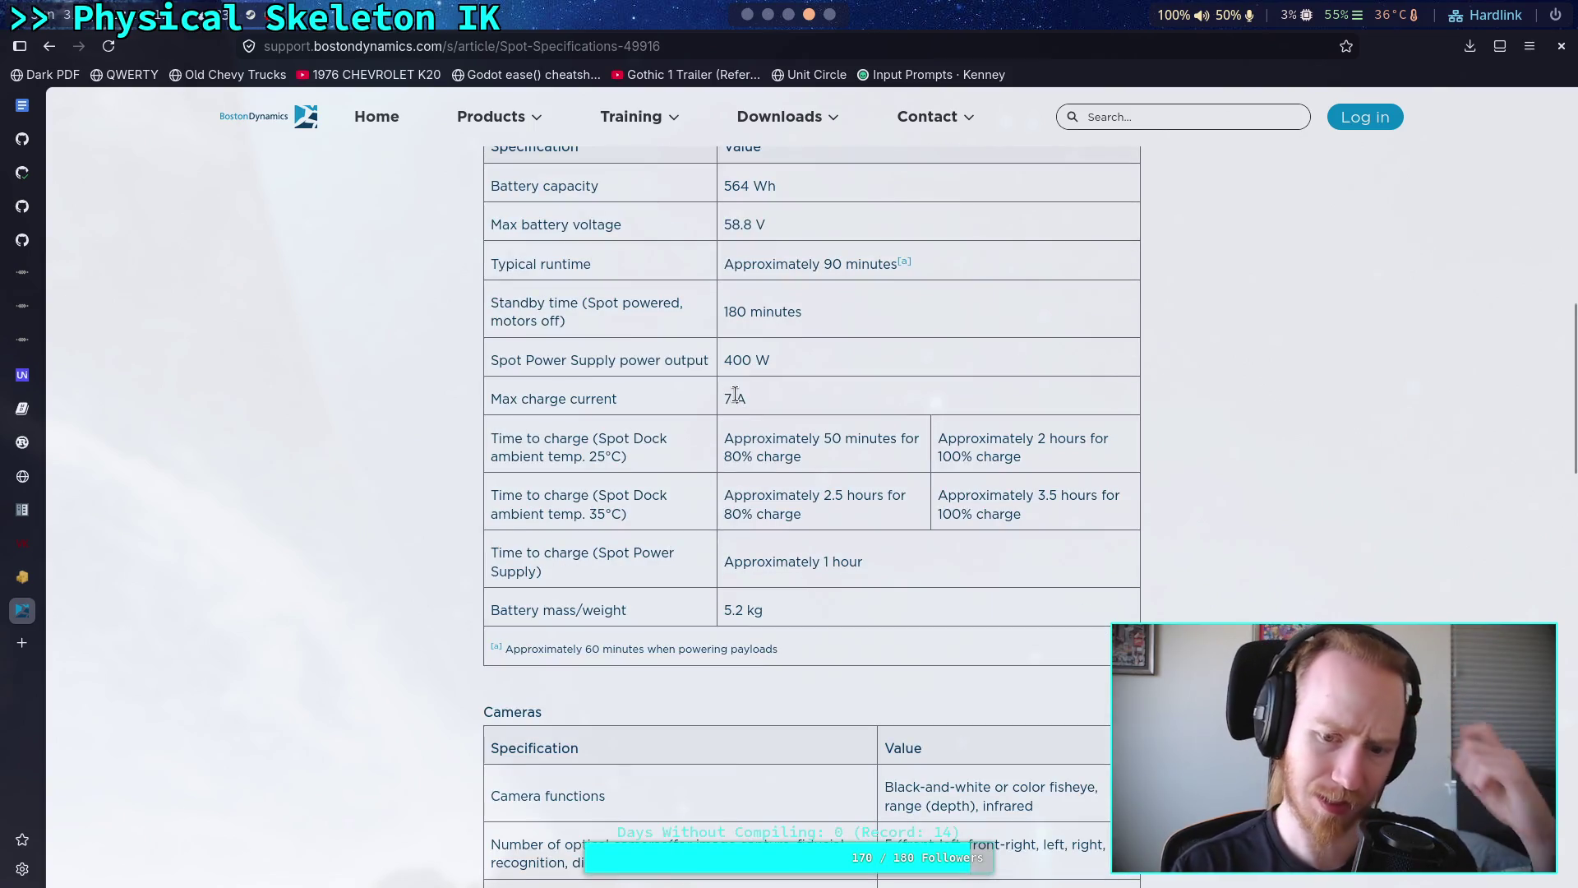
scroll(744, 384, "up", 5)
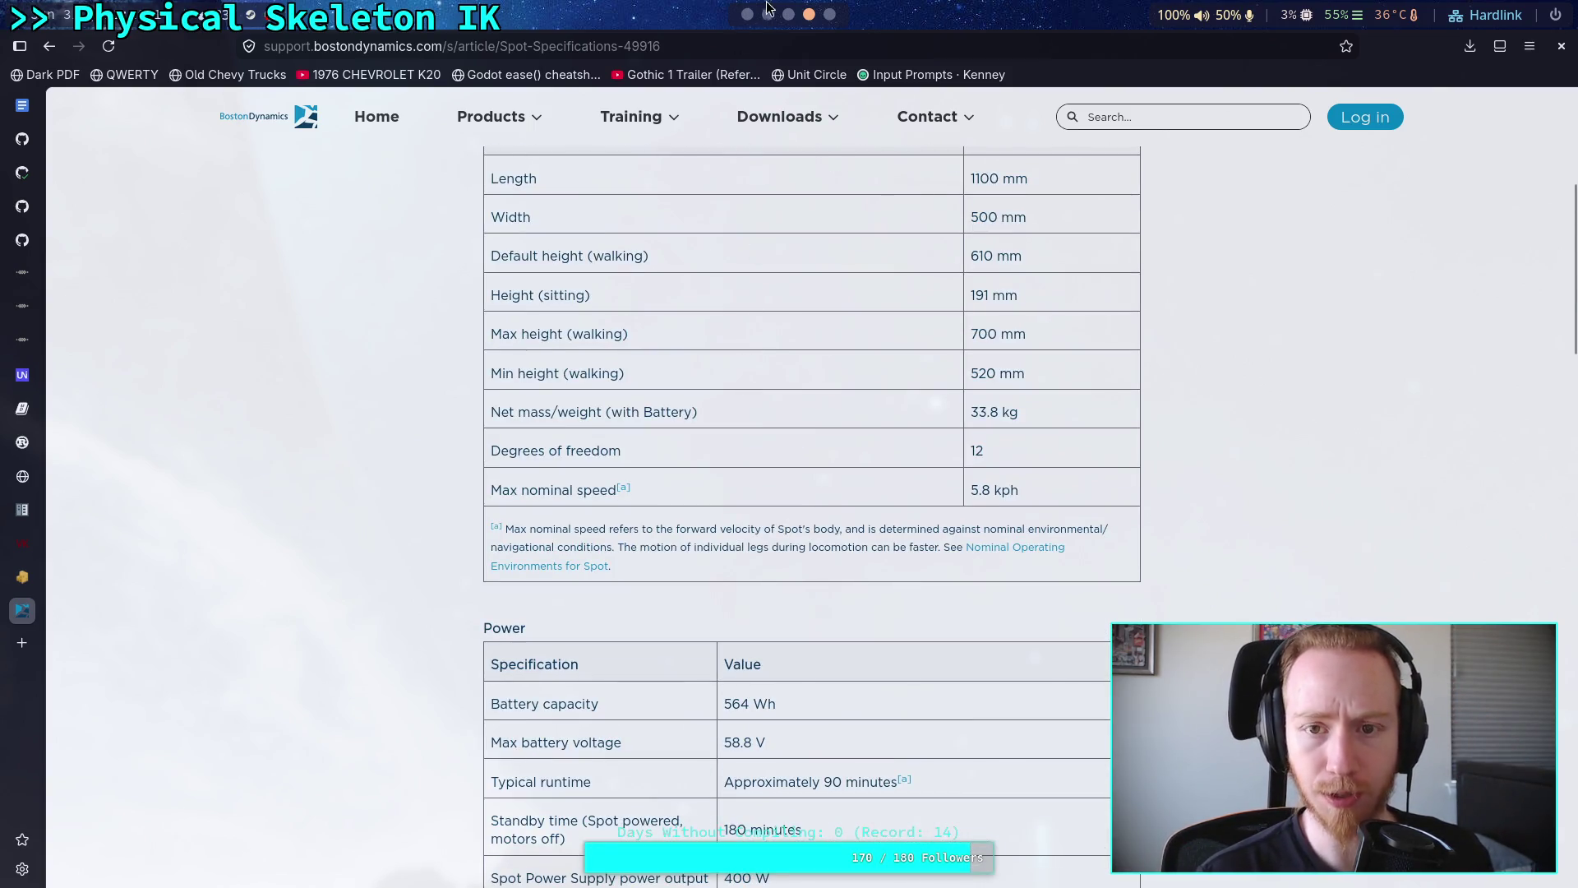
left_click(794, 15)
scroll(794, 15, "up", 1)
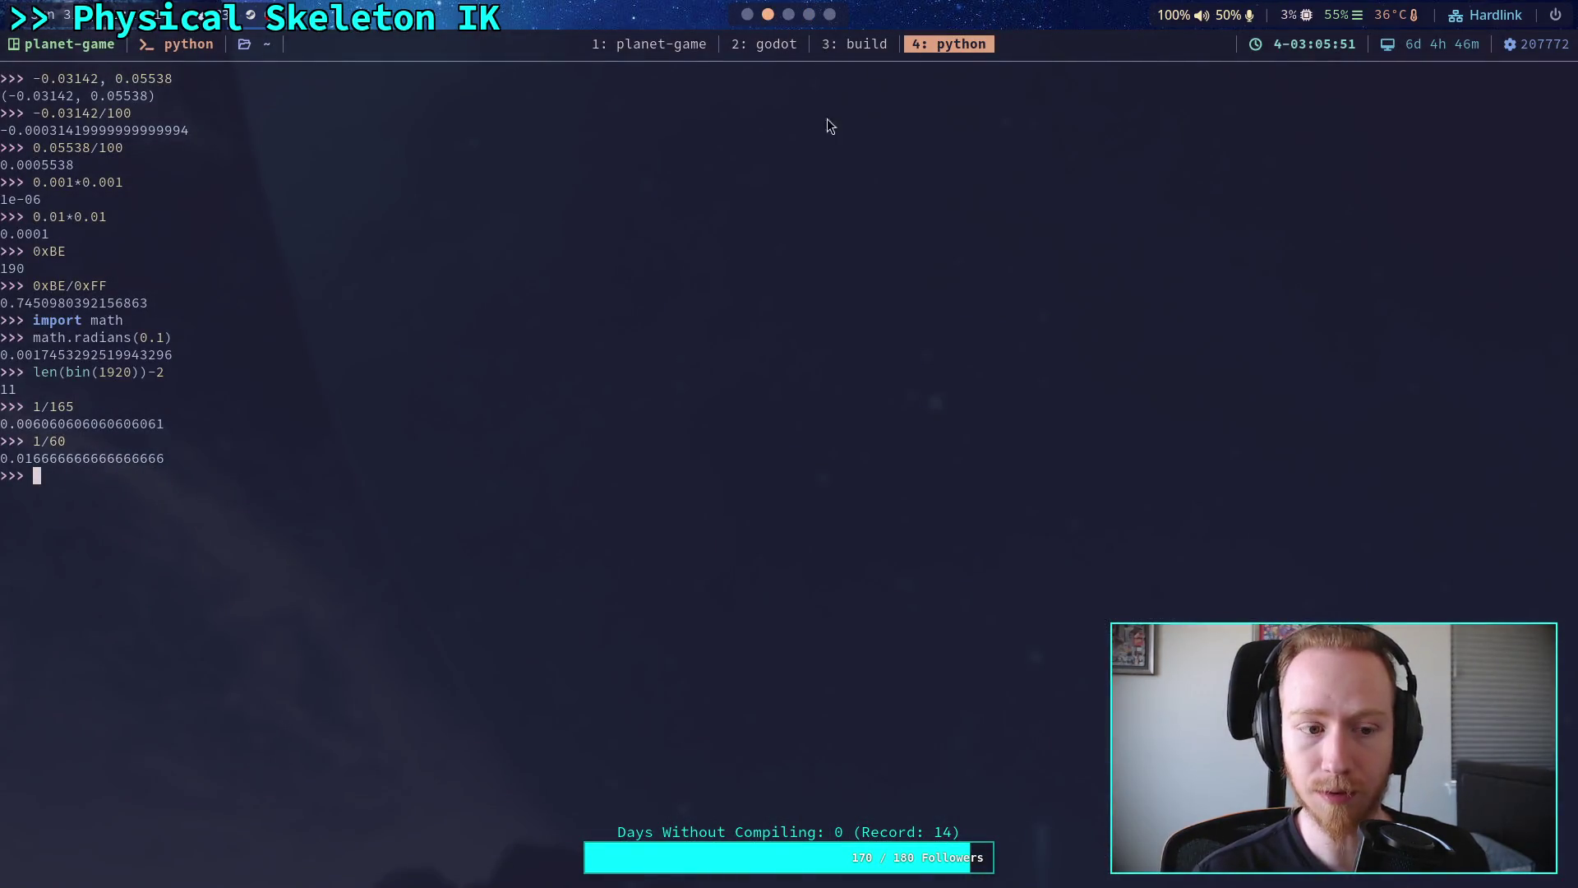
- Evaluate 33.8-5.2 (about 28.6) and then 28.6/5 (about 5.72)
type("33.8-")
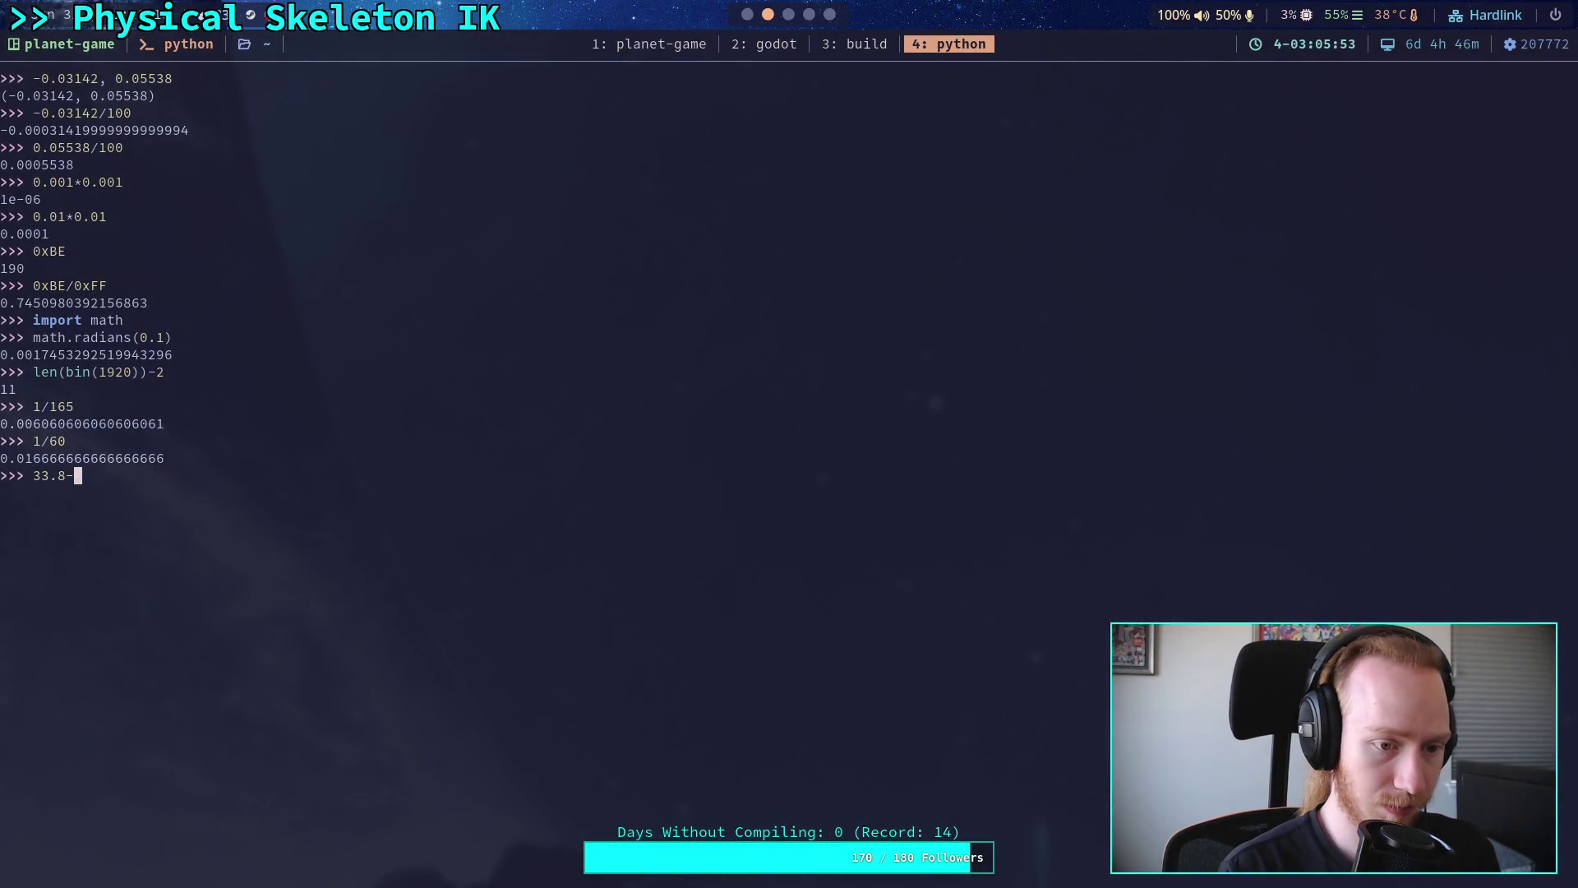
type("5.2")
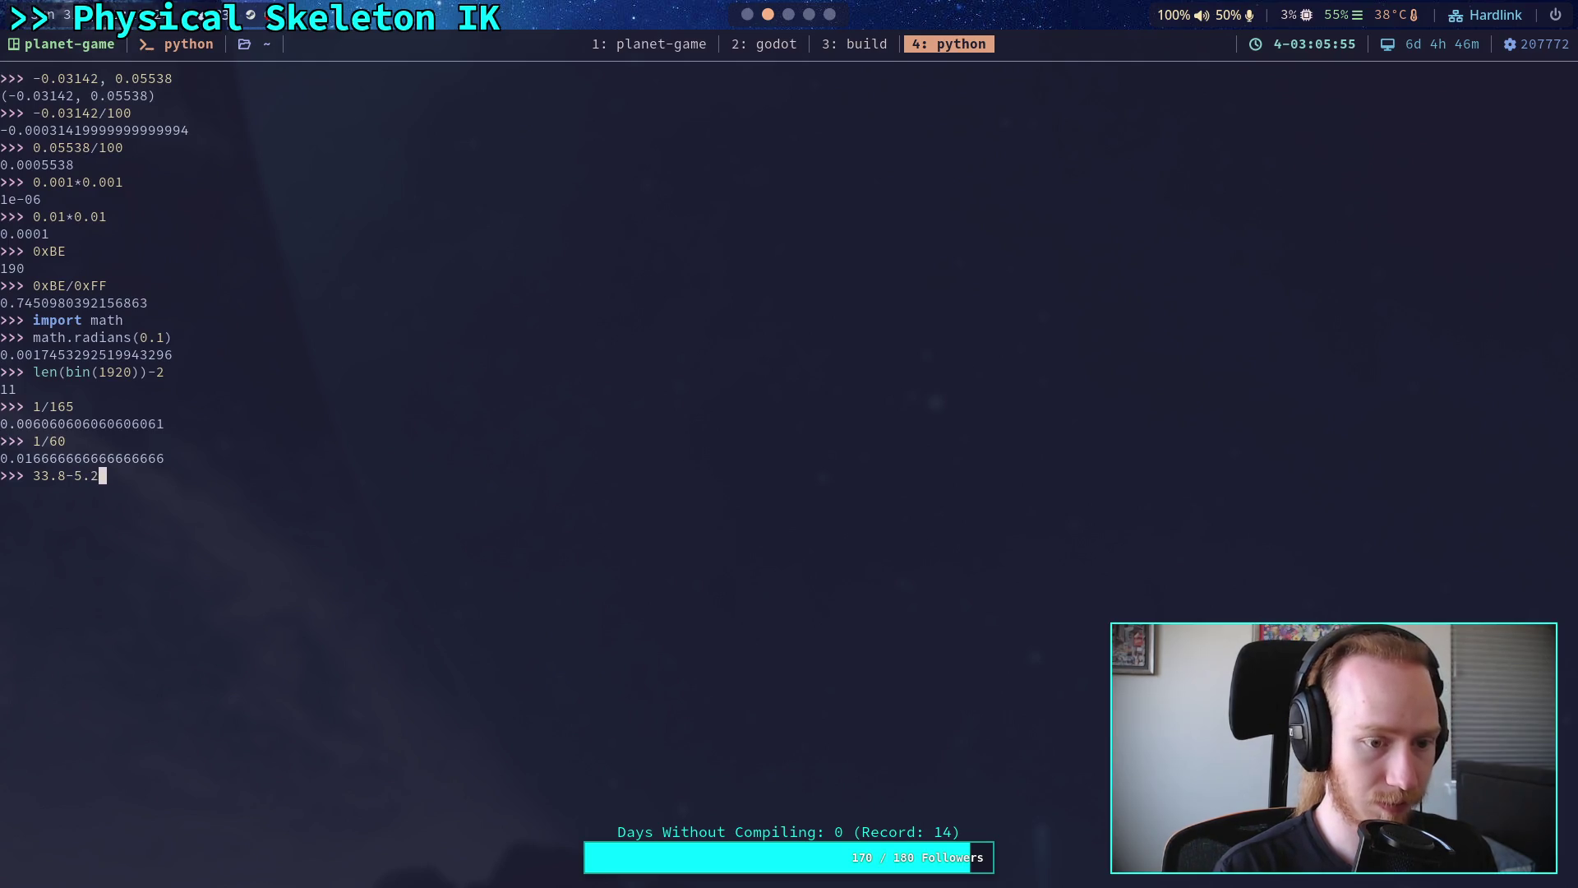
key("Return")
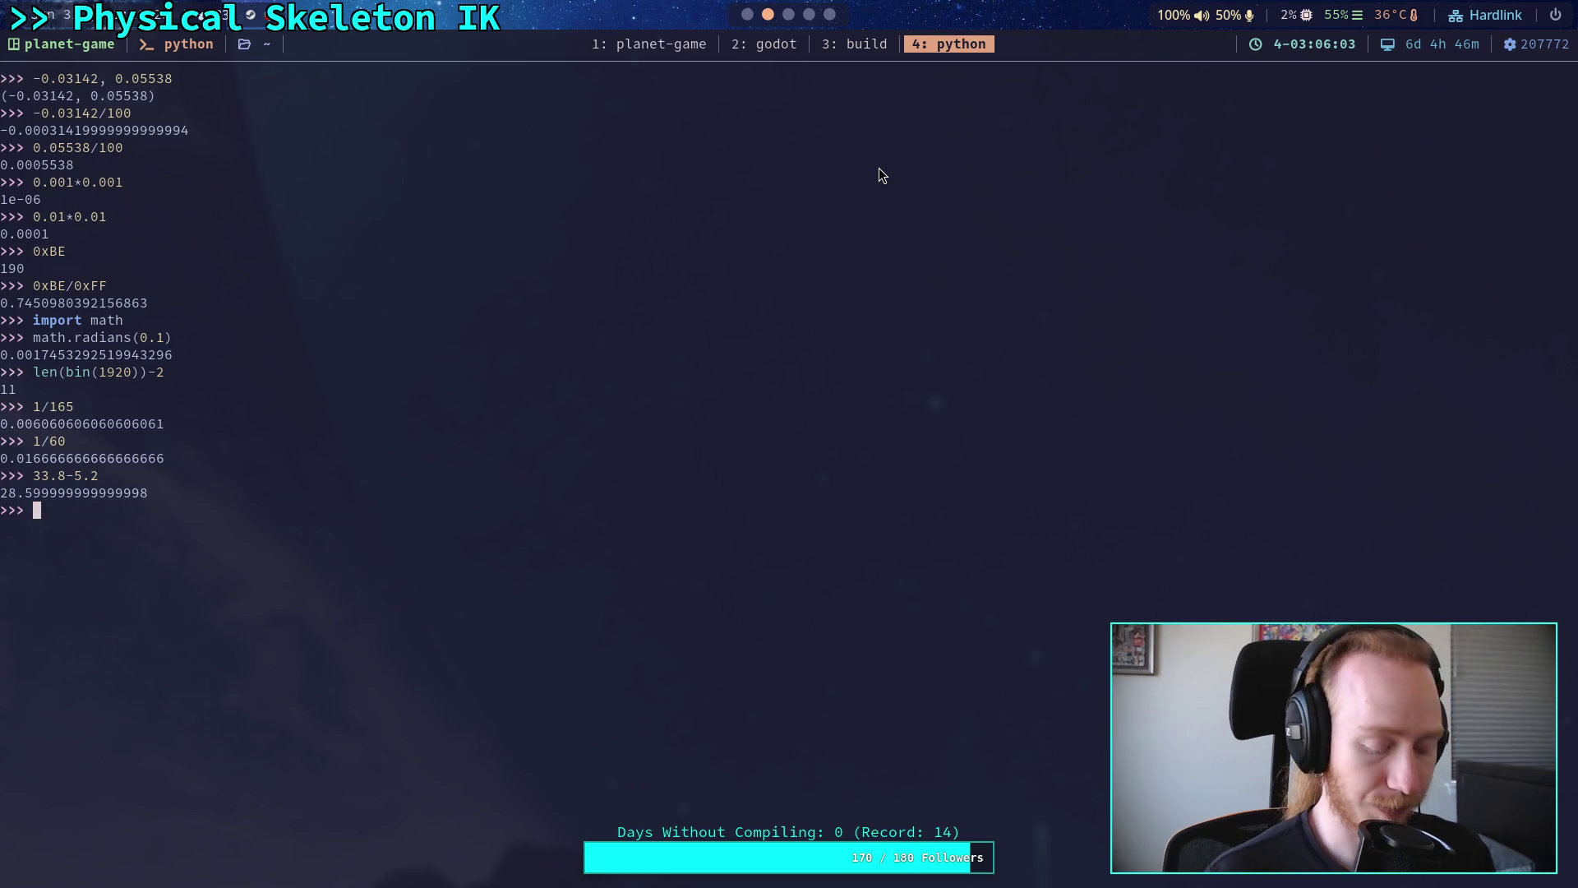
type("28")
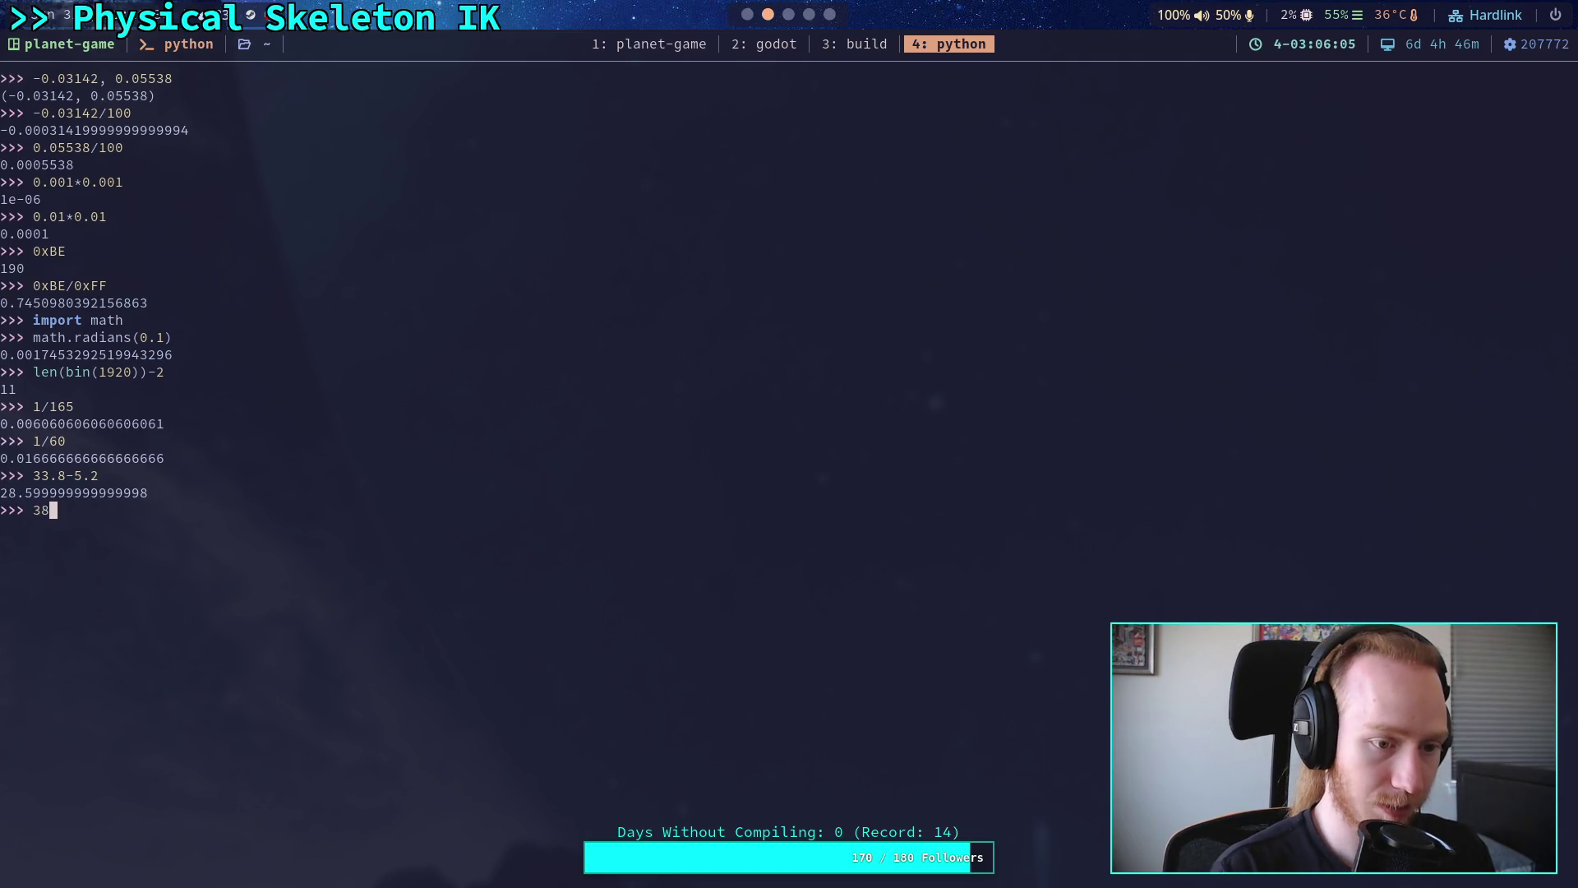
type(".6")
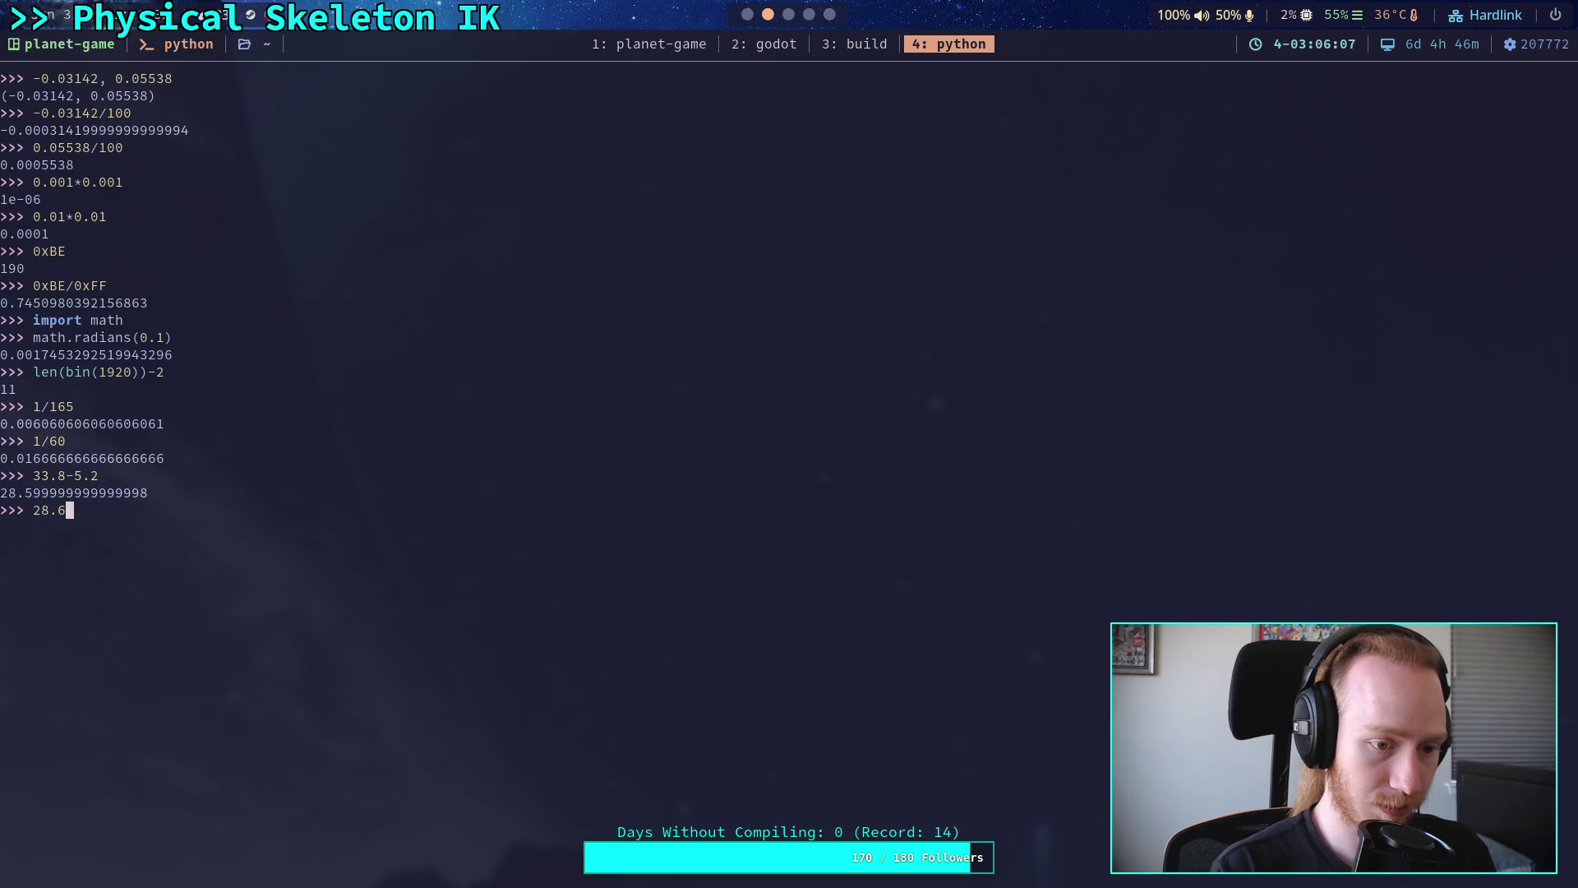
type("/5")
key("Return")
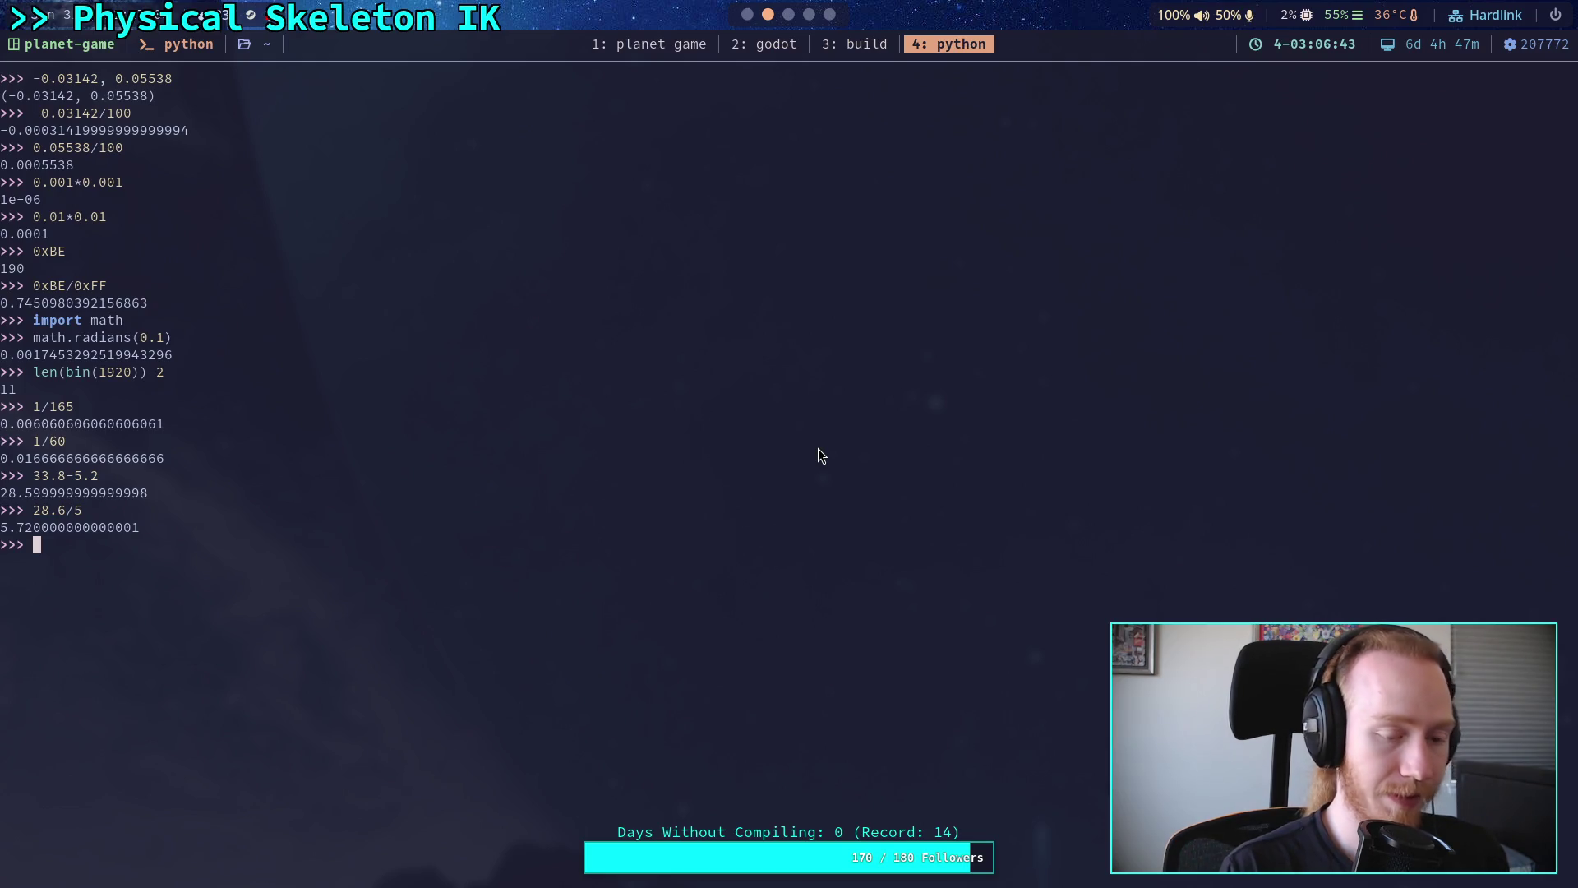
- Evaluate 5.72*2 giving 11.44, then 11.44*.2 giving 2.288
type("28.6")
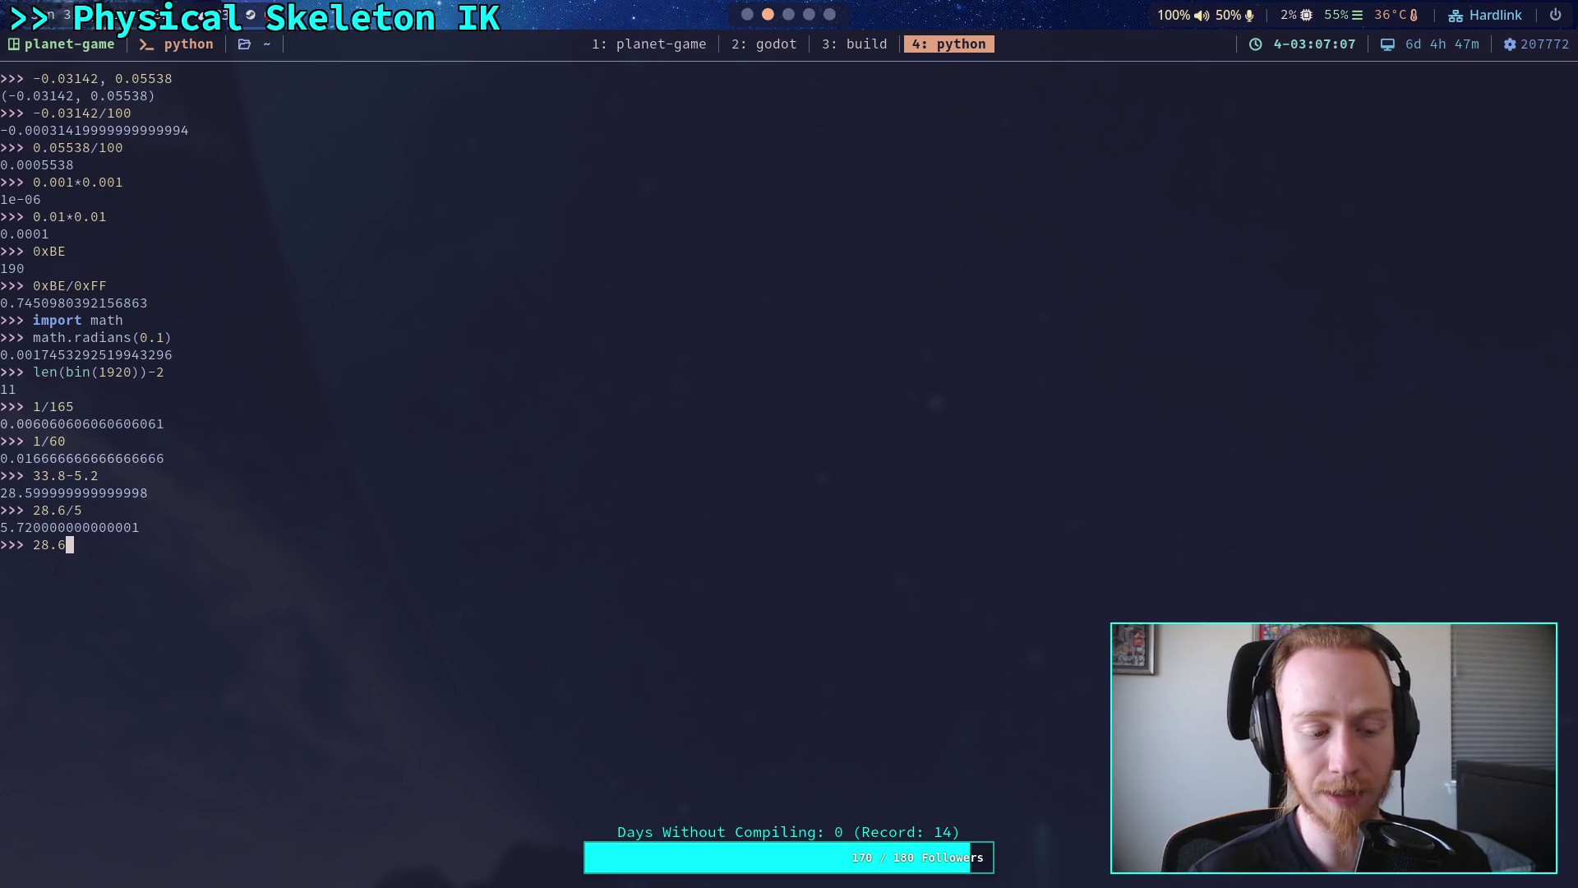
key("BackSpace")
key("BackSpace")
key("BackSpace")
key("BackSpace")
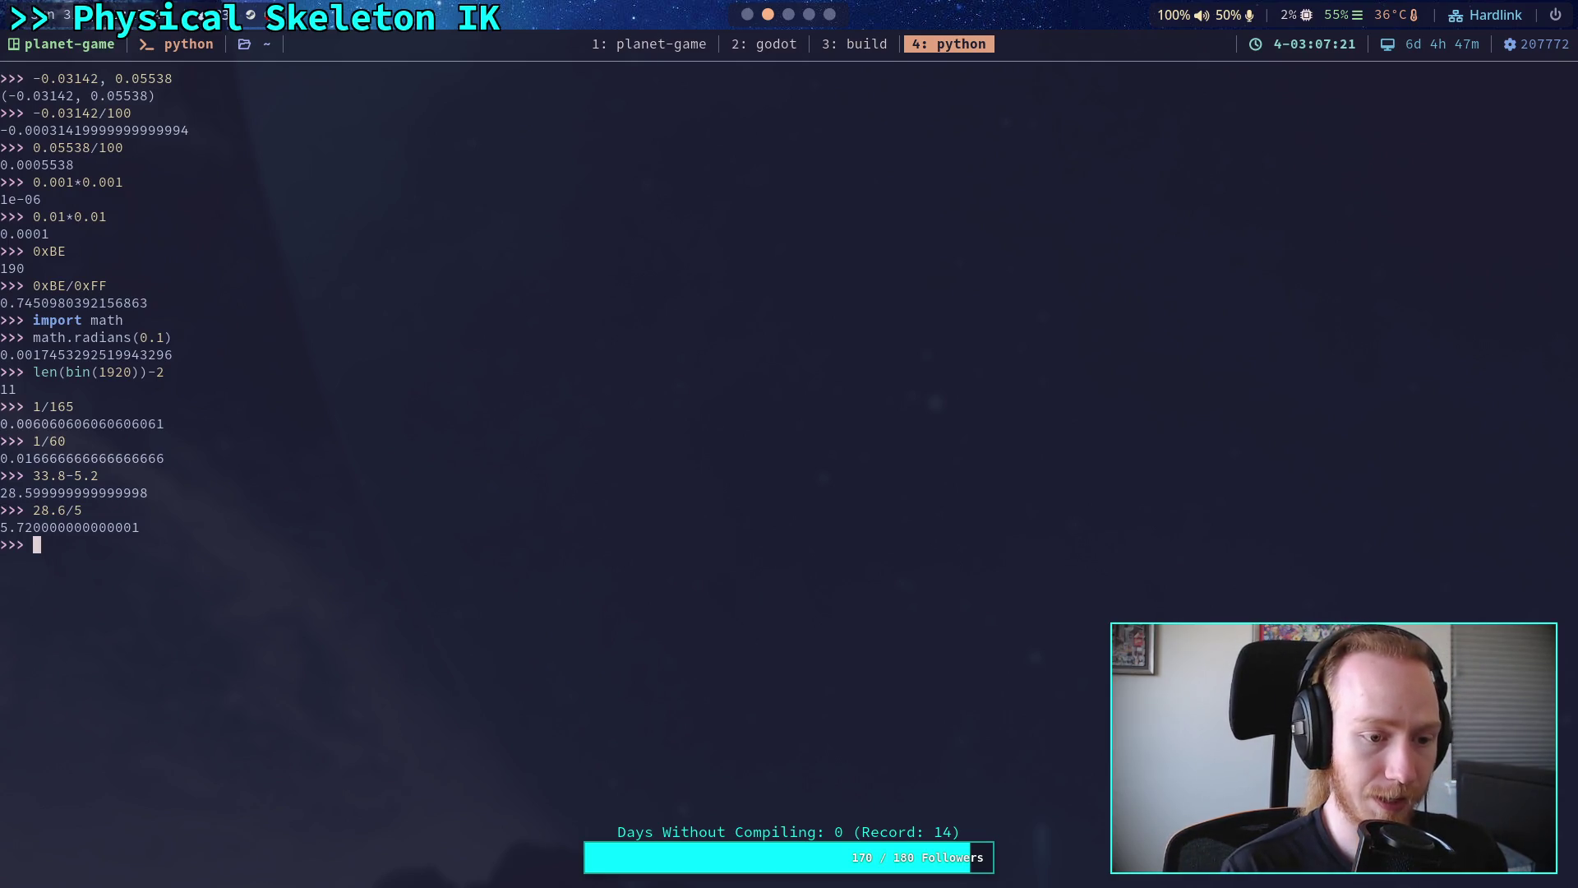
type("5.72*2")
key("Return")
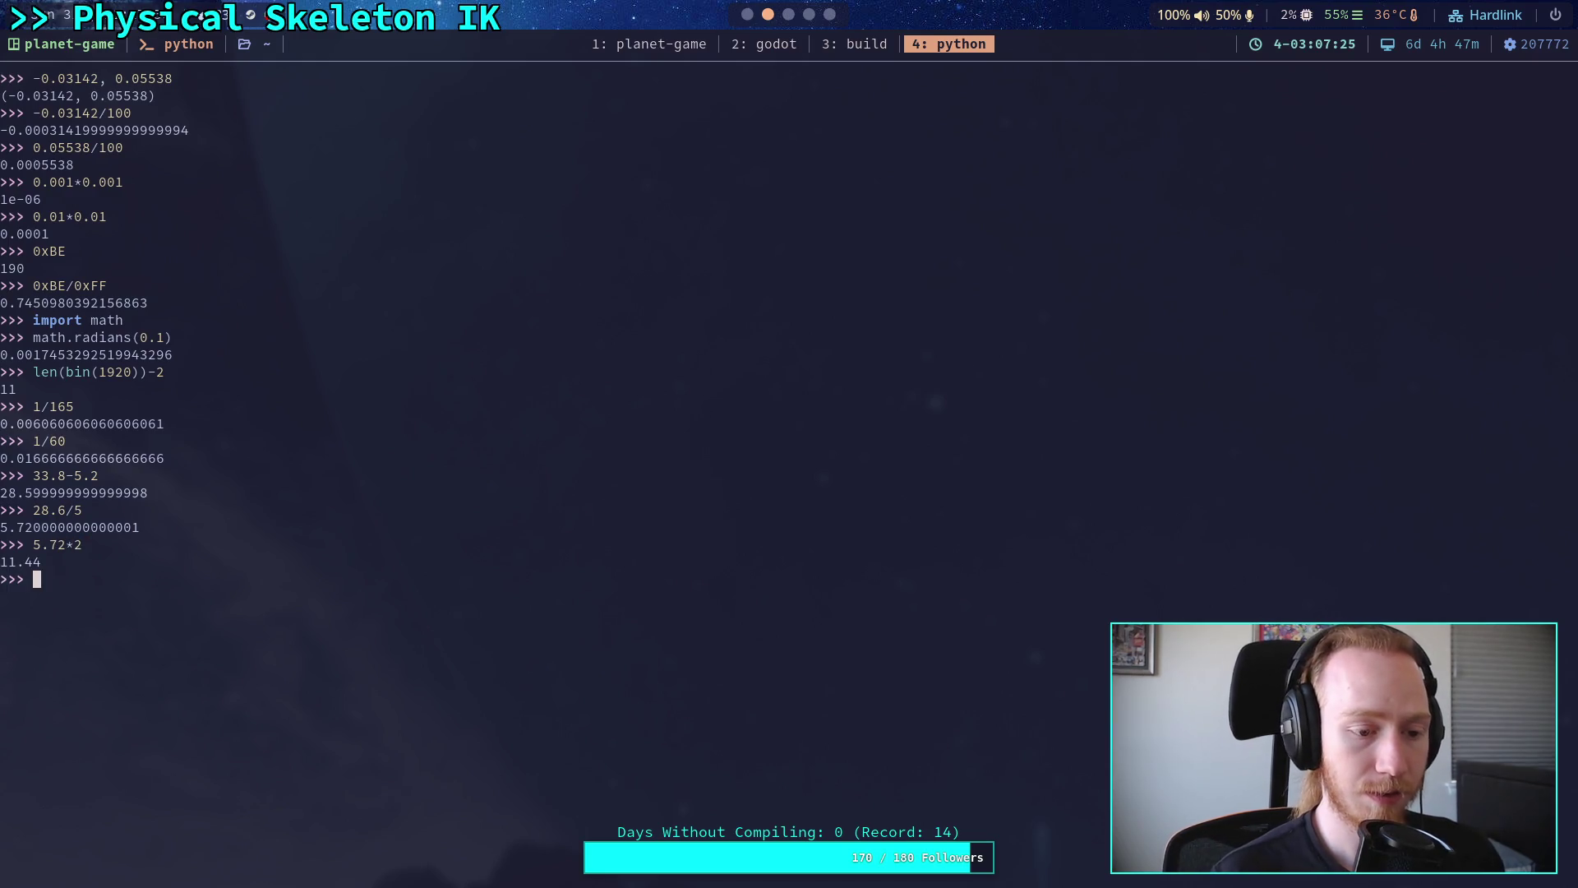
type("11.44")
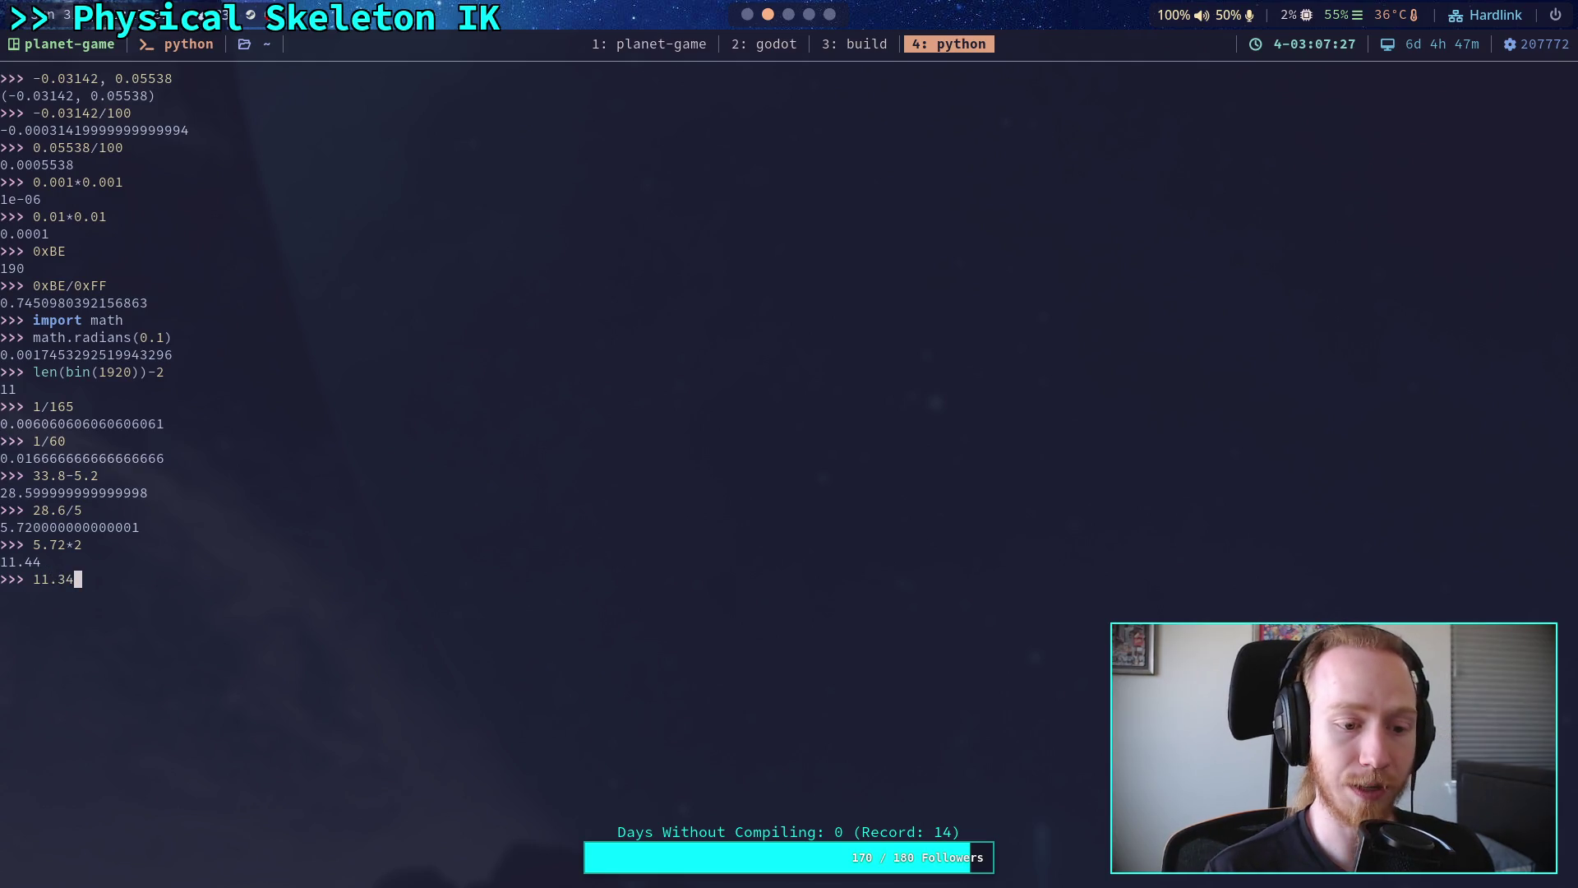
type("*.")
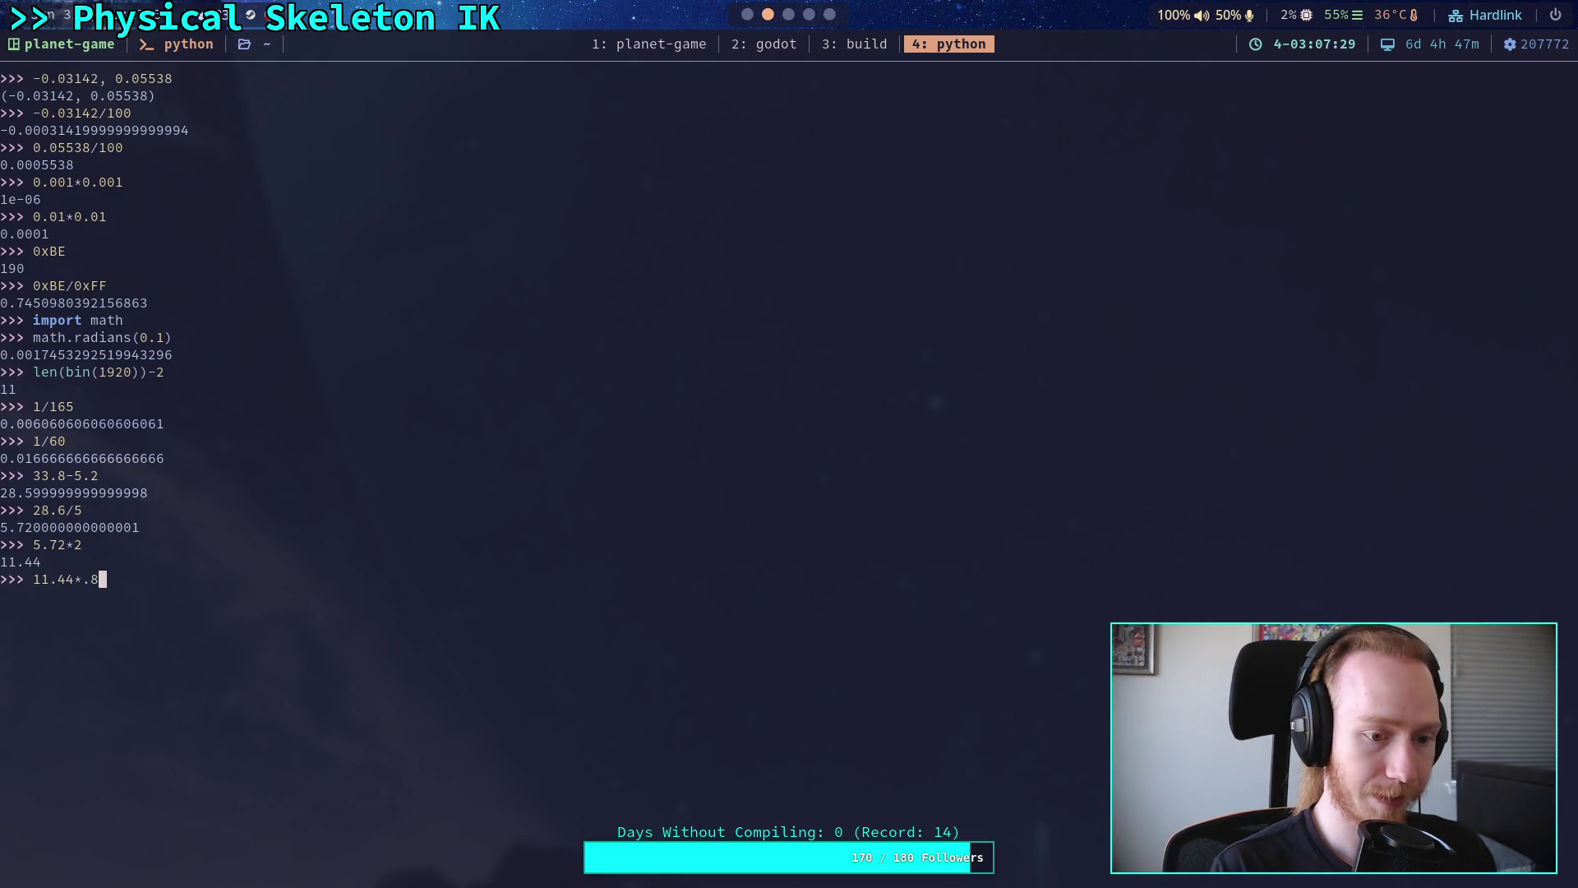
type("2")
key("Return")
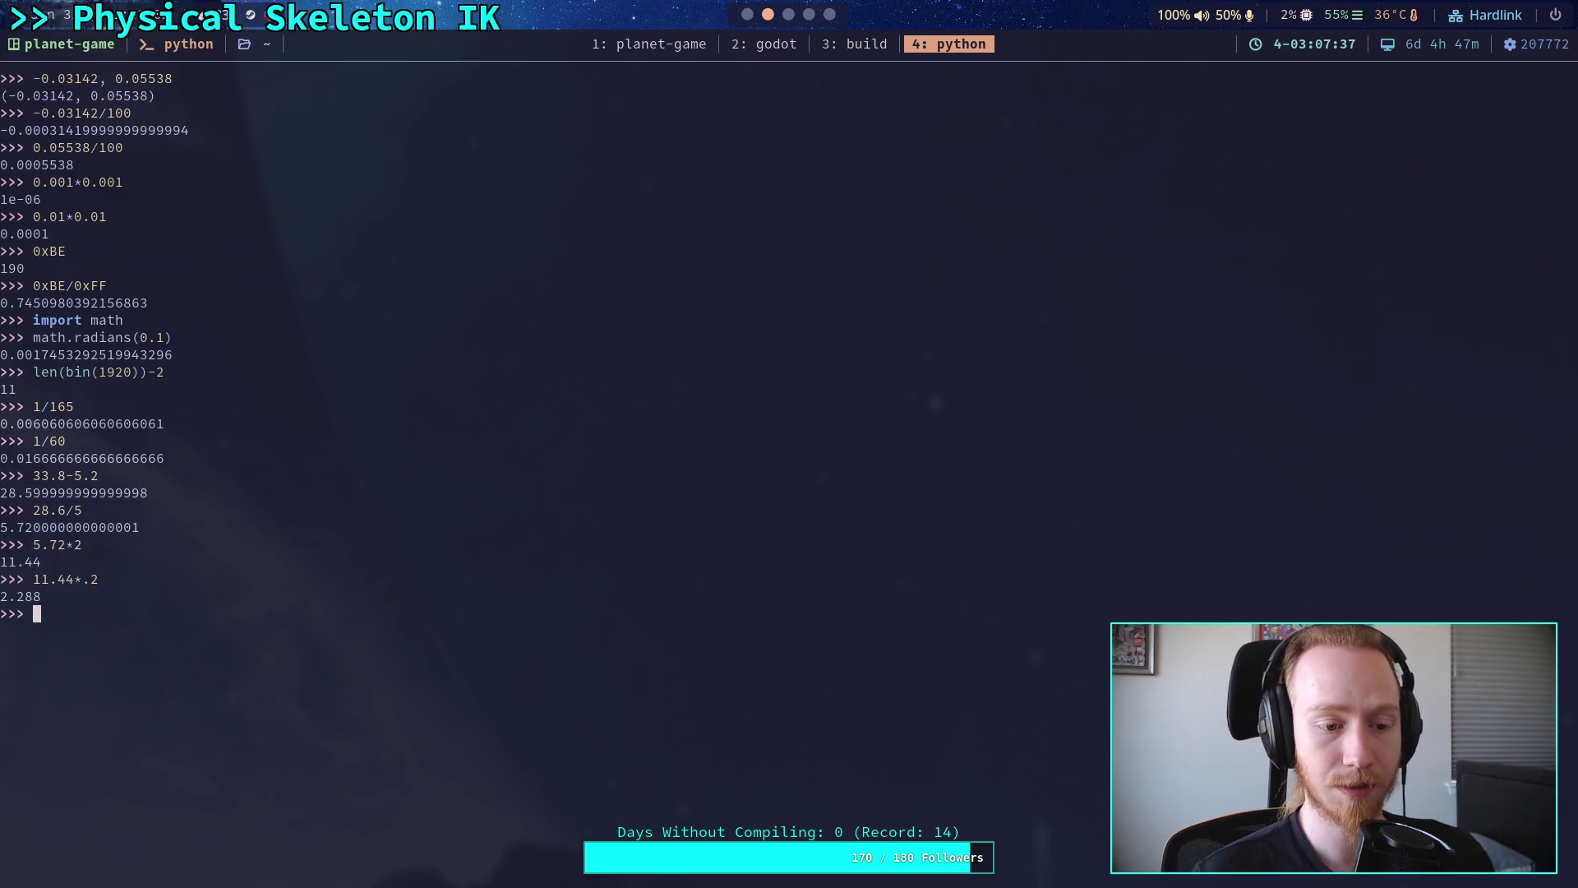
- Evaluate the combined mass 2.288*4+(11.44*.8), giving 18.304
type("2.288")
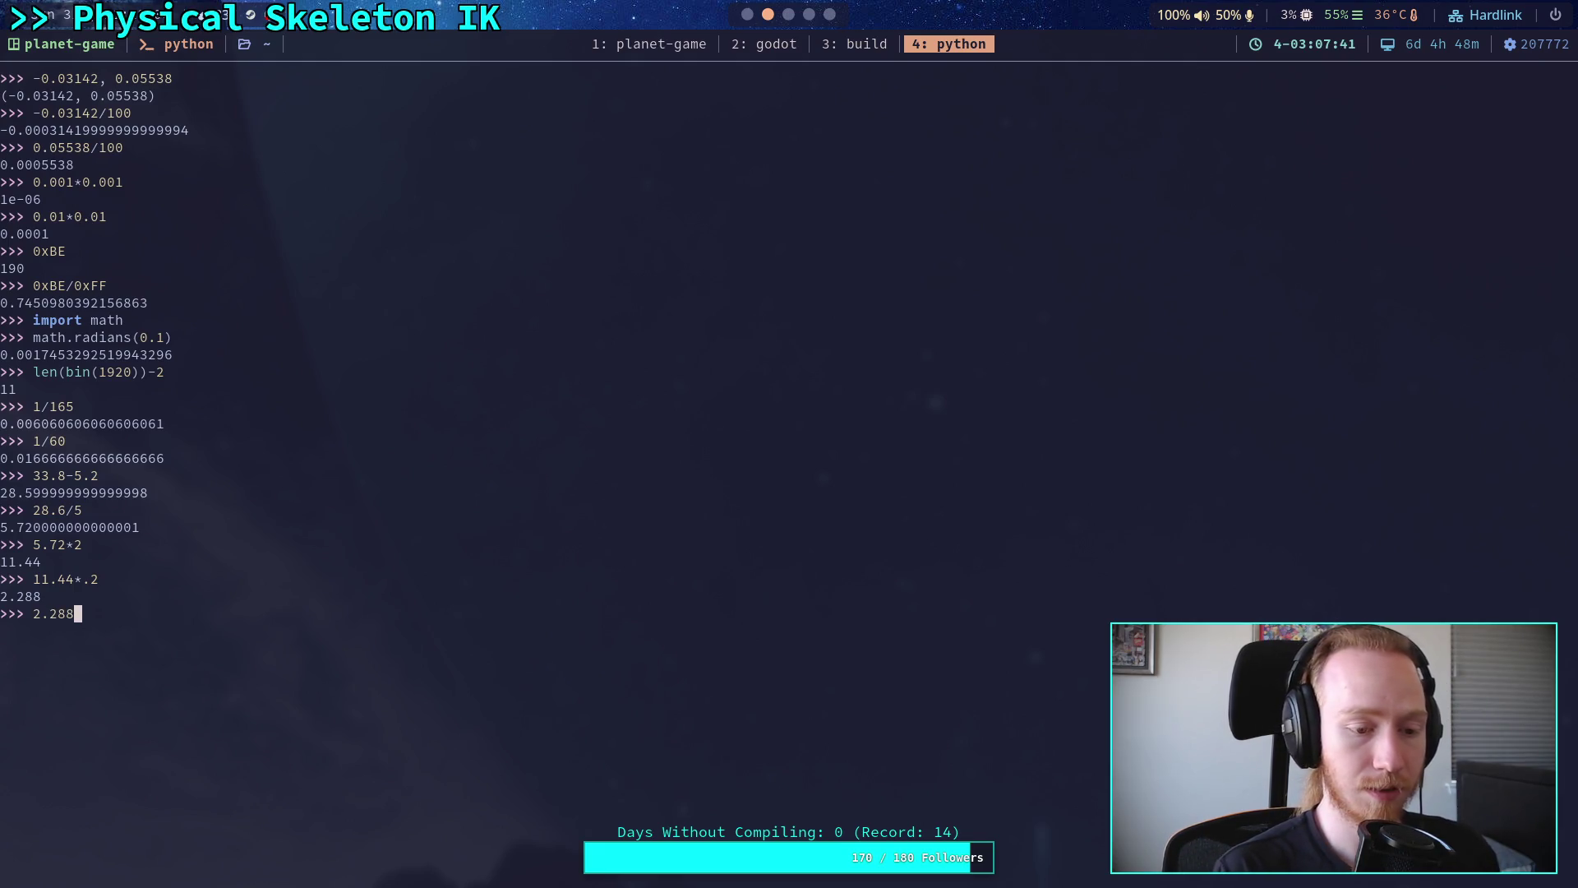
type("*")
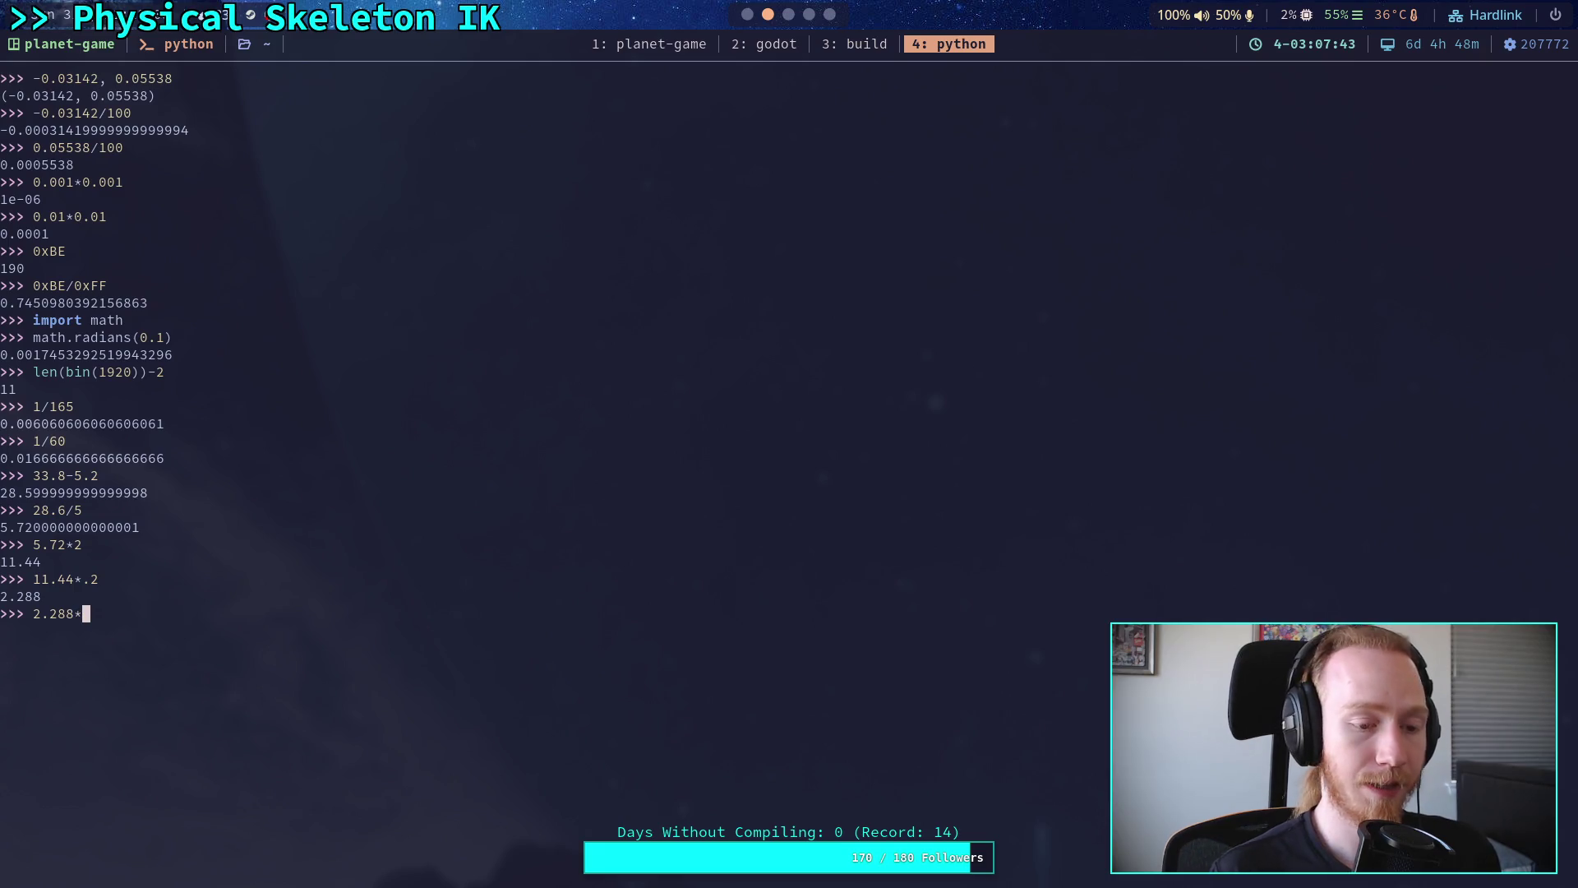
type("4+")
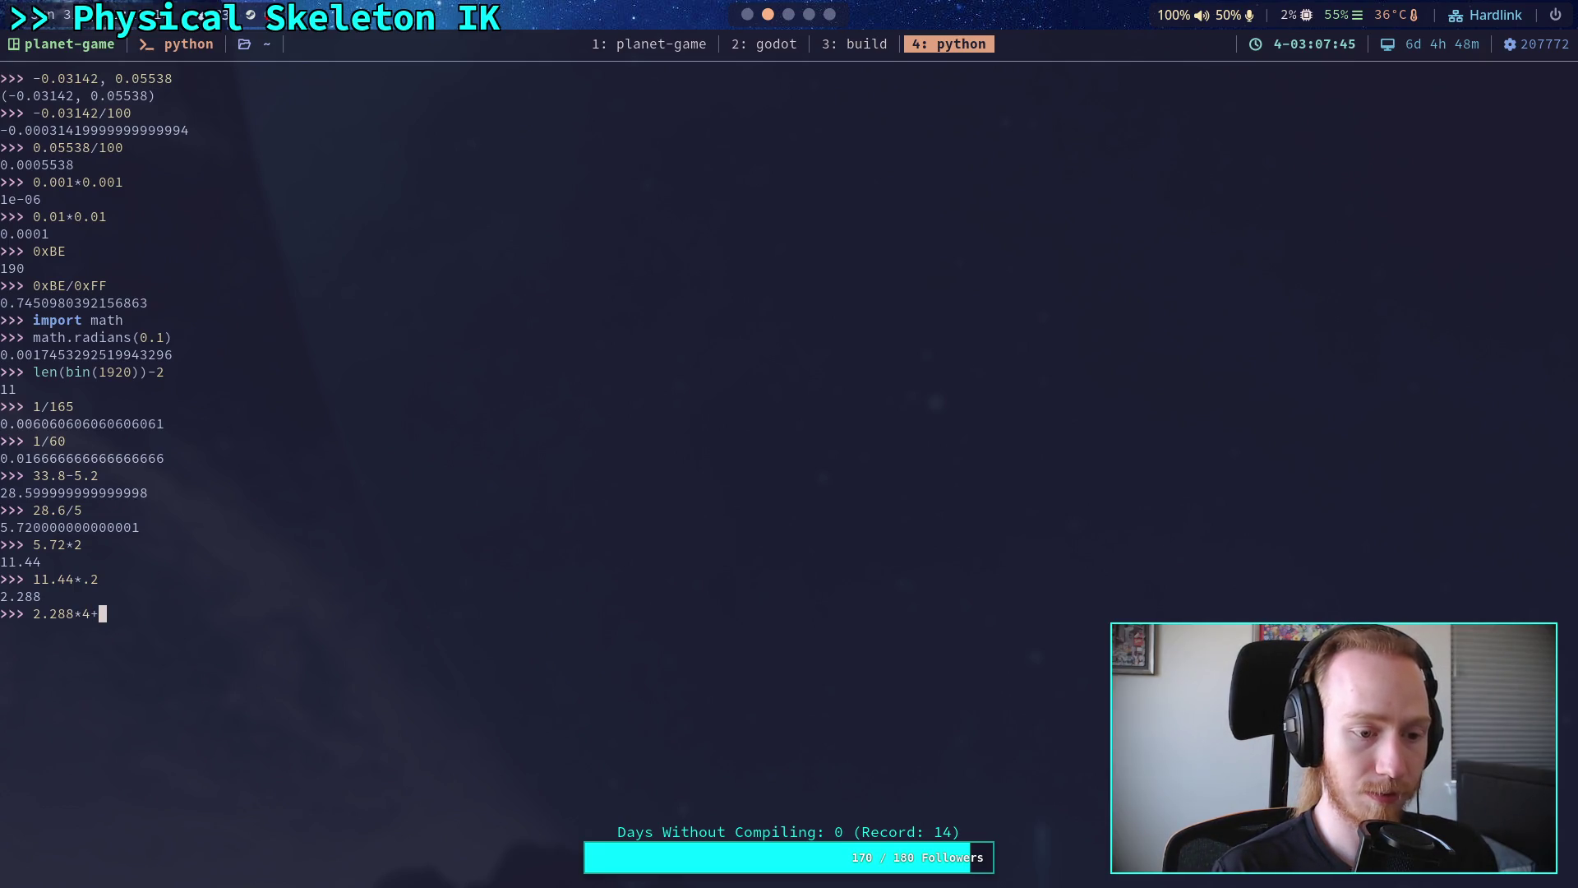
type("(11.5")
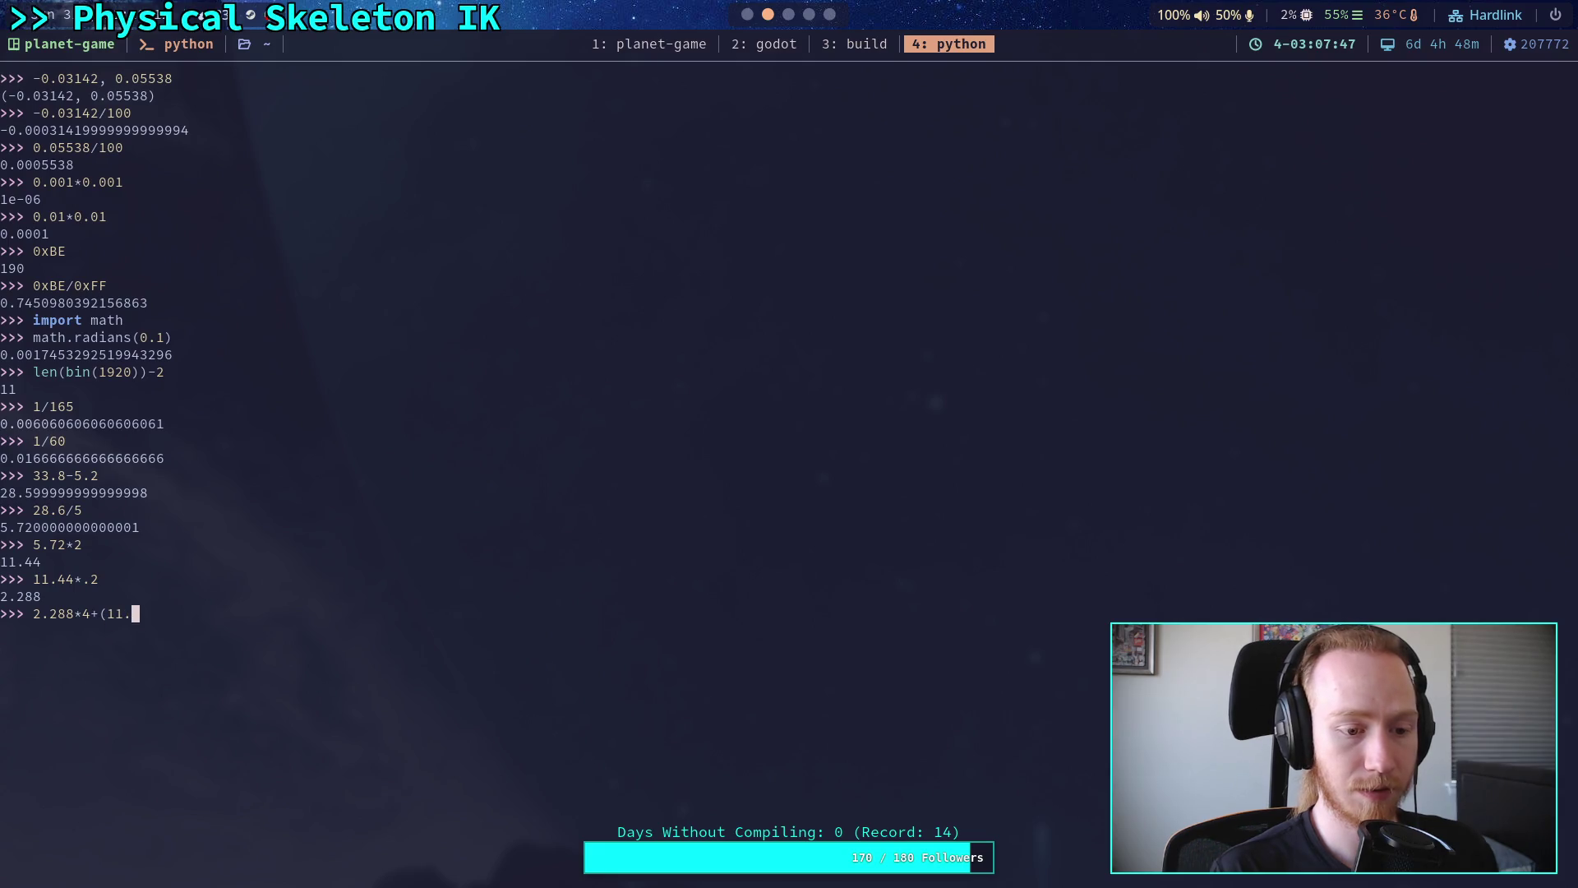
key("BackSpace")
type("44*.")
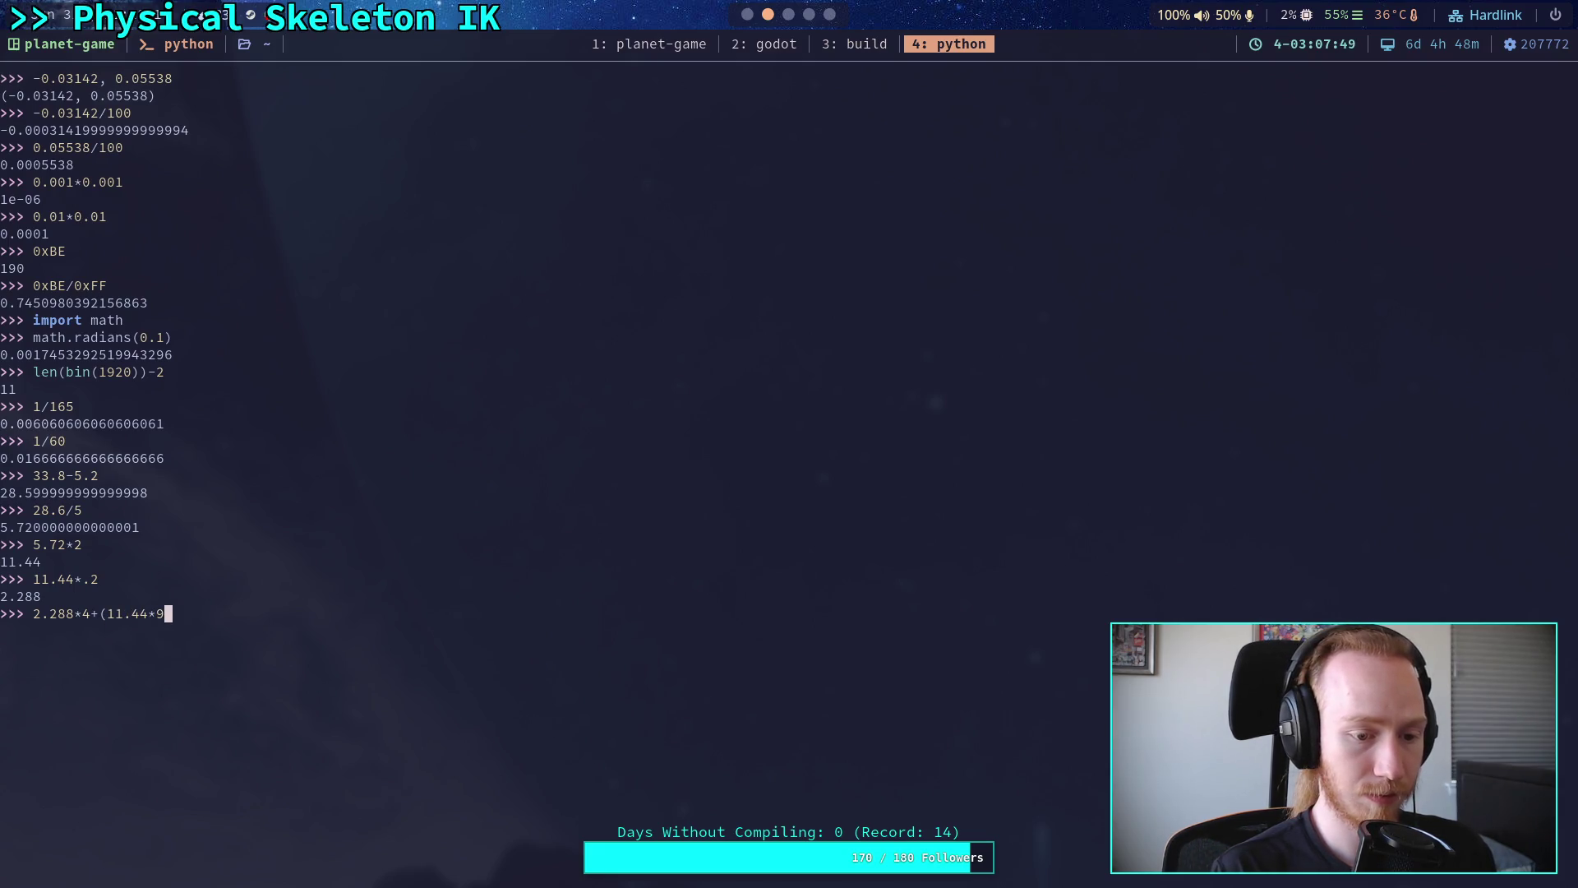
type("8)")
key("Return")
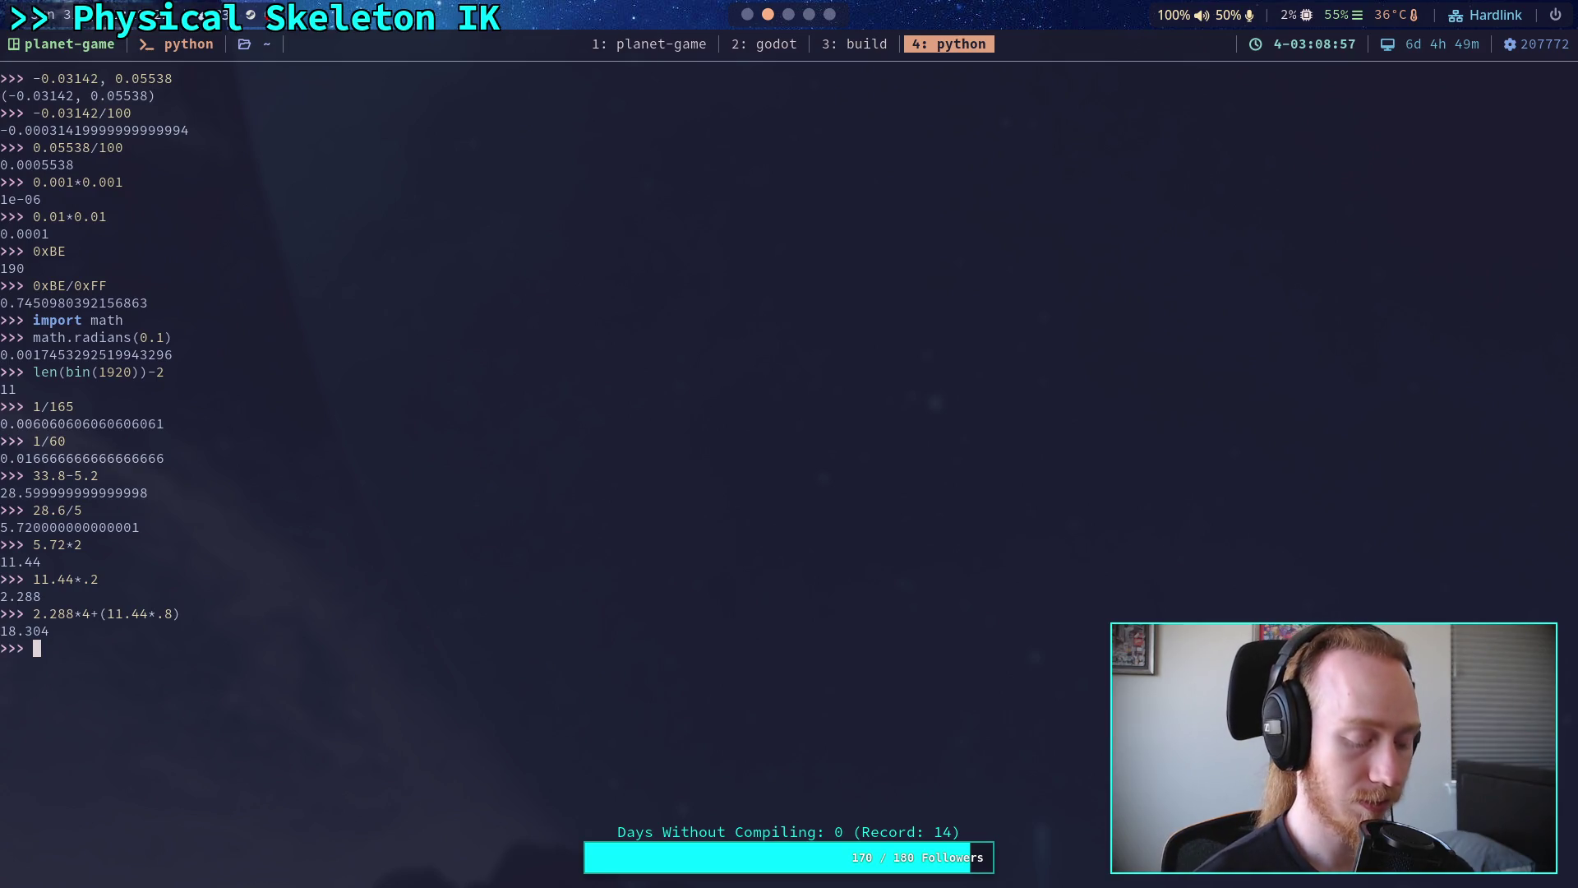
- Evaluate 0.2*4 giving 0.8, then 28.6*0.2 giving about 5.72
type("0.2*4")
key("Return")
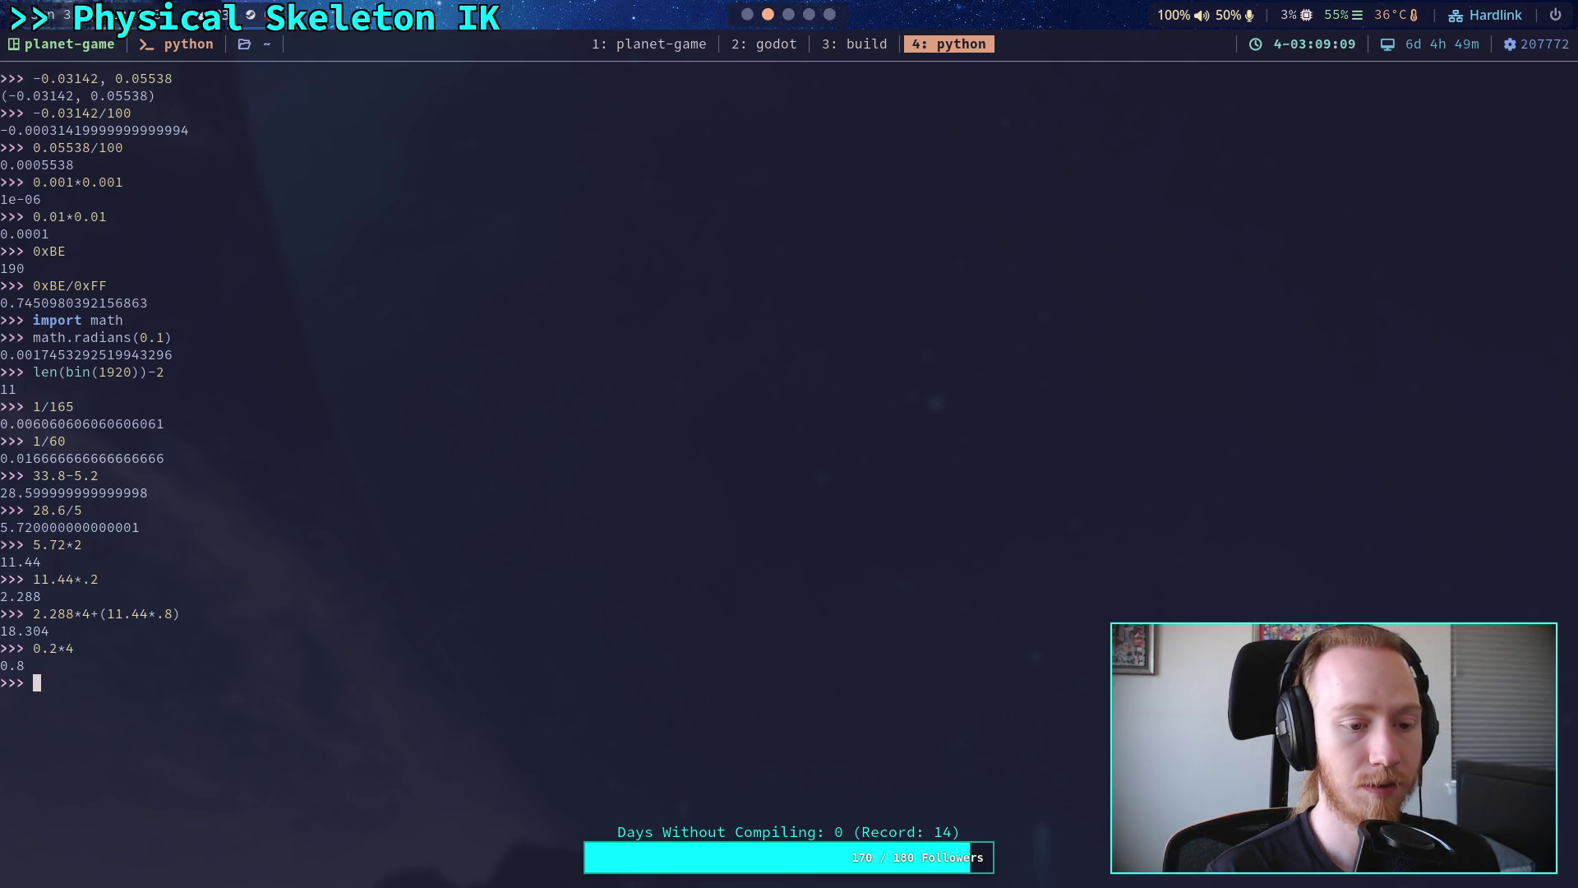
type("28.6")
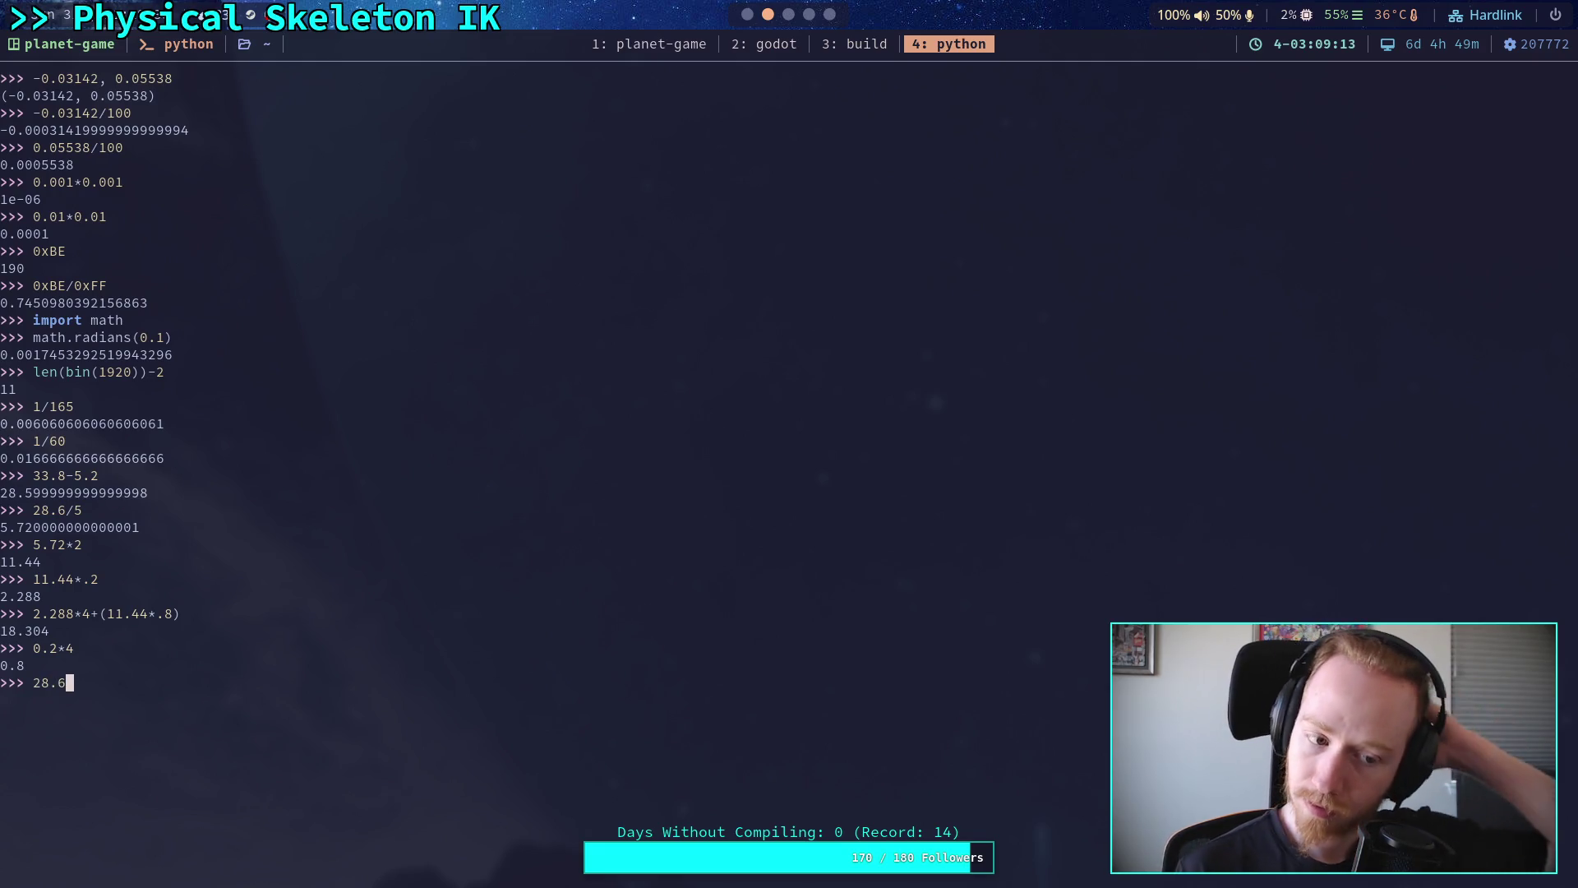
type("*0.")
type("2")
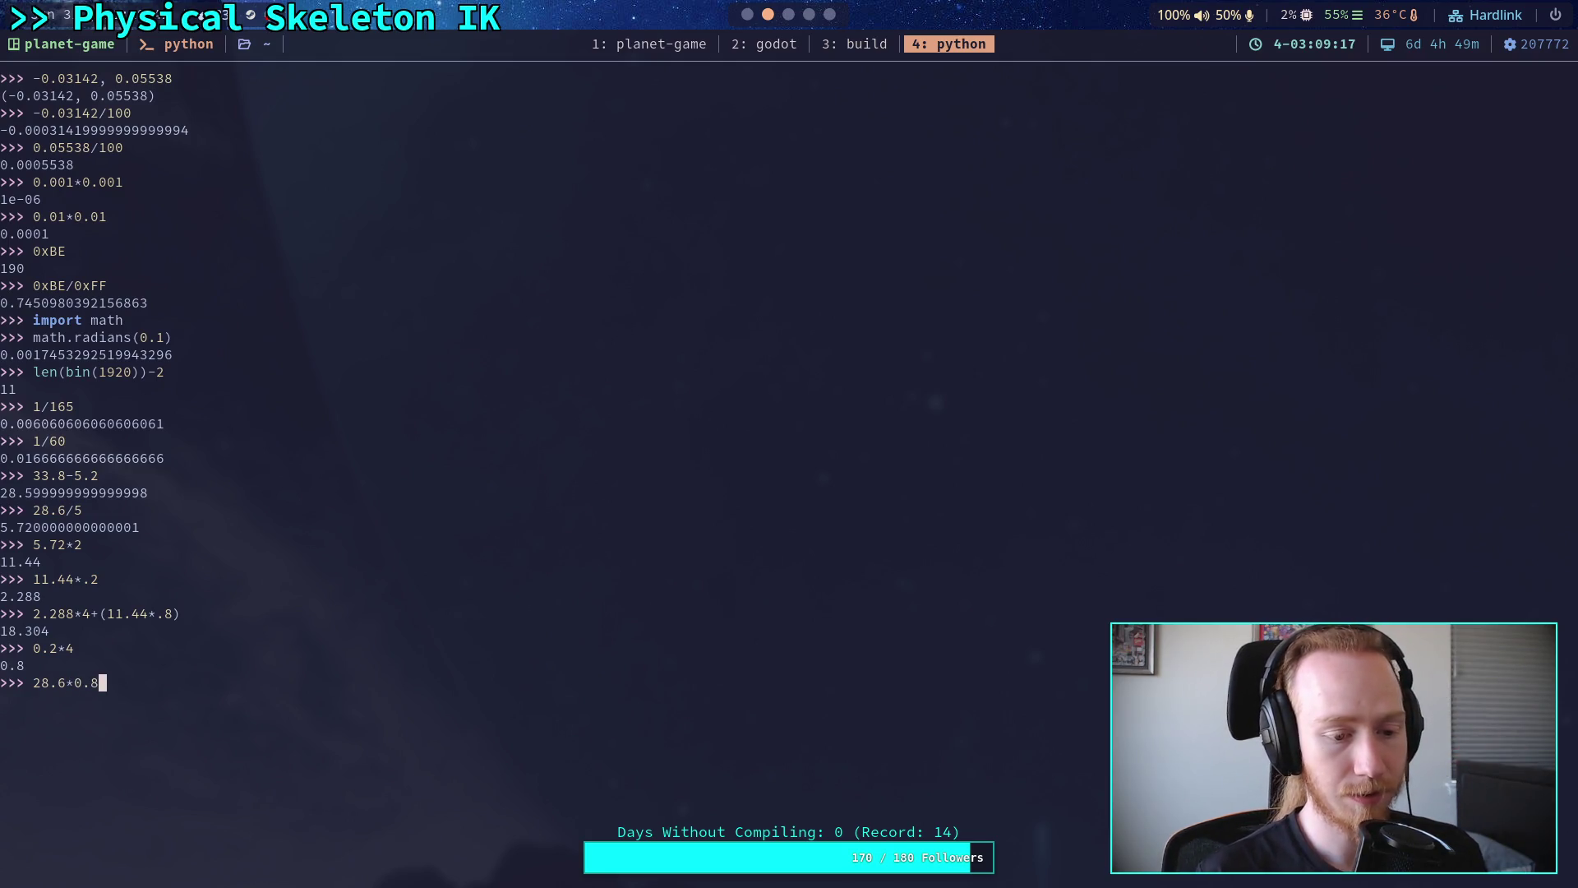
key("Return")
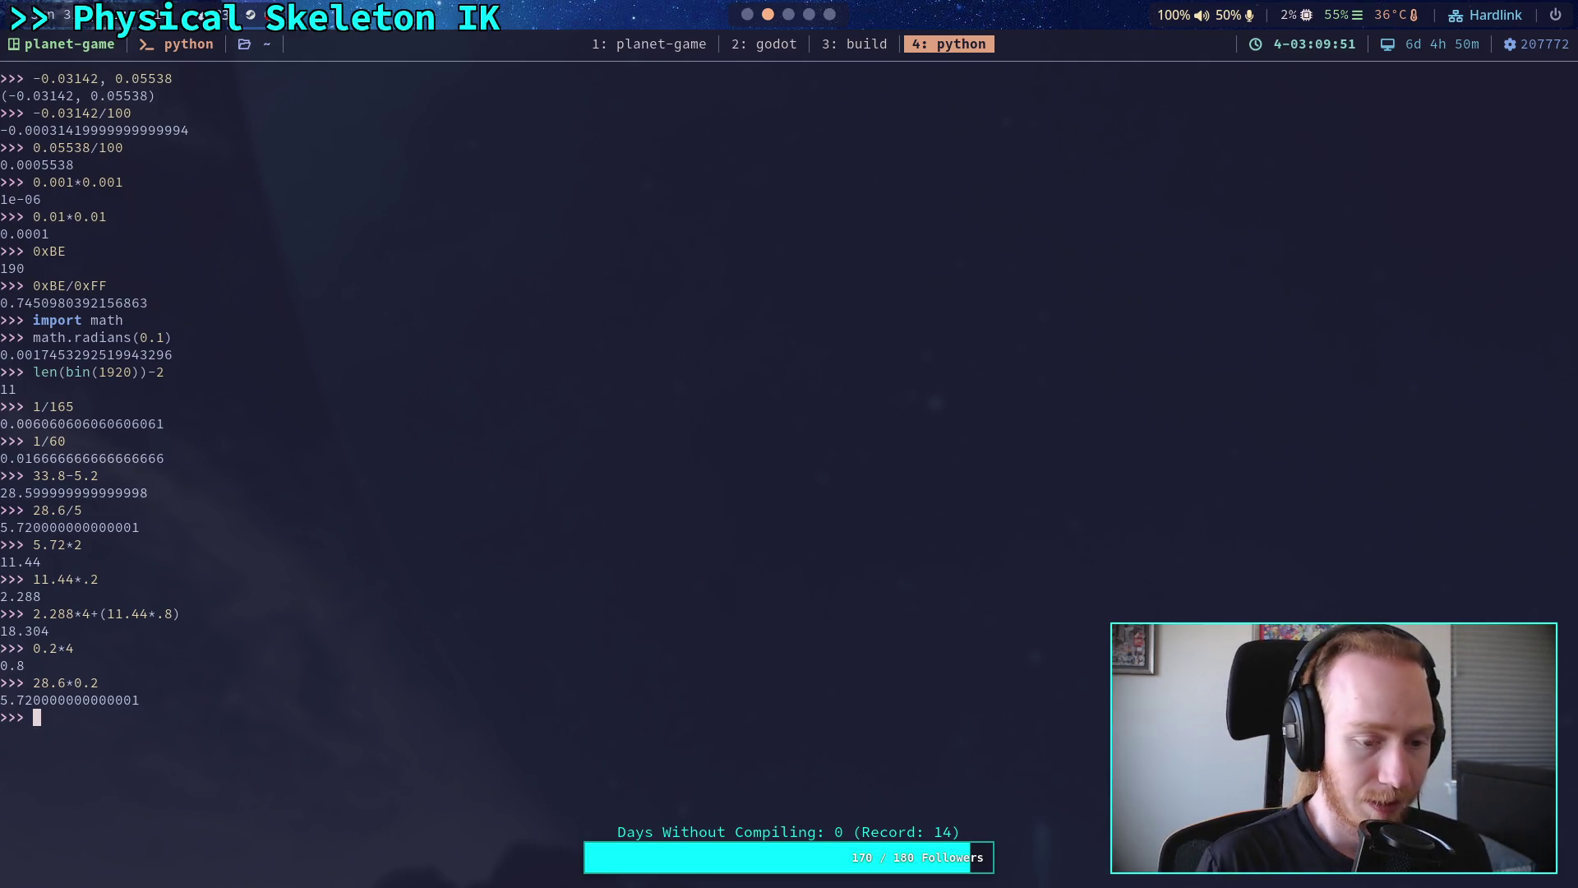
- Begin a triple-quoted notes string with the line TM = 28.6
type("\"\"\"")
key("Return")
type("W")
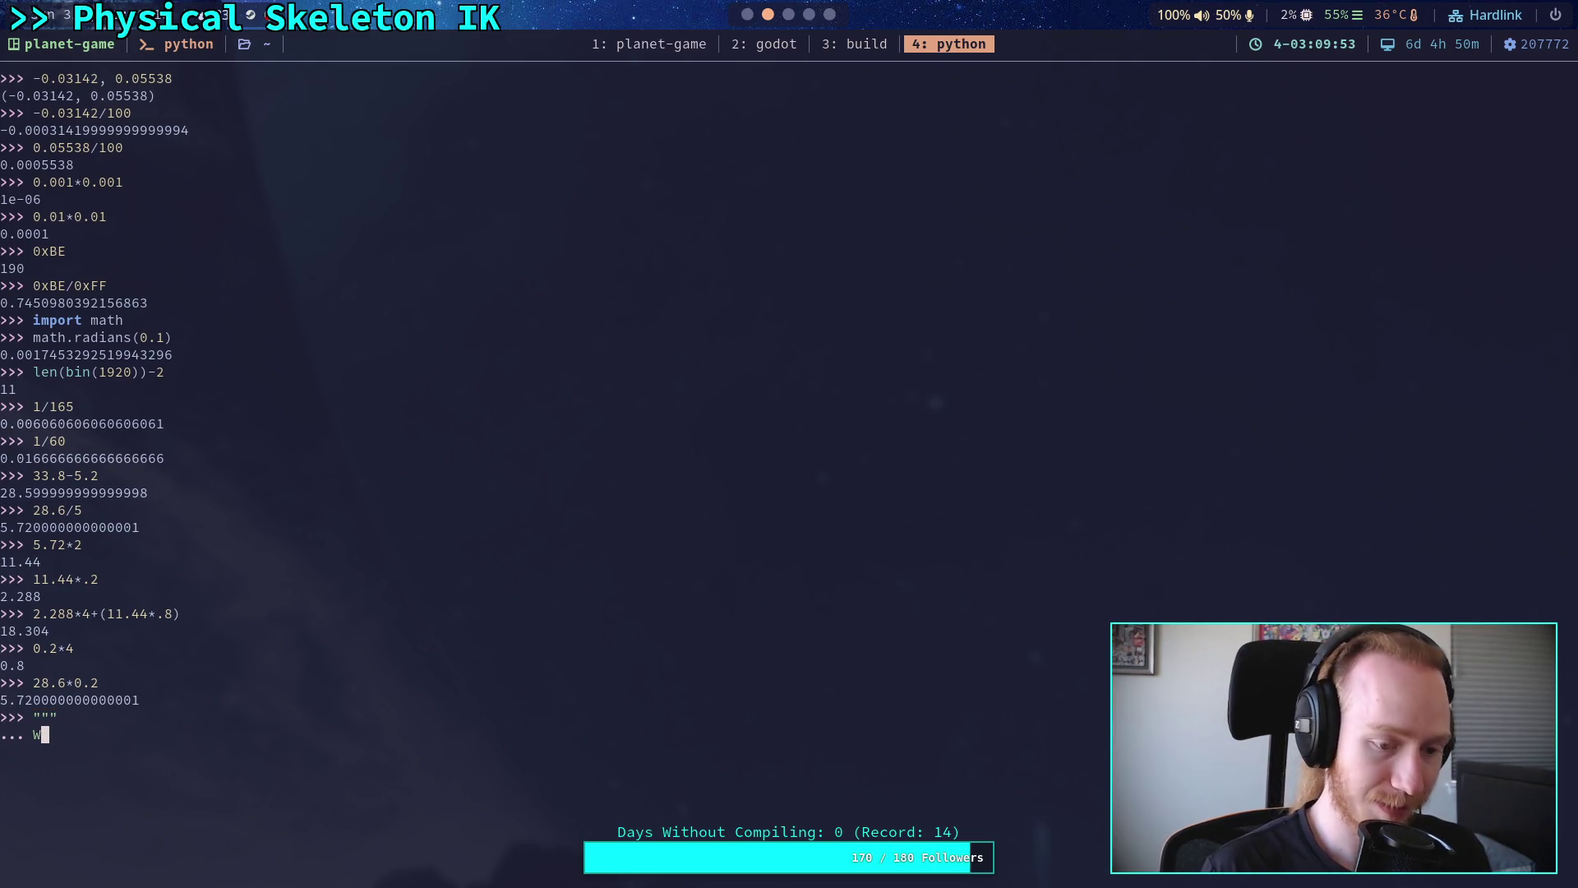
key("BackSpace")
type("M = ")
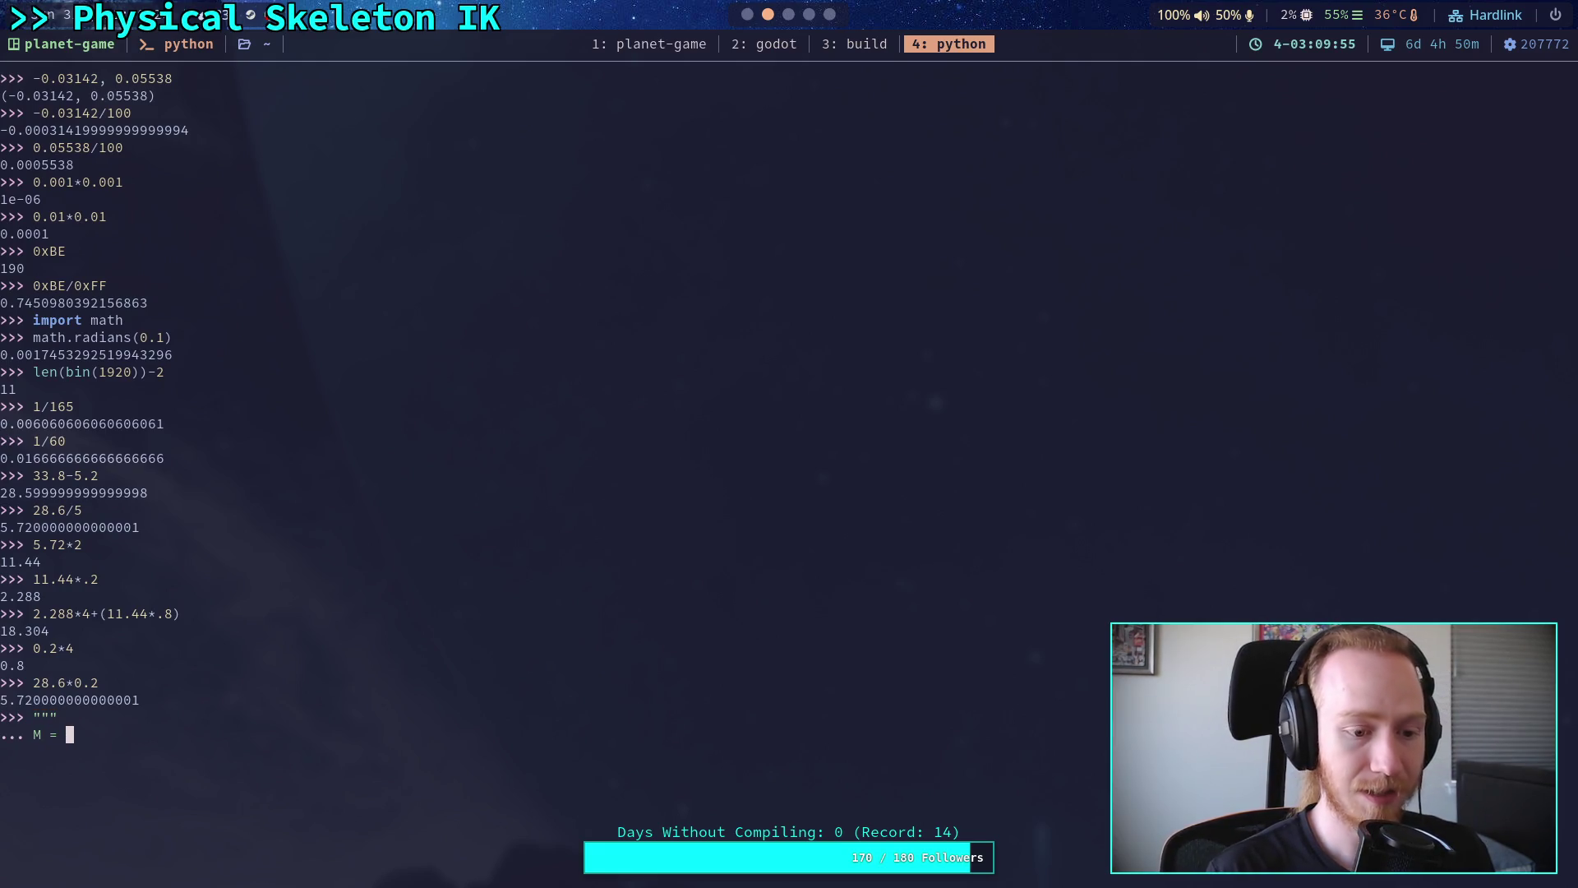
type("28.6")
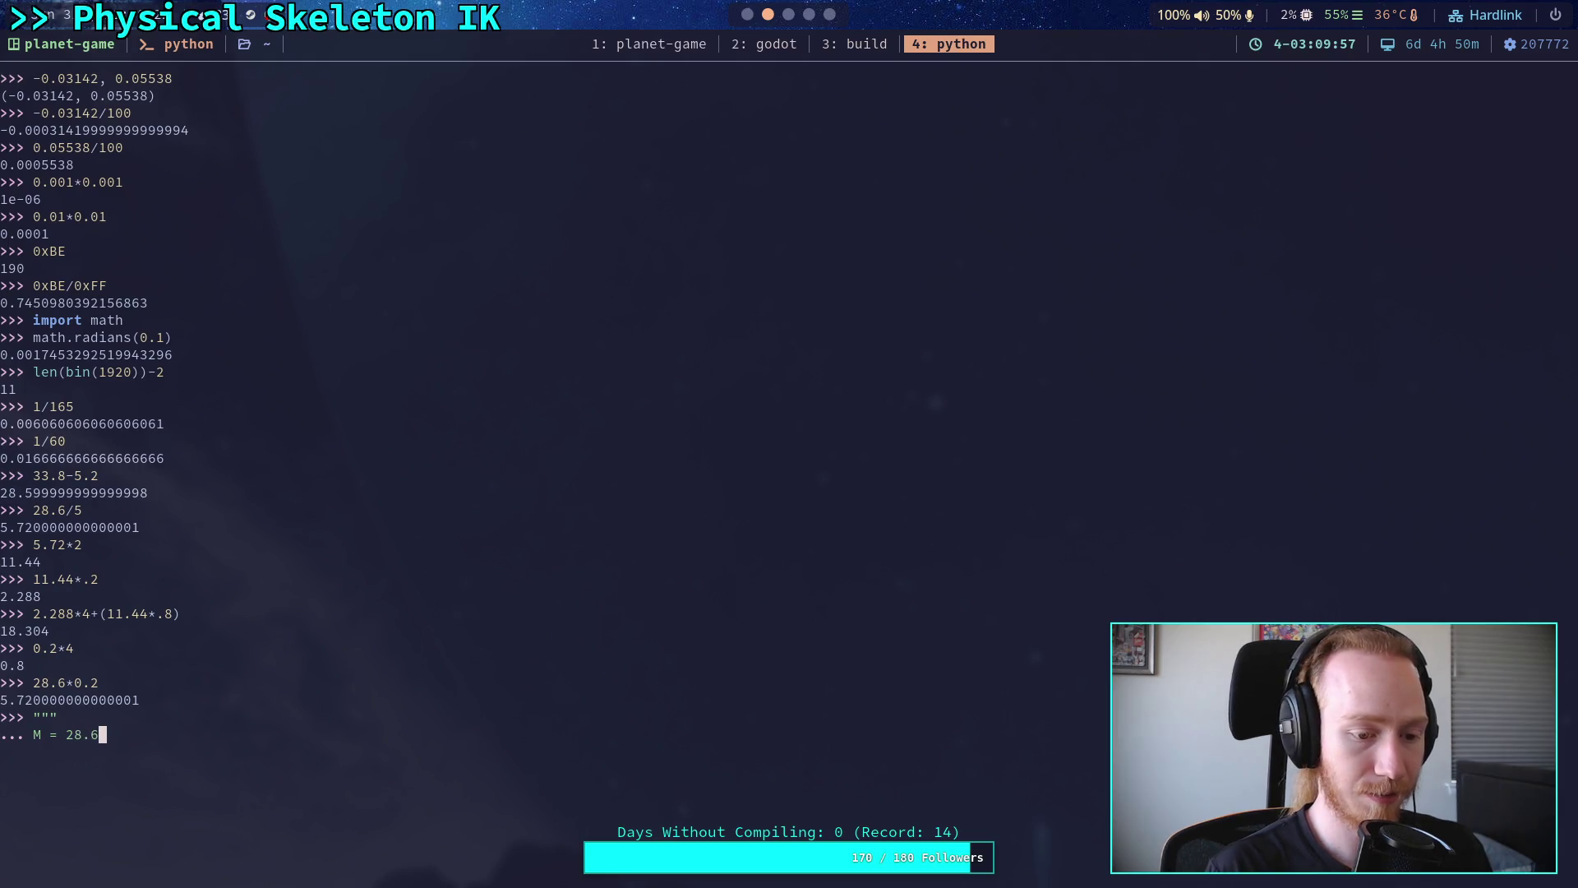
key("Return")
key("Up")
type("T")
key("Down")
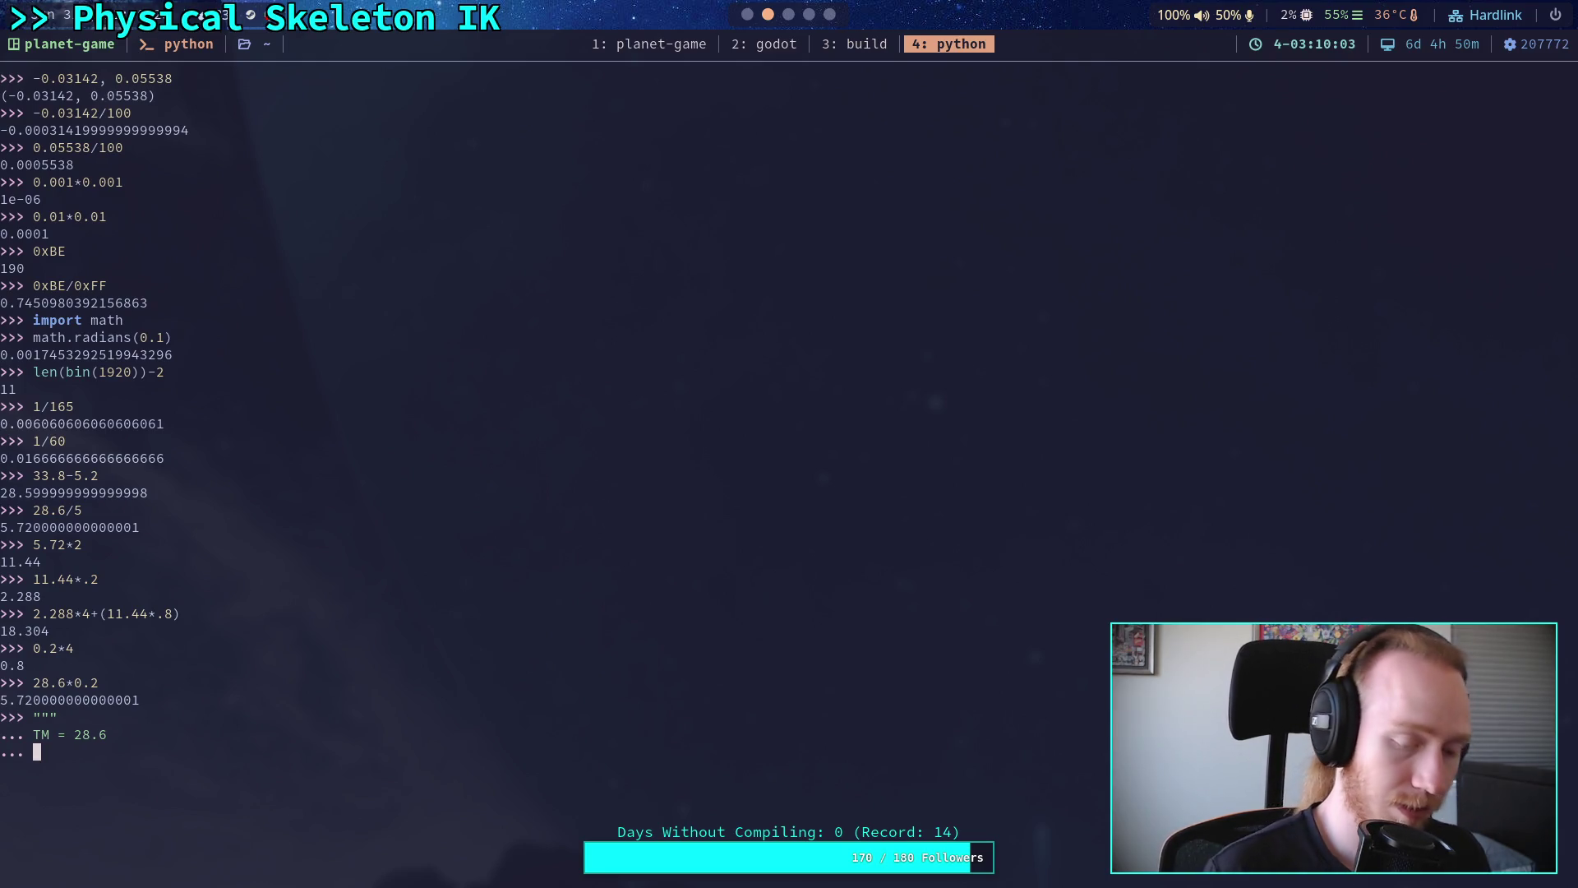
- Add the equation line 28.6 = B + 4L to the notes
type("TM ")
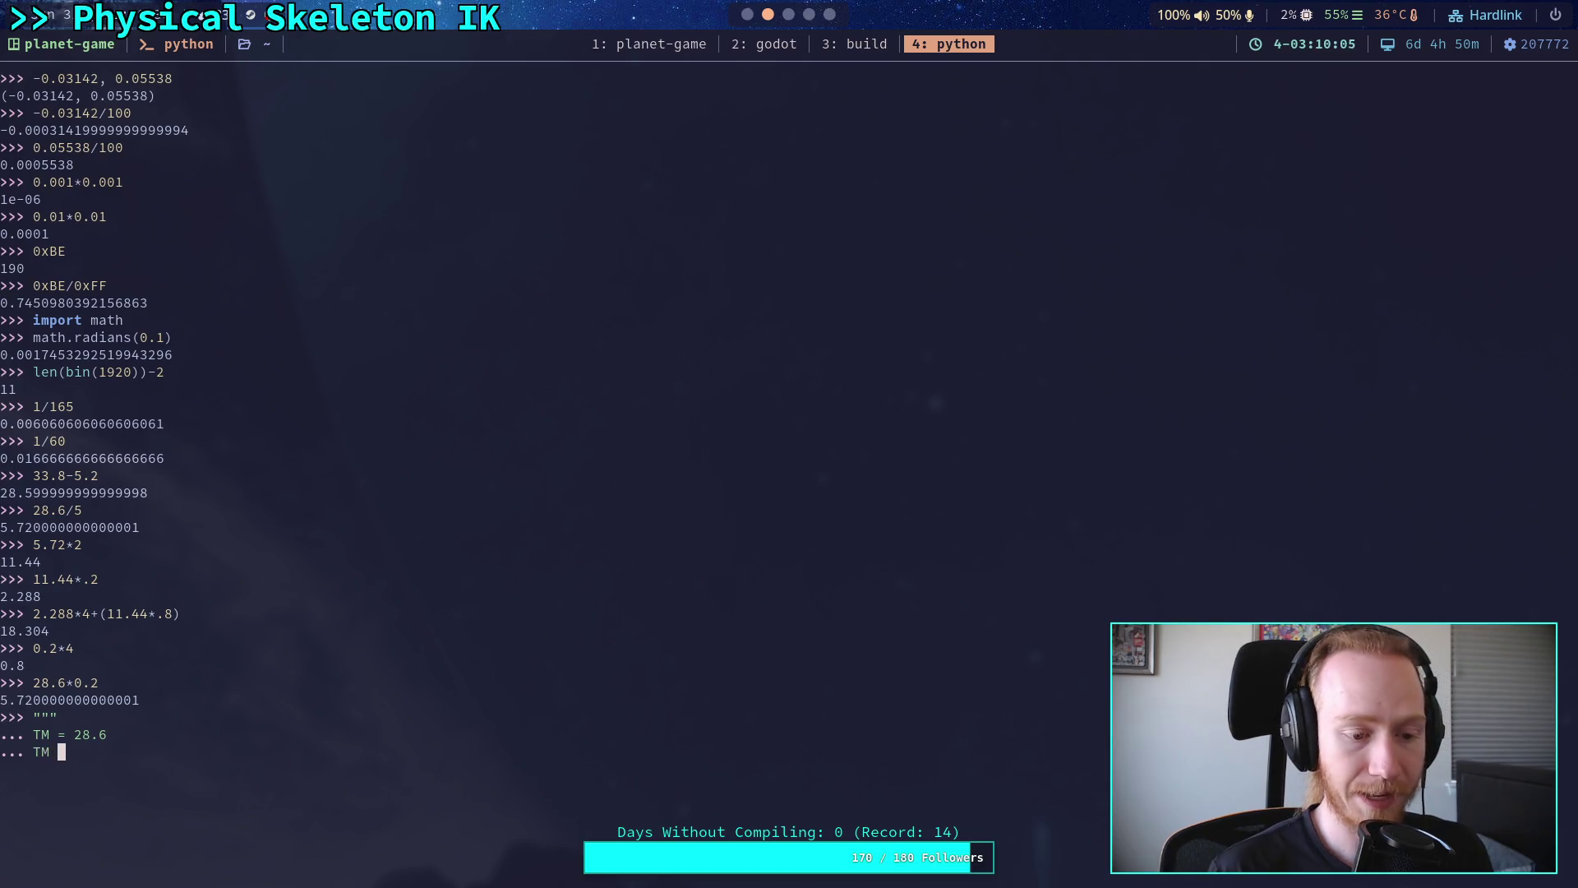
type("= BM +")
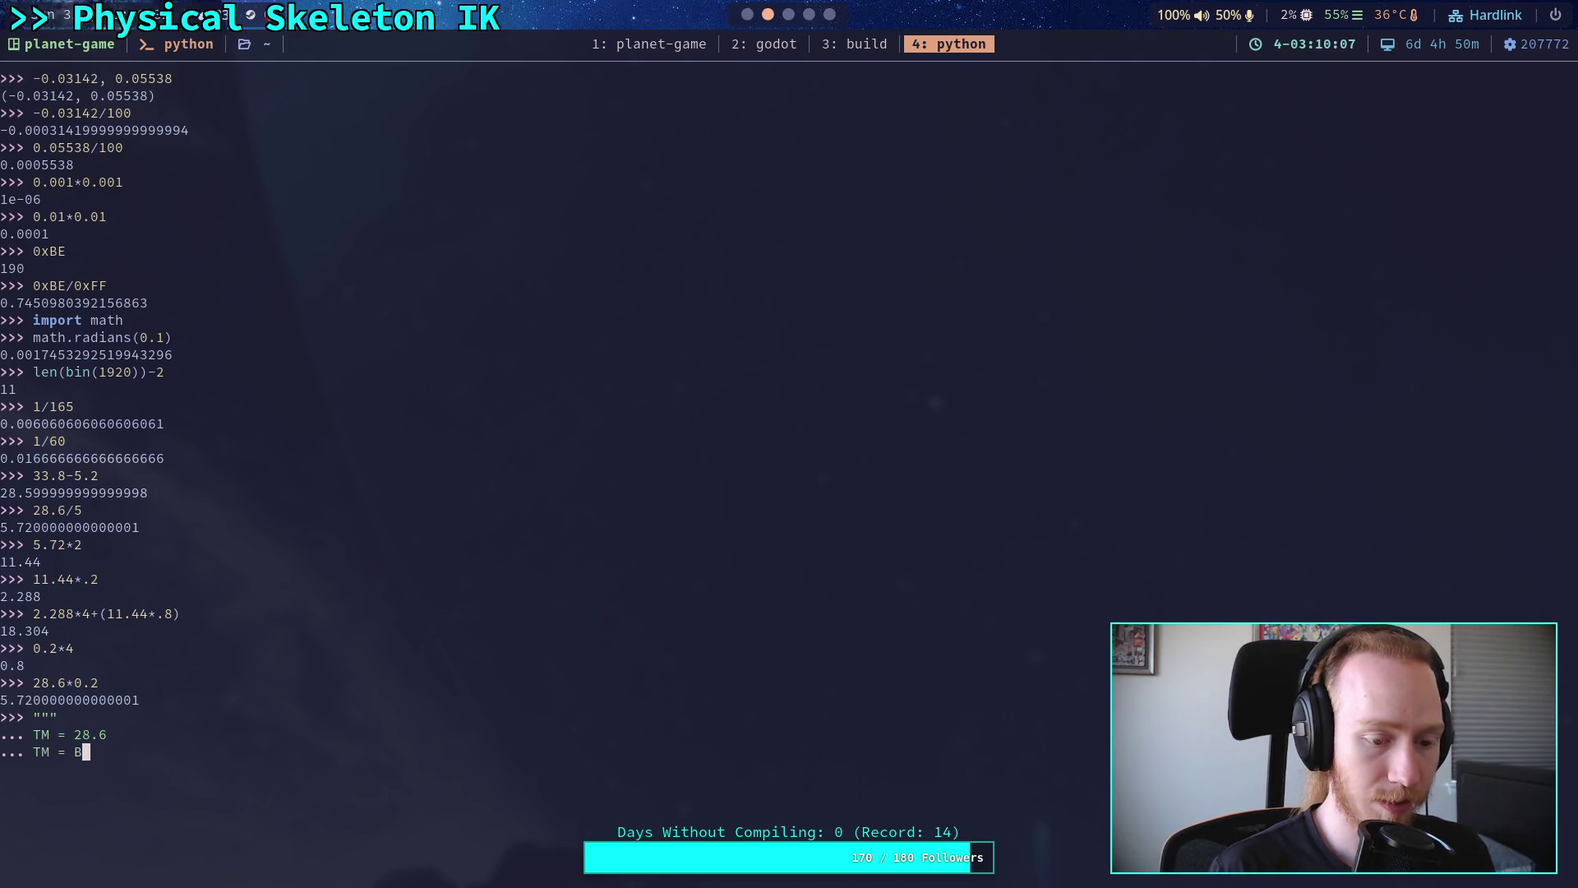
type(" 4L")
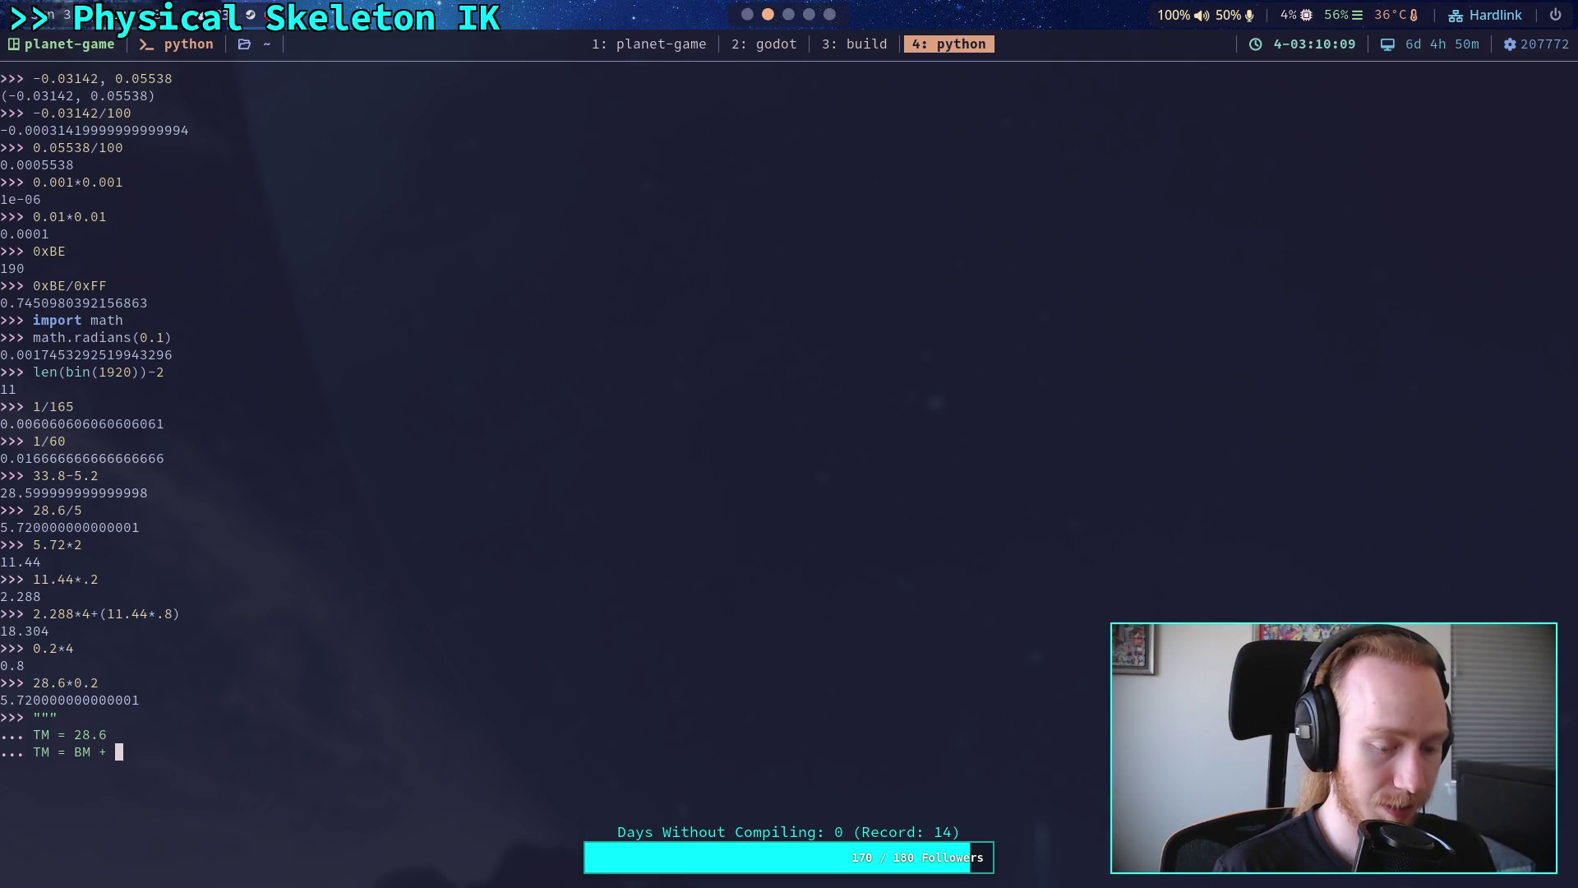
type("M")
key("BackSpace")
key("Left")
key("Left")
key("Left")
key("BackSpace")
key("Right")
key("Right")
key("Right")
key("Right")
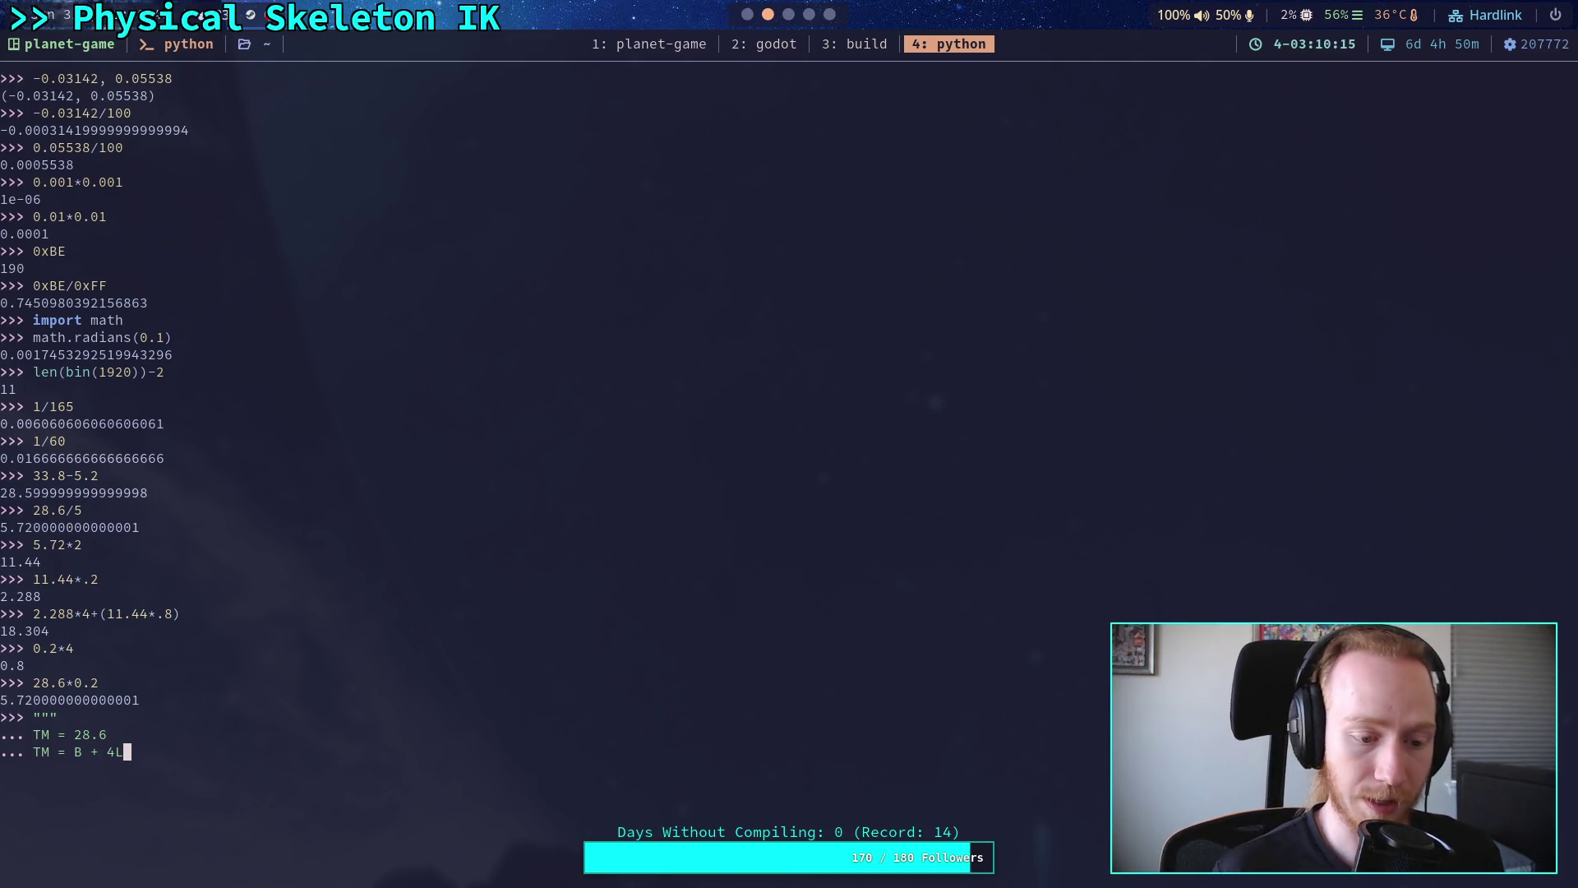
key("Left")
key("Left")
key("Left")
key("BackSpace")
key("BackSpace")
type("28.6")
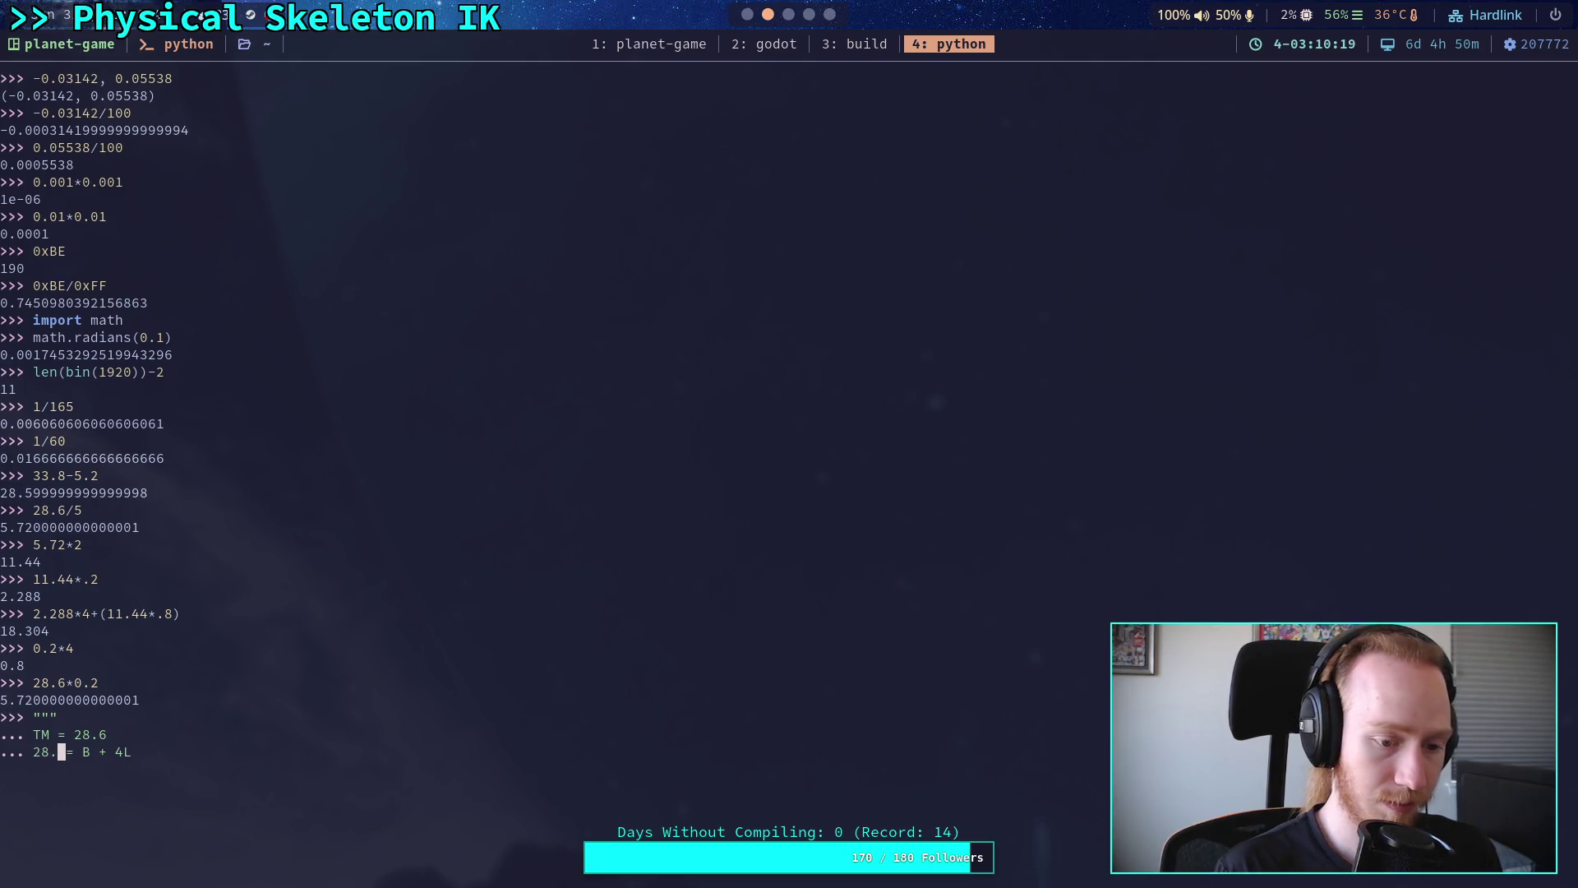
key("Right")
key("Right")
key("Right")
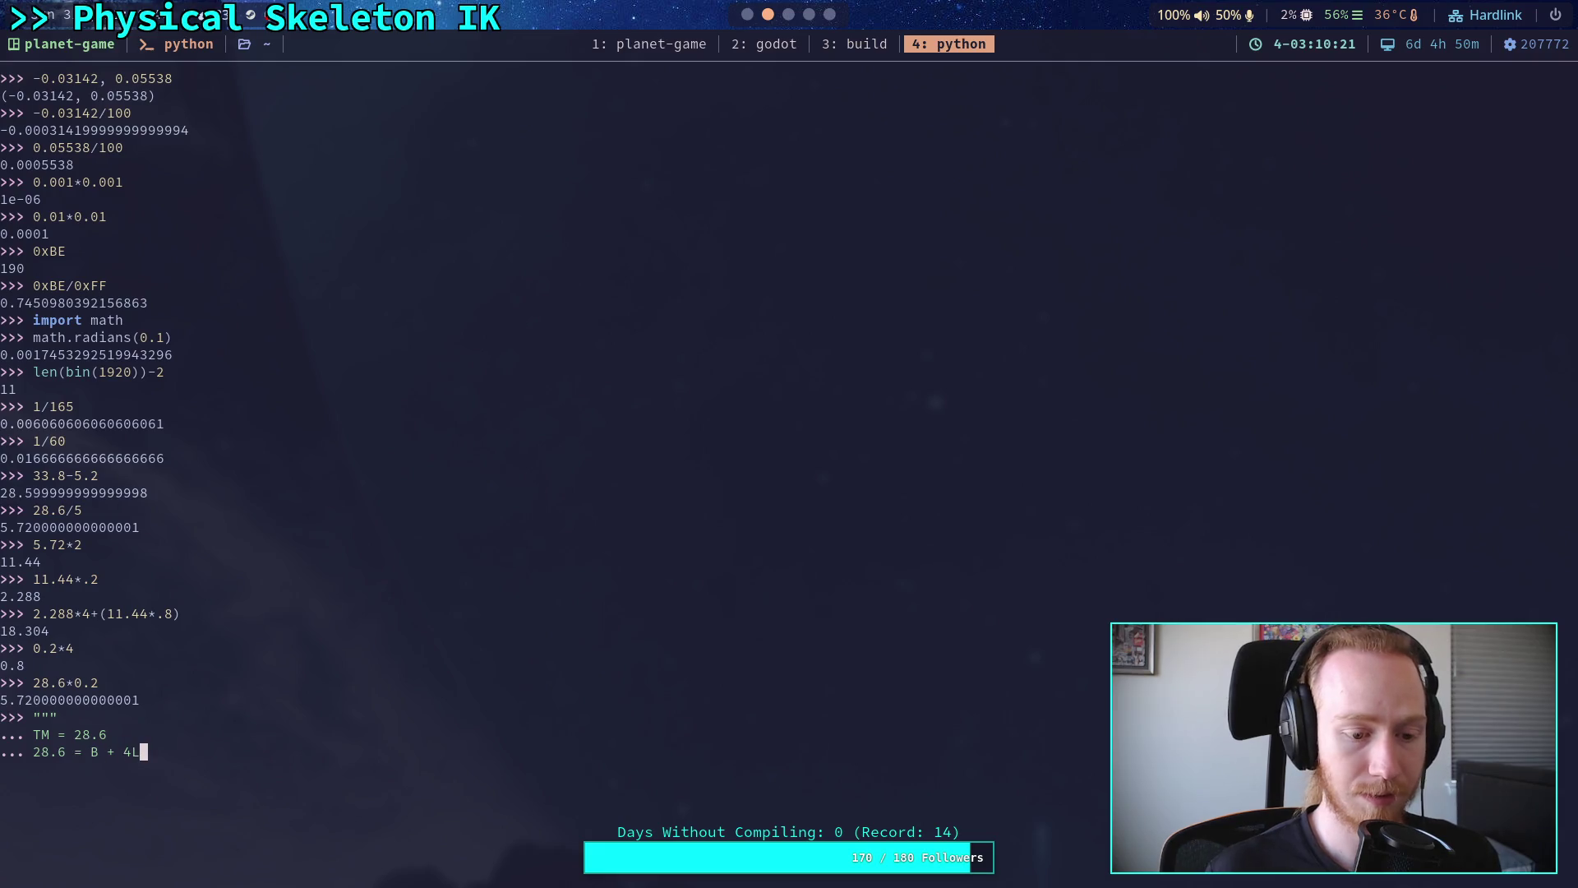
key("Return")
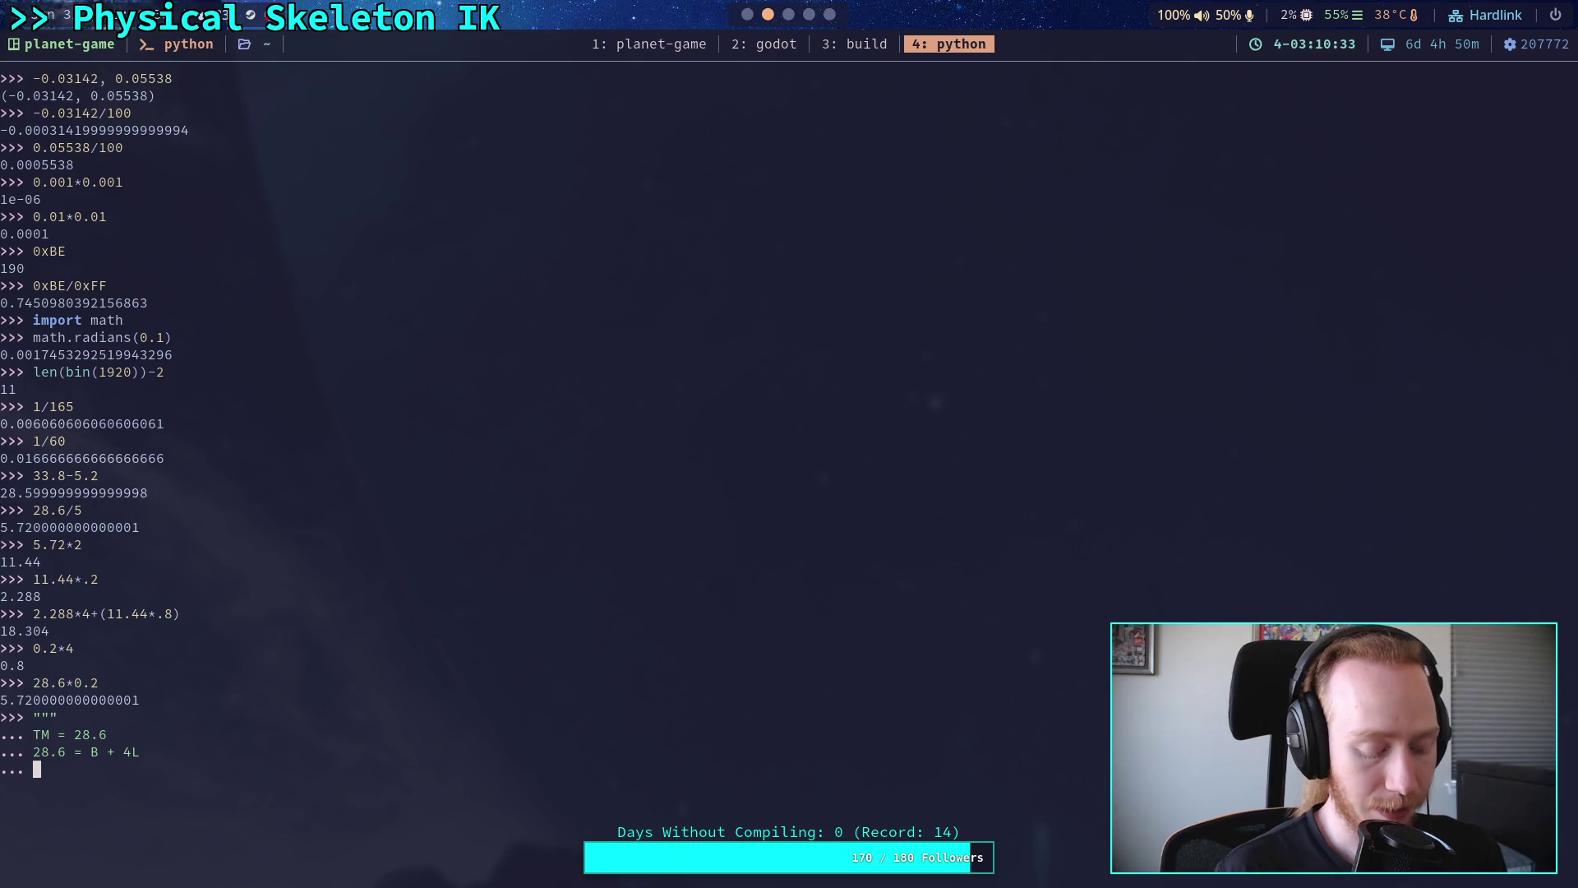
- Replace the 1.0 = 0.8B + 0.2L line with a fresh line starting 1.0 =
type("1.0 ")
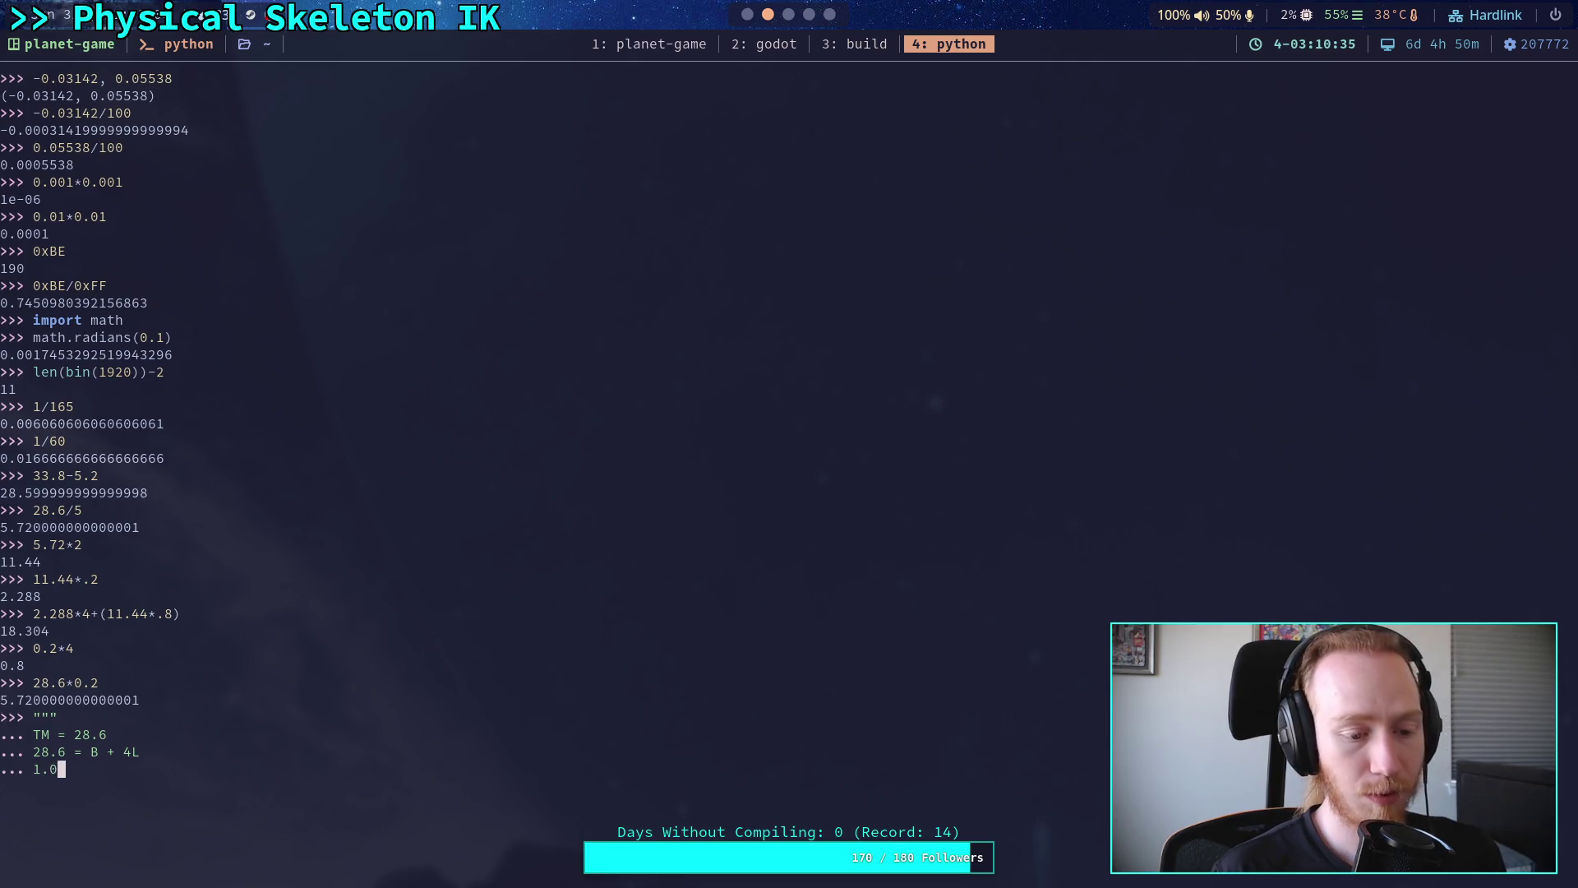
type("= 0.8")
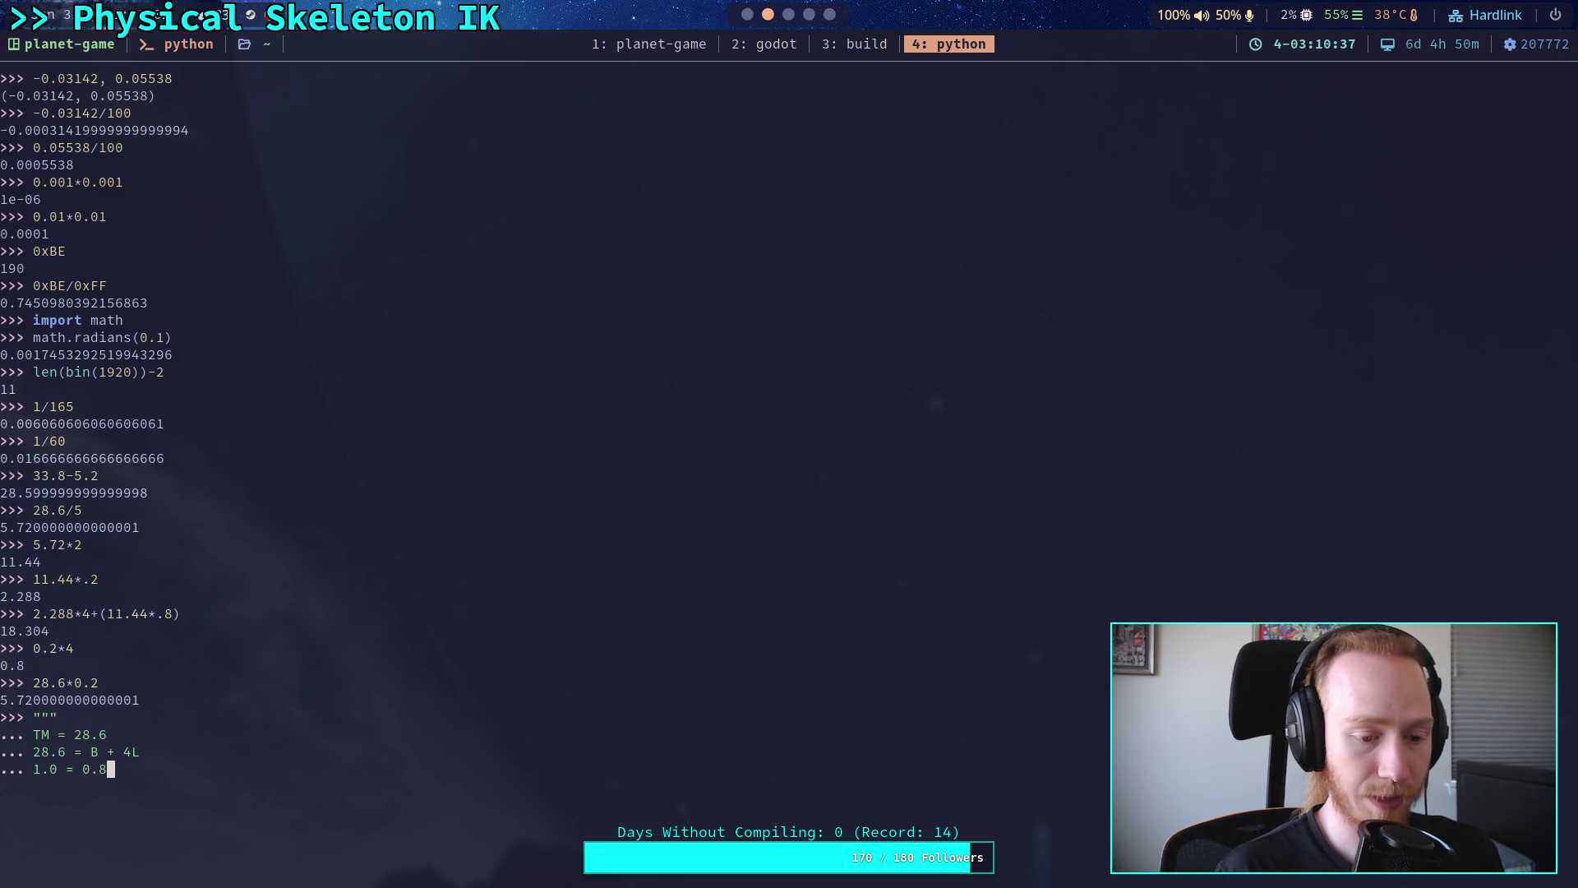
type("B + 0.2")
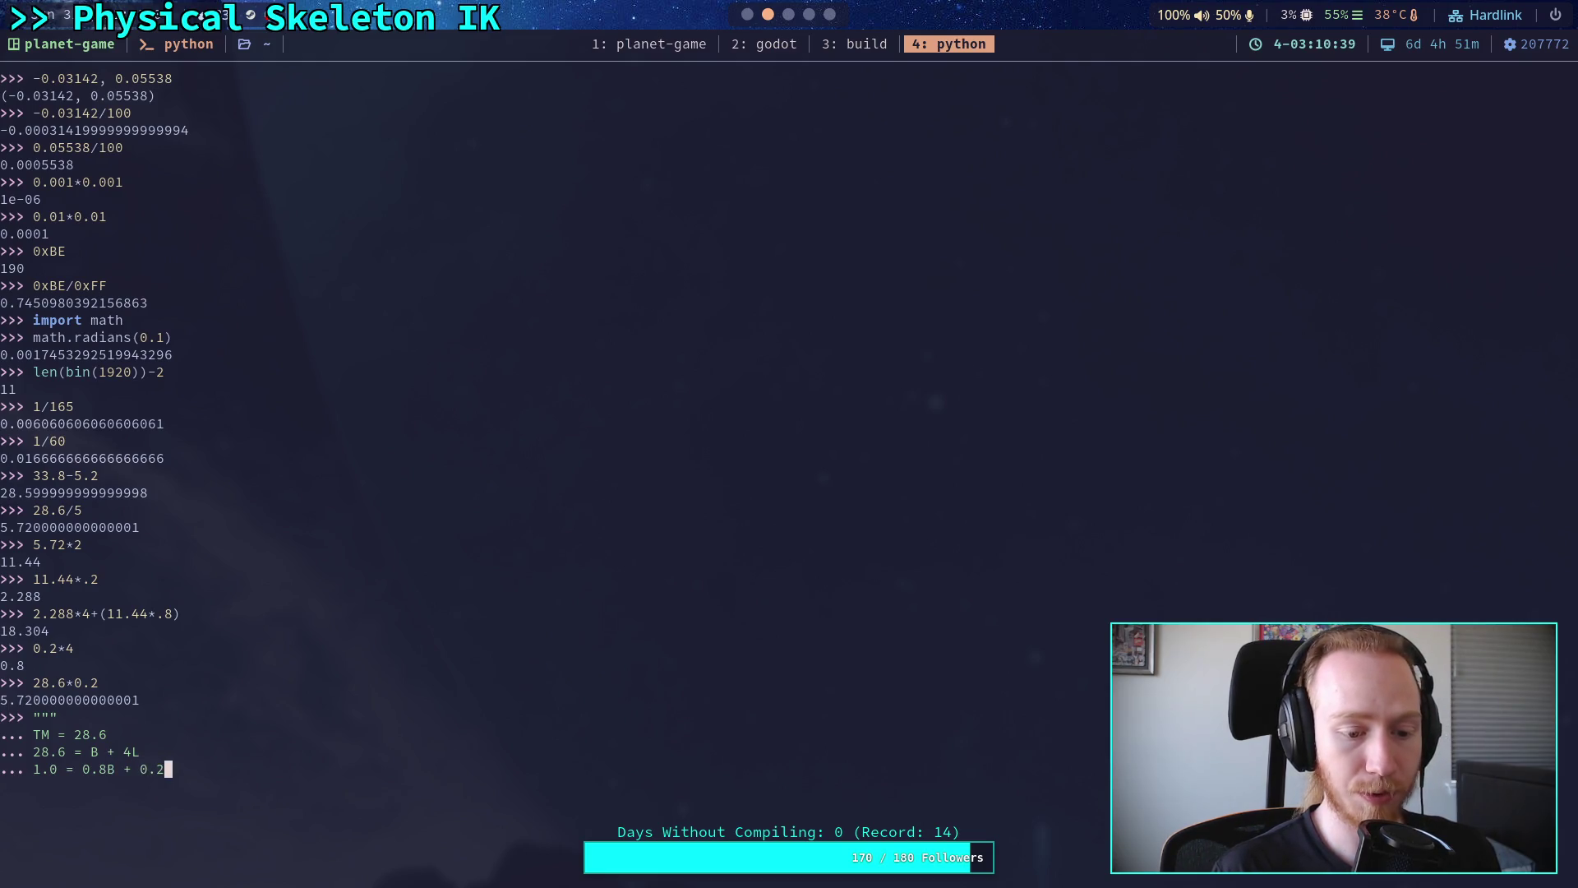
type("L")
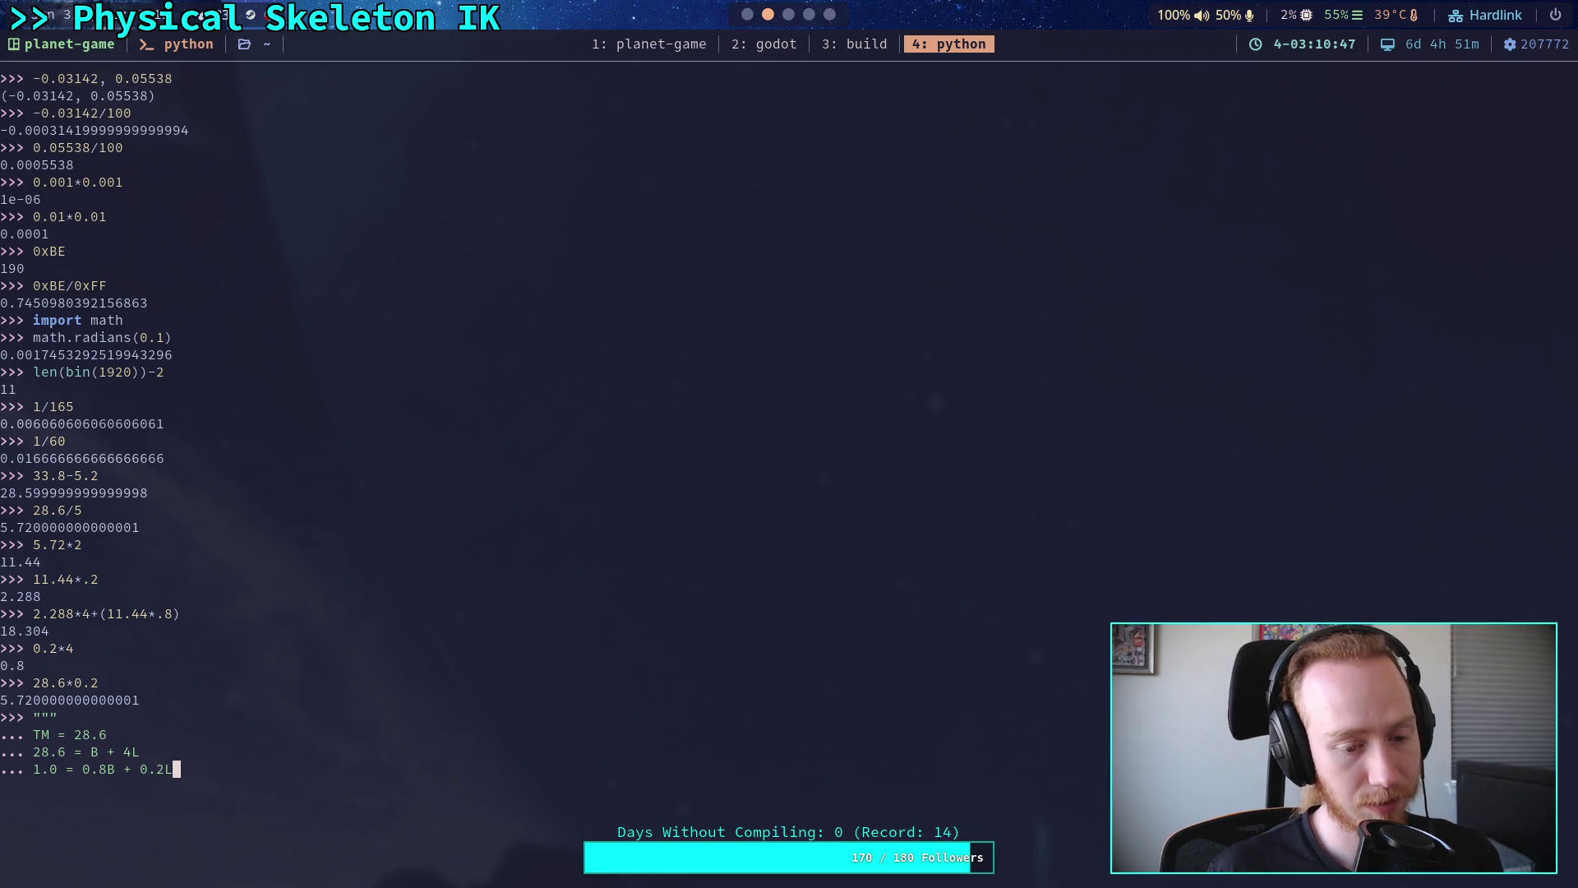
left_click(118, 768)
key("Right")
key("Right")
key("Right")
key("BackSpace")
key("BackSpace")
key("BackSpace")
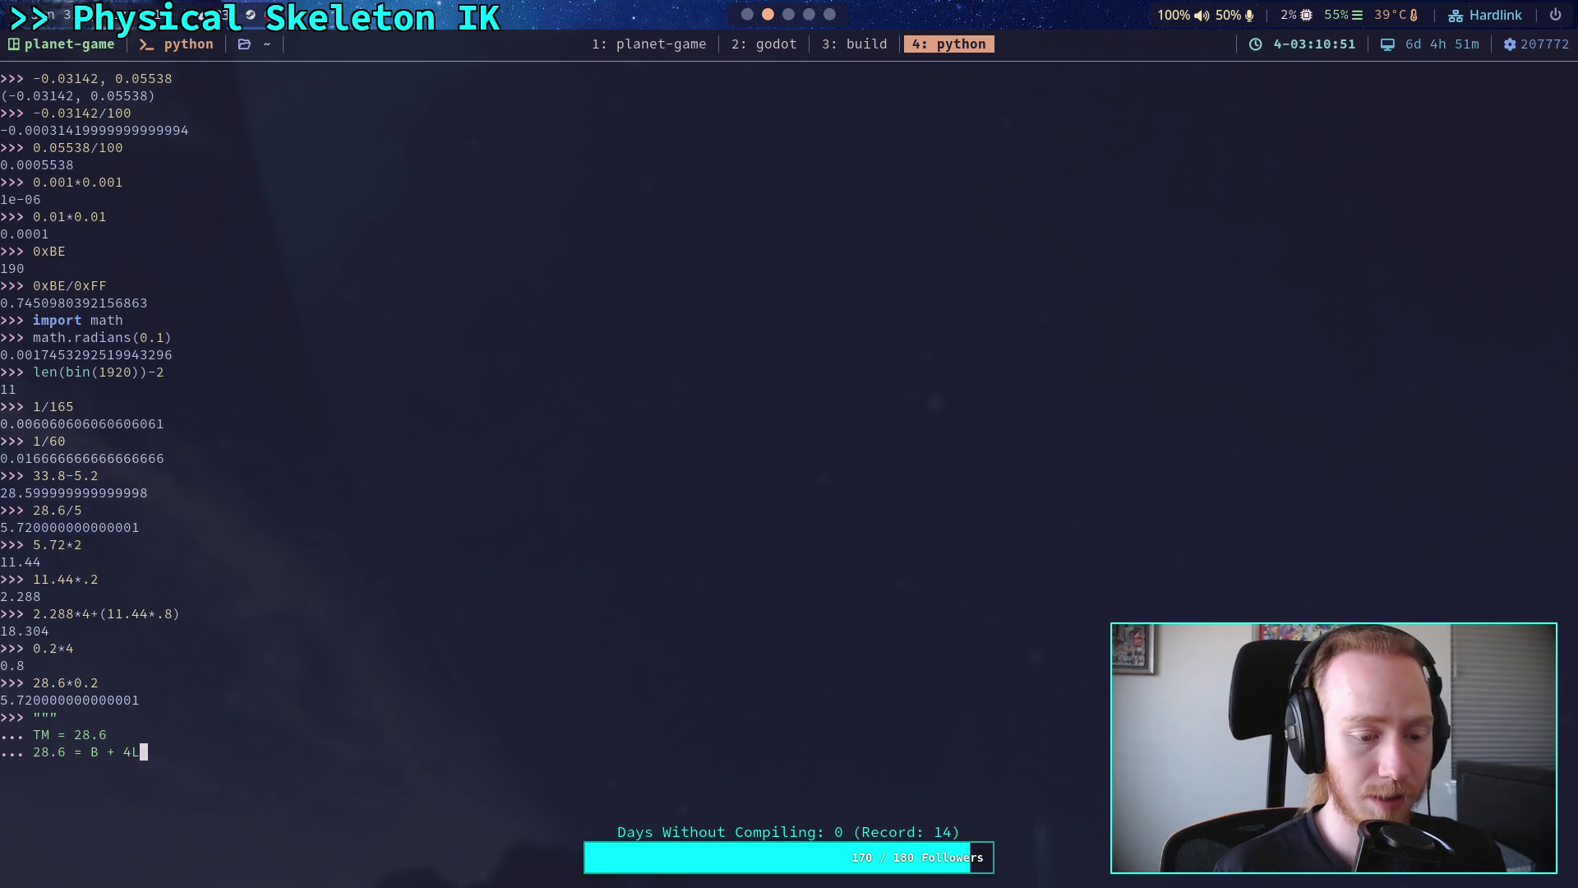
key("Return")
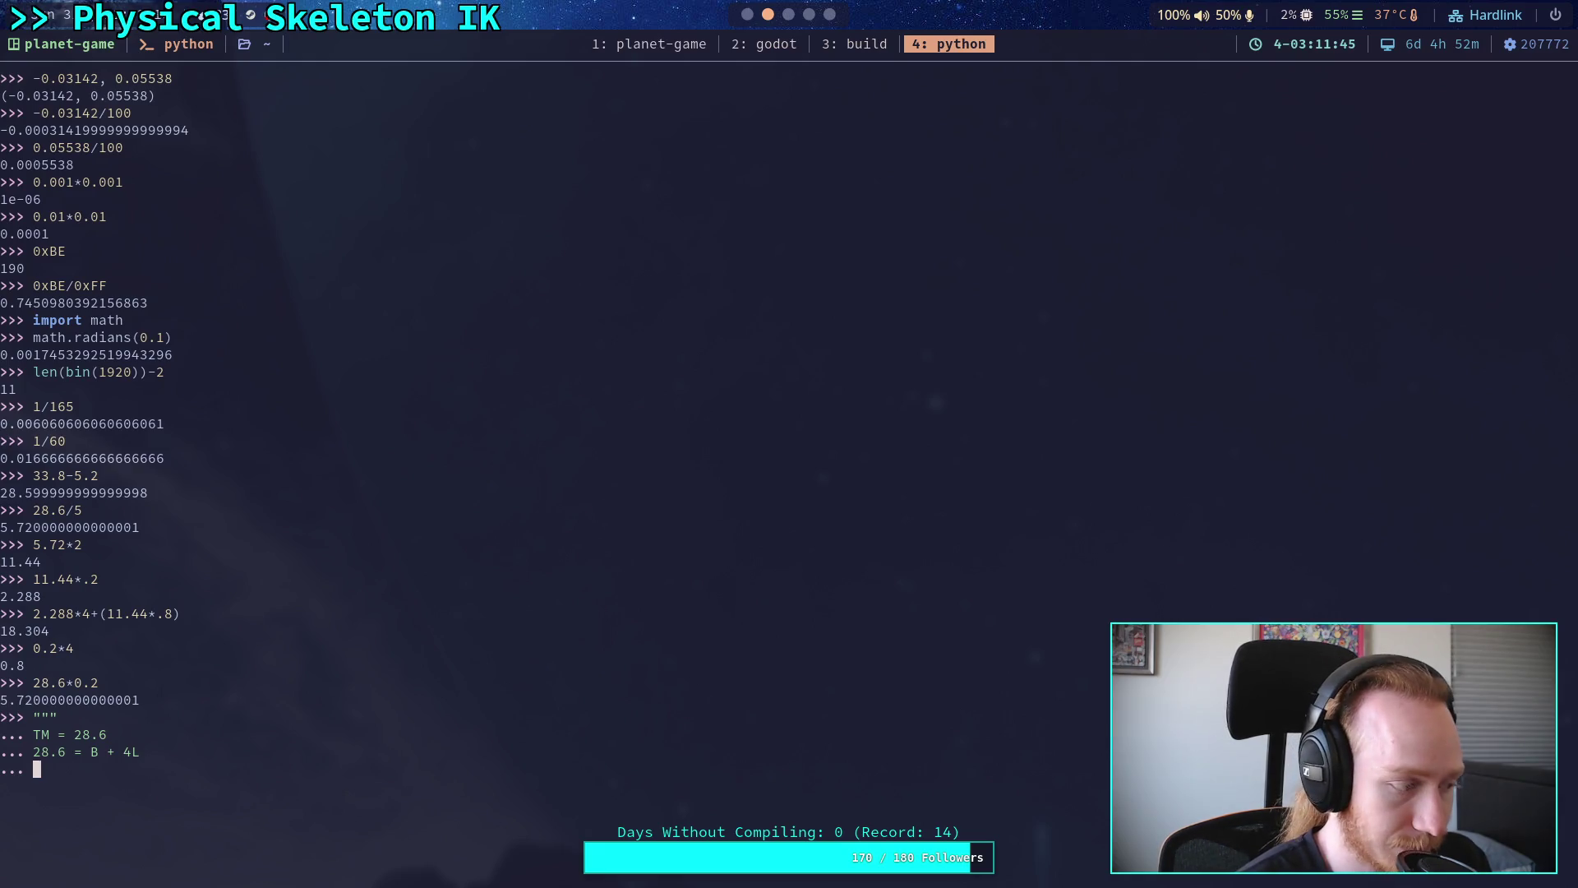
type("1.0 =")
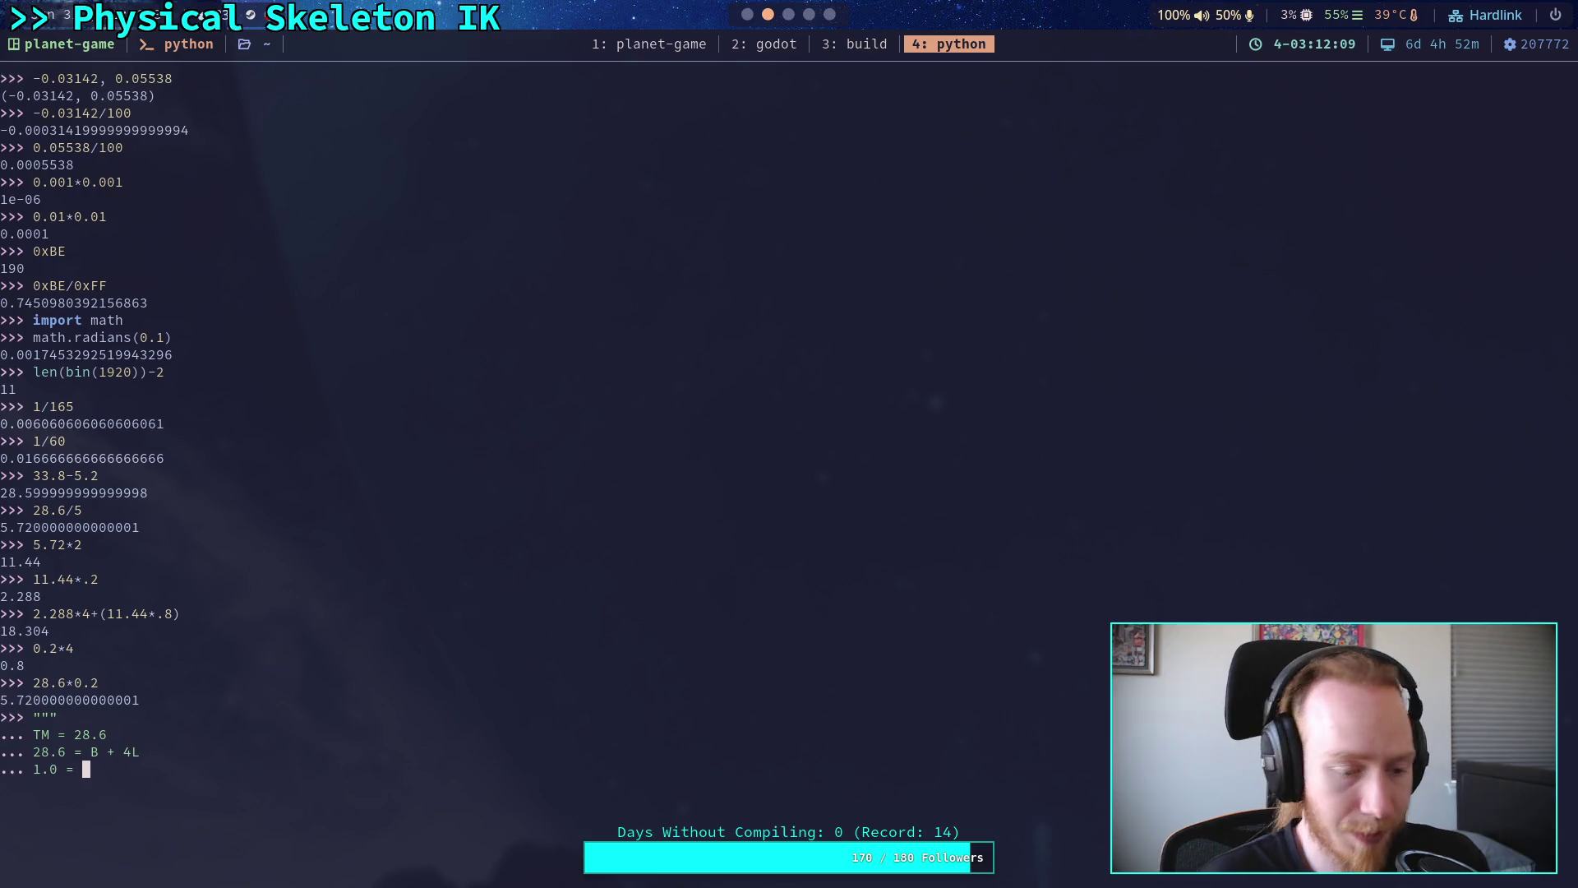
- Replace the '= 0.8 + 0.2' part with 'B = 4L (80 / 20 ratio)' in the derivation note
type("0.8 + 0.2")
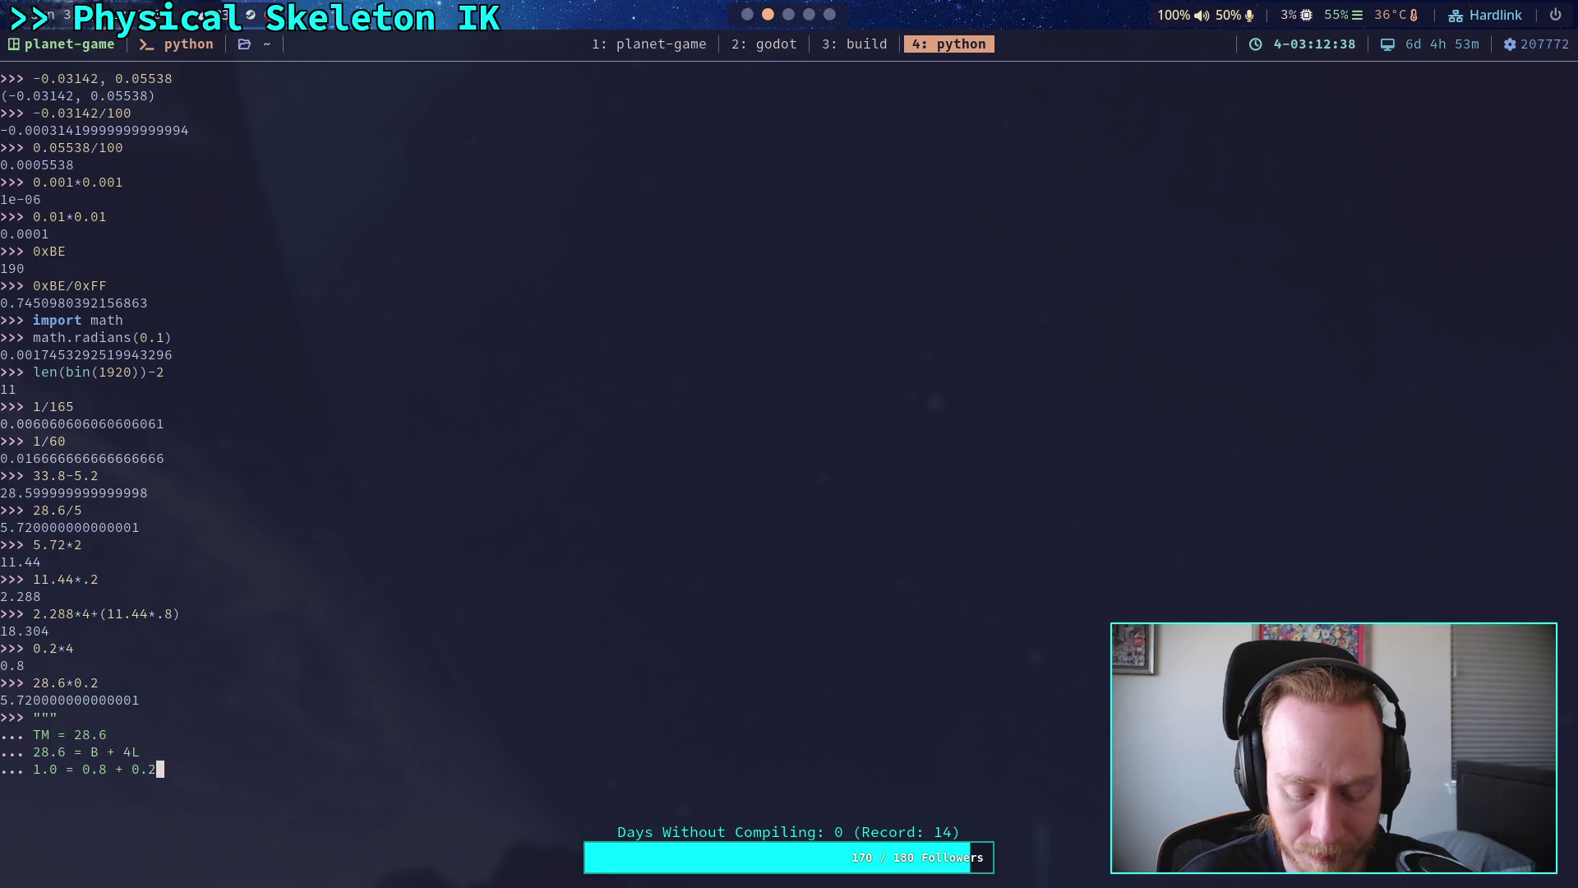
key("BackSpace")
key("BackSpace")
key("BackSpace")
key("BackSpace")
key("BackSpace")
key("BackSpace")
type("B =")
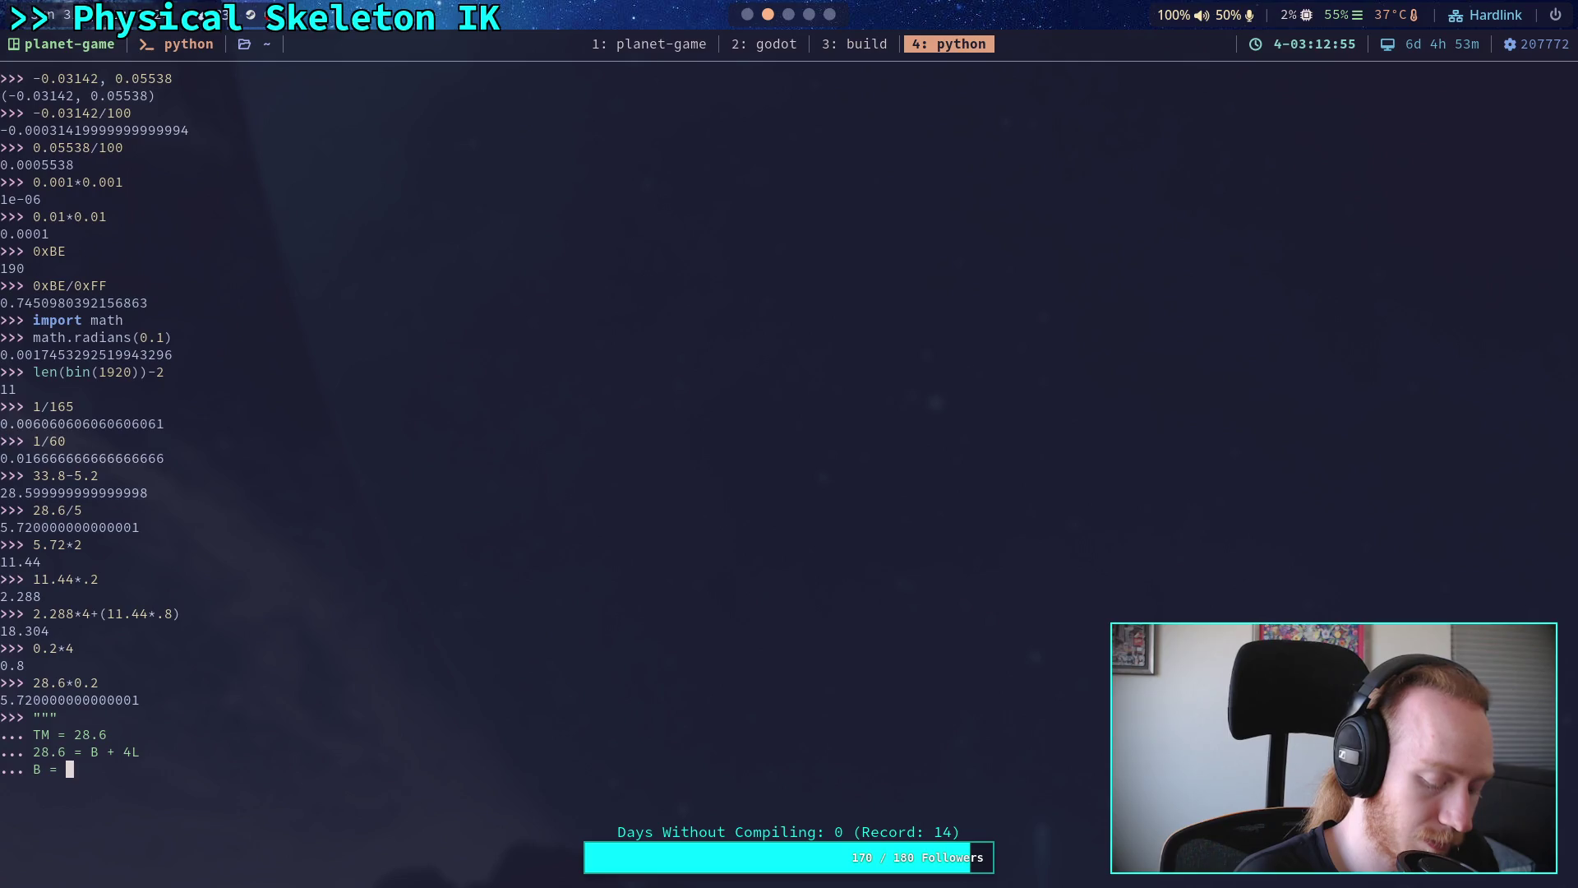
type("4L")
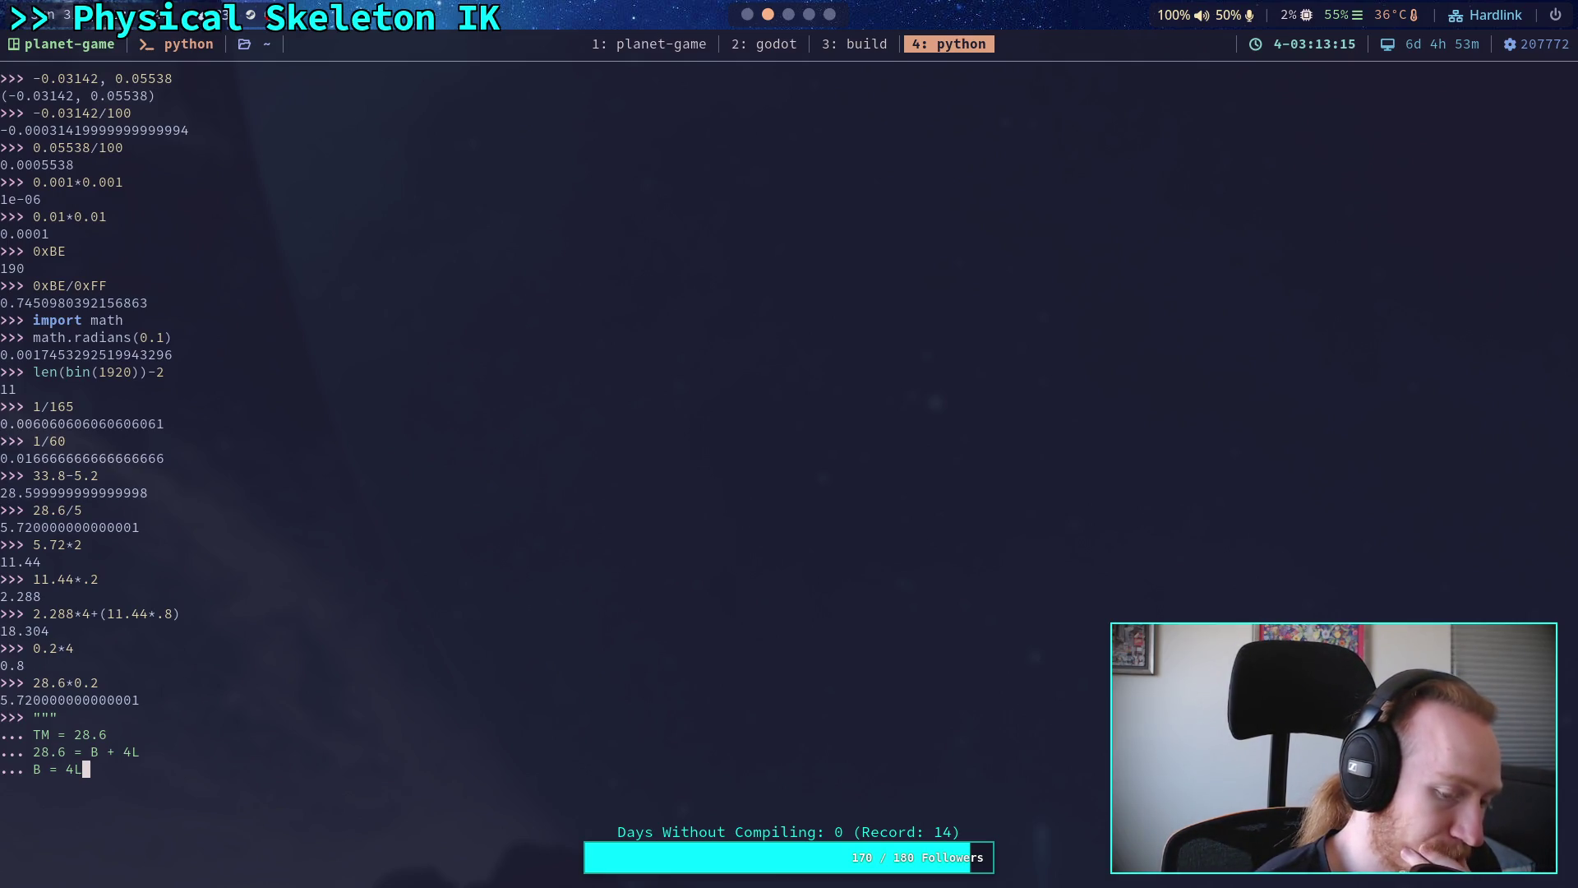
type("(80 / 20")
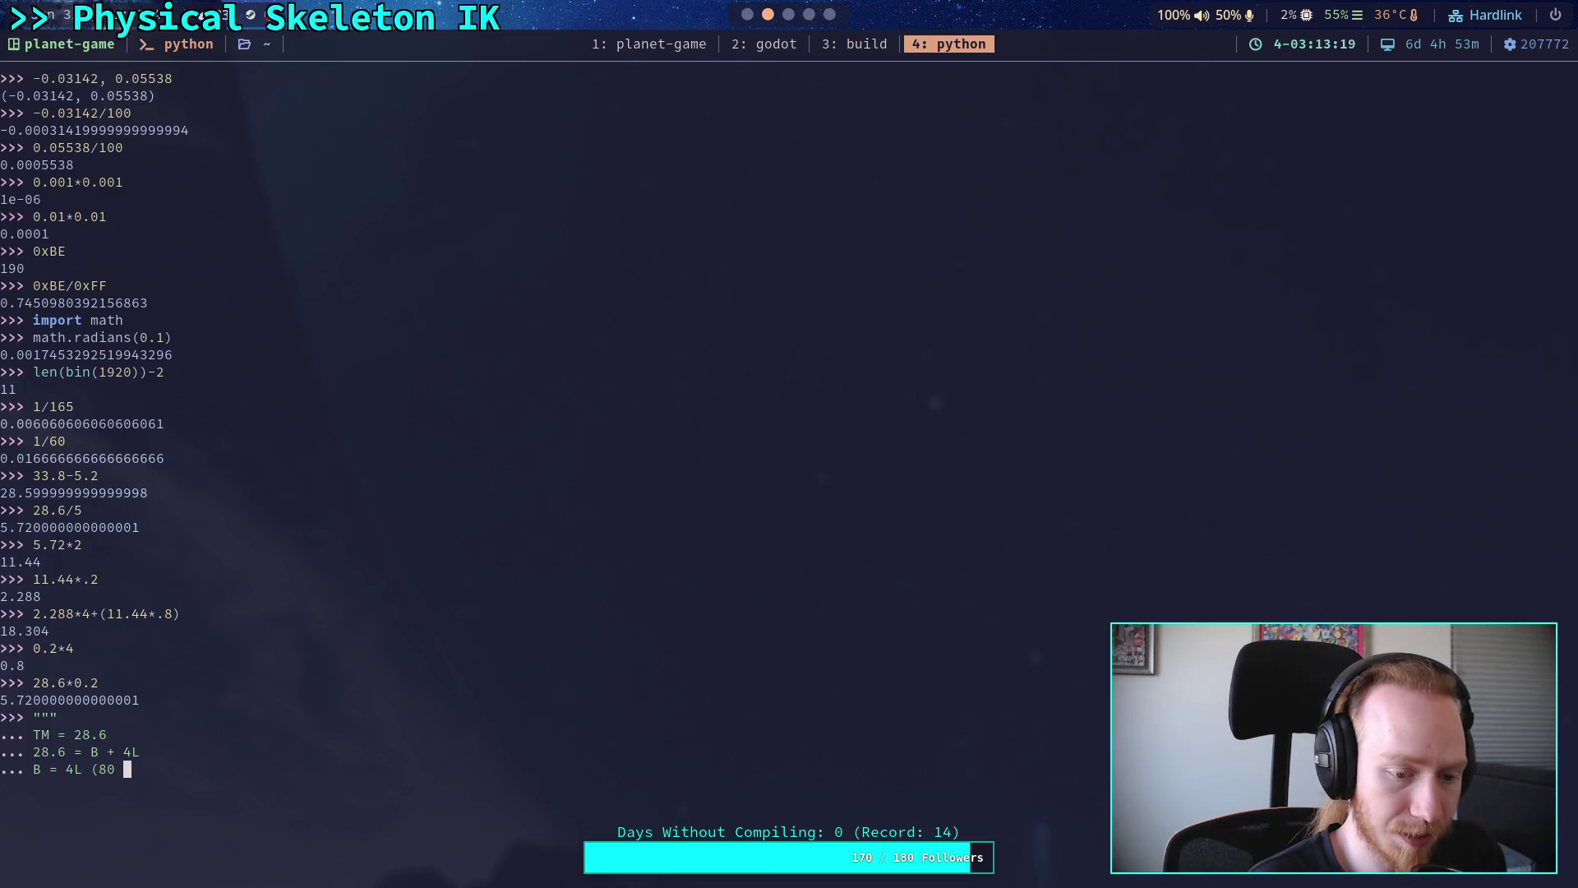
type(" ratio)")
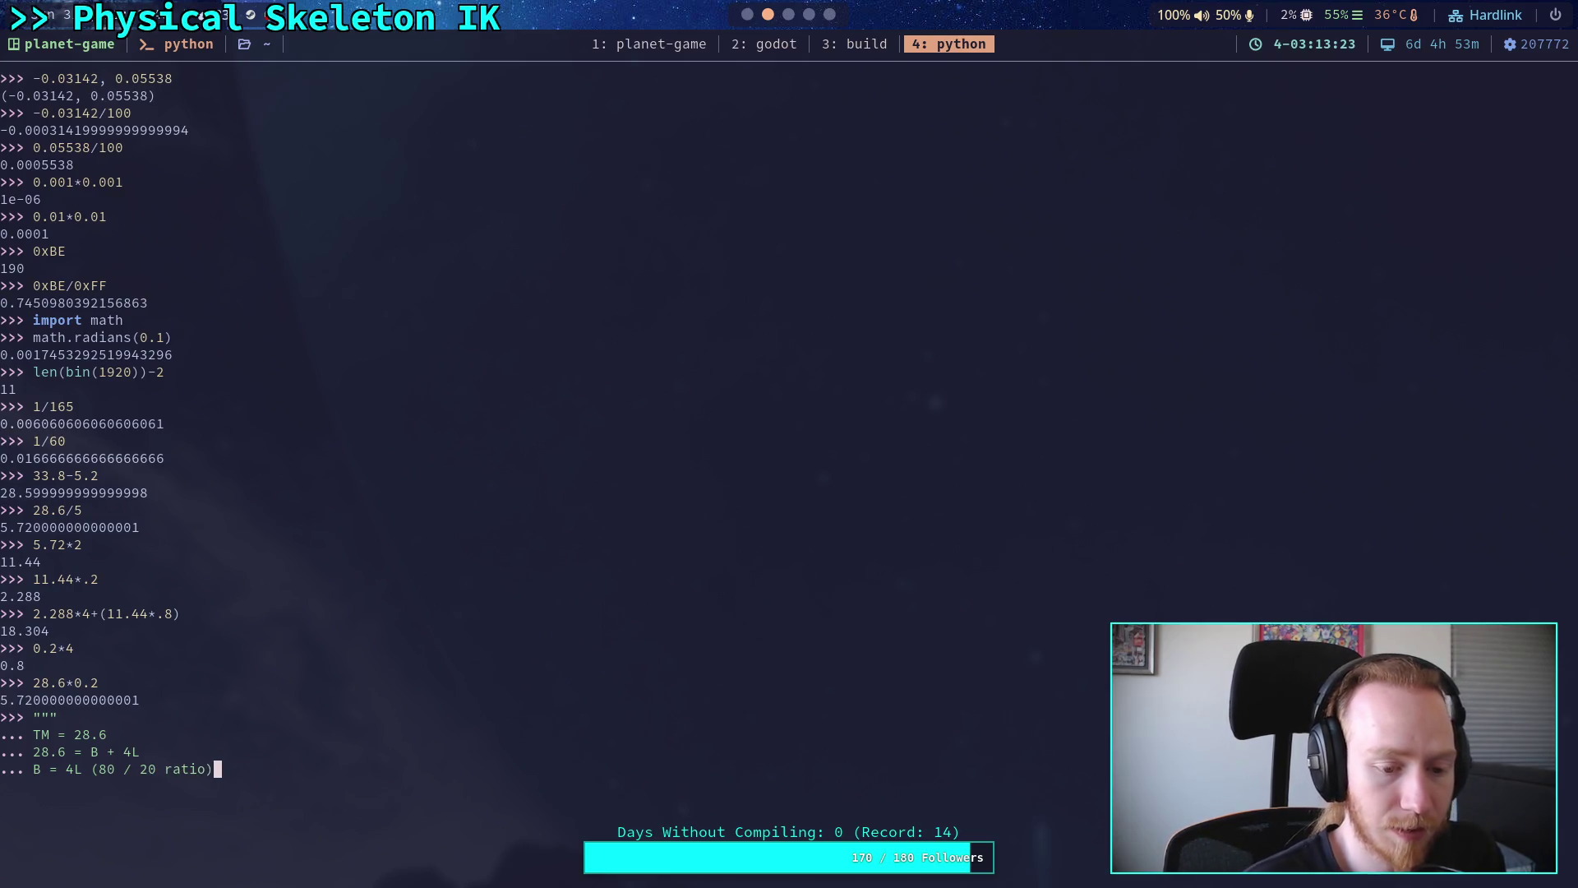
- Rewrite the coefficient as B = RL, then remove that ratio line and the stray empty line
key("Left")
key("Left")
key("Left")
key("BackSpace")
type("L")
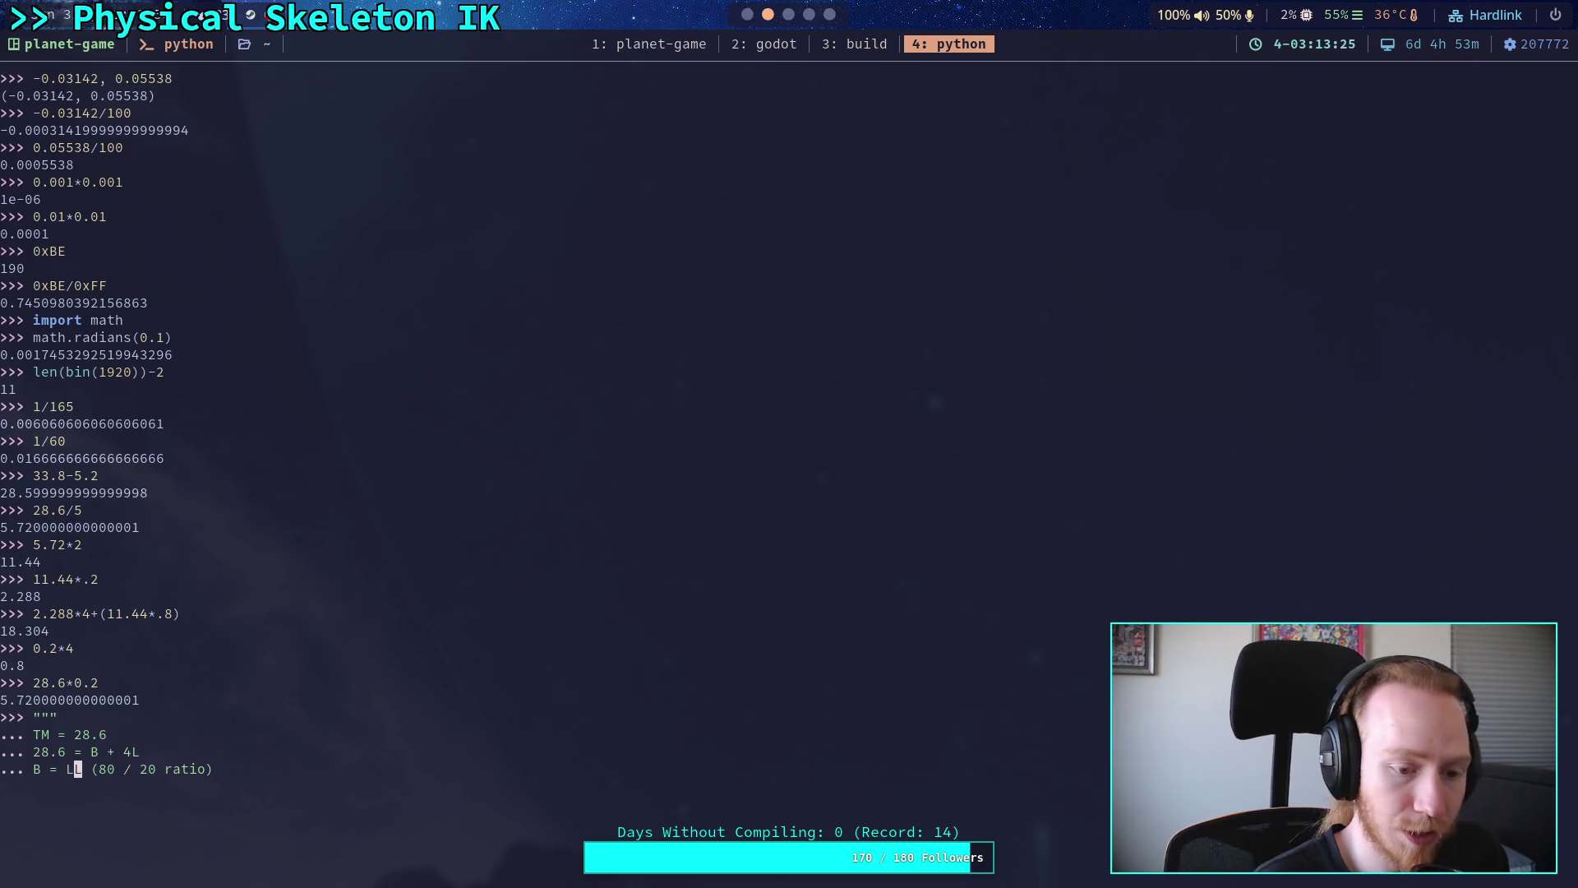
key("BackSpace")
type("R")
key("Right")
key("Right")
key("Right")
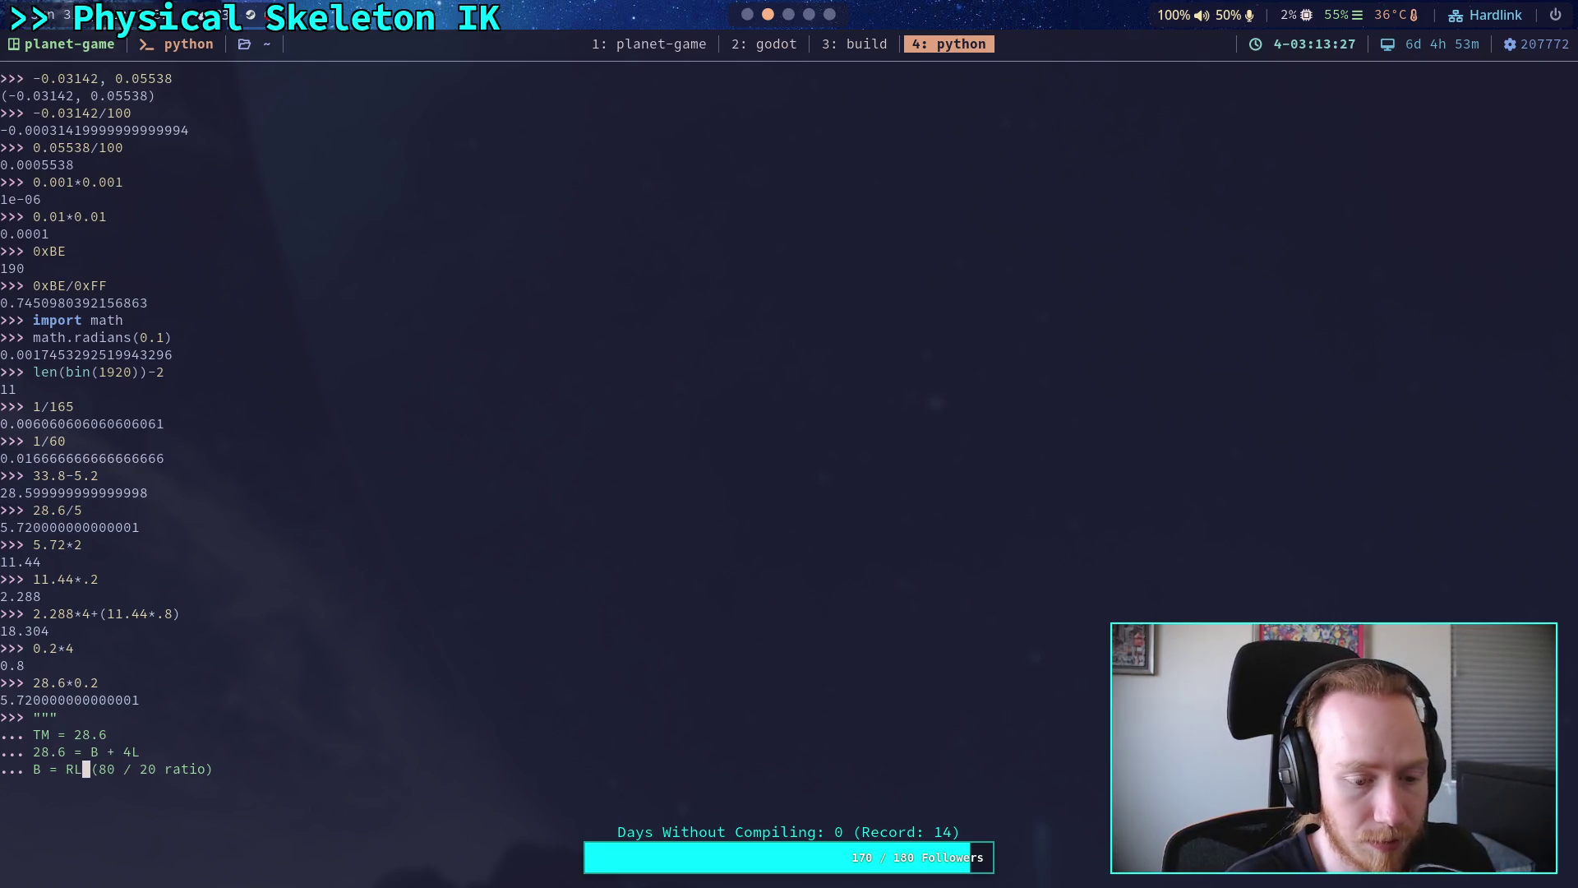
key("BackSpace")
key("BackSpace")
key("BackSpace")
key("BackSpace")
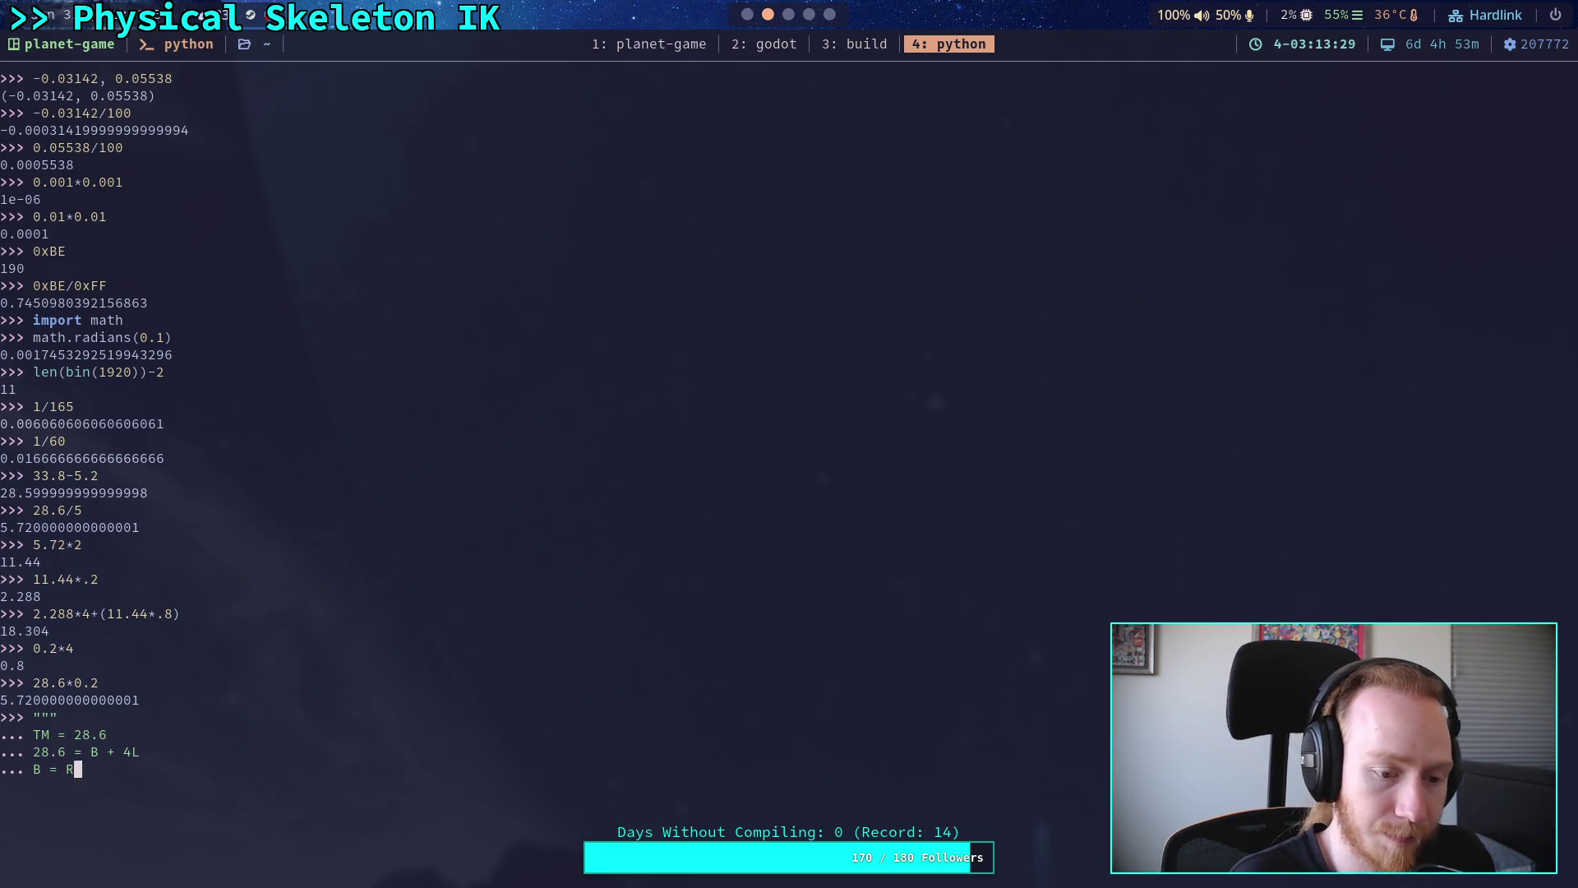
key("Up")
key("Up")
key("Return")
key("BackSpace")
key("Down")
key("Down")
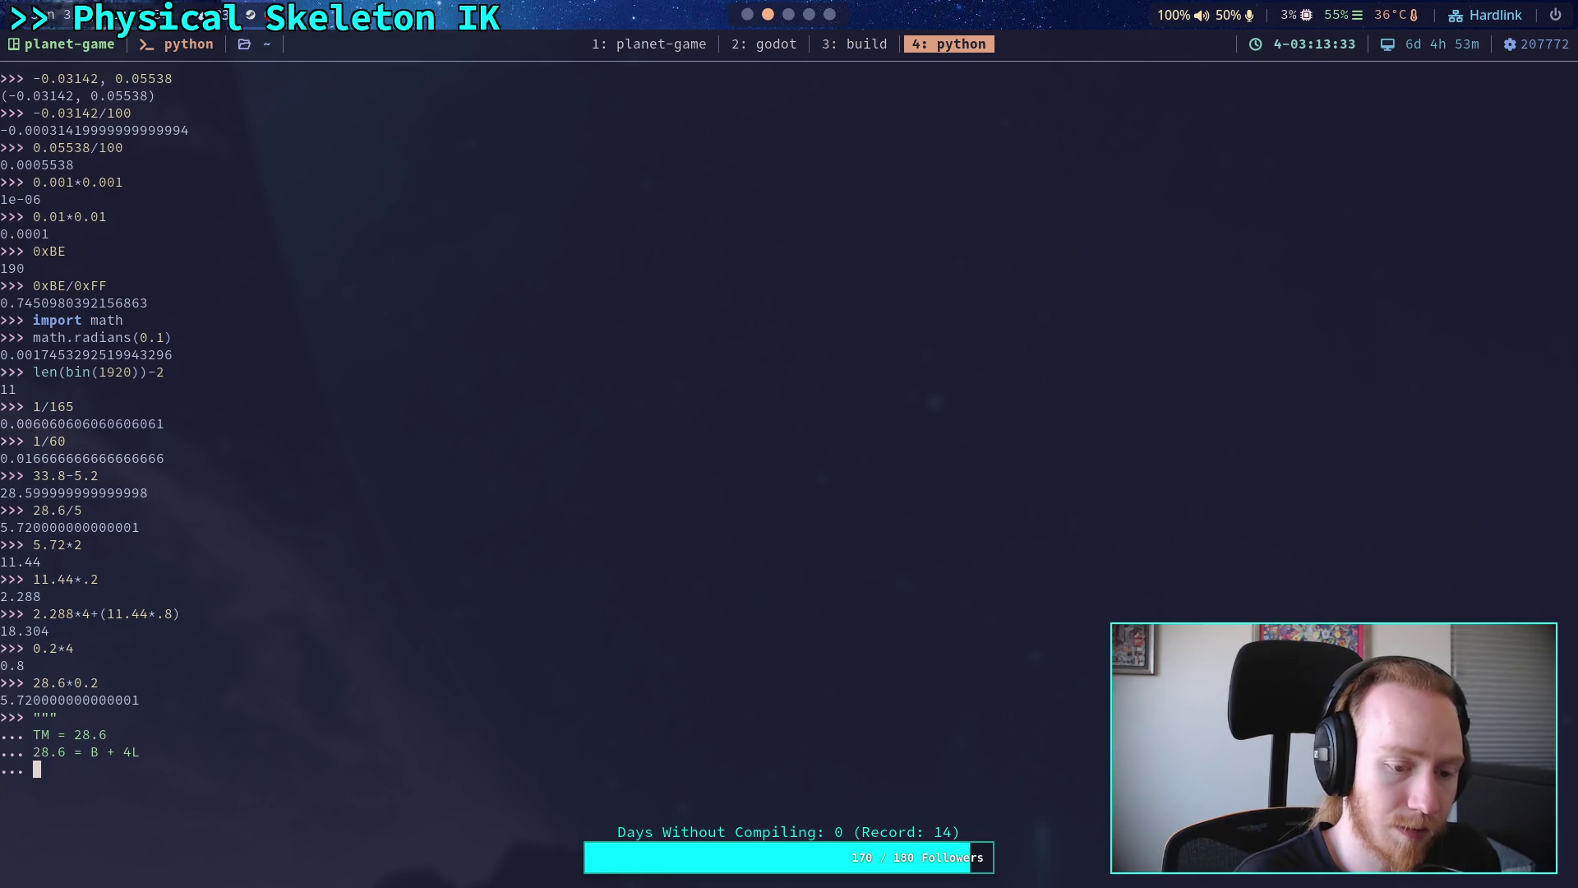
- Add the line 'Ratio = 80 / 20' below the 28.6 = B + 4L equation
type("Ratu")
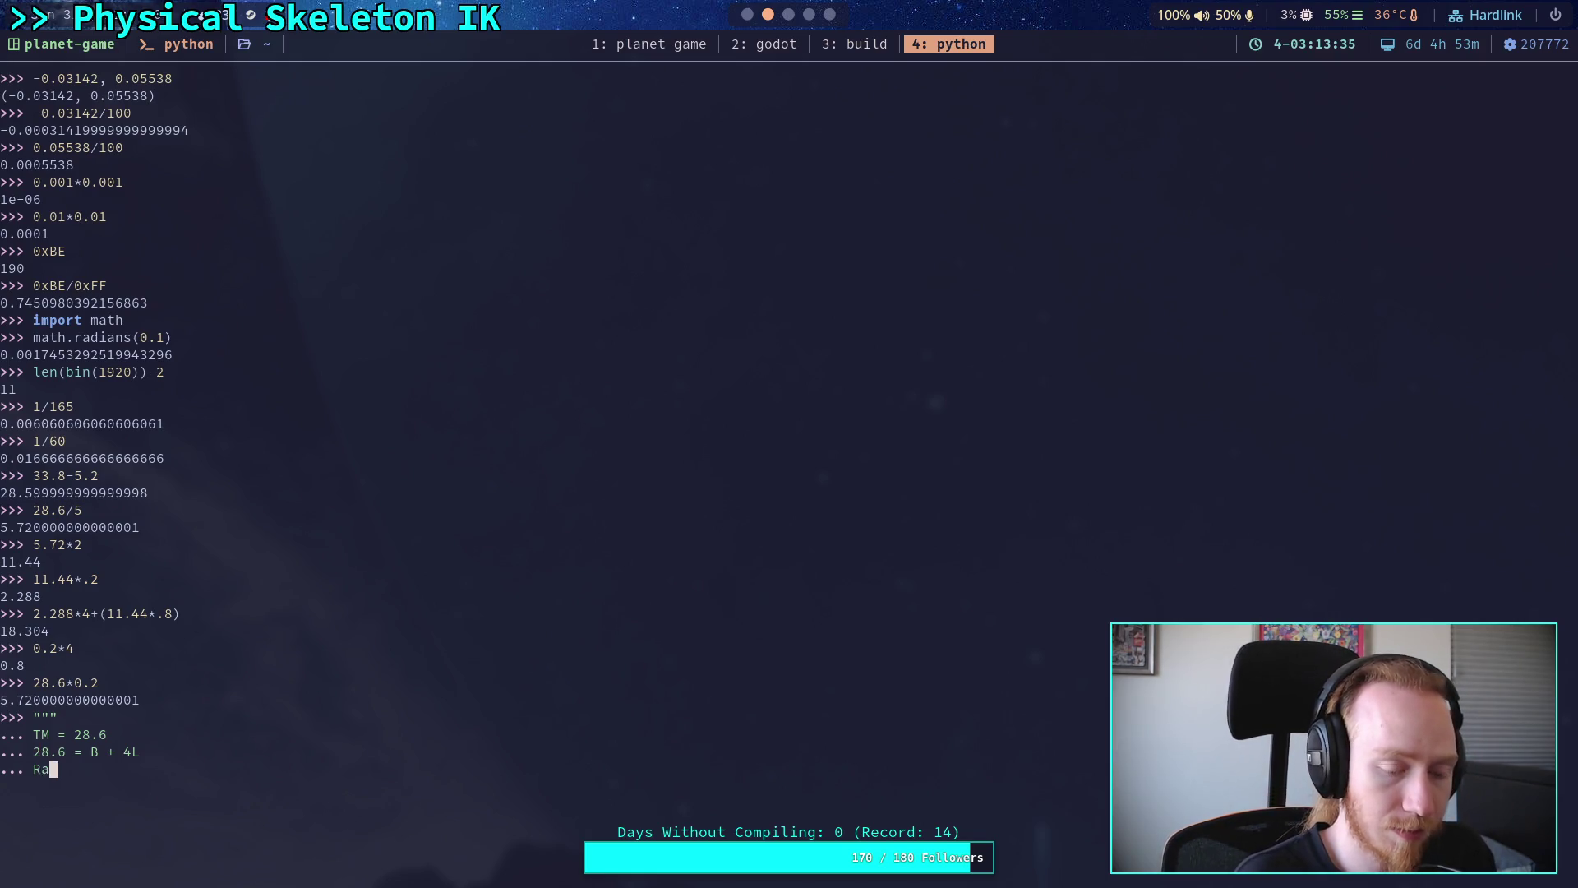
type("o ")
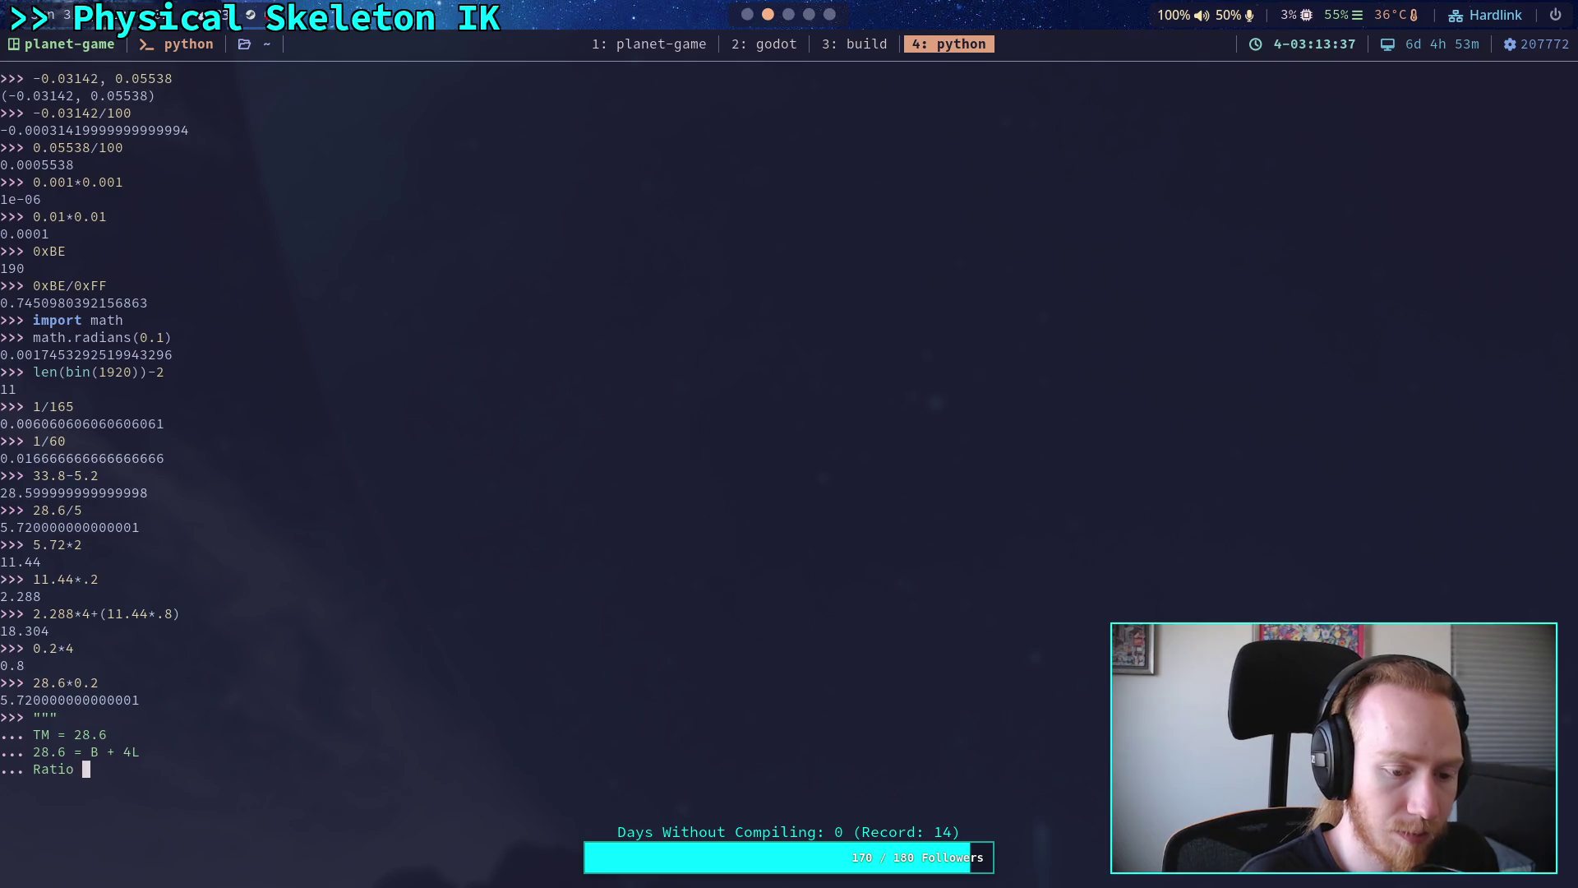
type("= 80 / 20")
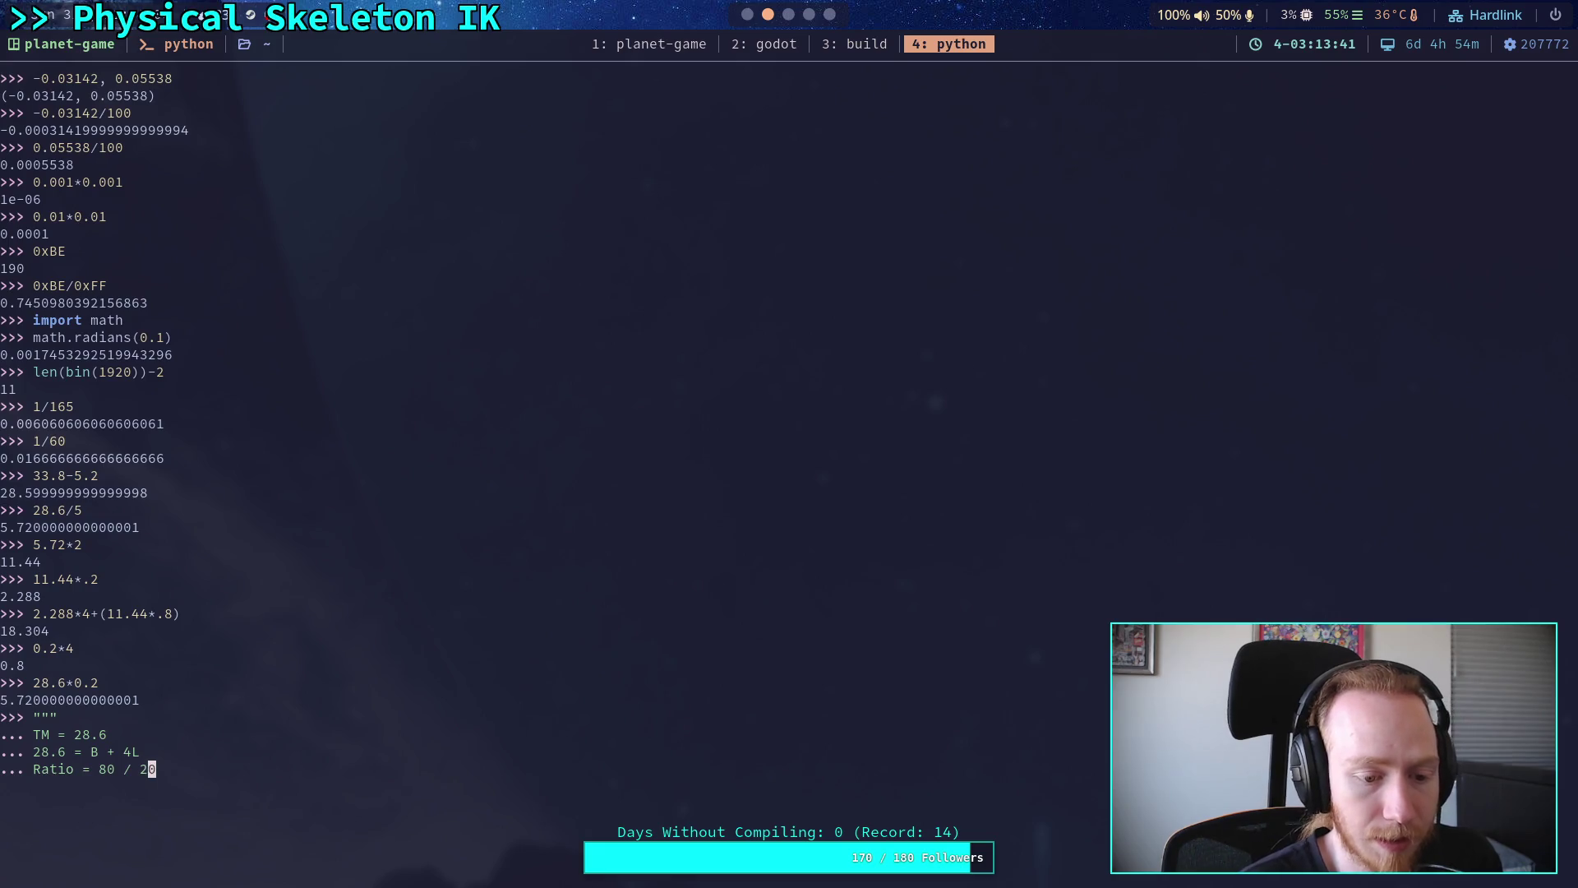
key("Return")
key("Return")
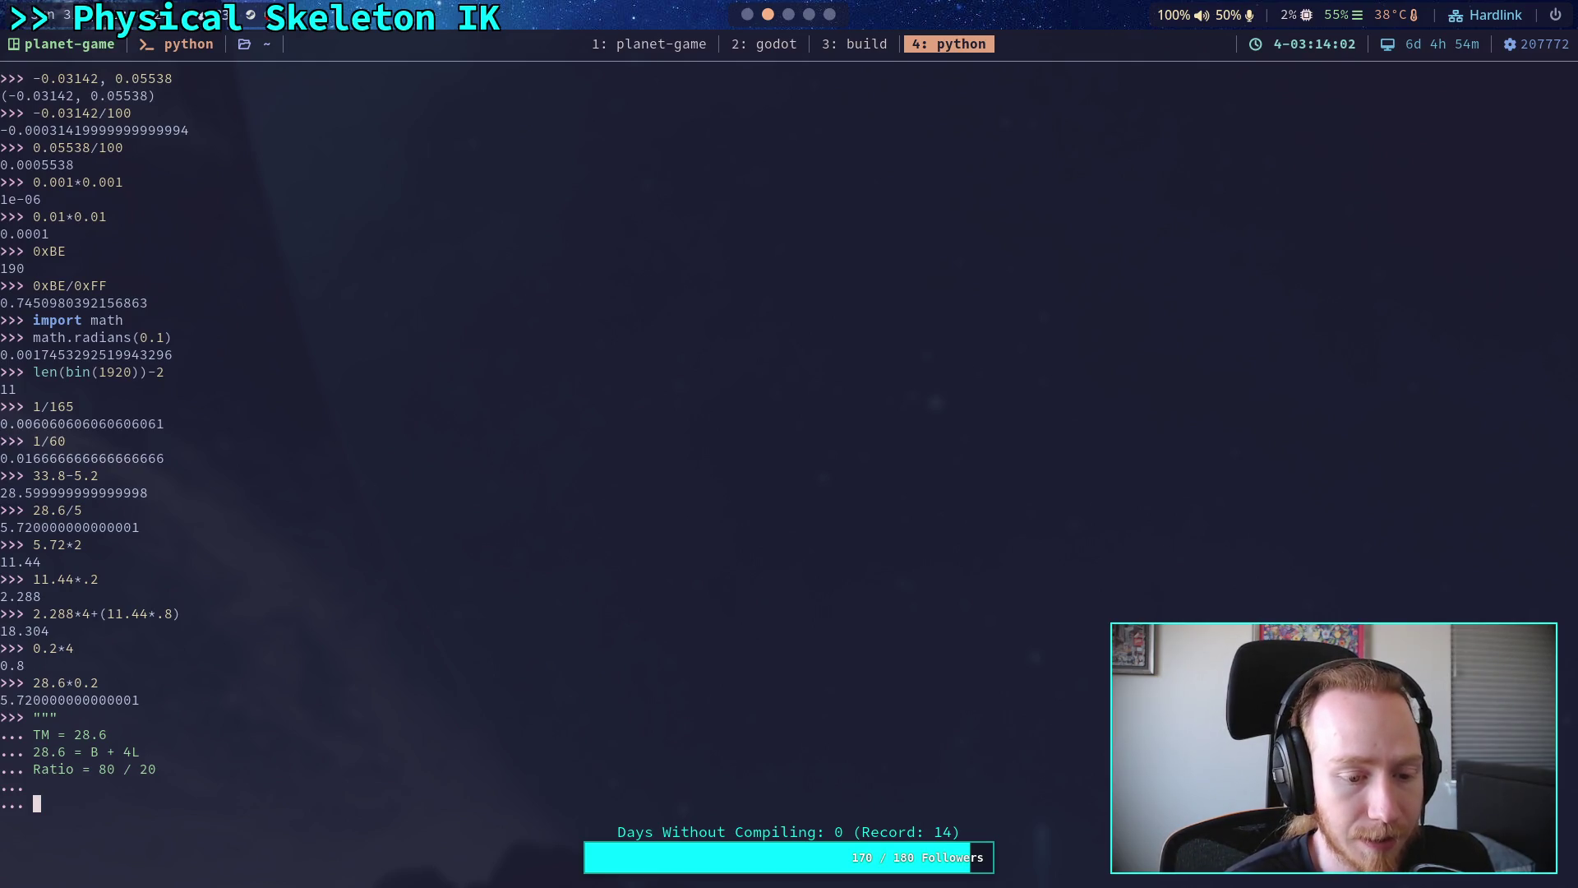
left_click(53, 768)
left_click(143, 752)
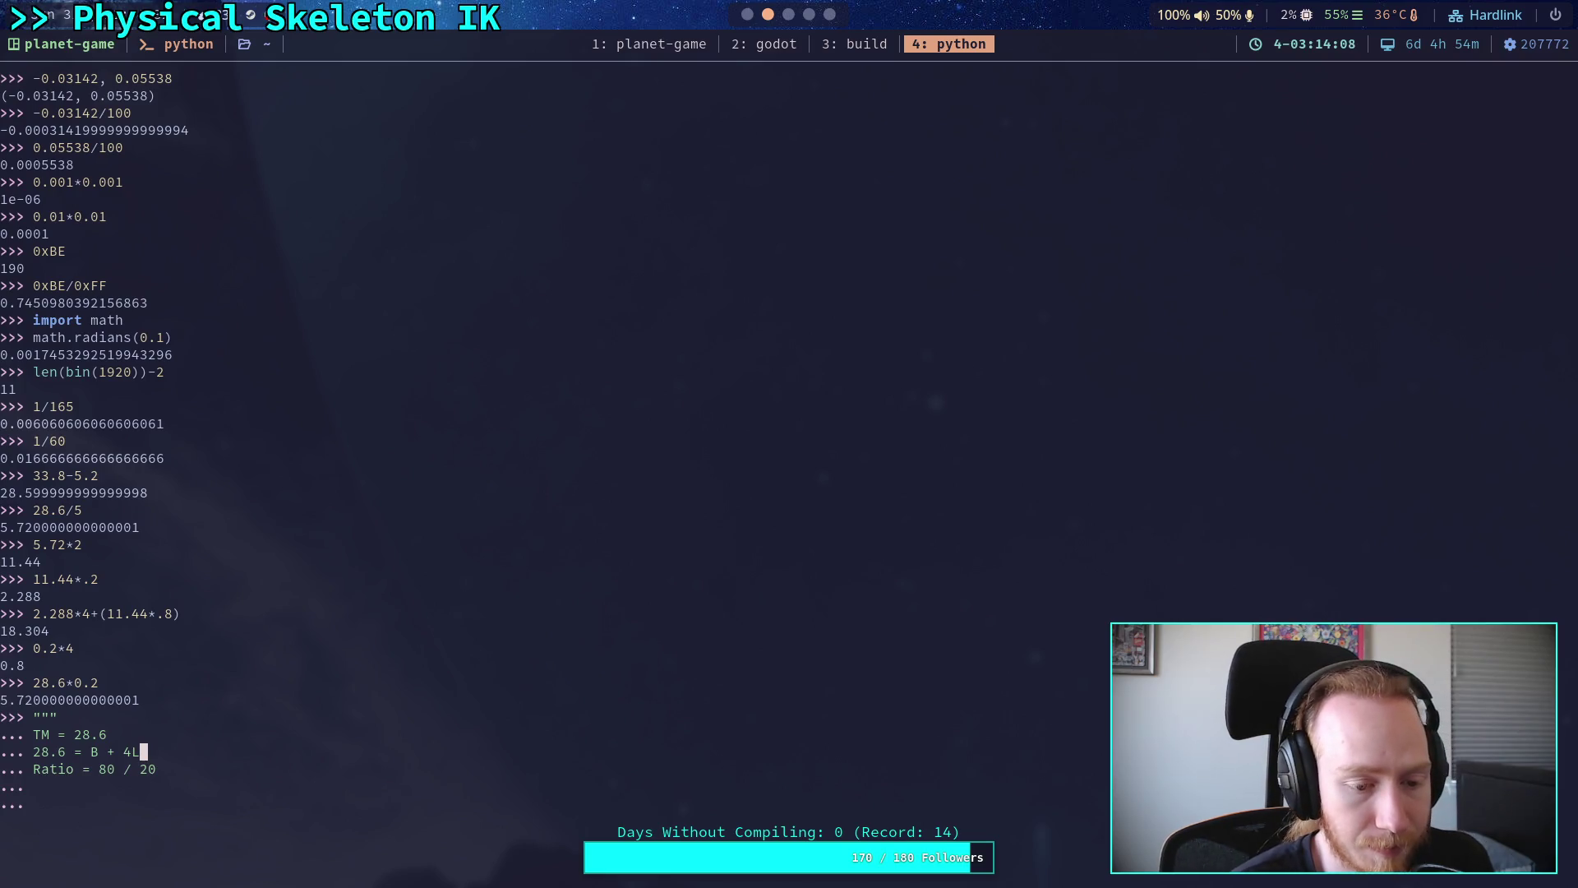
left_click(36, 787)
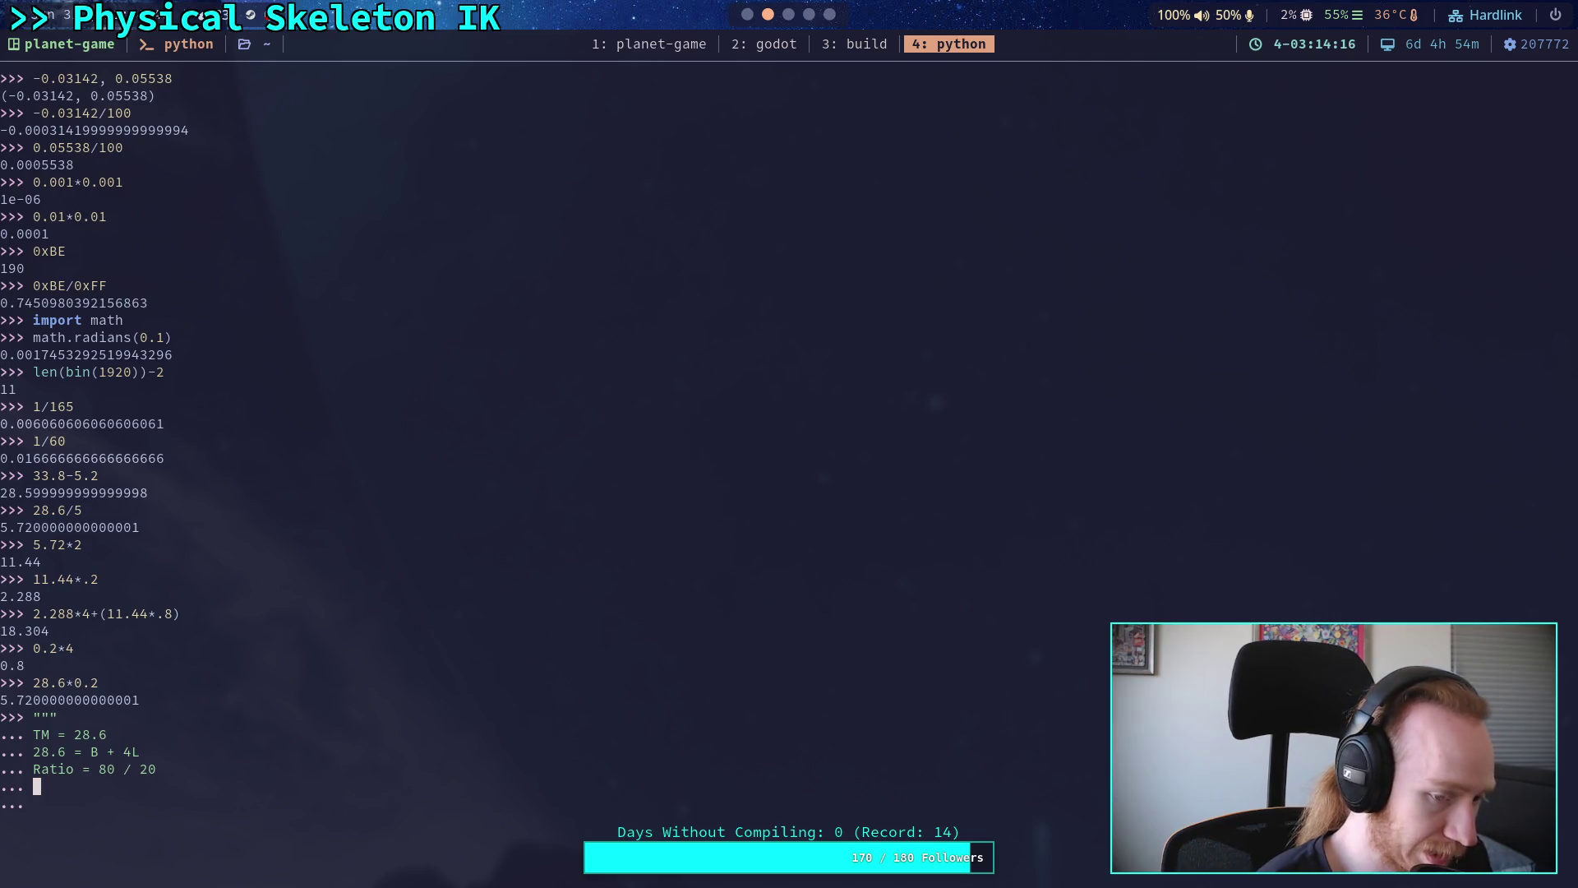
type("B")
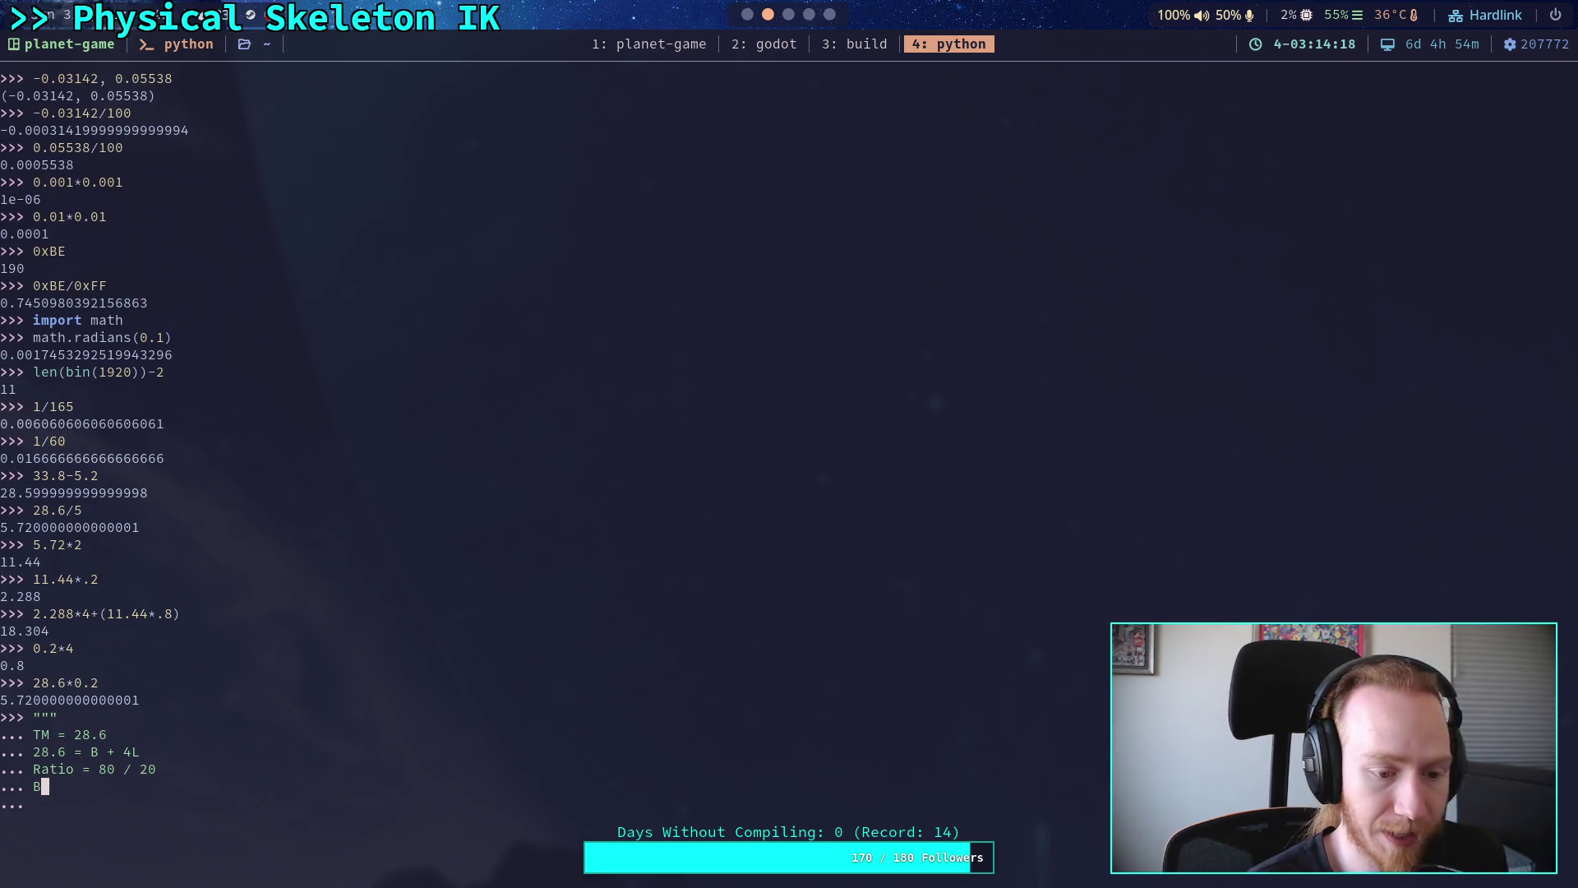
key("BackSpace")
- Recall the equations block and add the lines 'B = Ratio * L' and 'B = 4L'
key("Return")
key("Up")
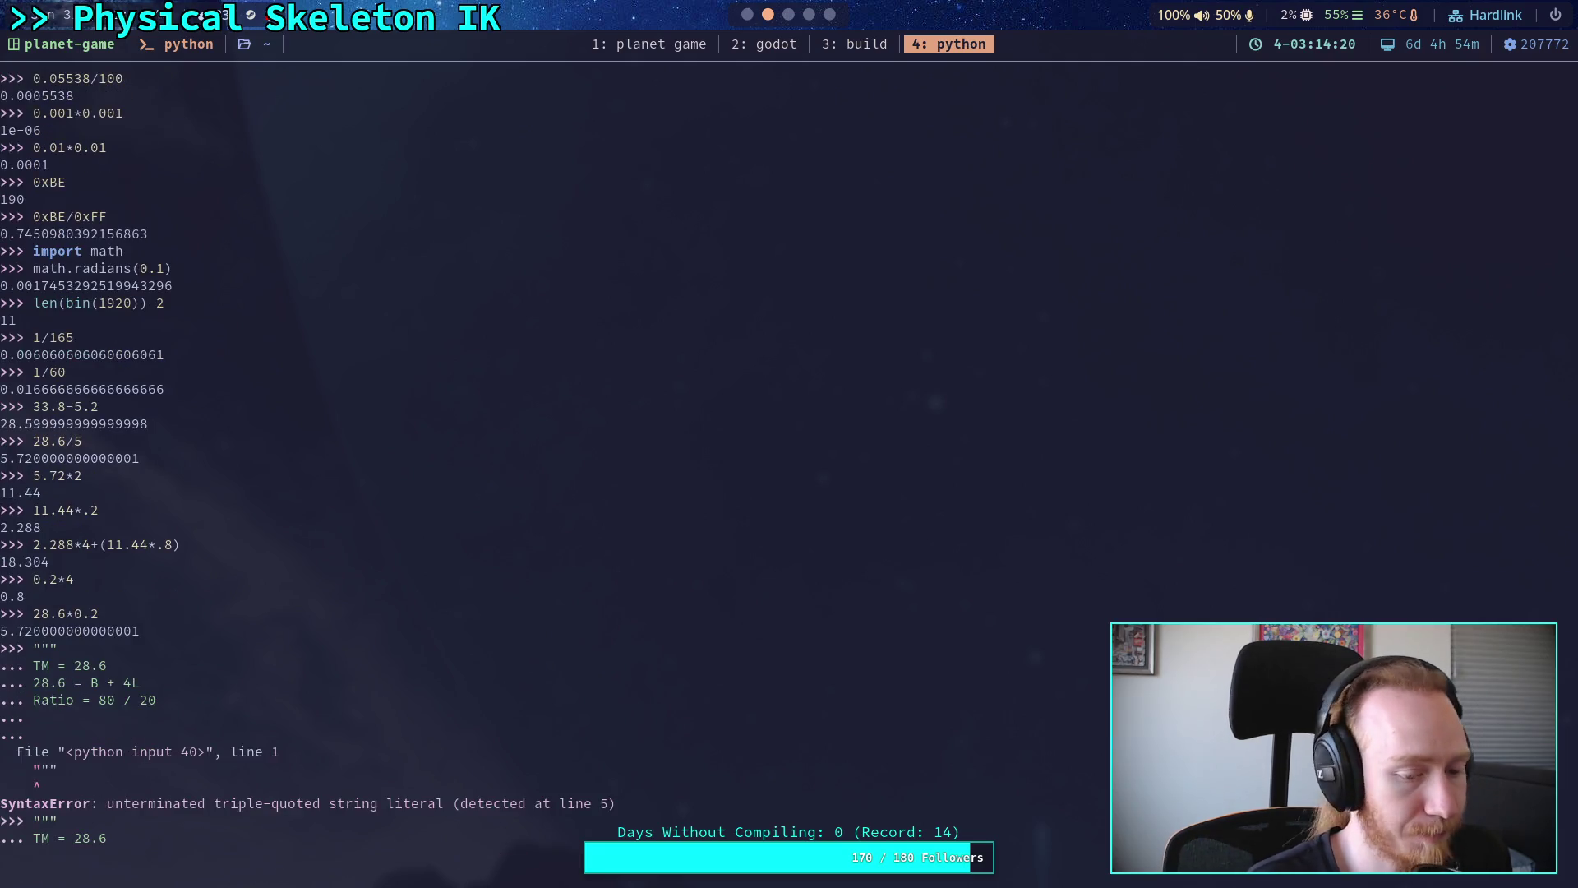
key("Return")
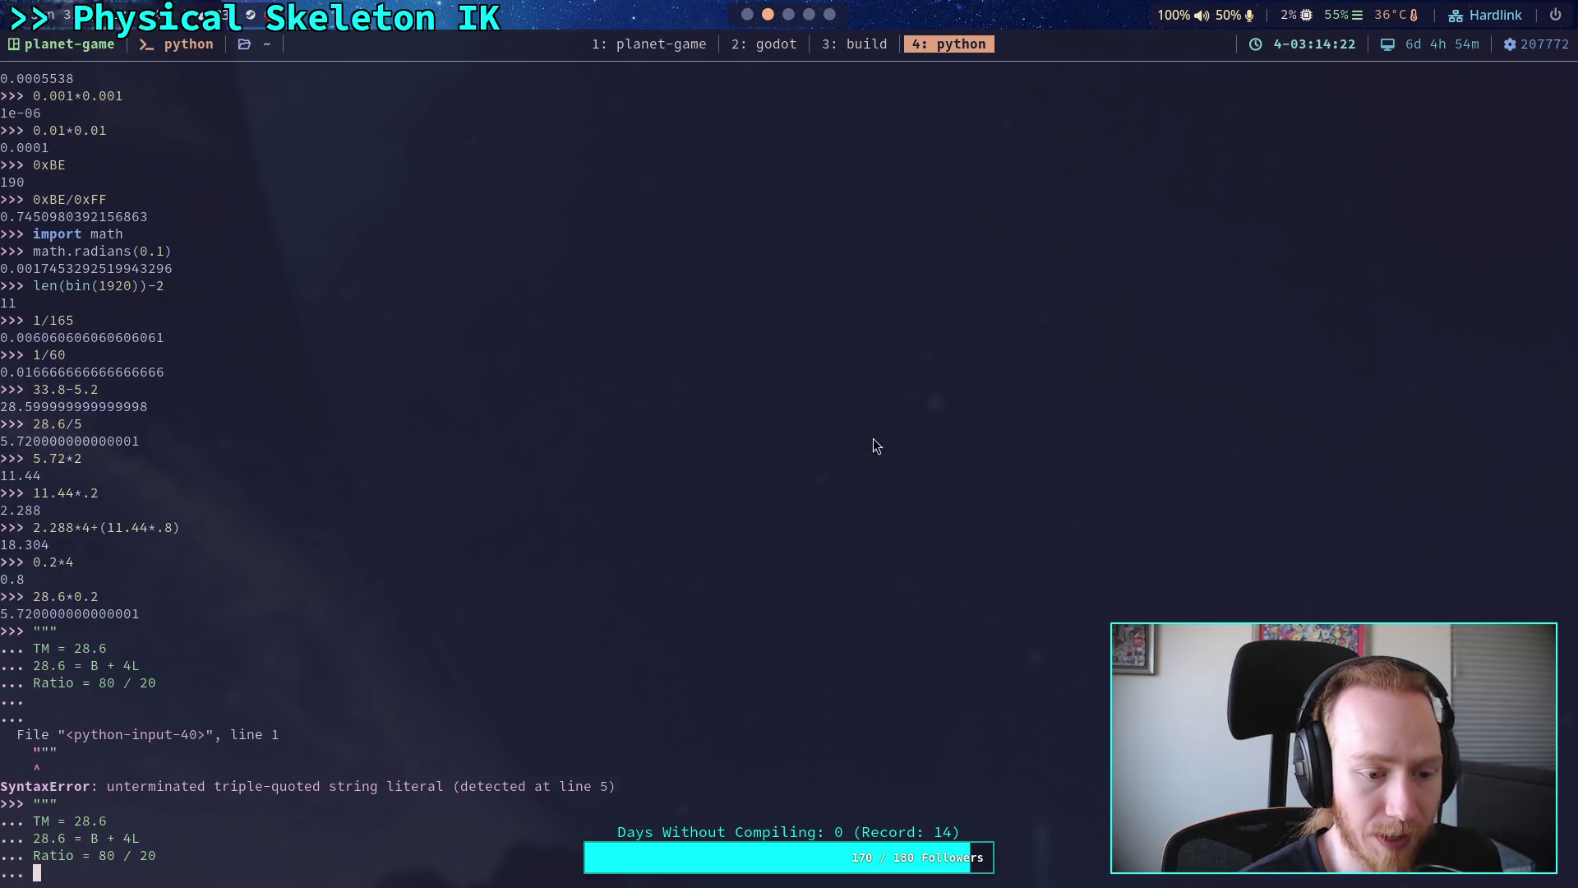
key("Return")
type("B = 4L")
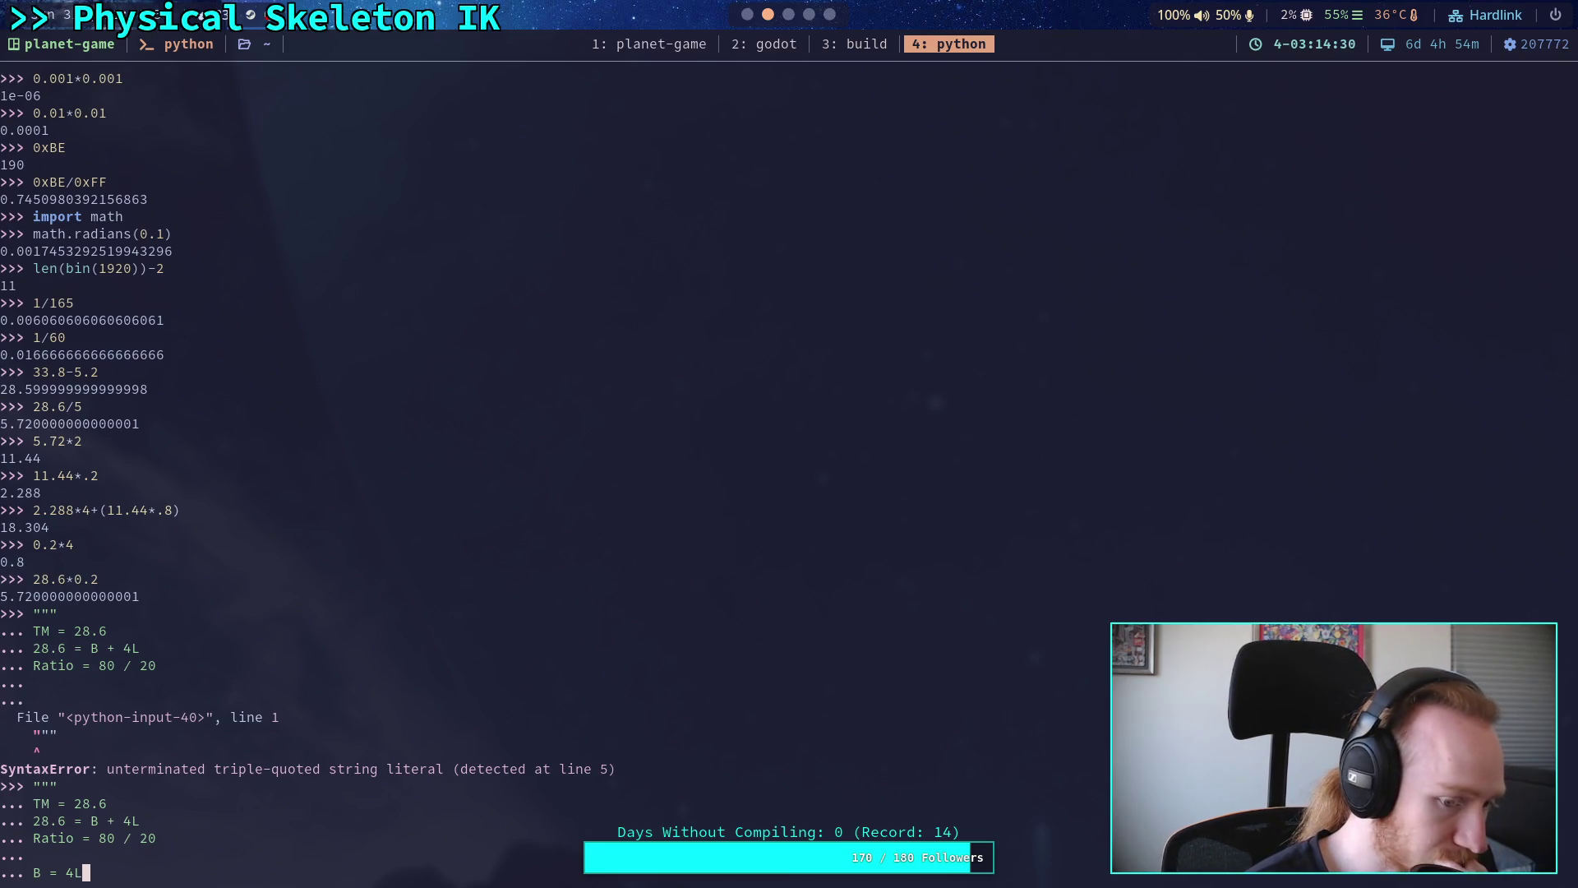
key("Left")
key("BackSpace")
type("R")
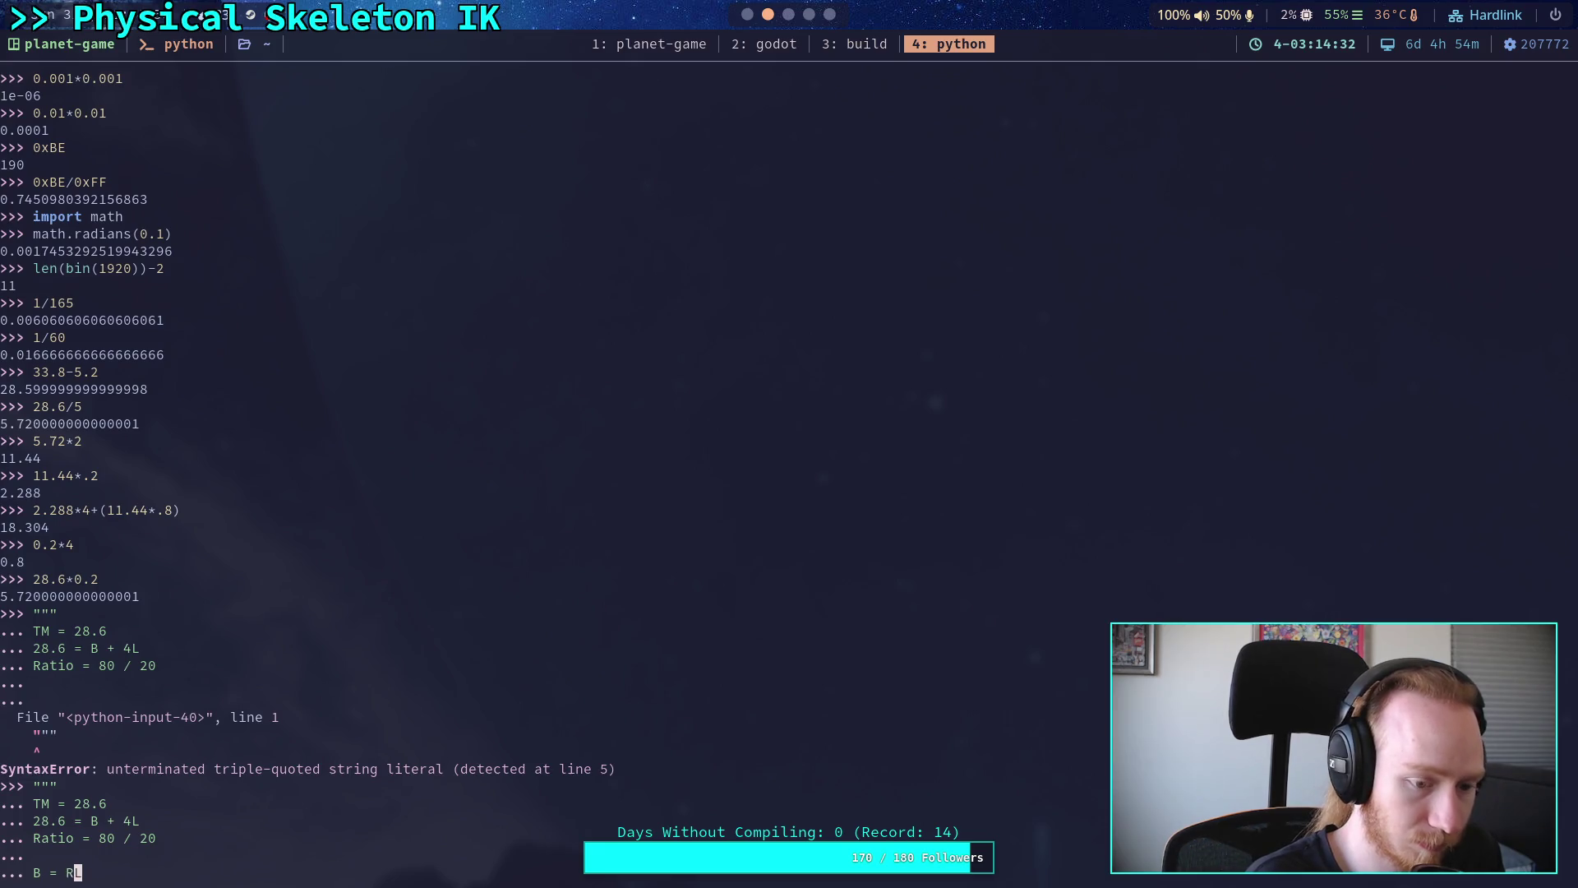
type("atio ")
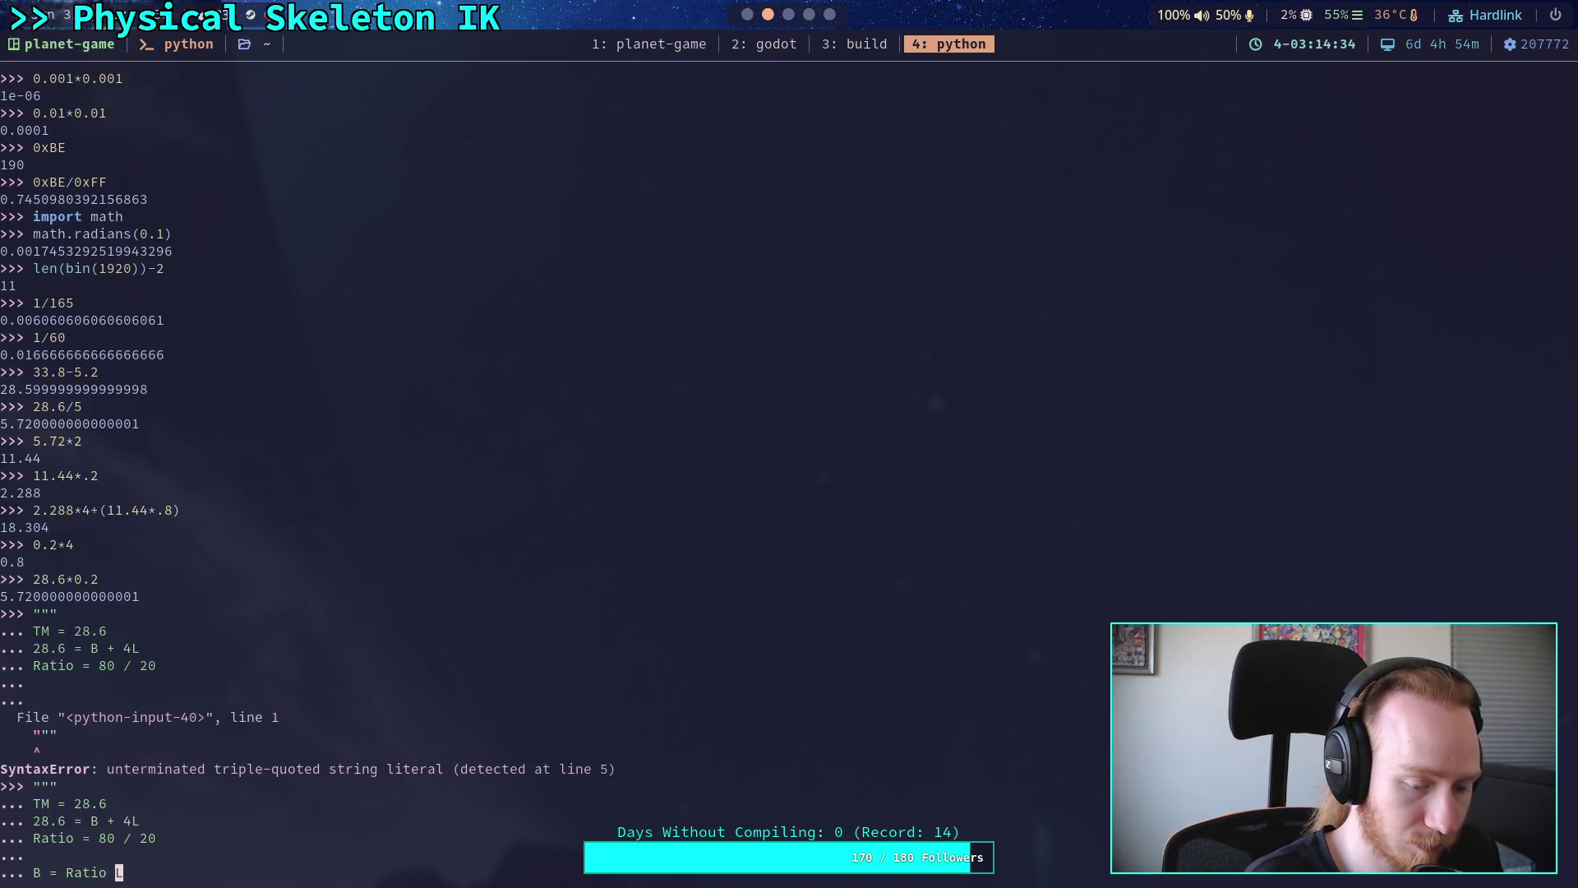
type("*")
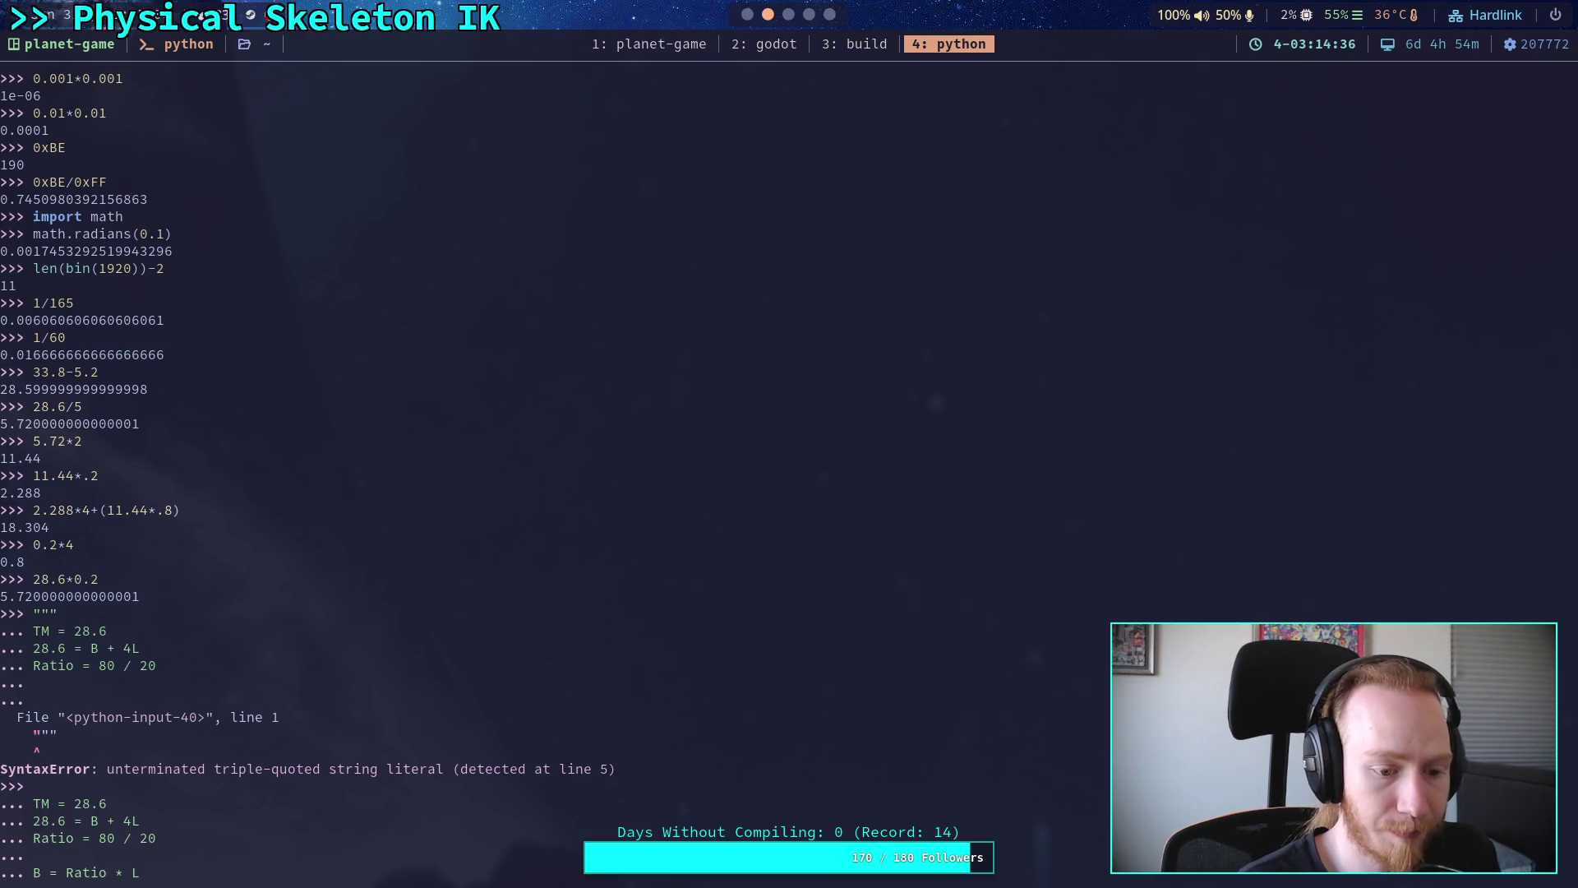
key("Return")
type("B")
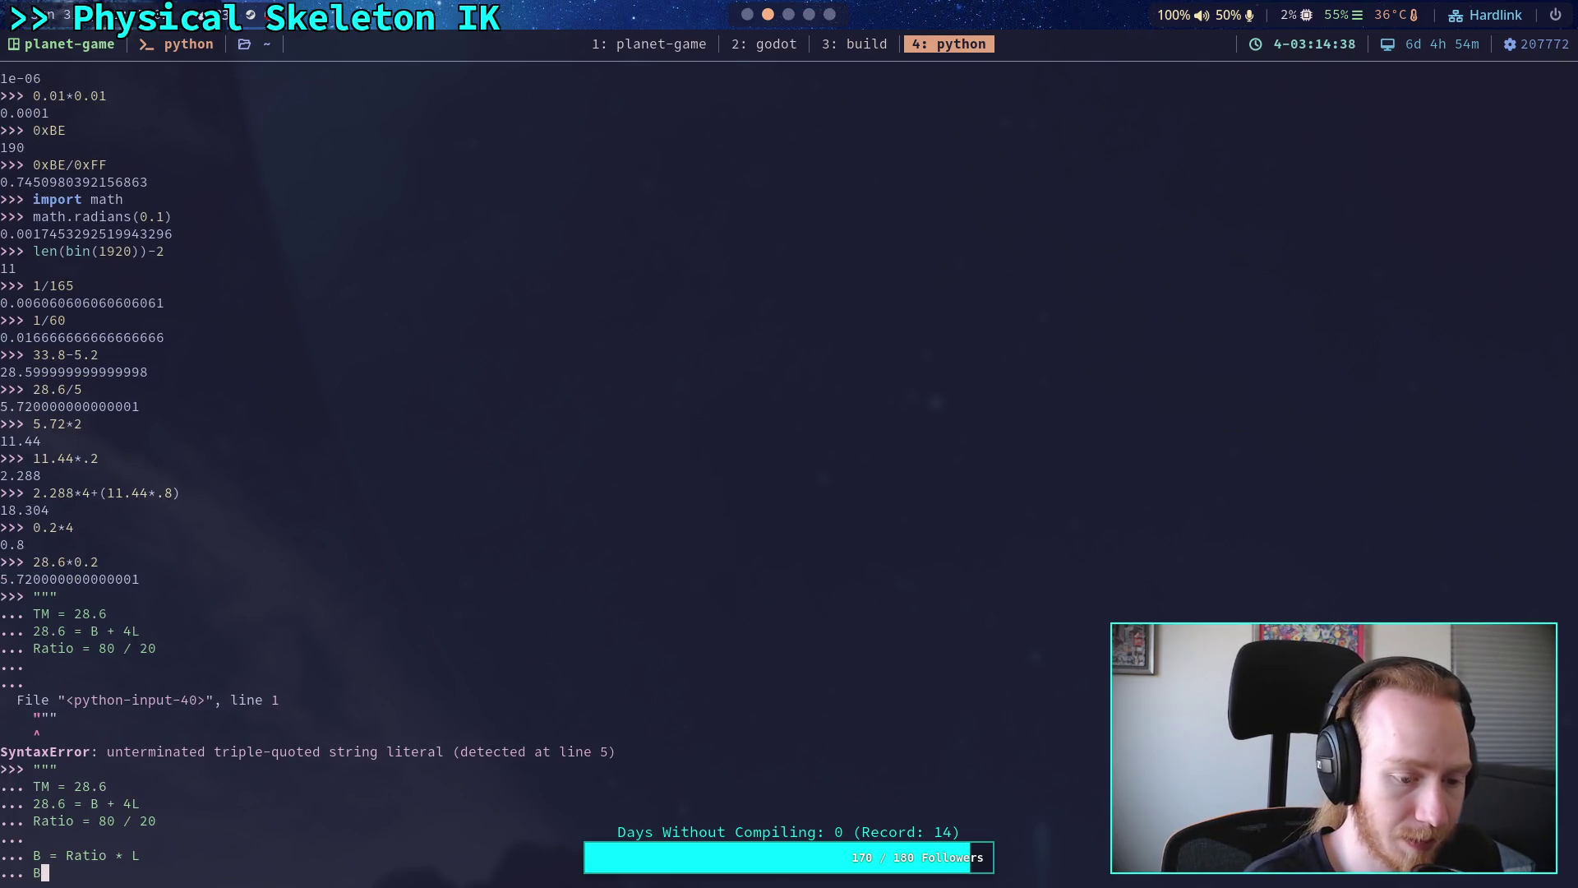
type(" = 4L")
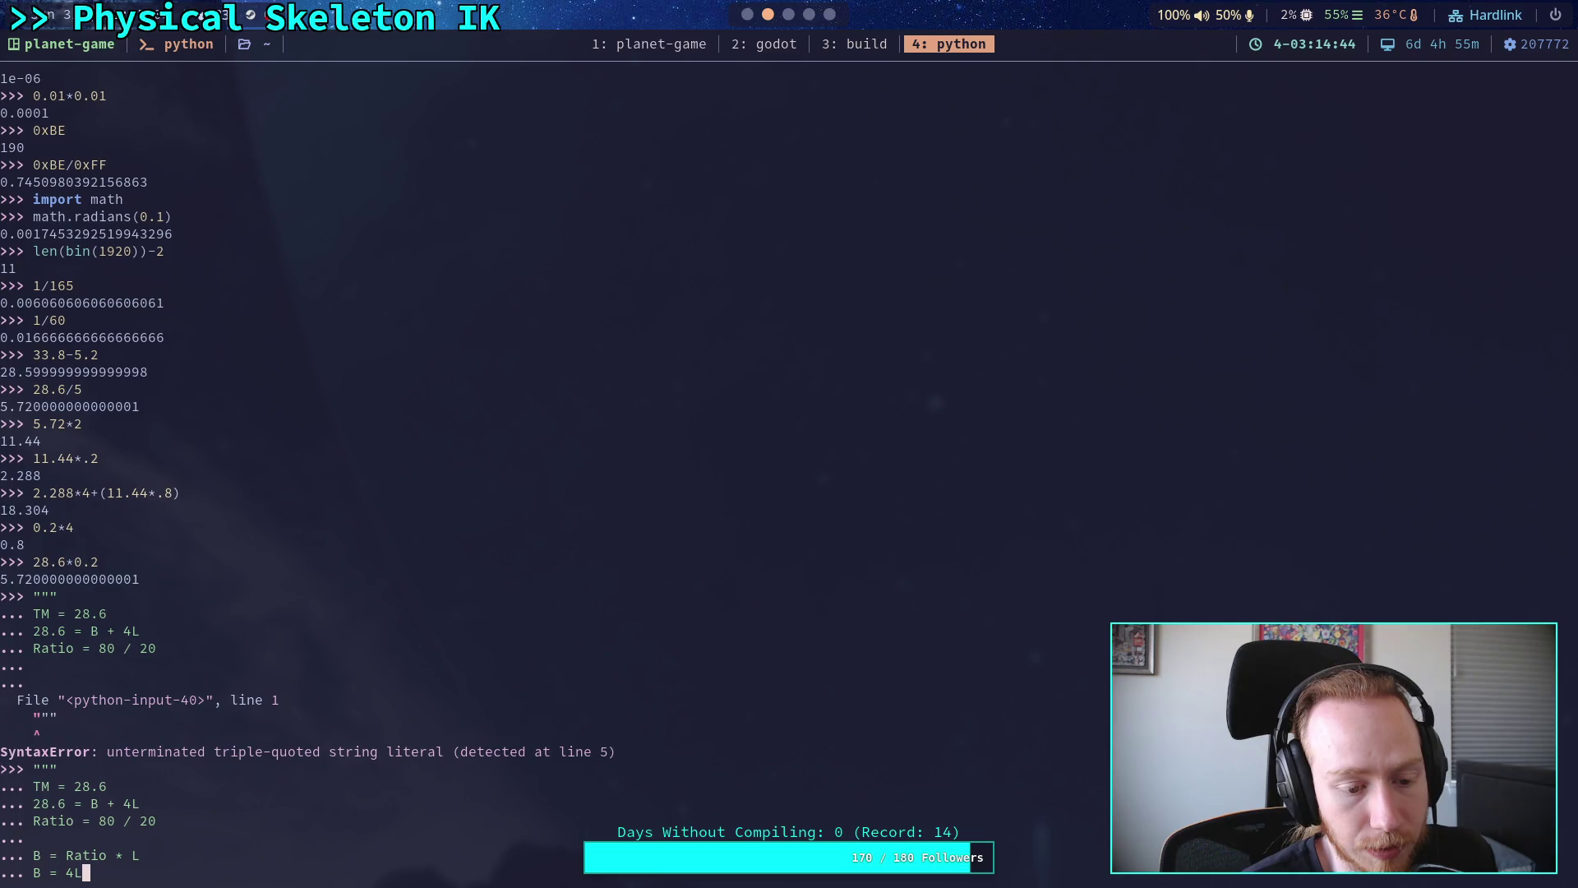
key("Return")
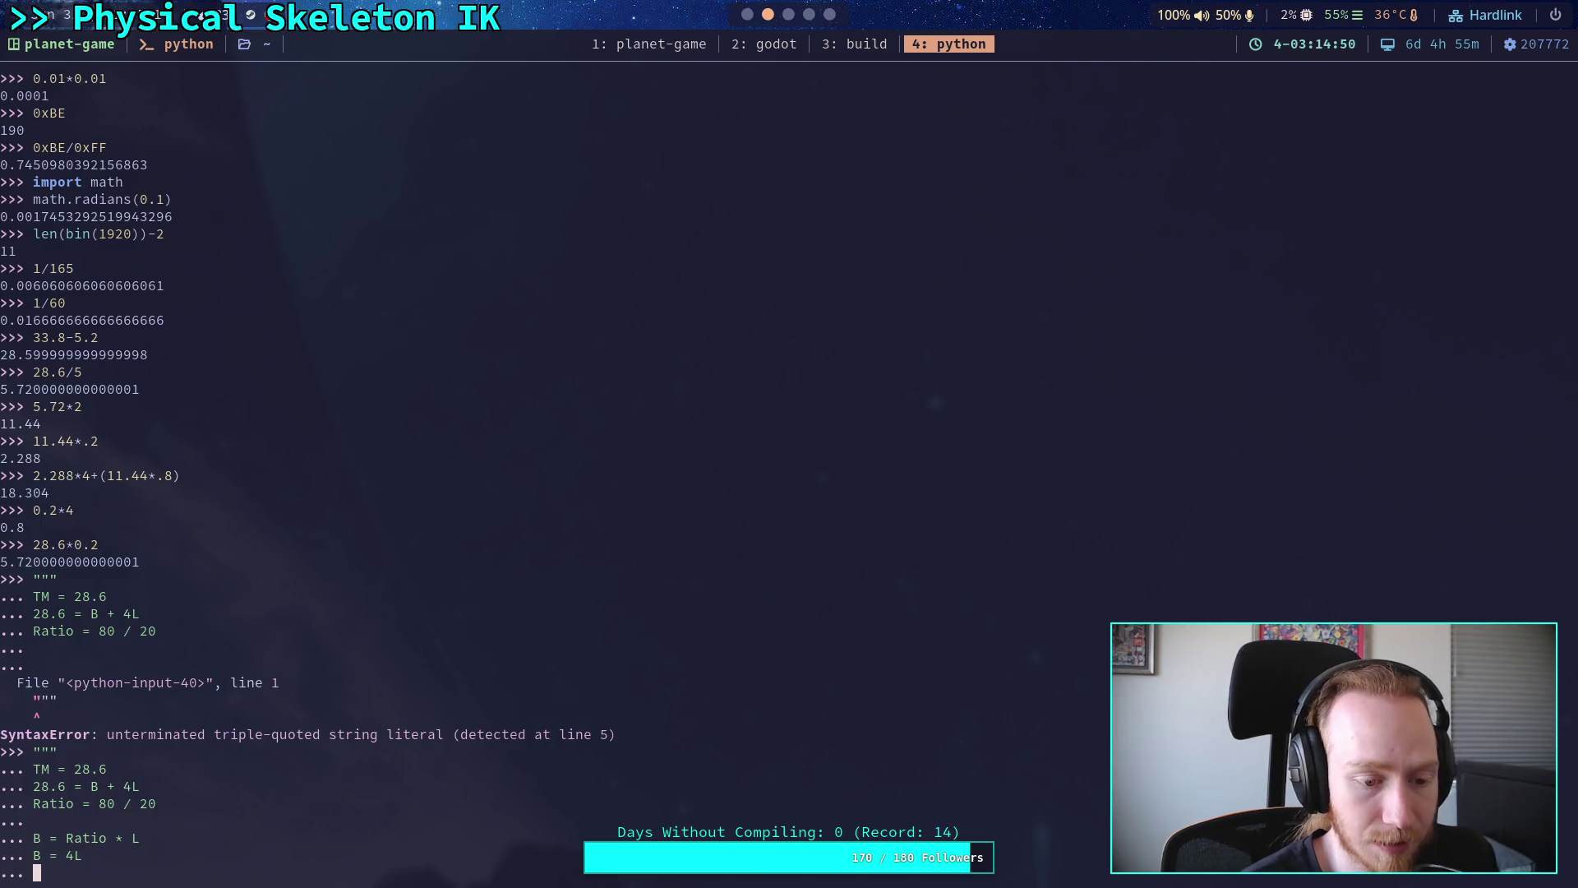
- Add the line '28.6 = 4L + 4L' and begin the next 28.6 = line
type("28p")
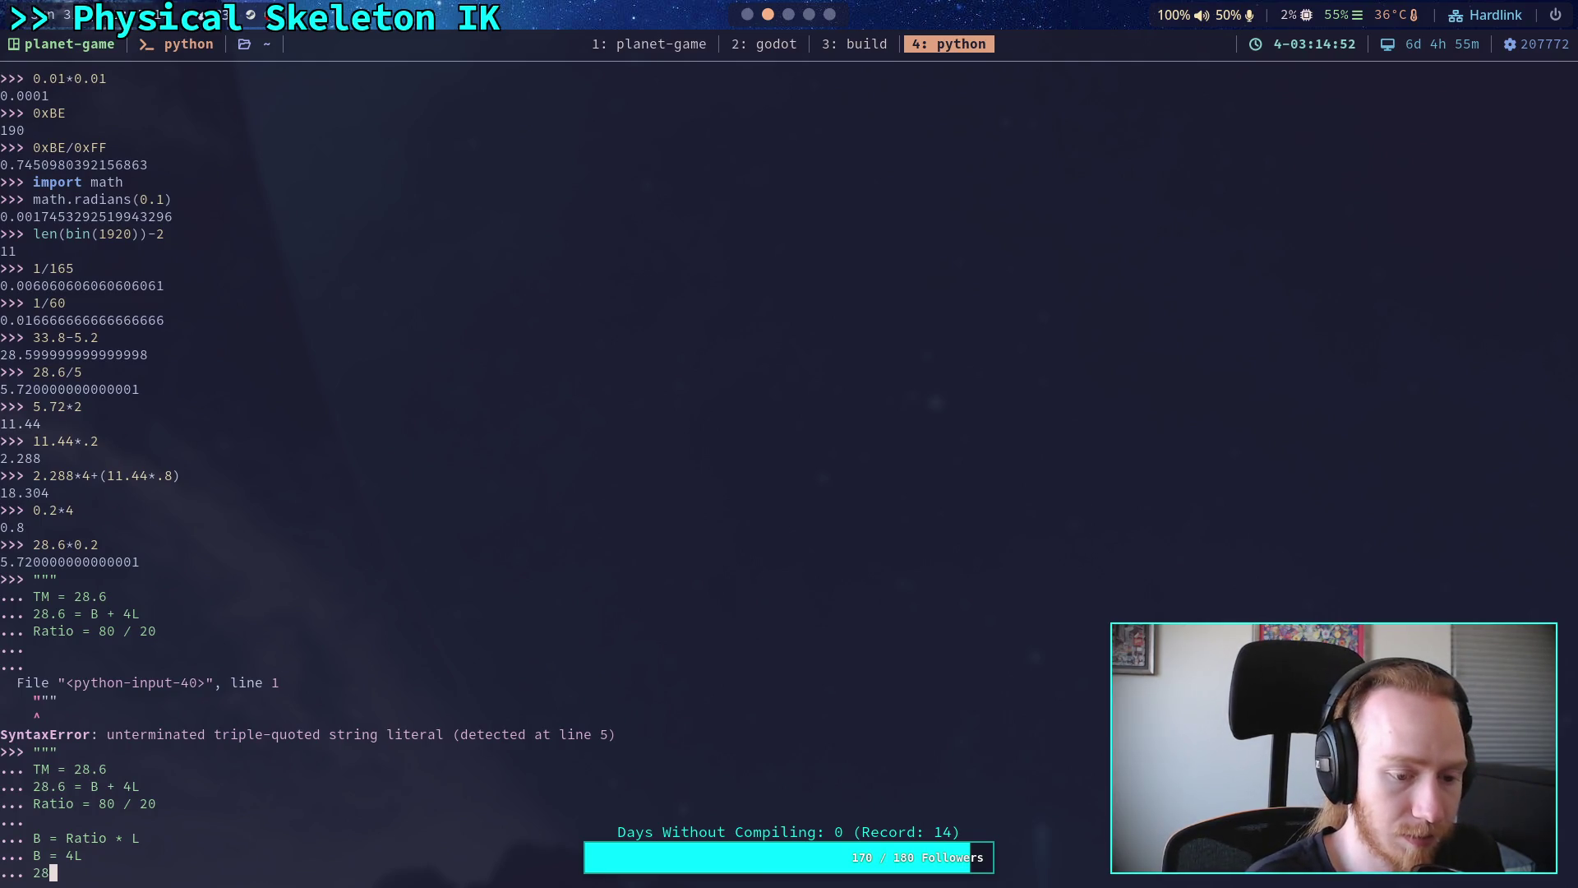
key("BackSpace")
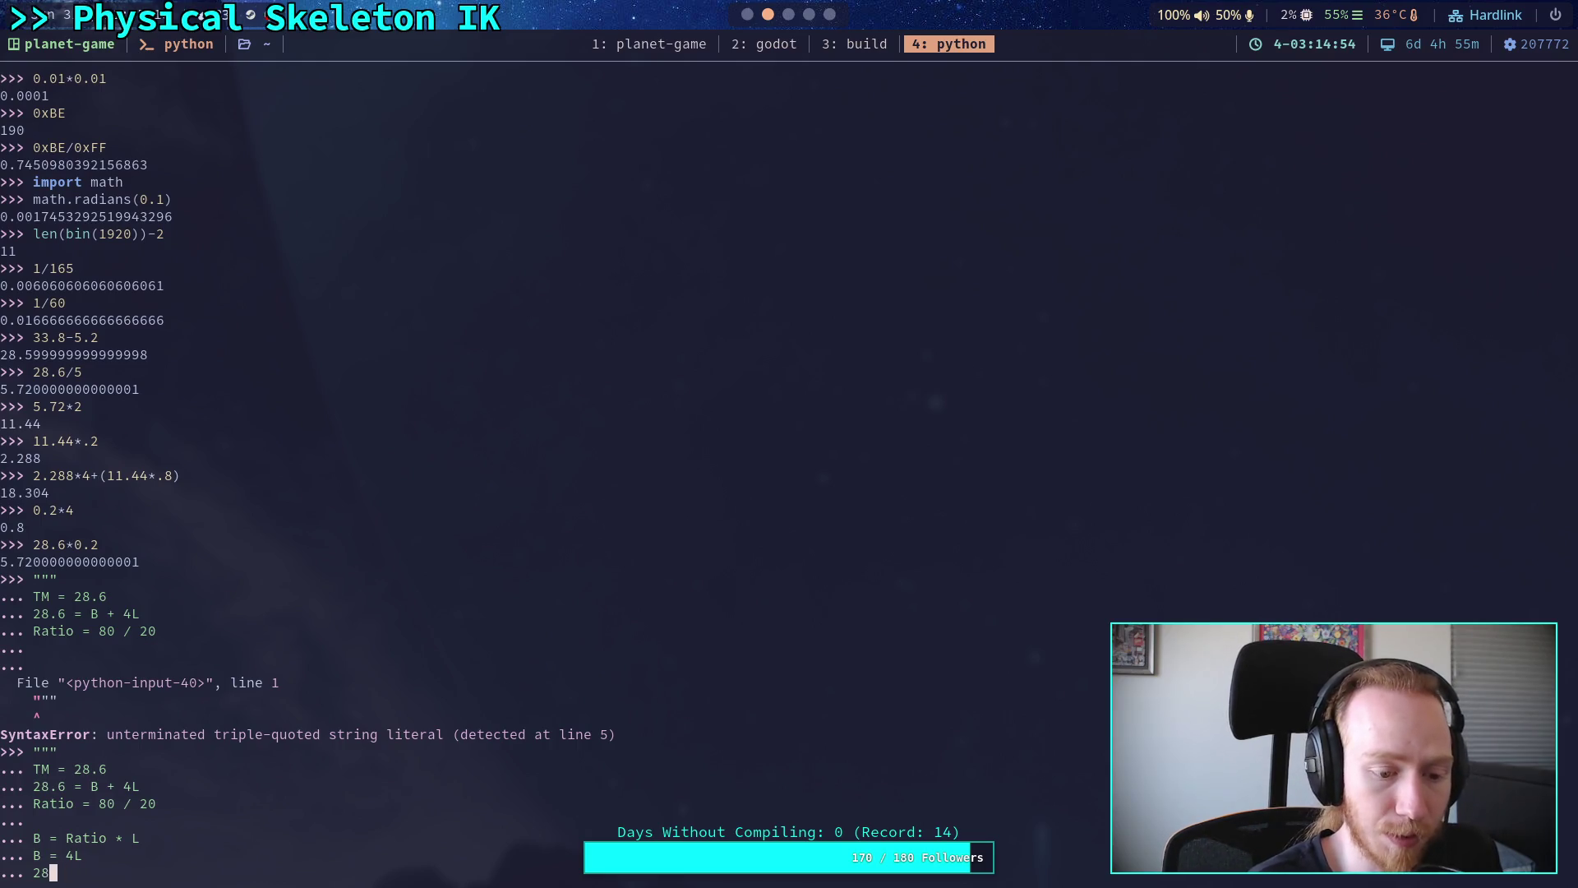
type(".6 = ")
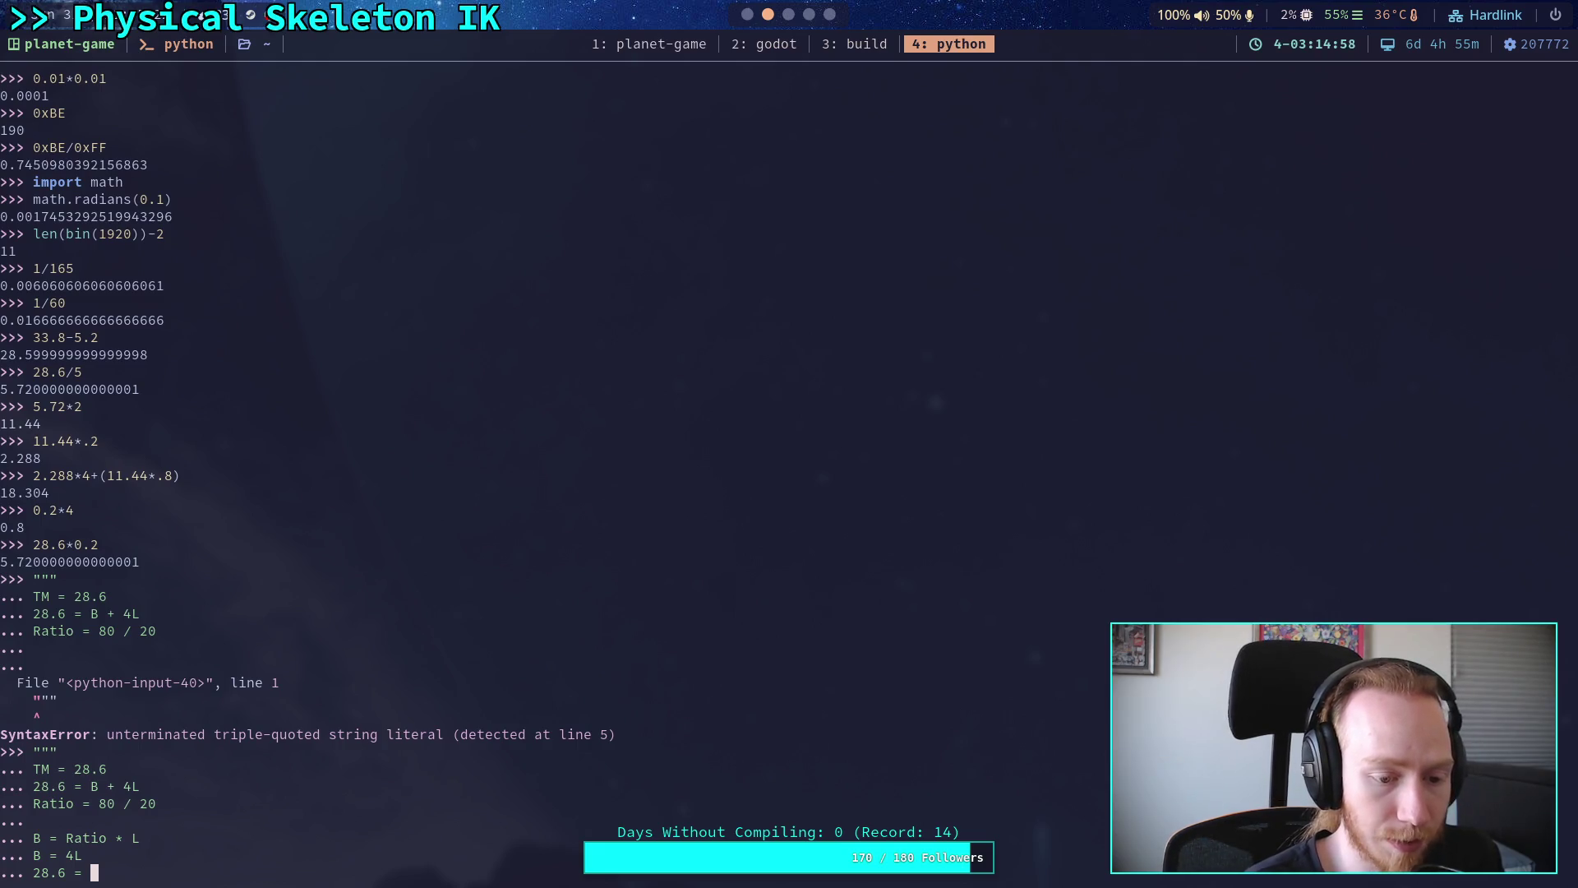
type("4L + 4L")
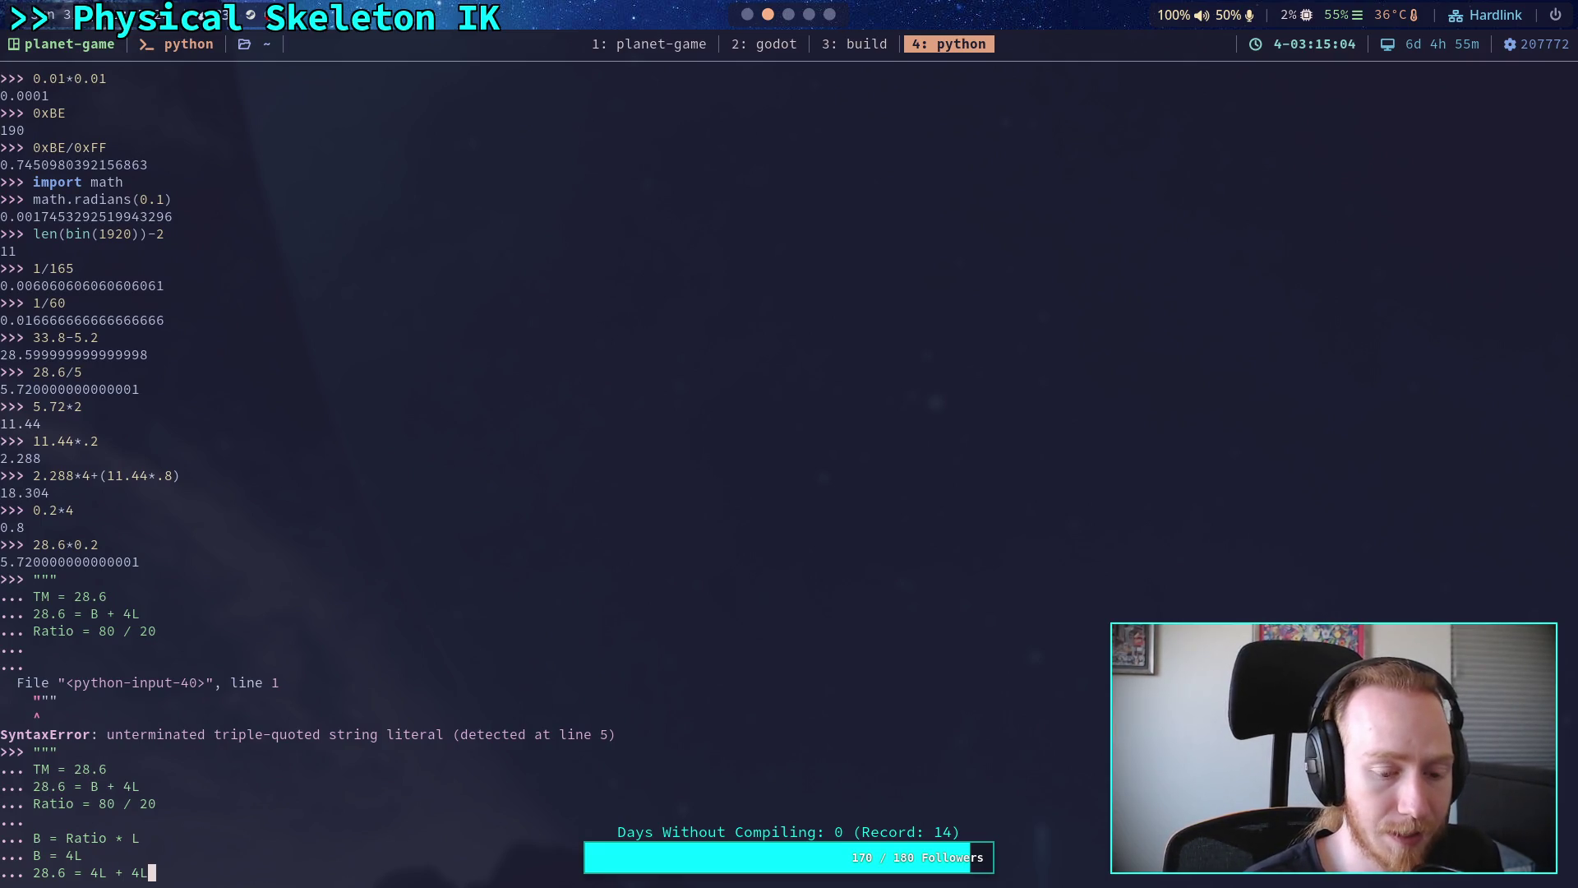
key("Return")
type("28.6 = 78")
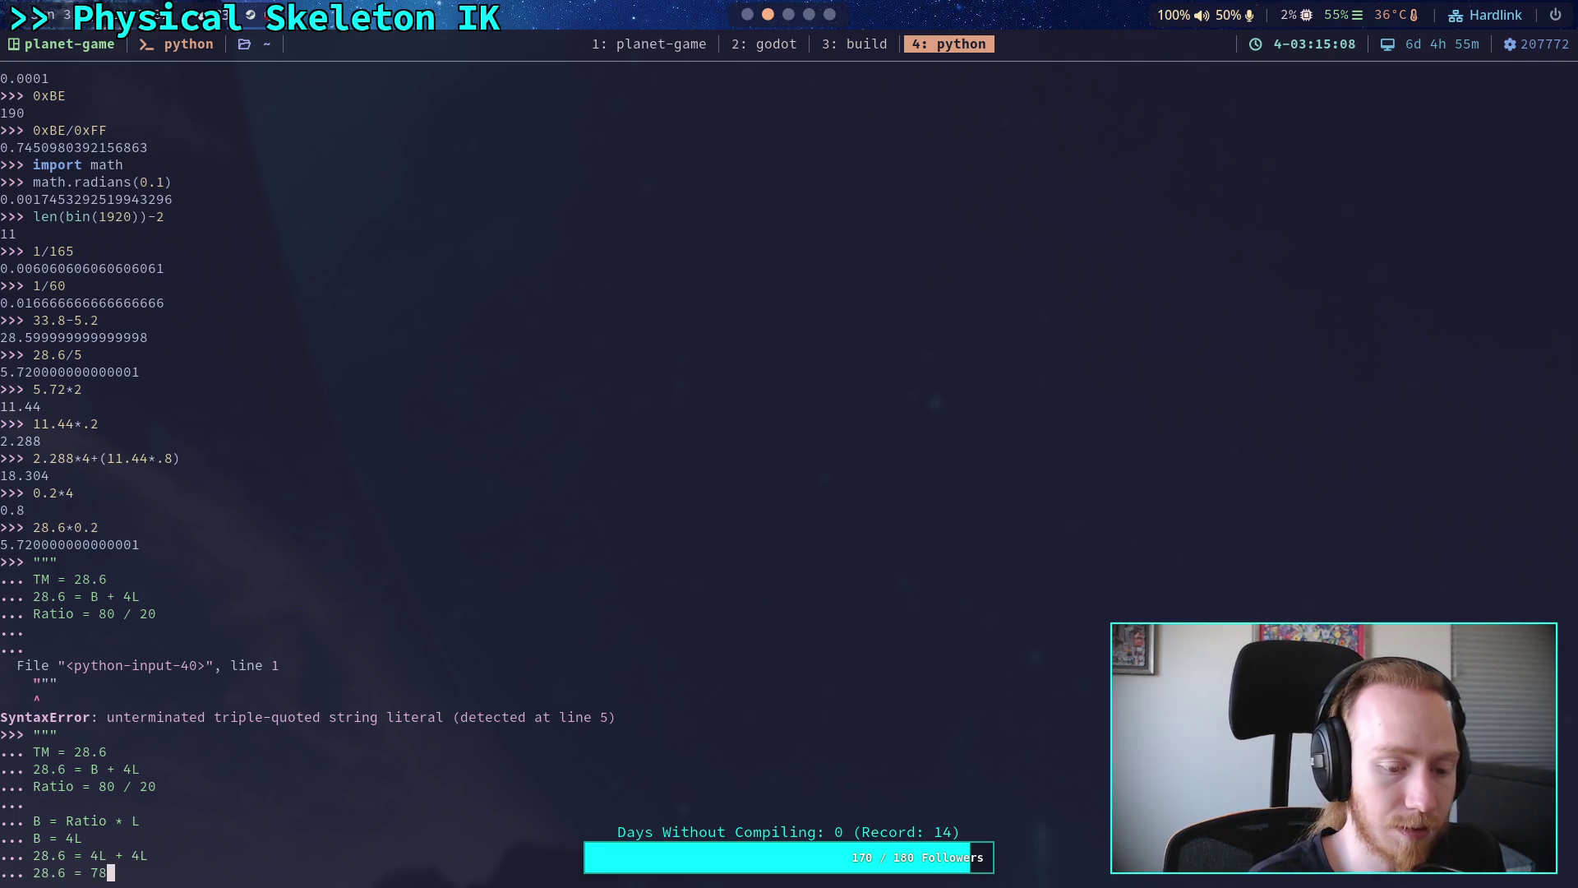
key("BackSpace")
key("BackSpace")
type("8L")
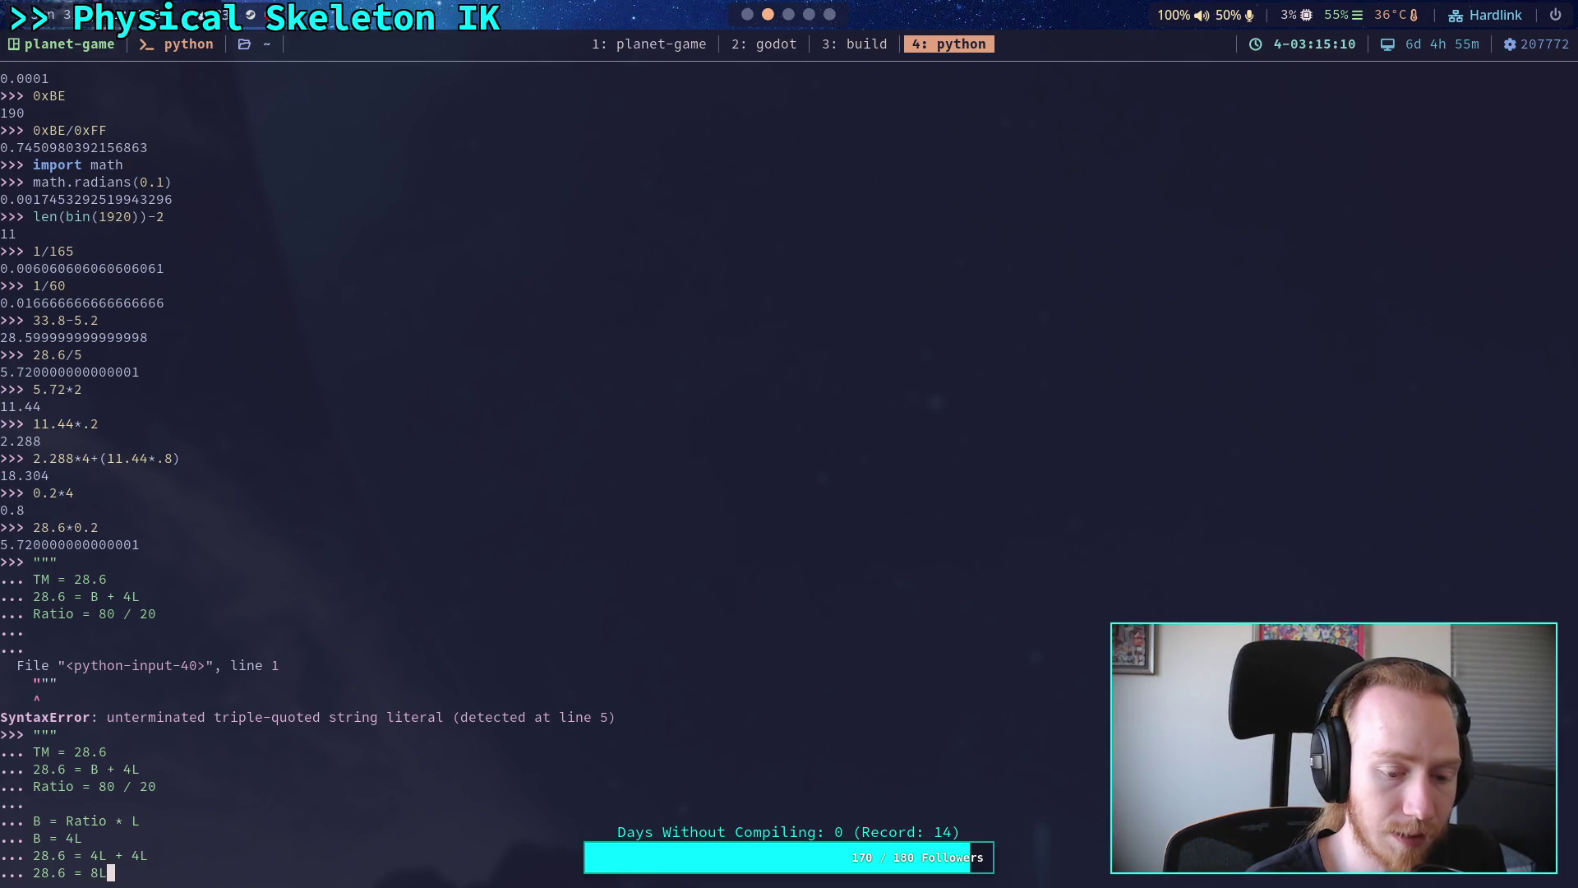
key("BackSpace")
key("BackSpace")
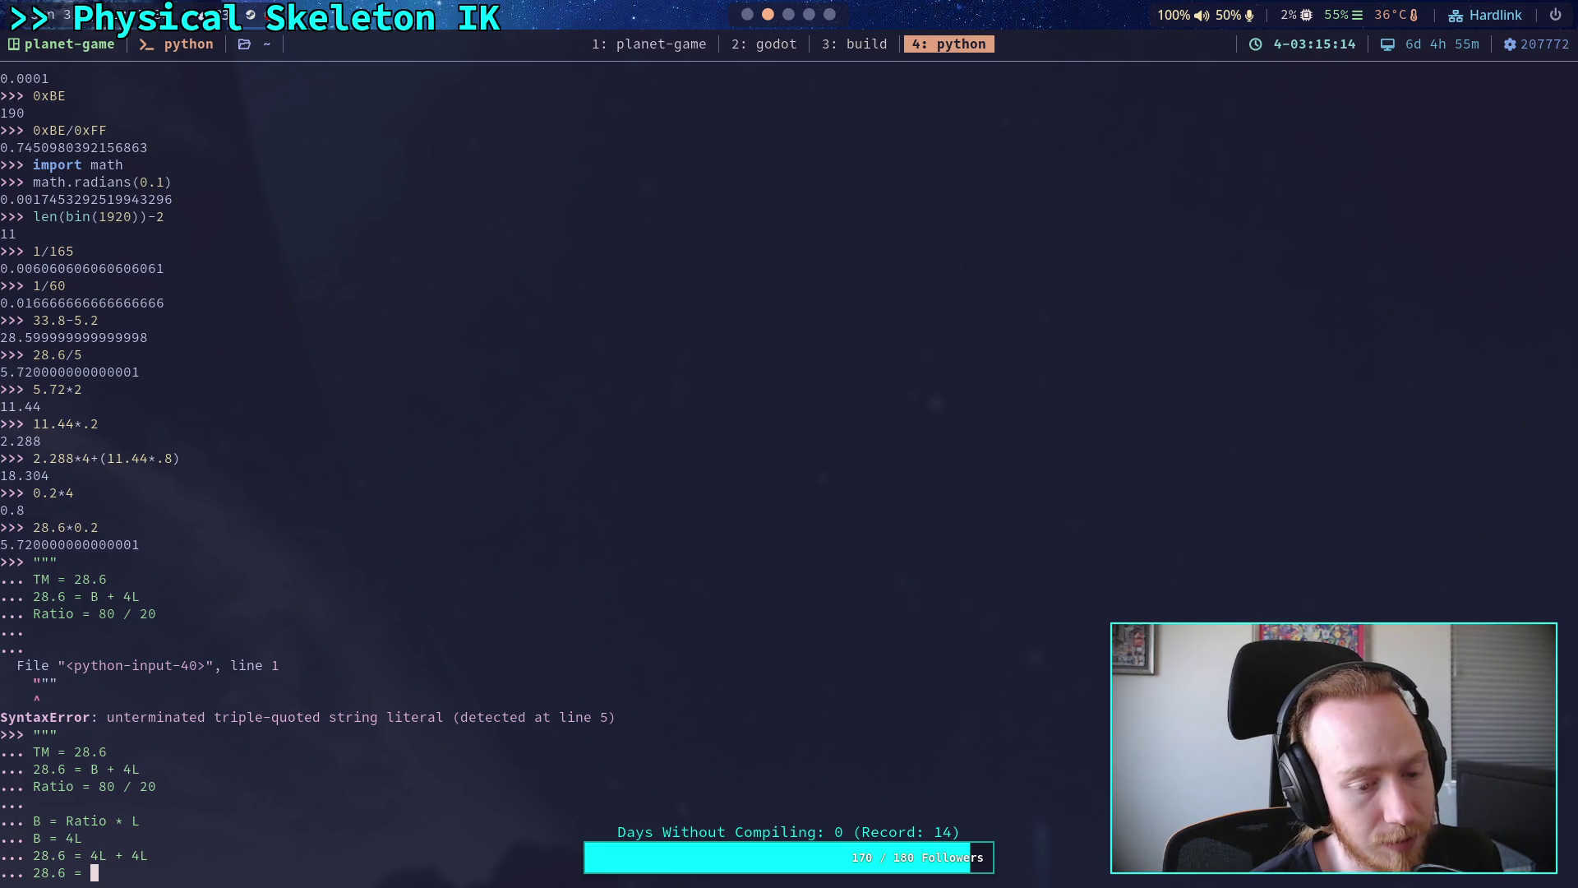
- Review the 4L + 4L line, then complete the next line as '28.6 = 8L'
key("Up")
key("Left")
key("Left")
key("Left")
key("Left")
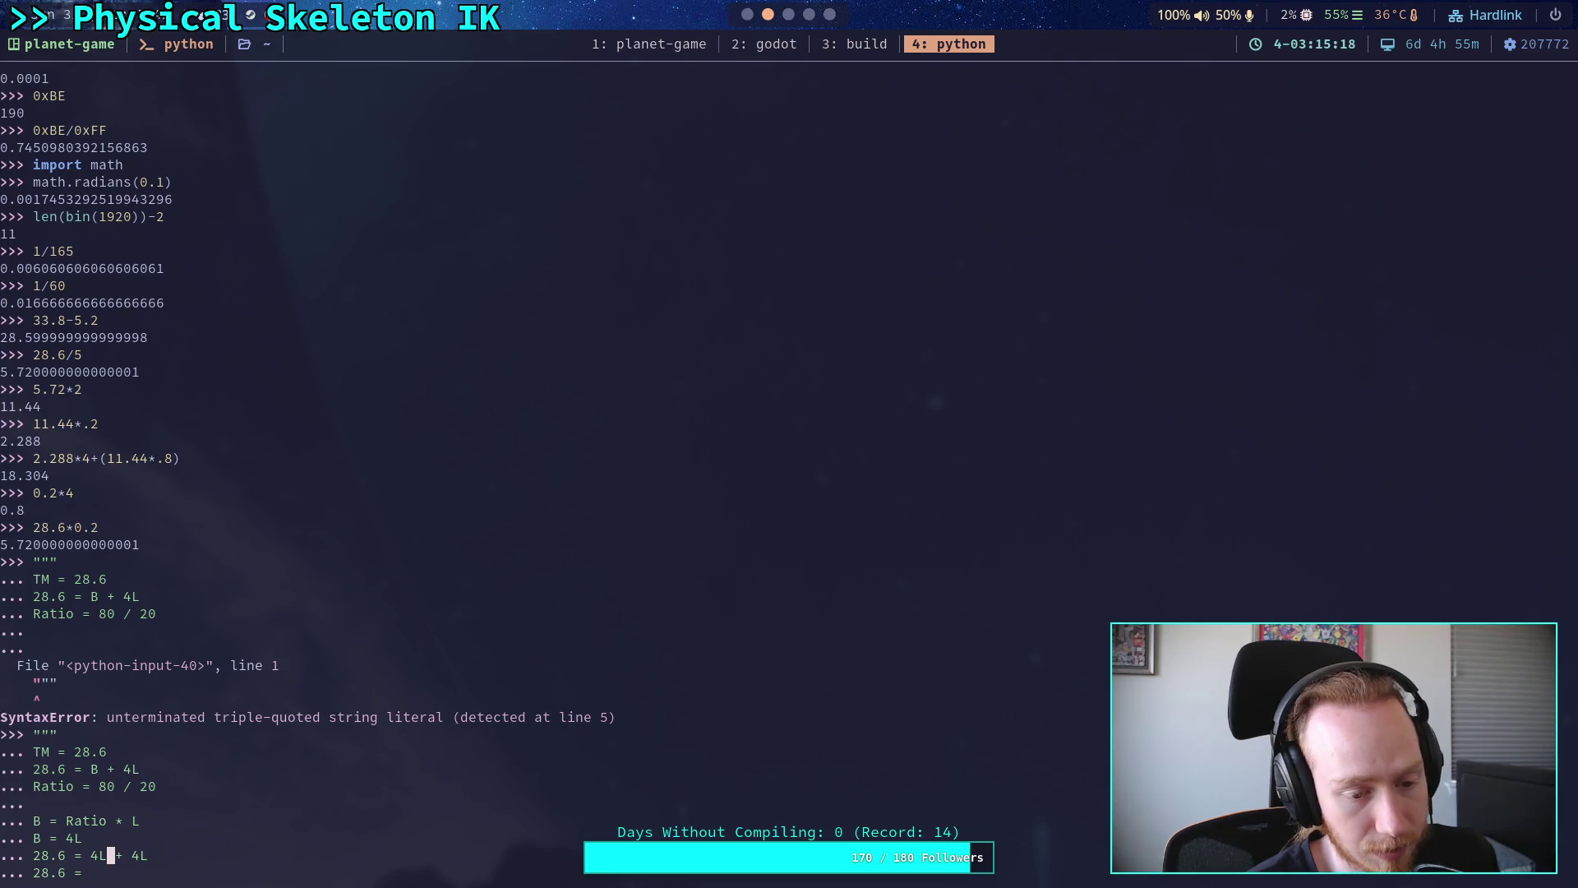
key("Down")
key("Up")
key("Left")
key("Left")
key("Left")
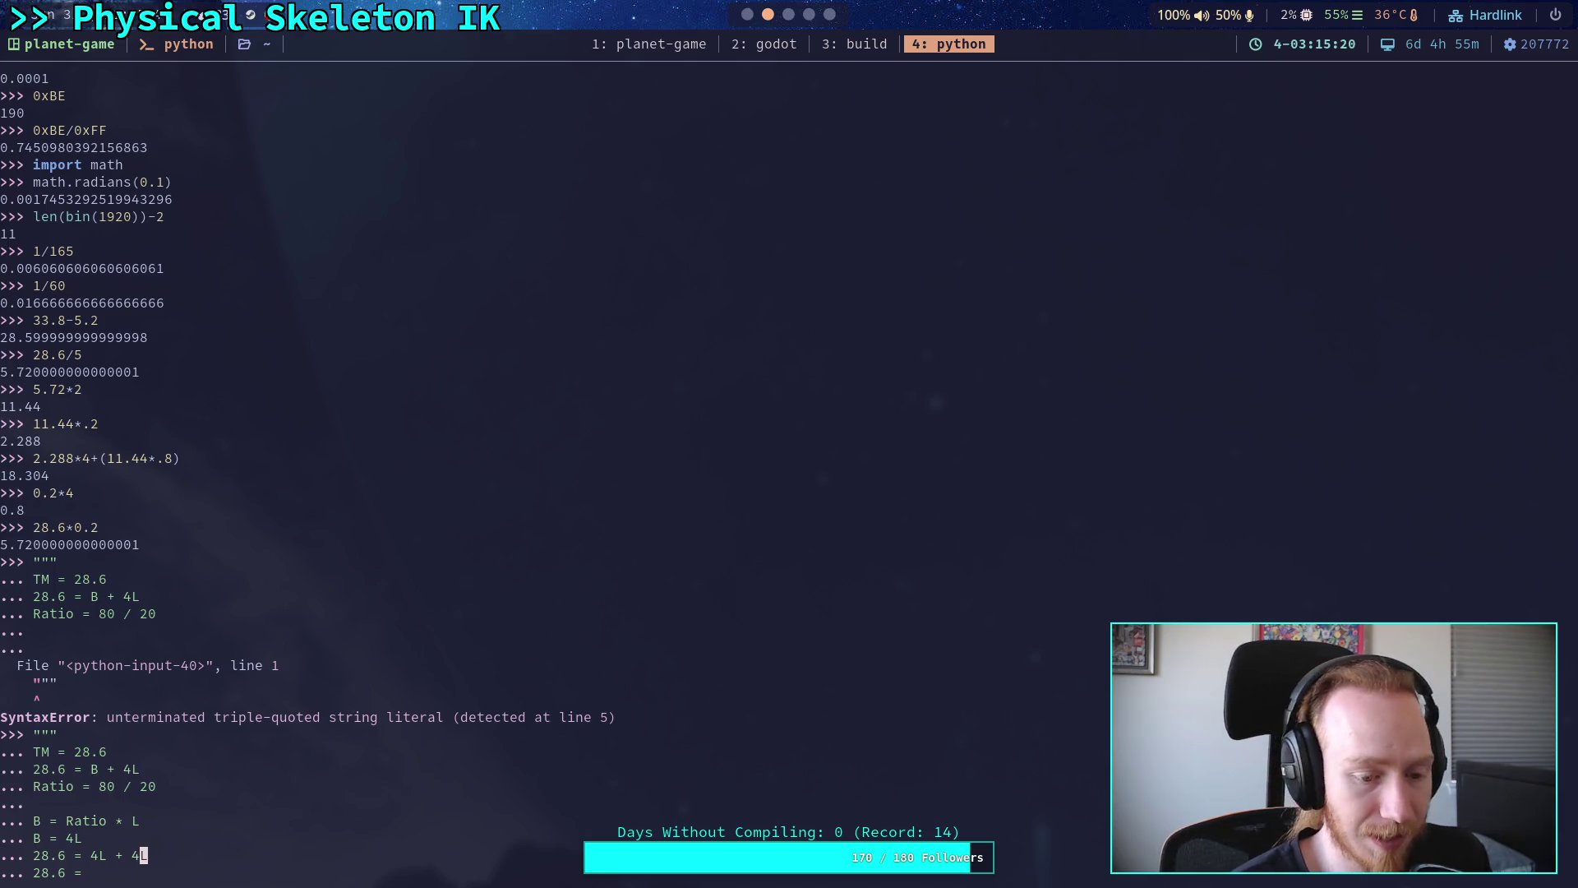
key("Left")
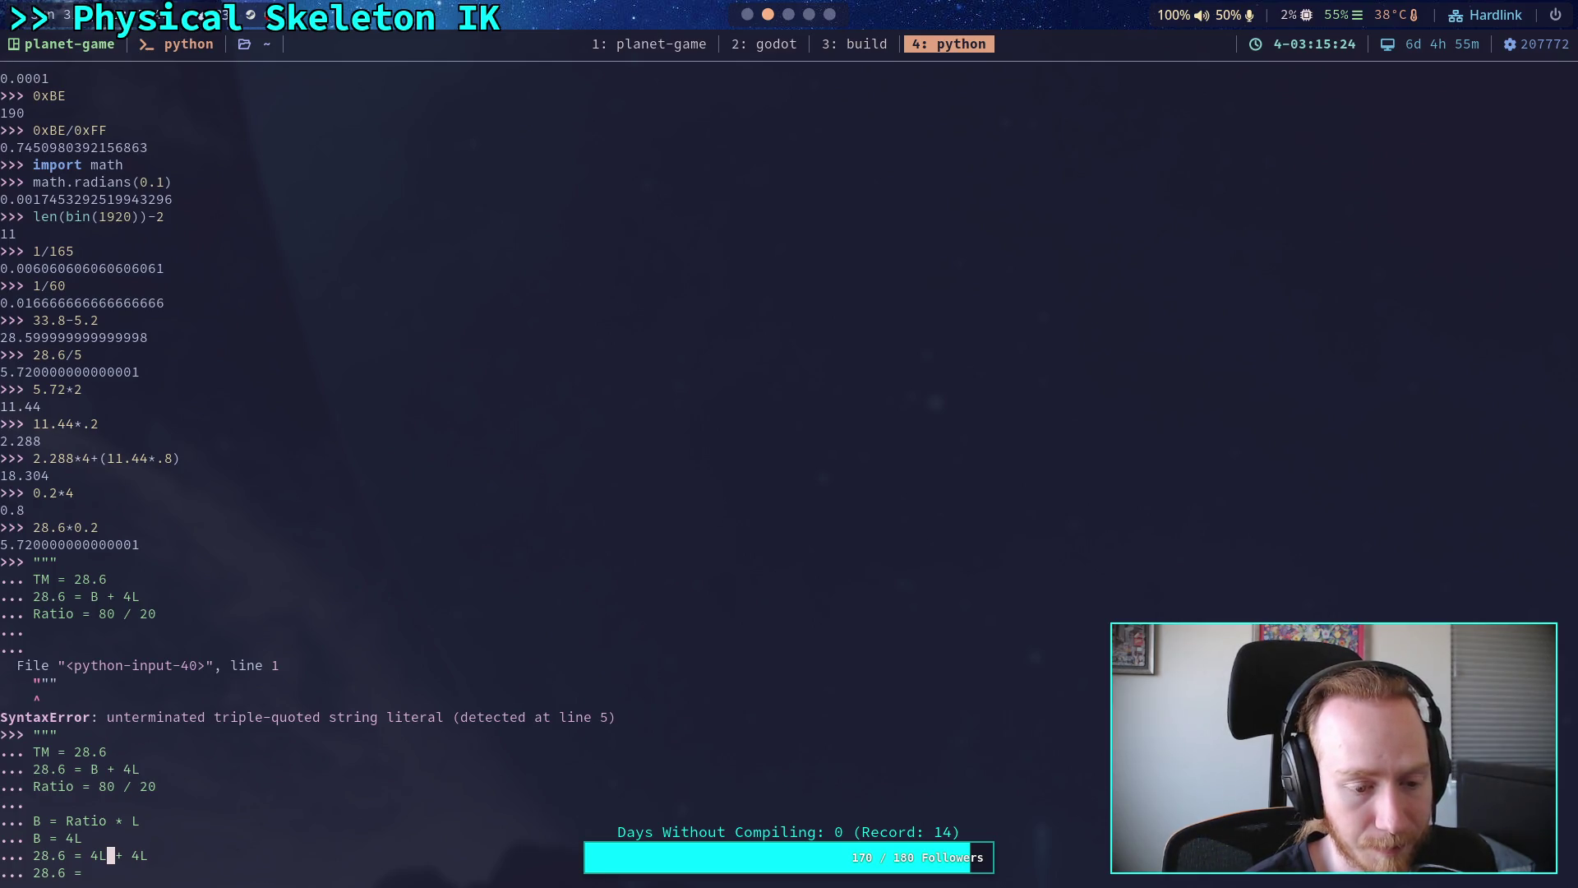
key("Down")
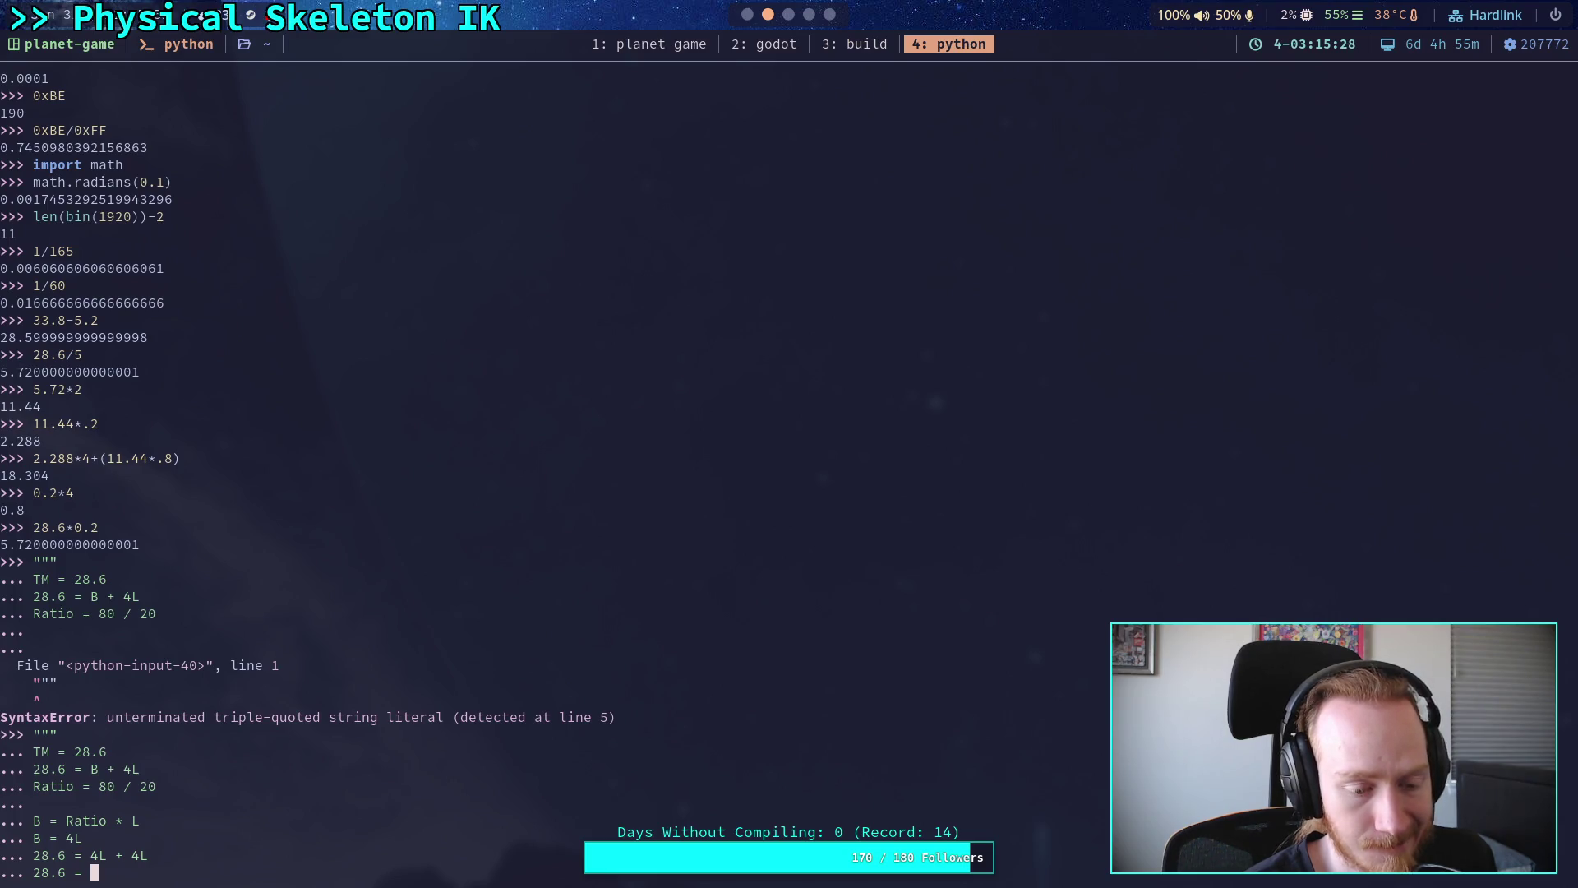
key("Up")
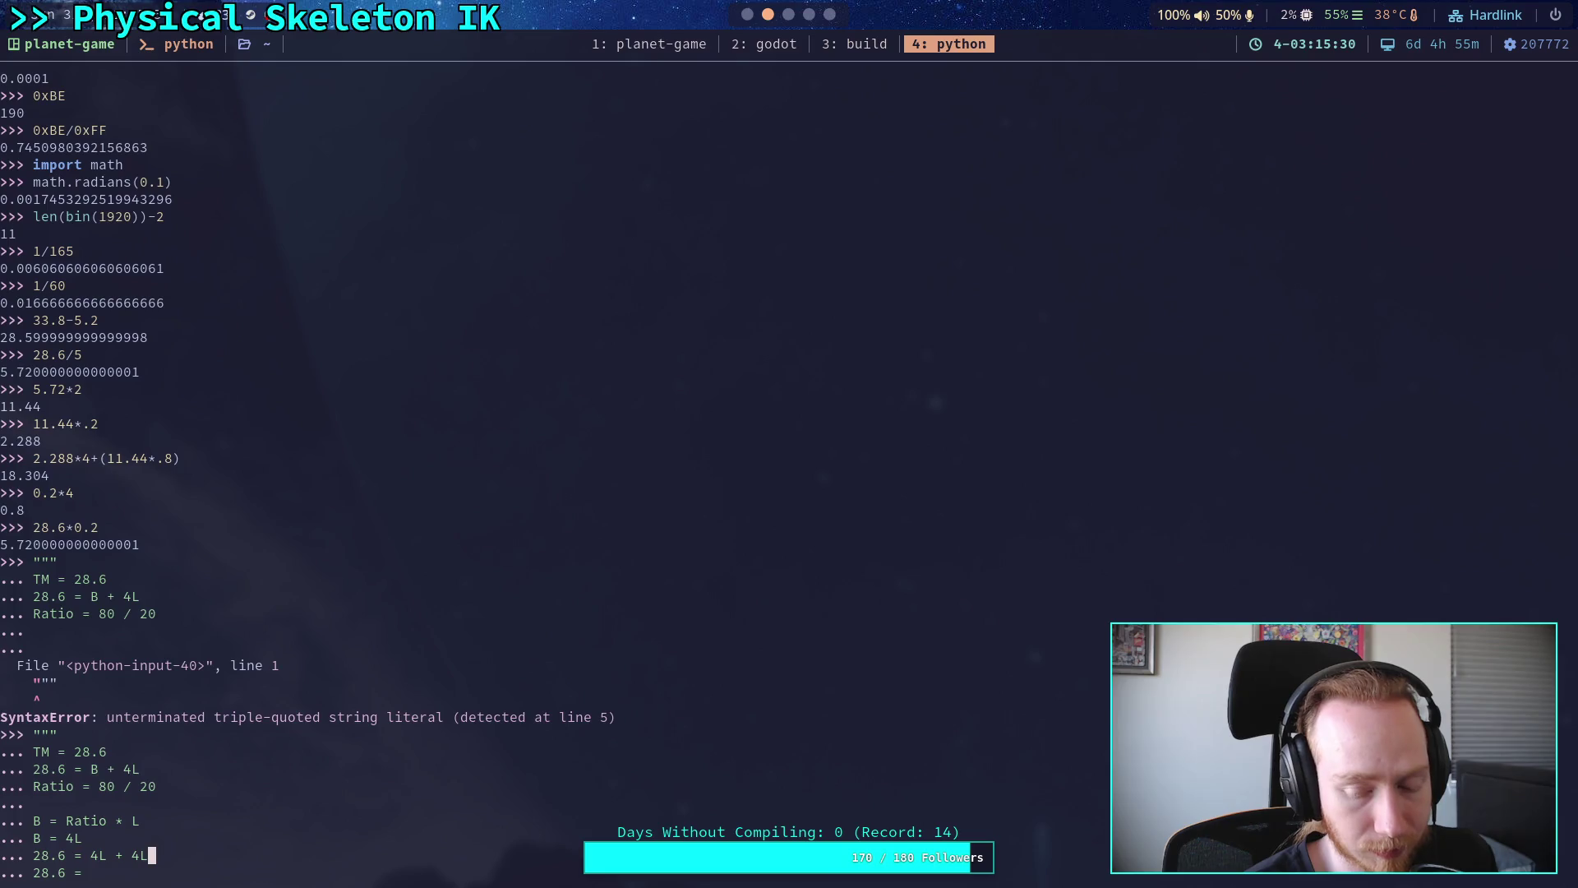
key("Down")
type("8L")
key("Return")
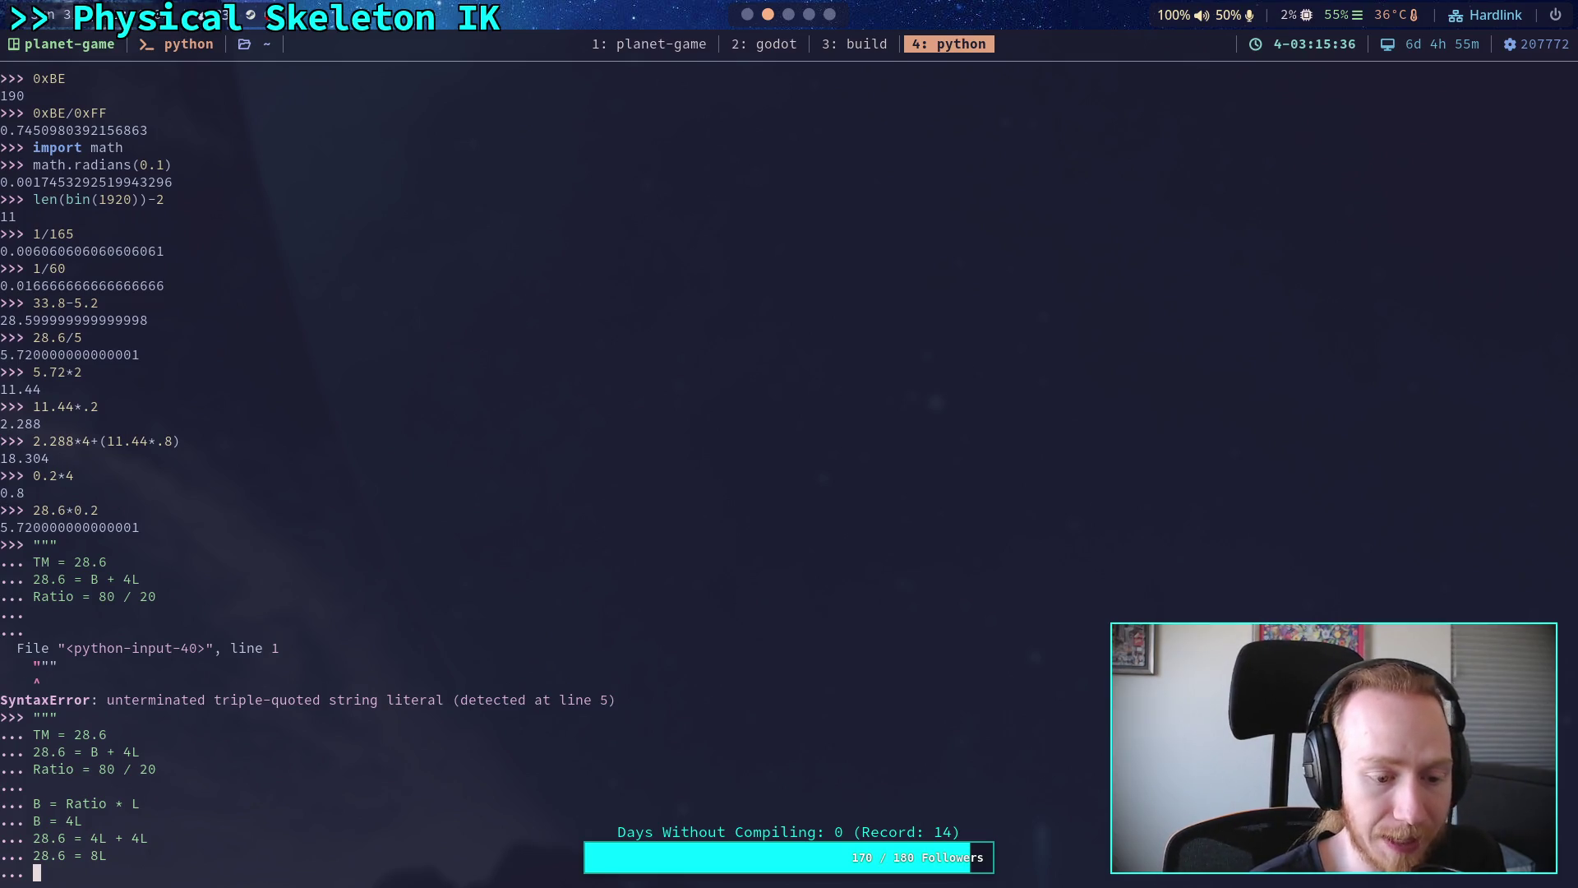
- Add 'L = 28.6 / 8.0' and close the note with """ so it echoes back
type("L = ")
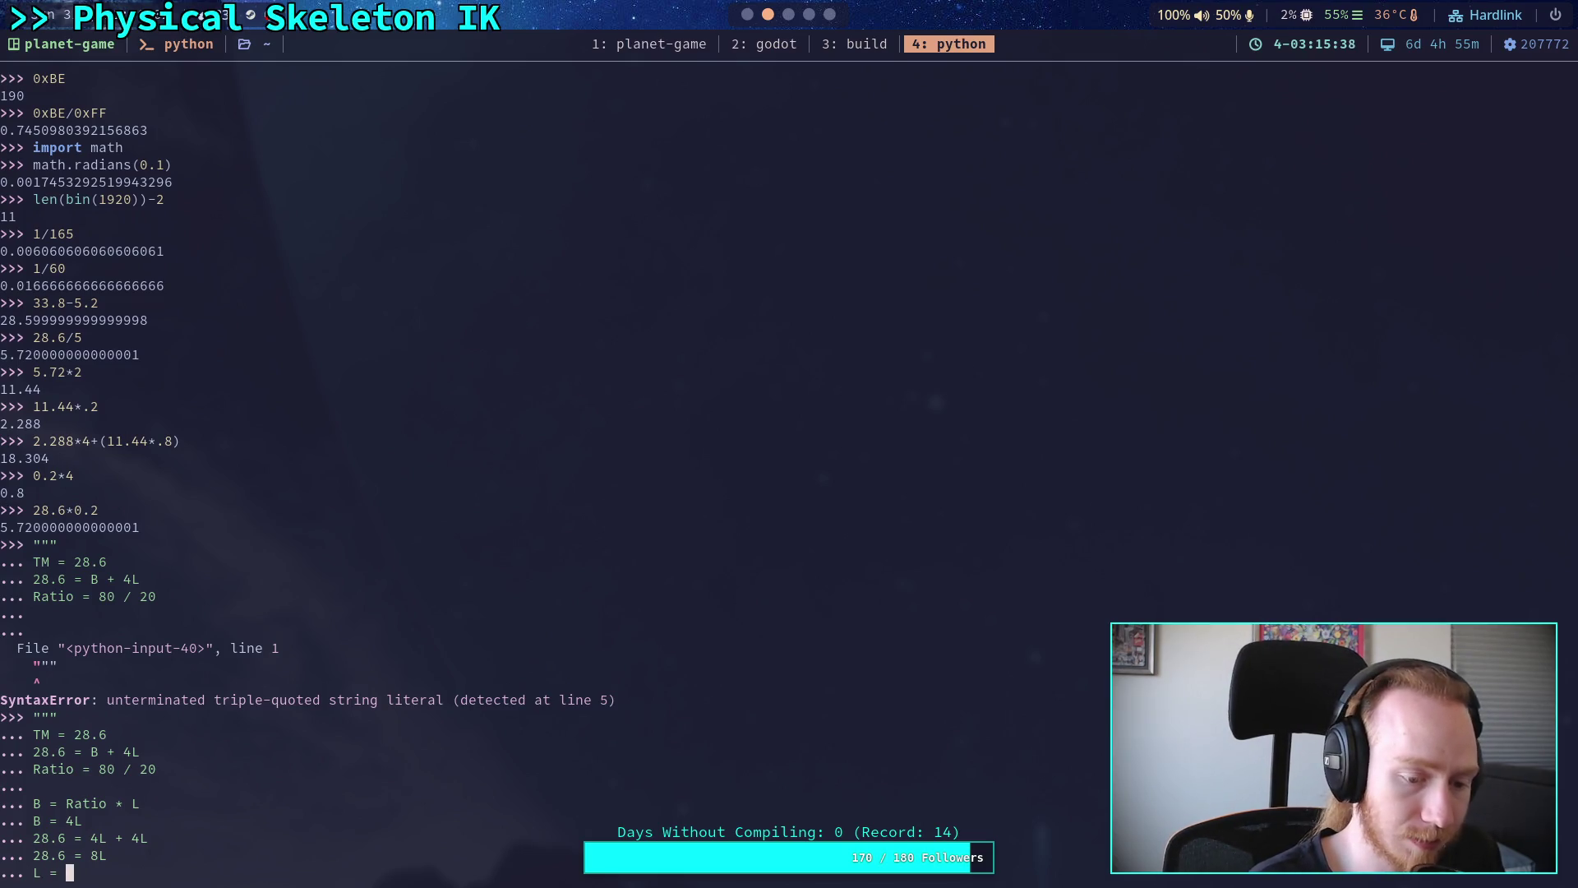
type("28.6")
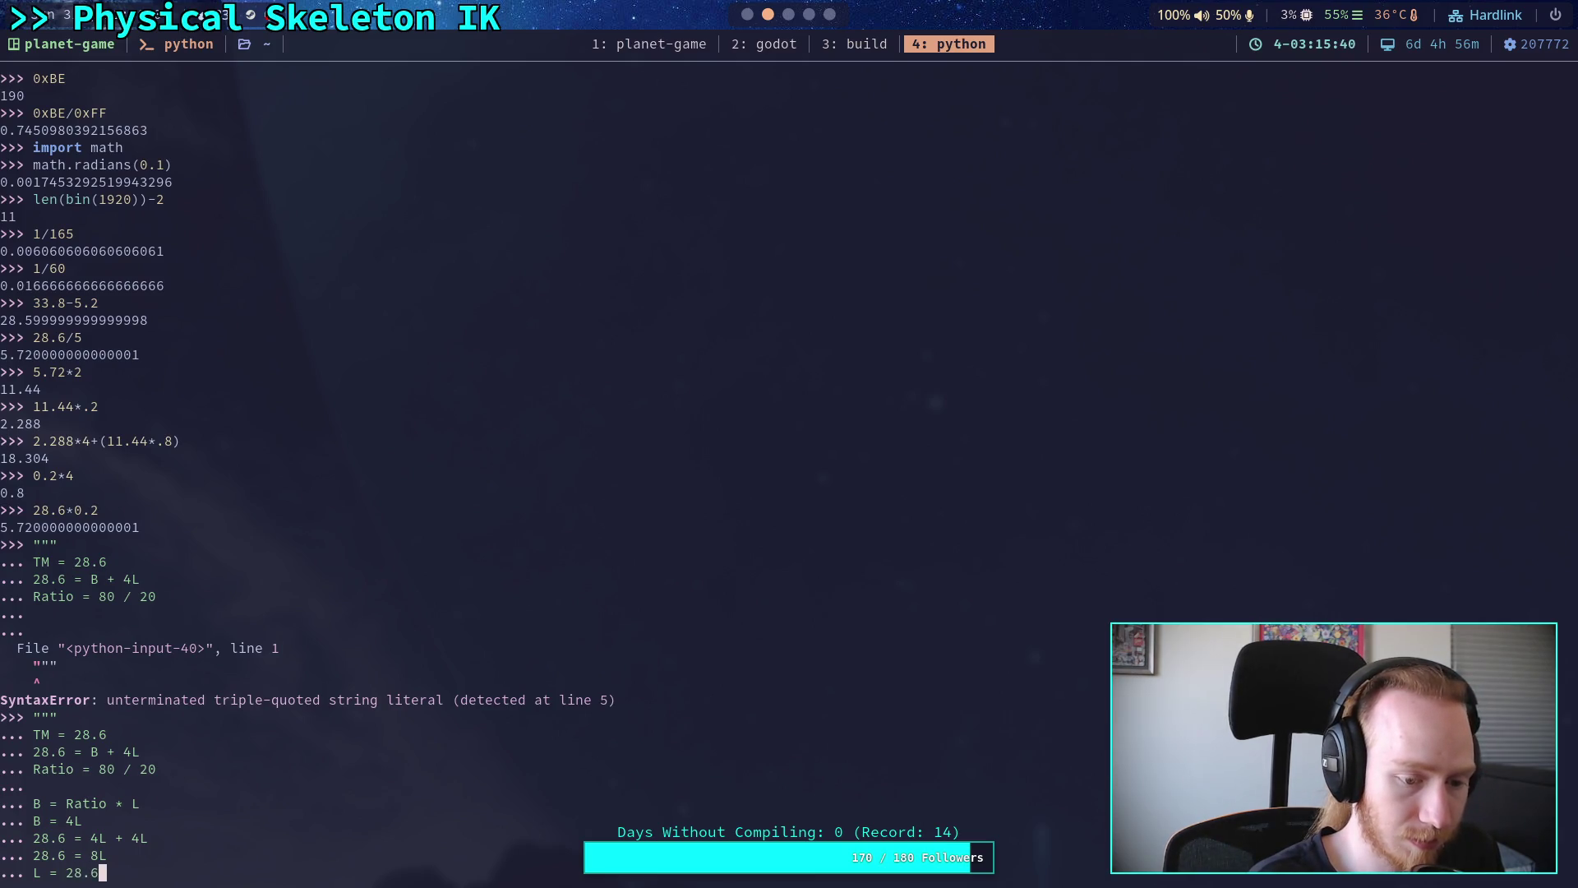
type(" / 8.0")
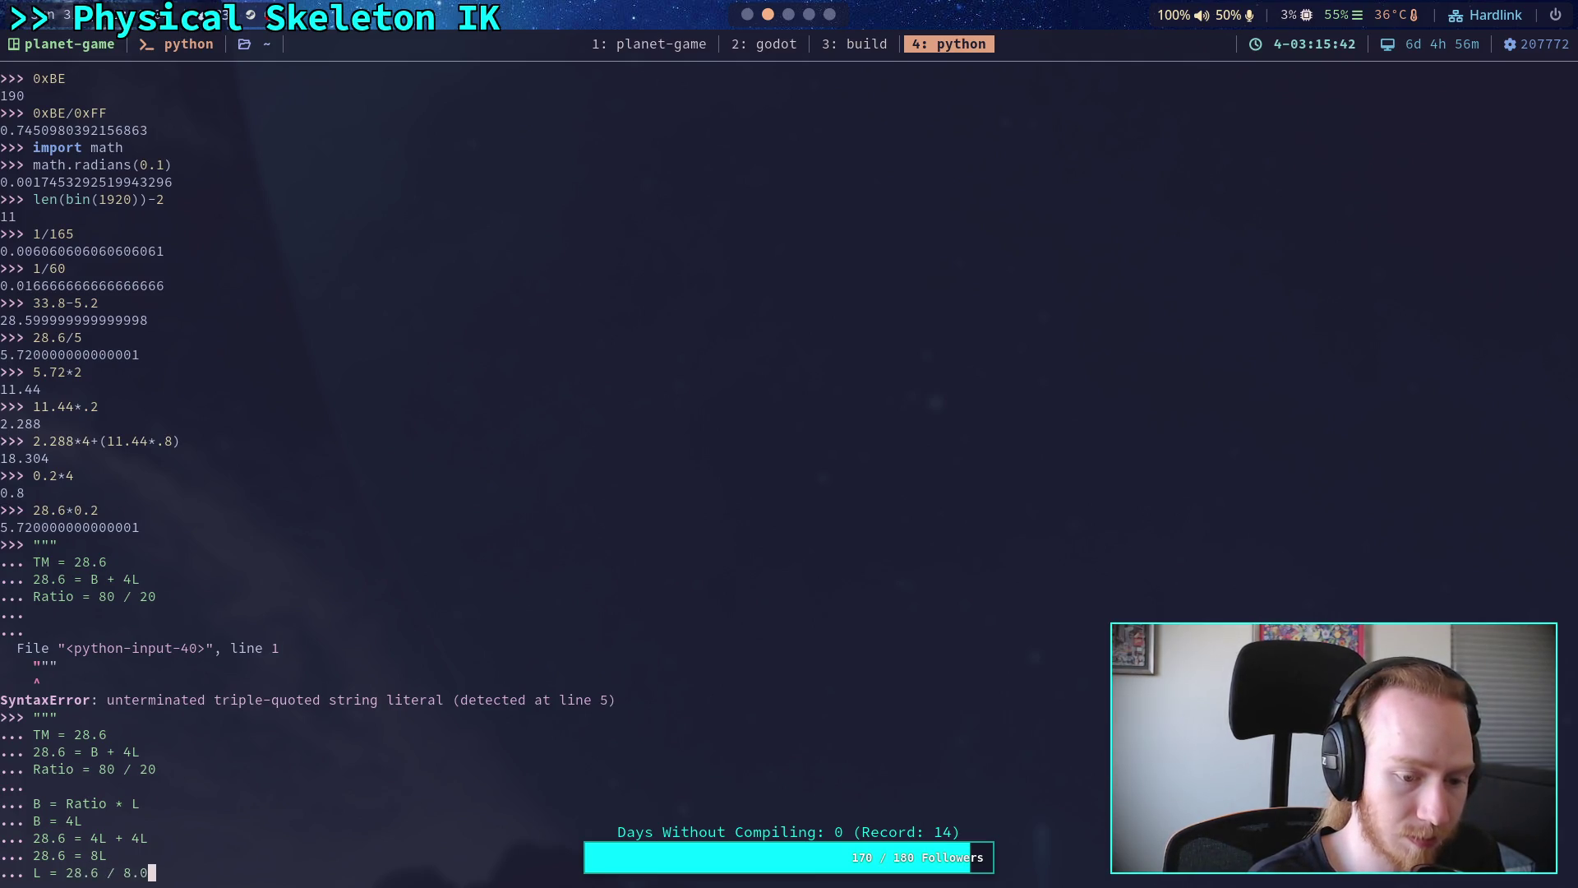
key("Return")
type("\"\"\"")
key("Return")
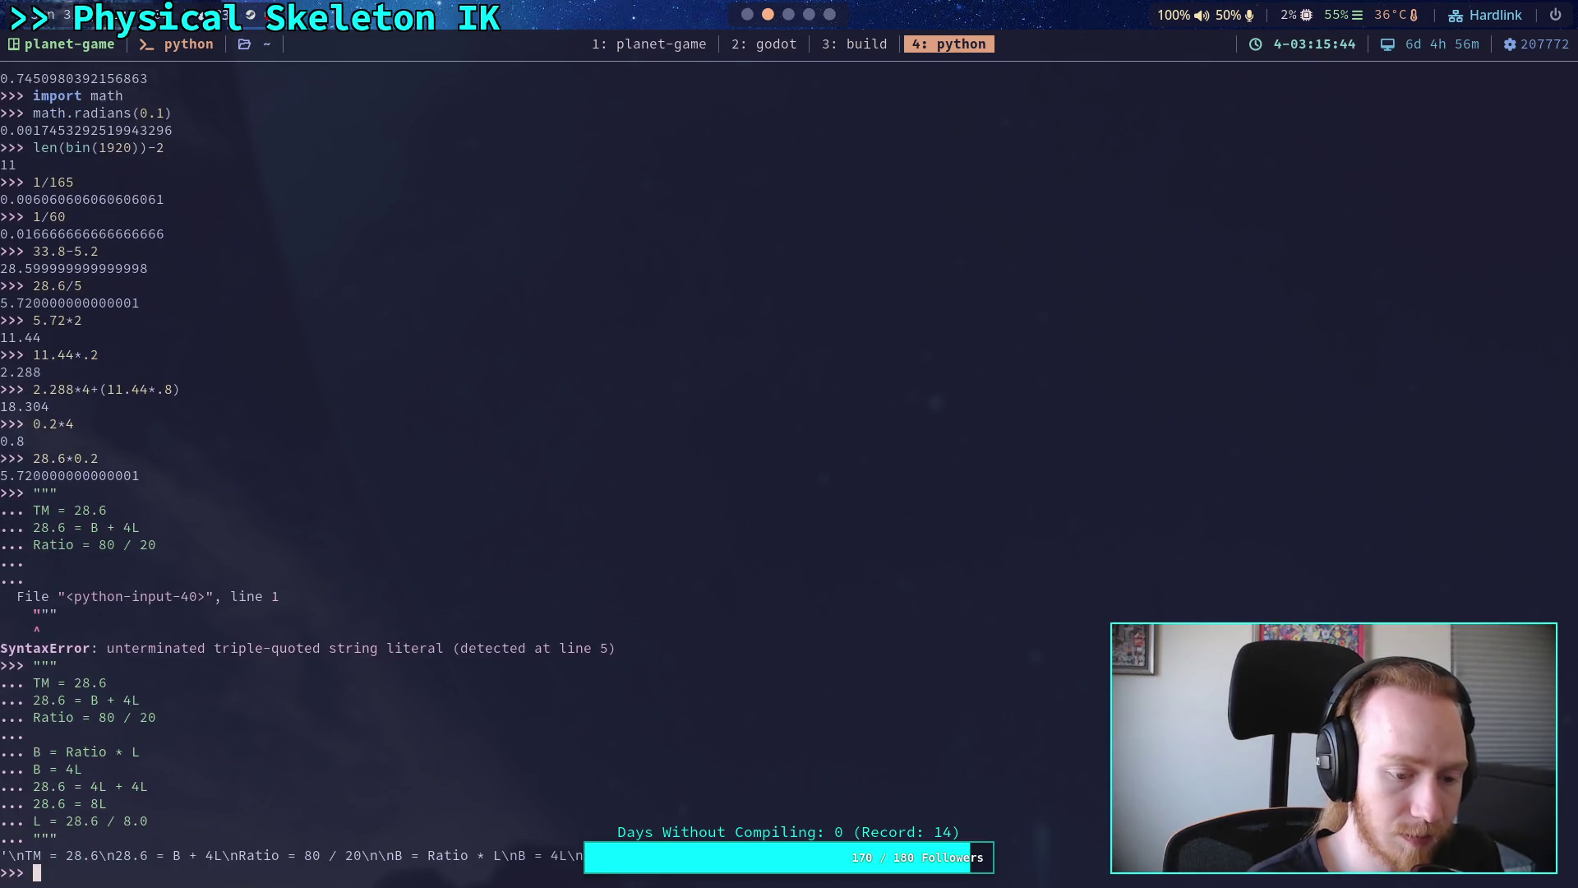
- Evaluate 28.6 / 8 (3.575) and 28.6 / 2 (14.3)
type("28.6")
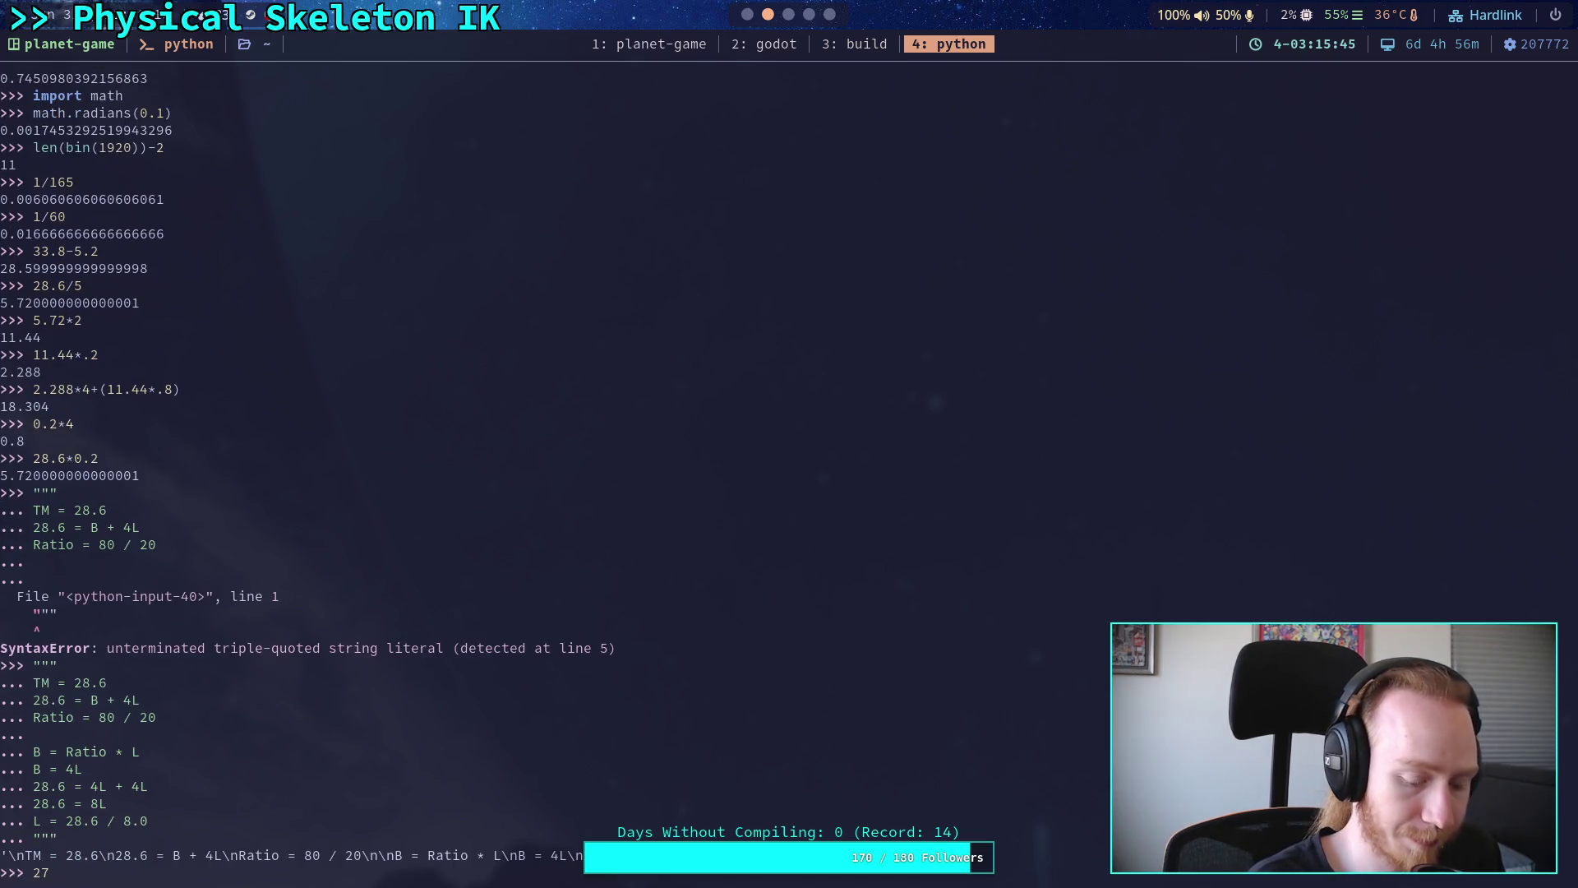
type(" / 8")
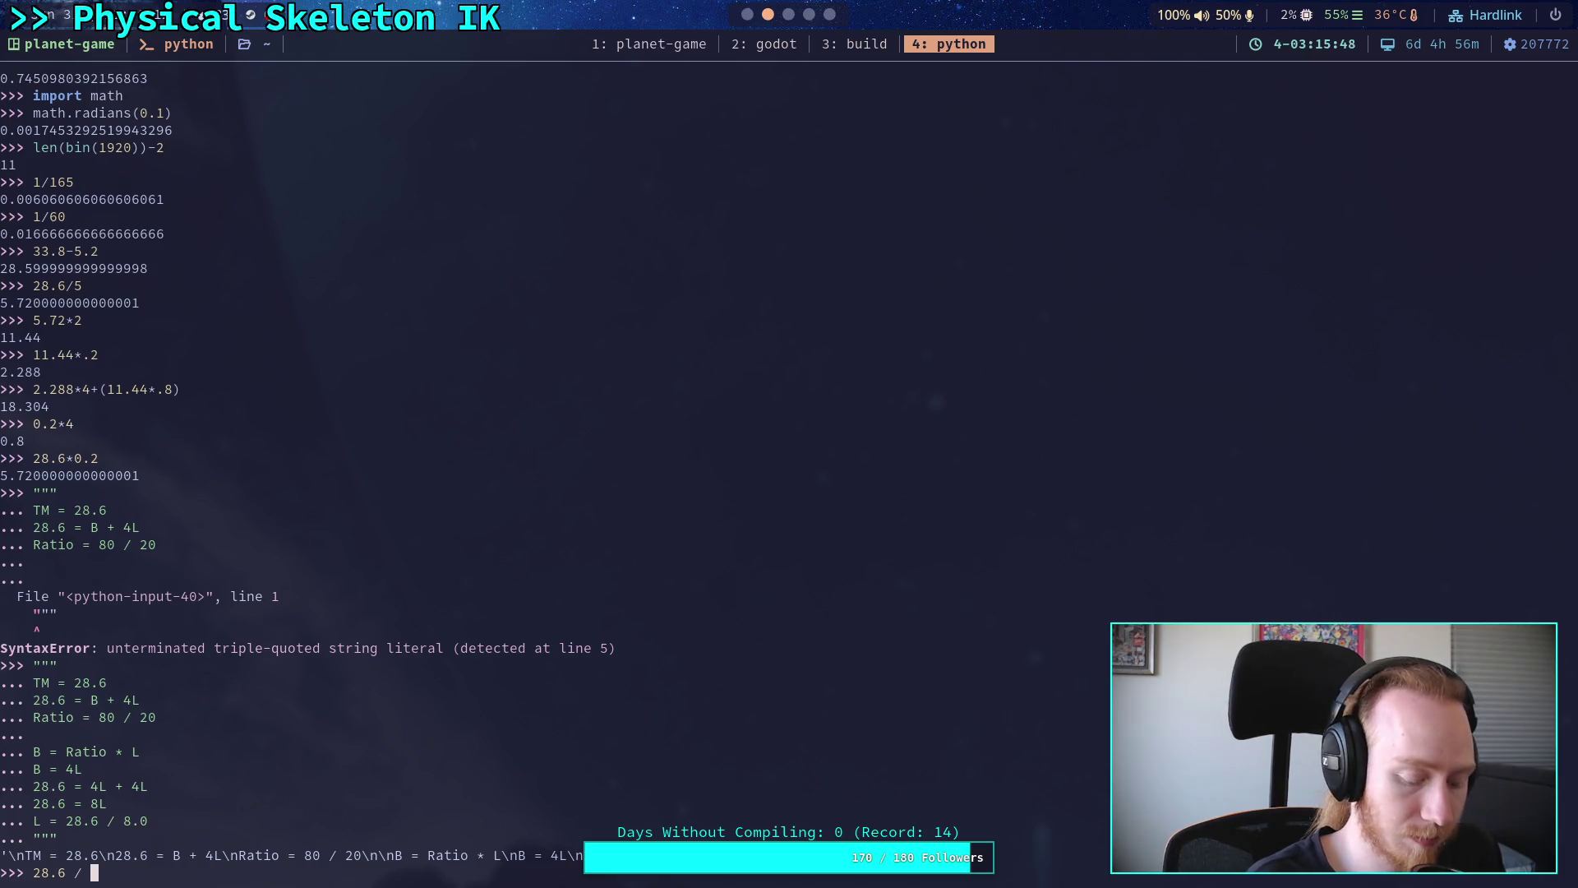
key("Return")
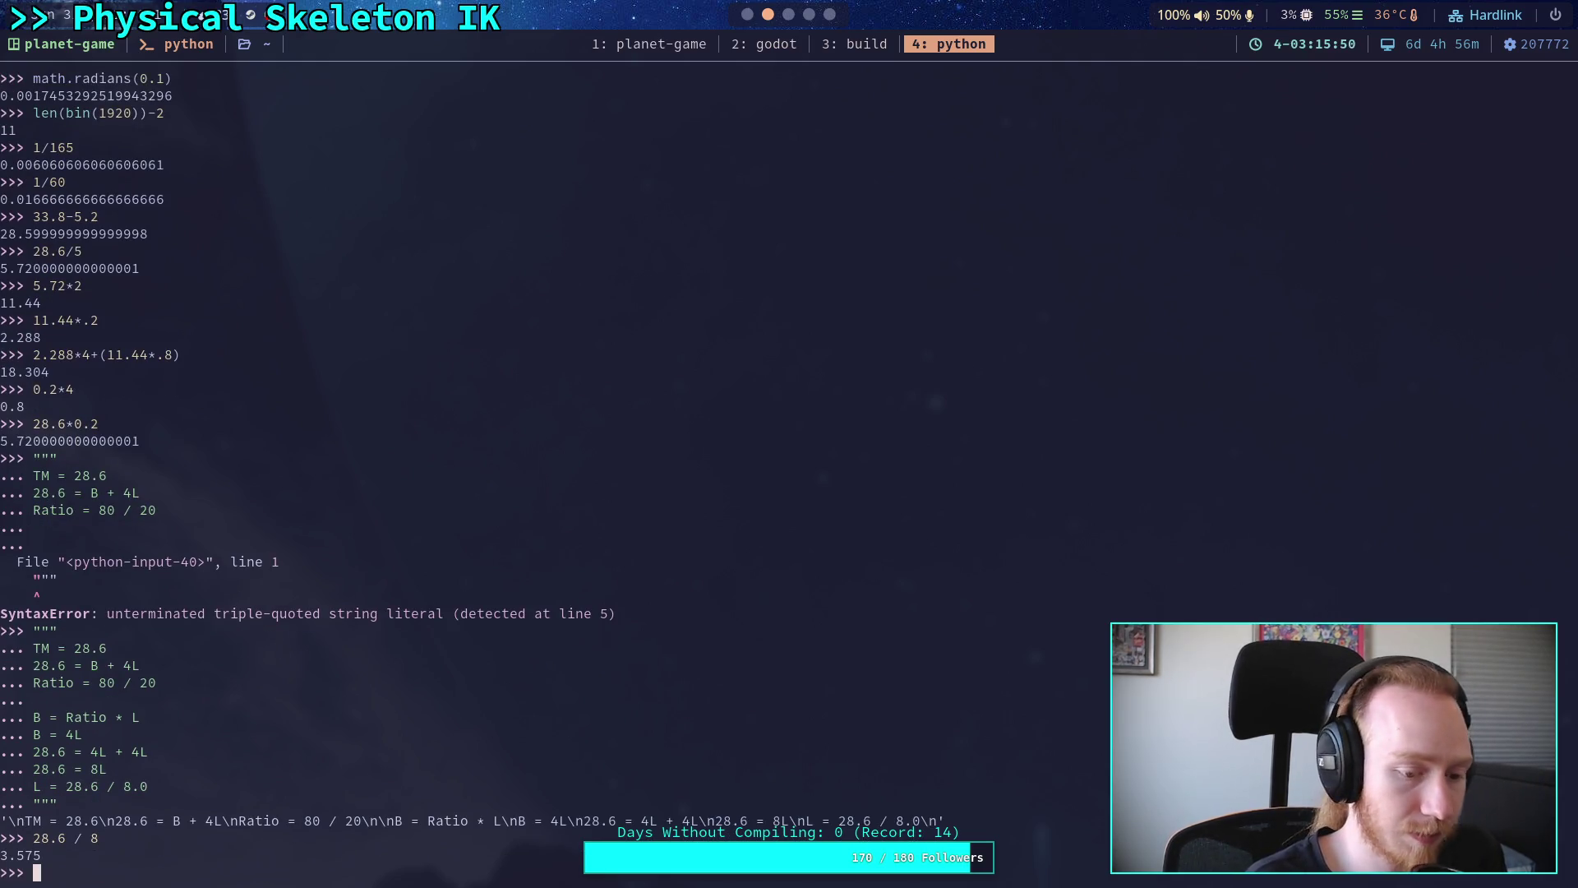
type("28.6 / 2")
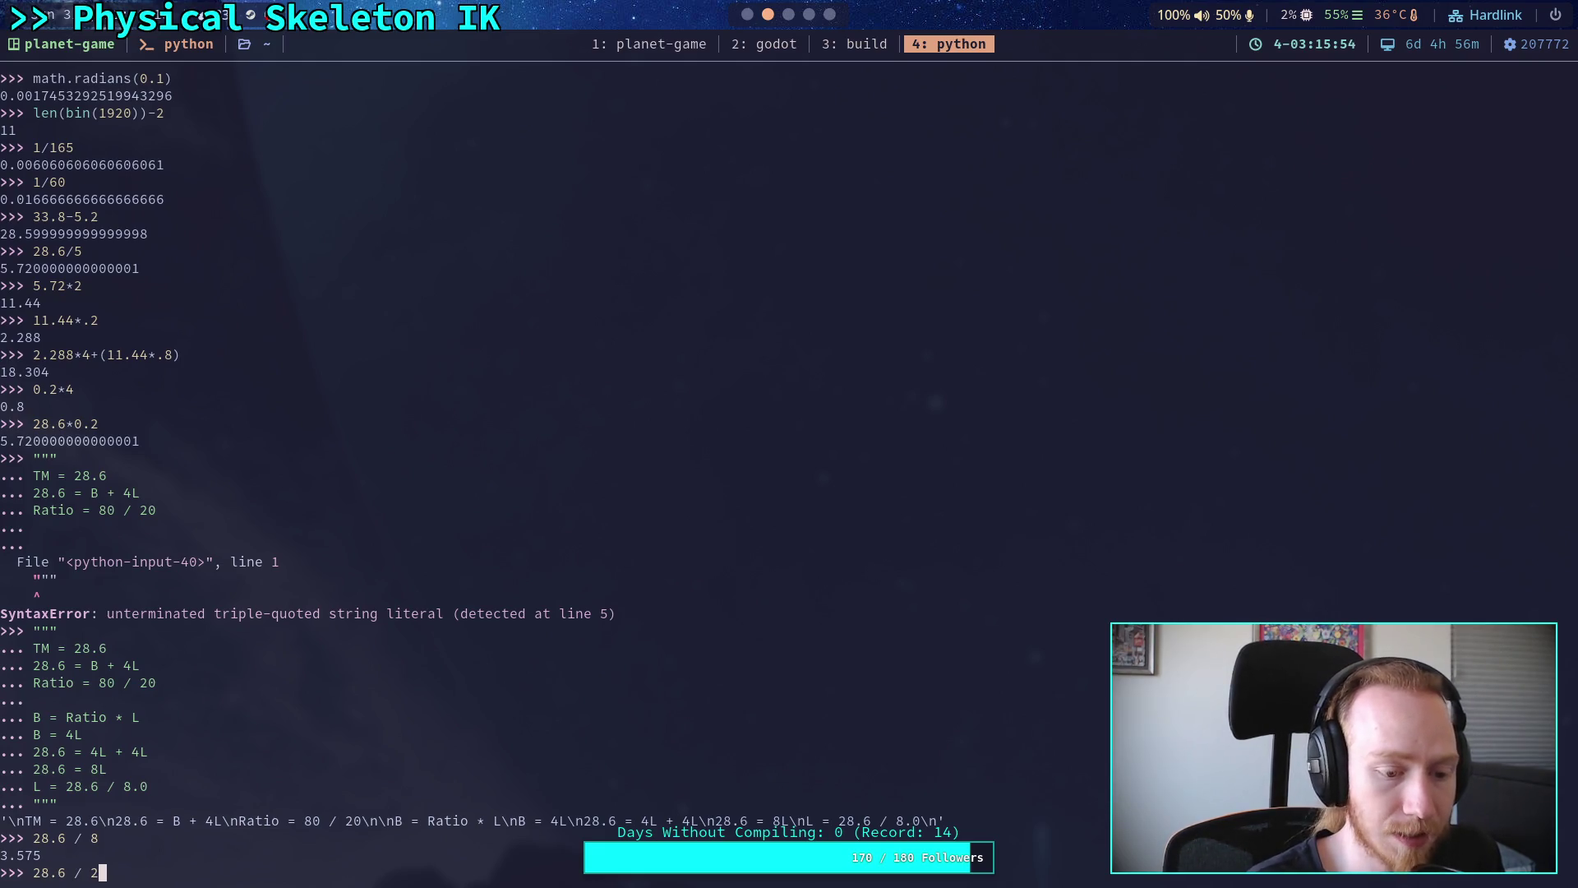
key("Return")
- Check the total with 14.3 + (3.575 * 4), expecting 28.6
type("14.4")
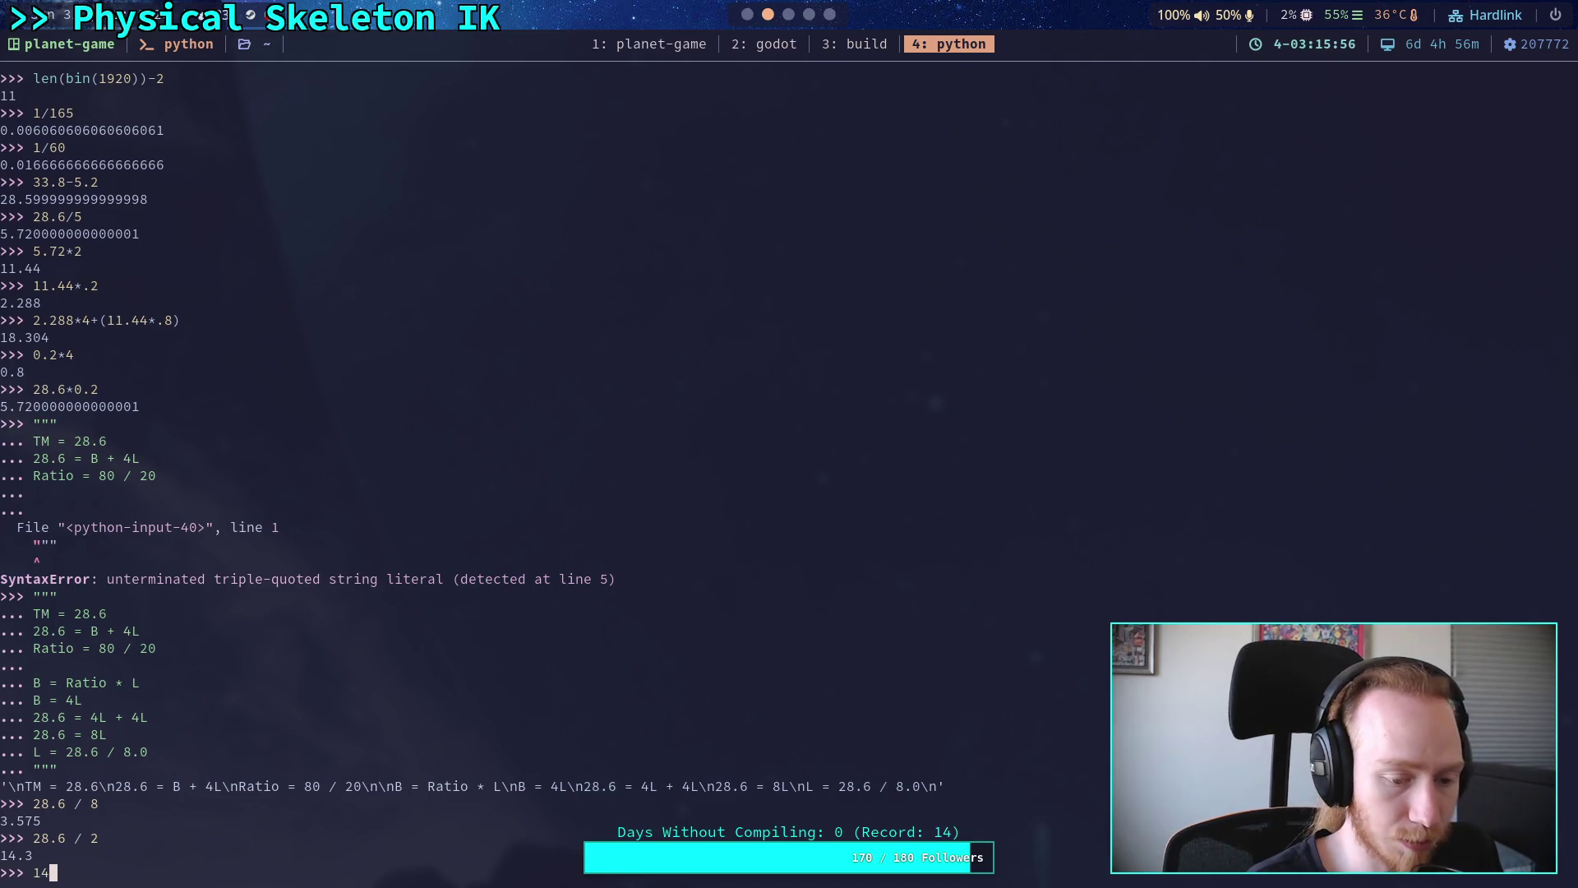
key("BackSpace")
type("3 + ")
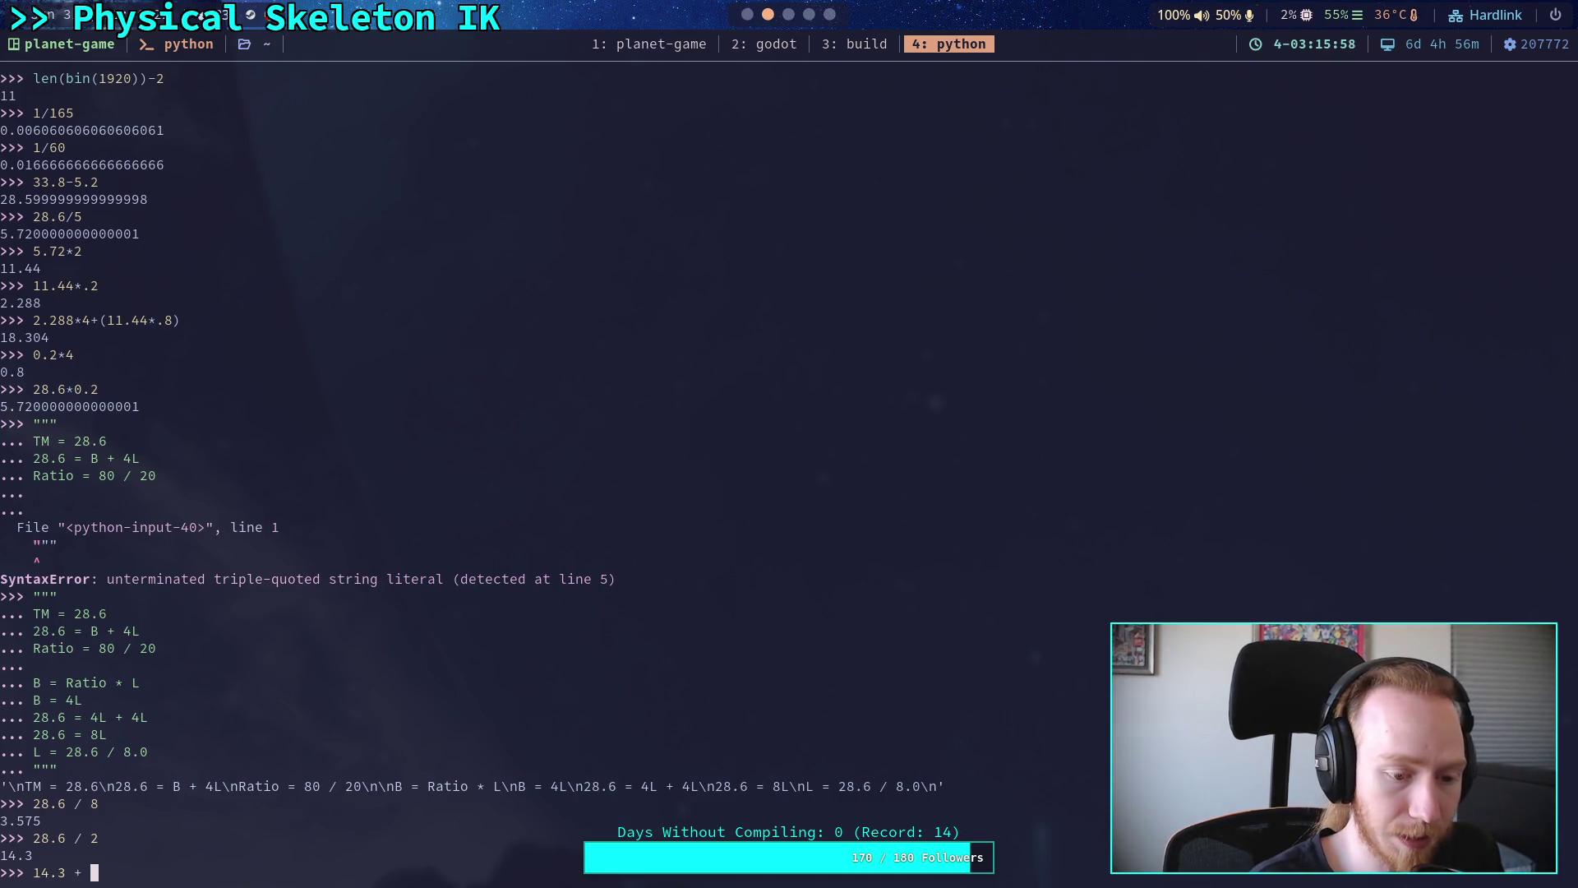
type("(3.8")
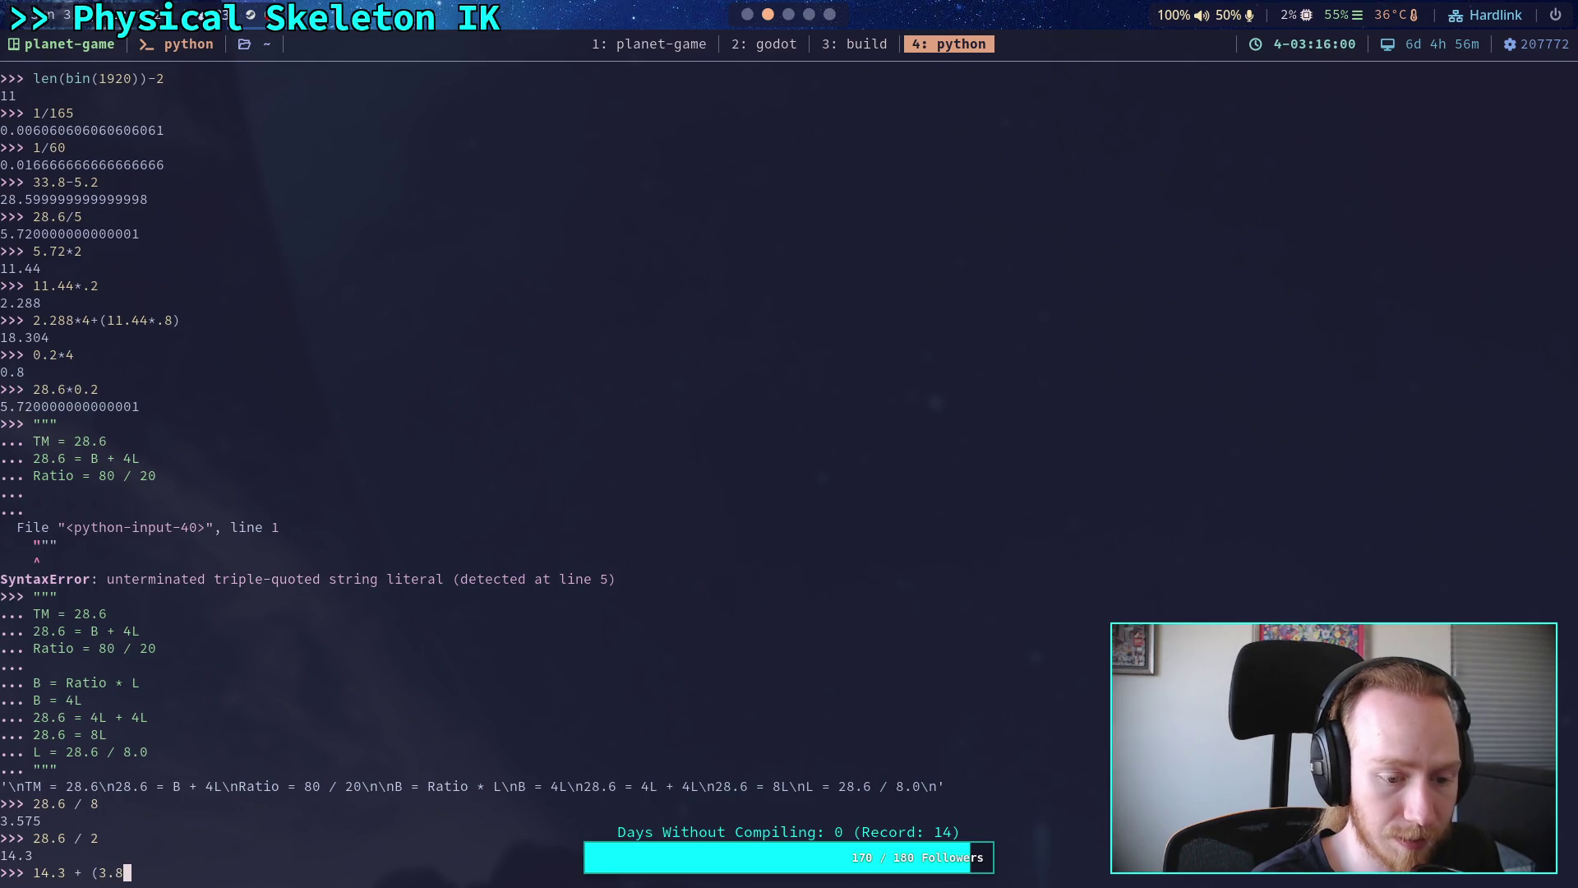
key("BackSpace")
type("56")
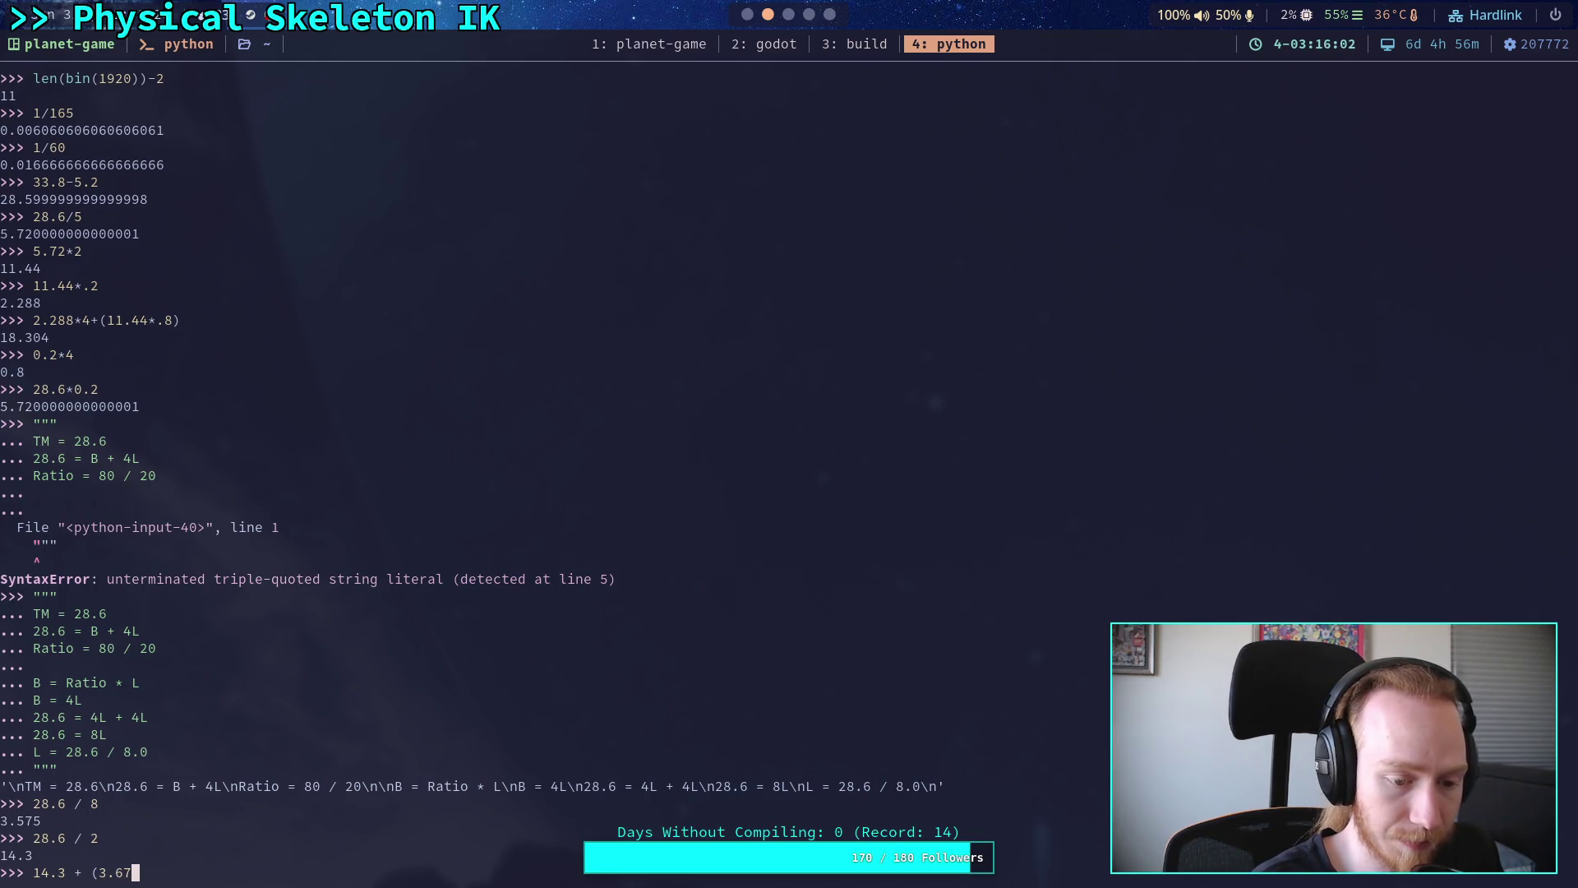
key("BackSpace")
type("75")
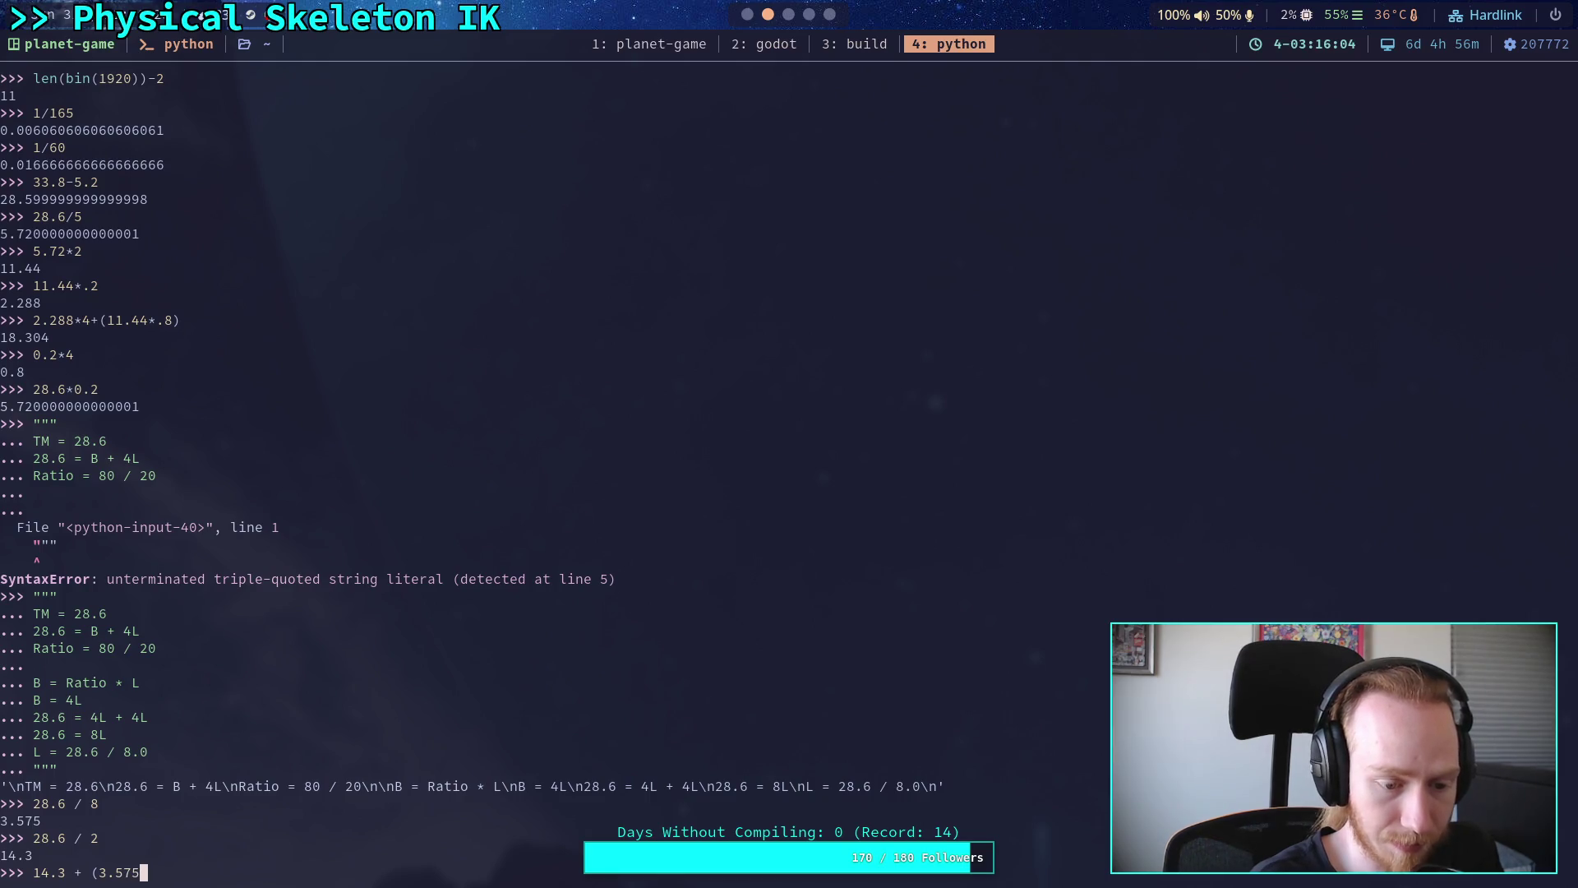
type(" * 4)")
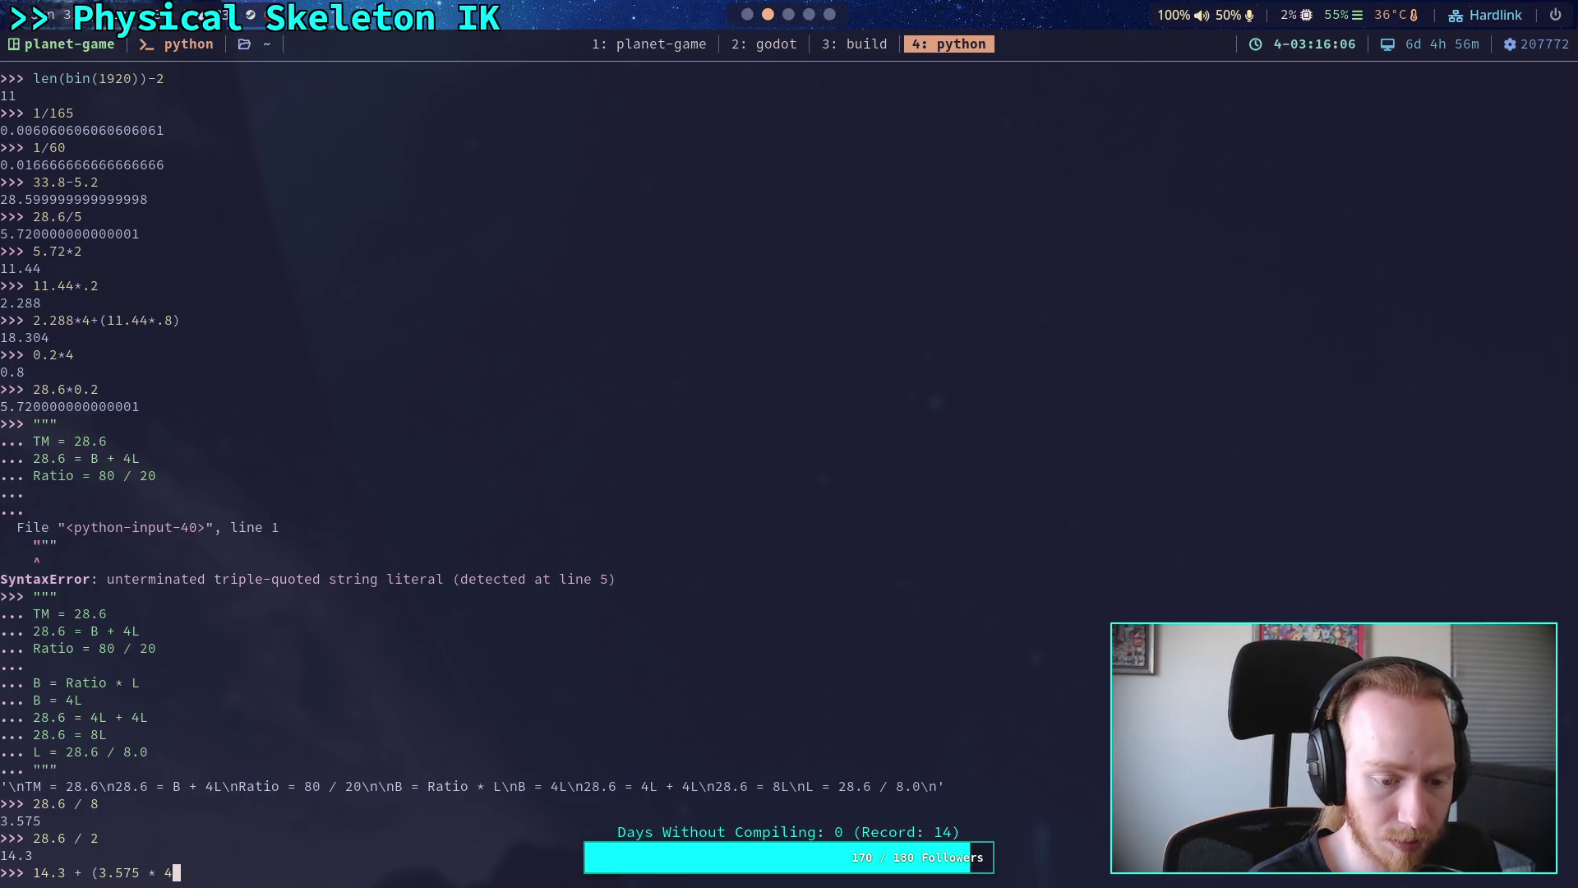
key("Return")
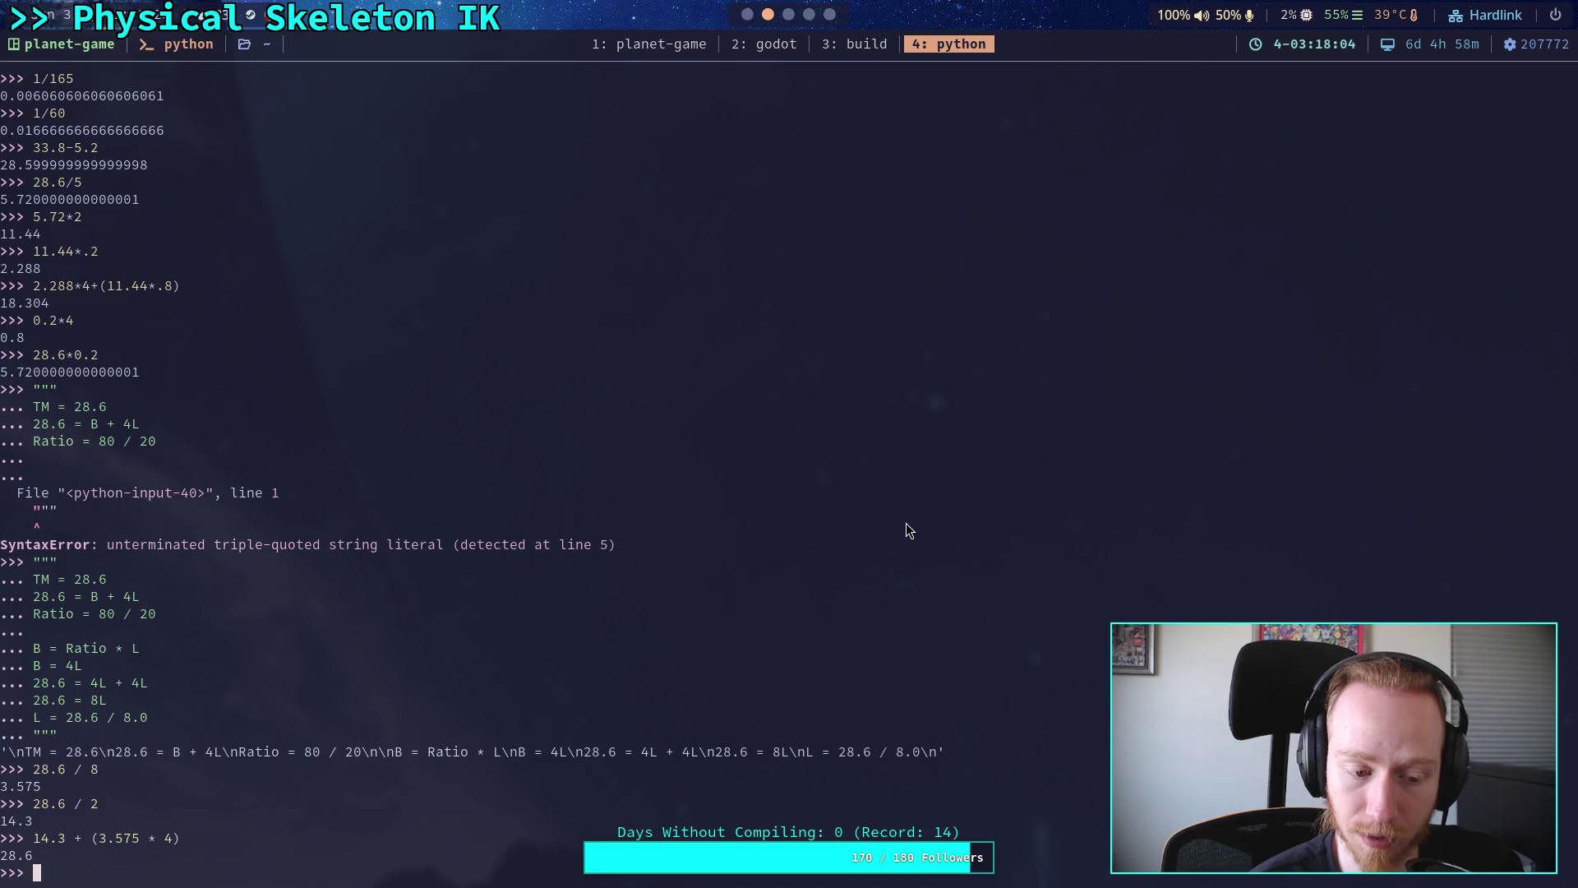
- Compute 15 + (4 * 6) for 39, then 4 * 6 for 24
type("15")
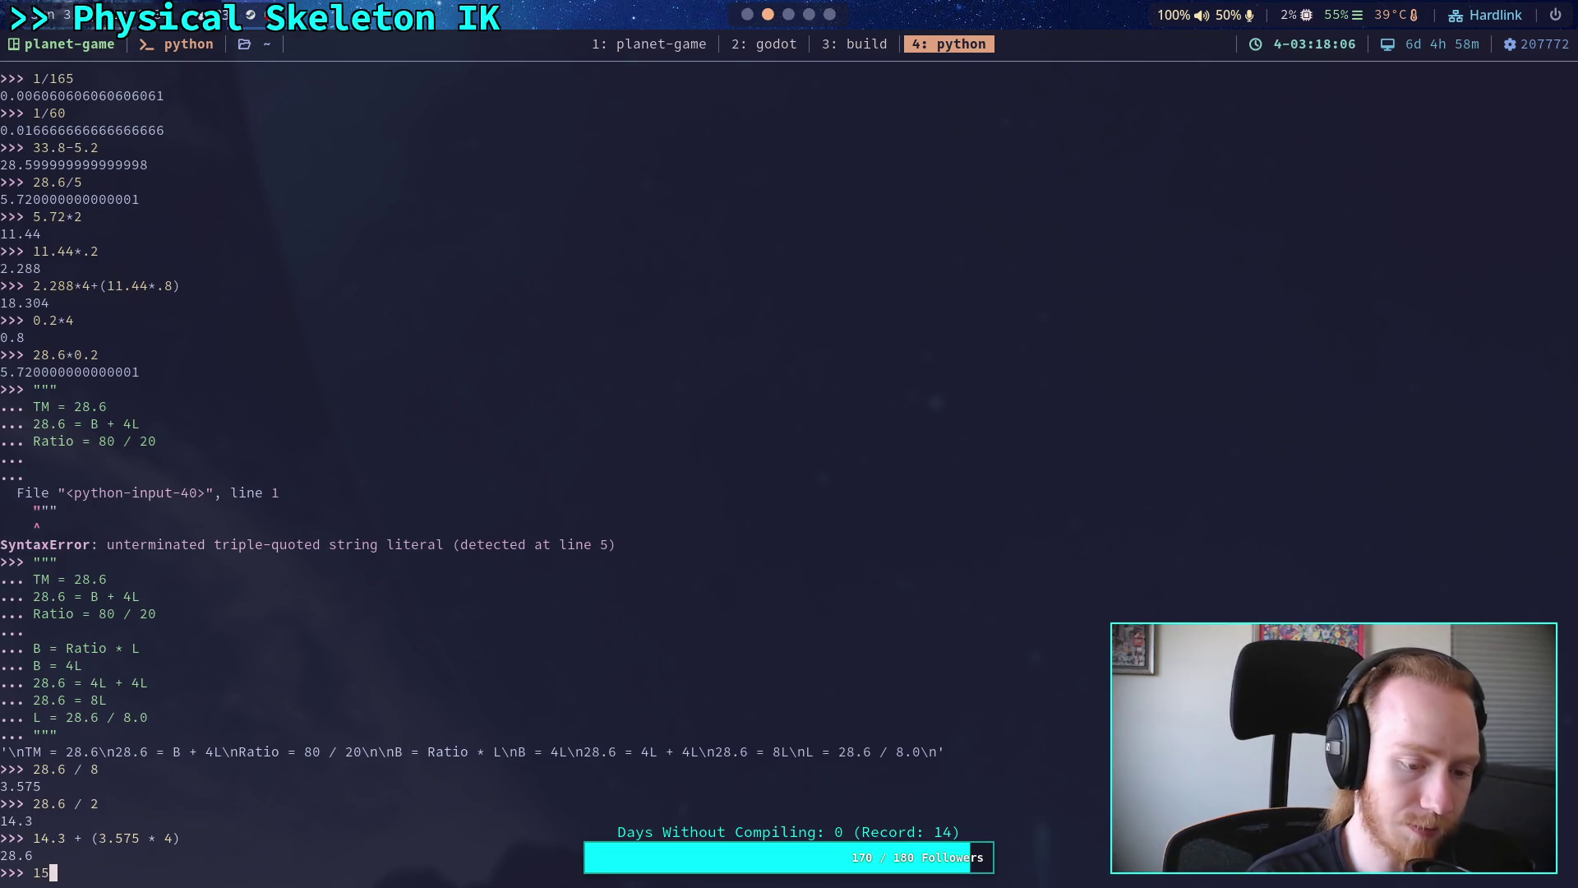
type(" + (")
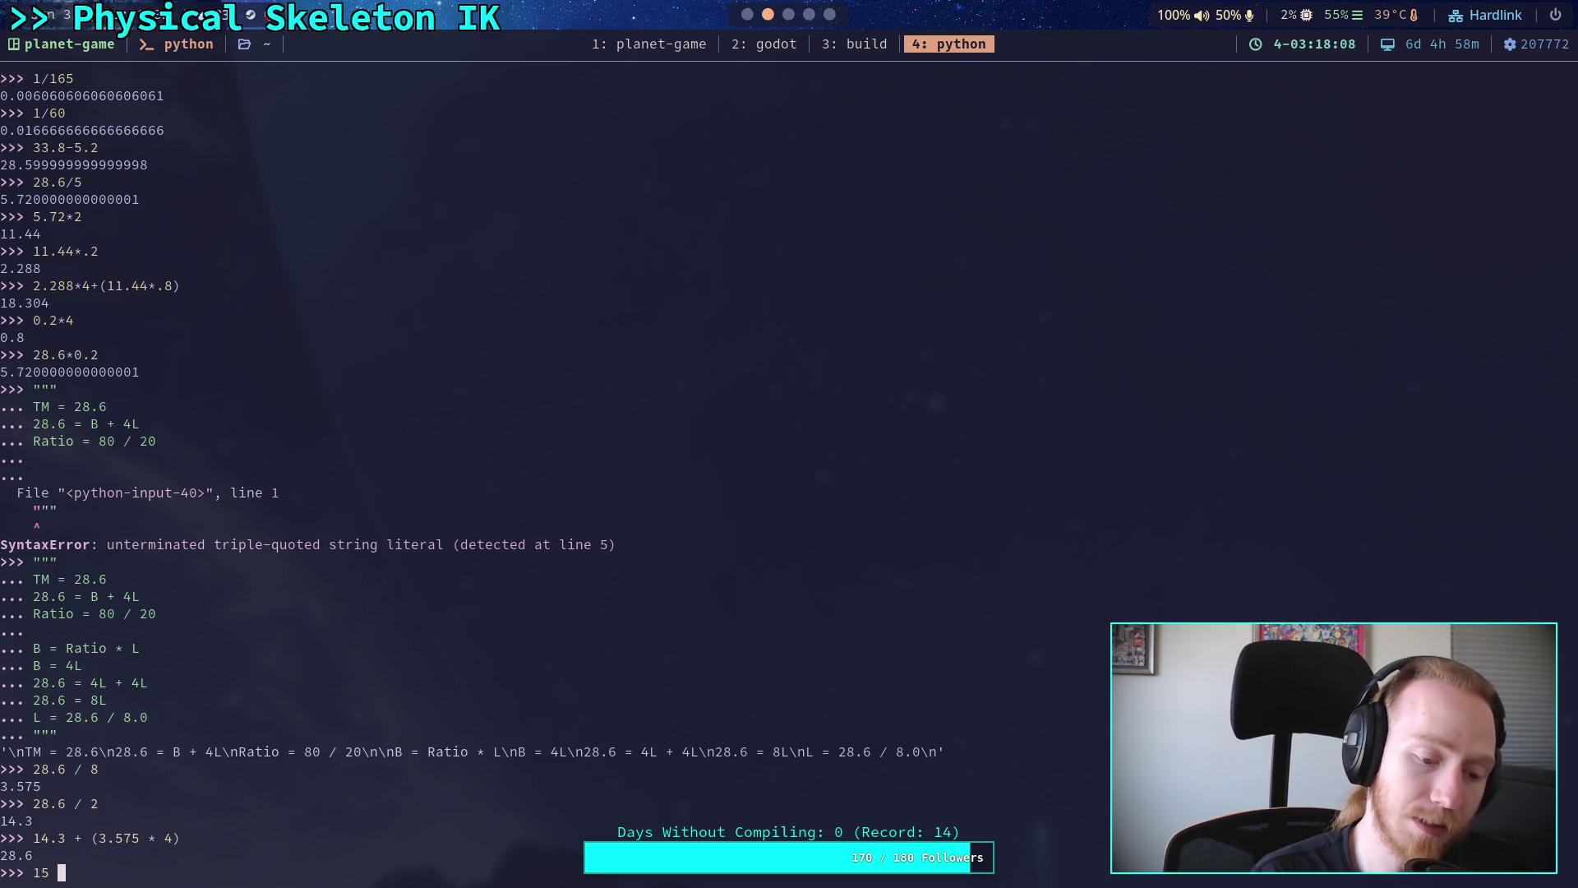
type("4")
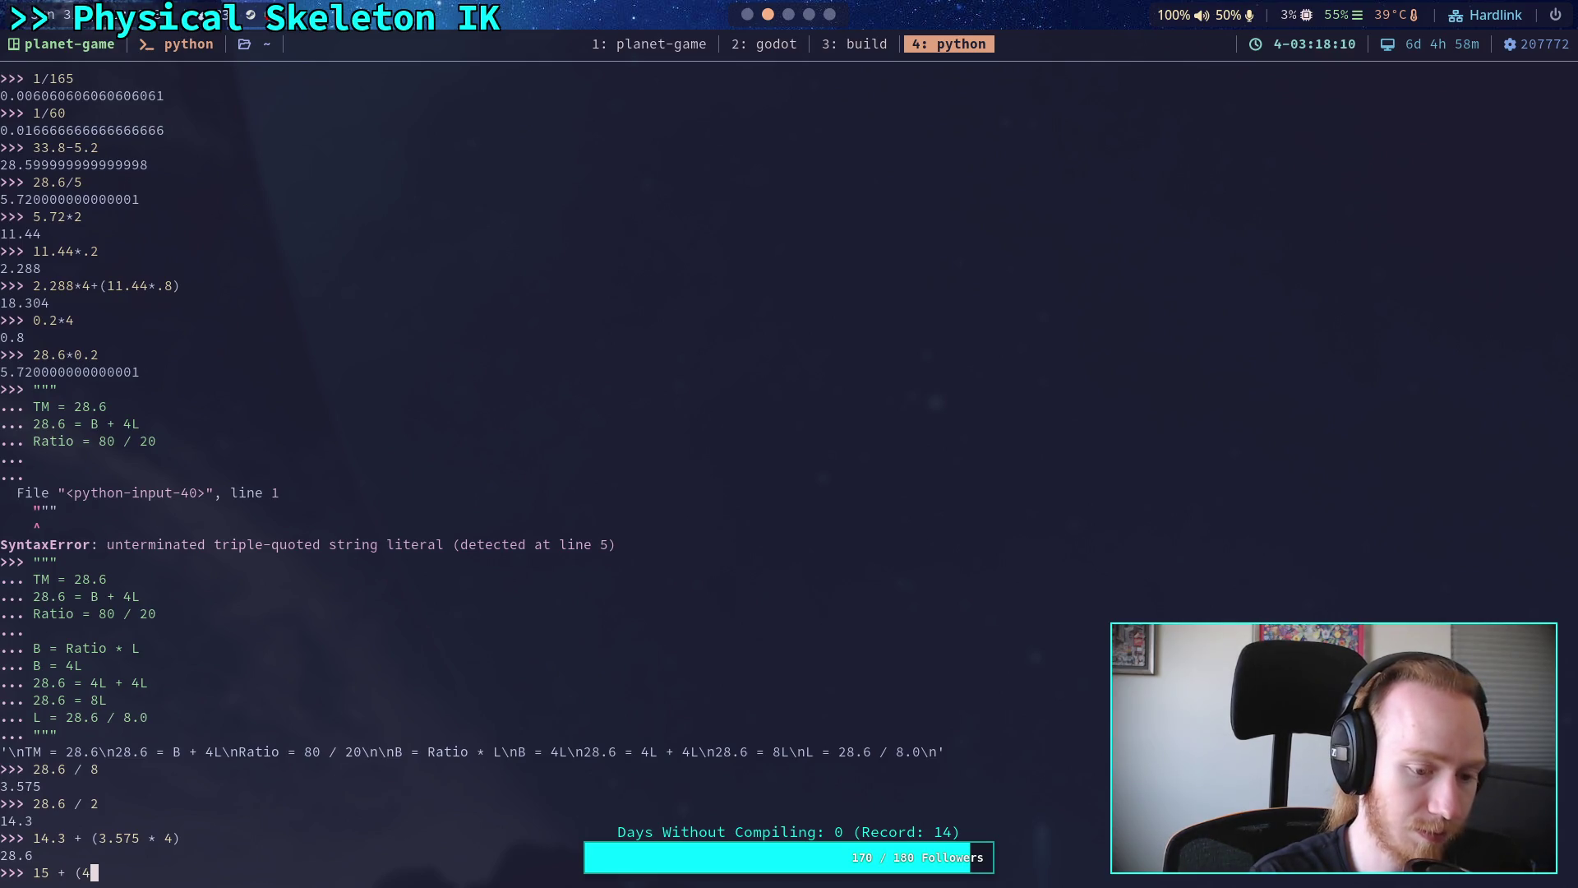
type(" * 6)")
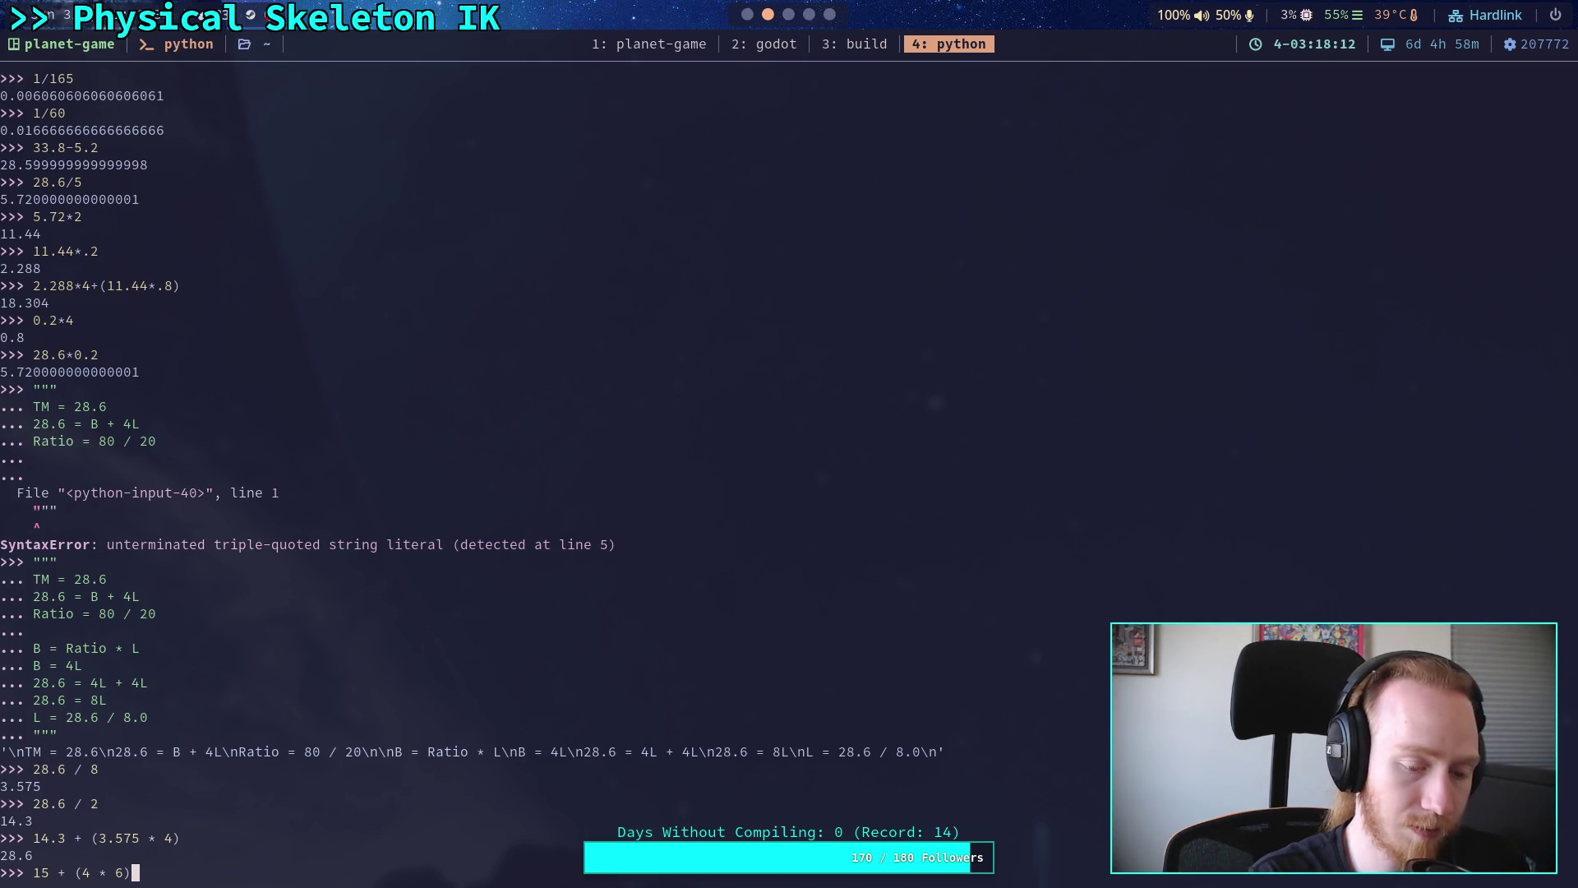
key("Return")
type("4 * 6")
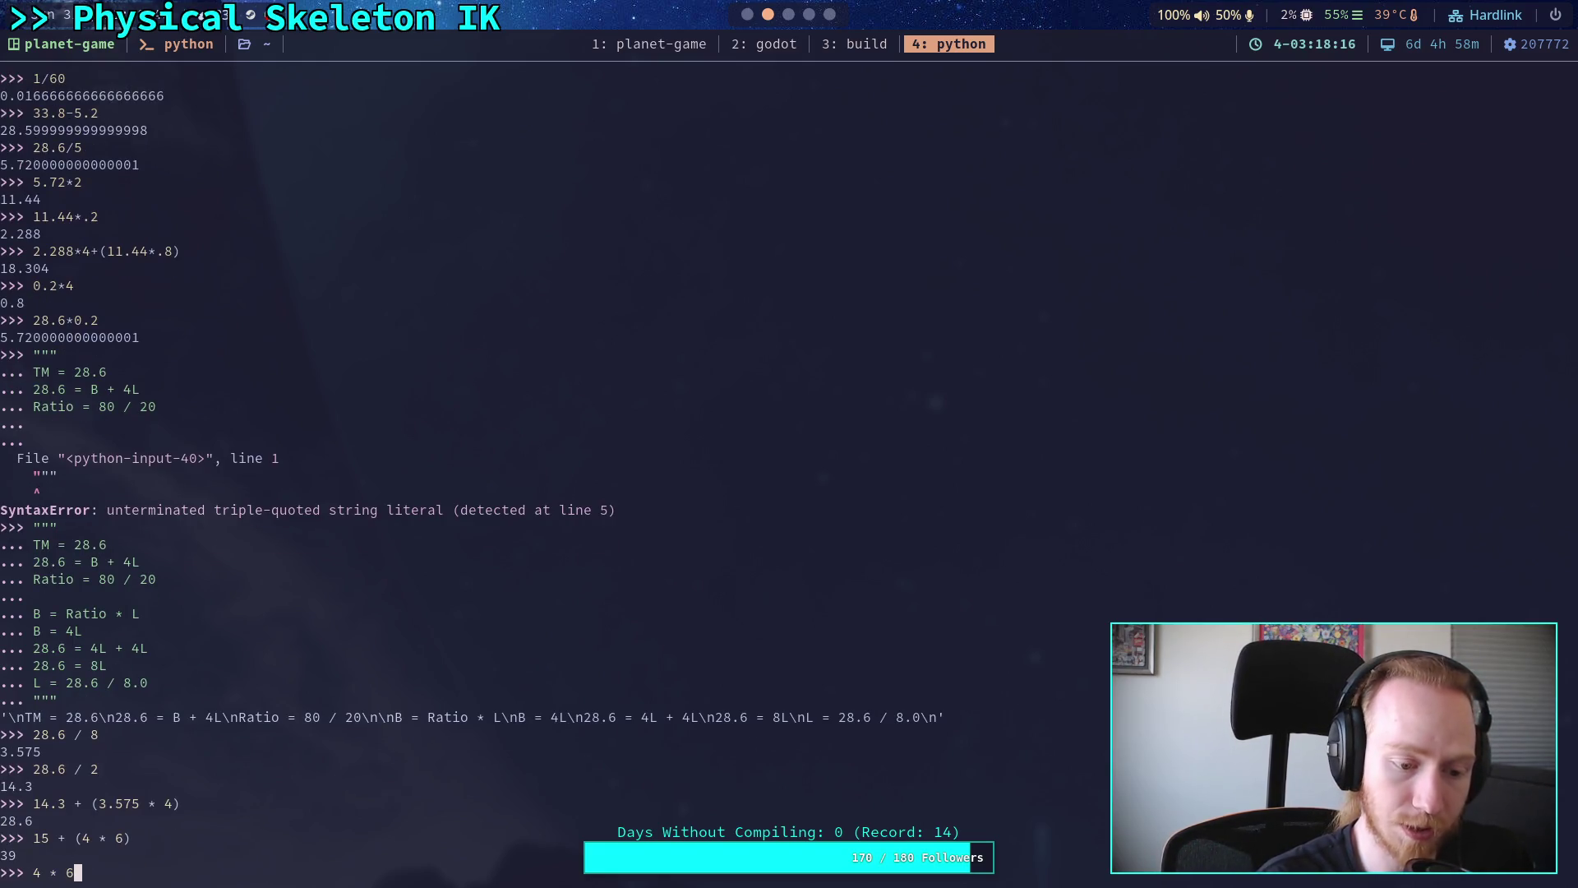
key("Return")
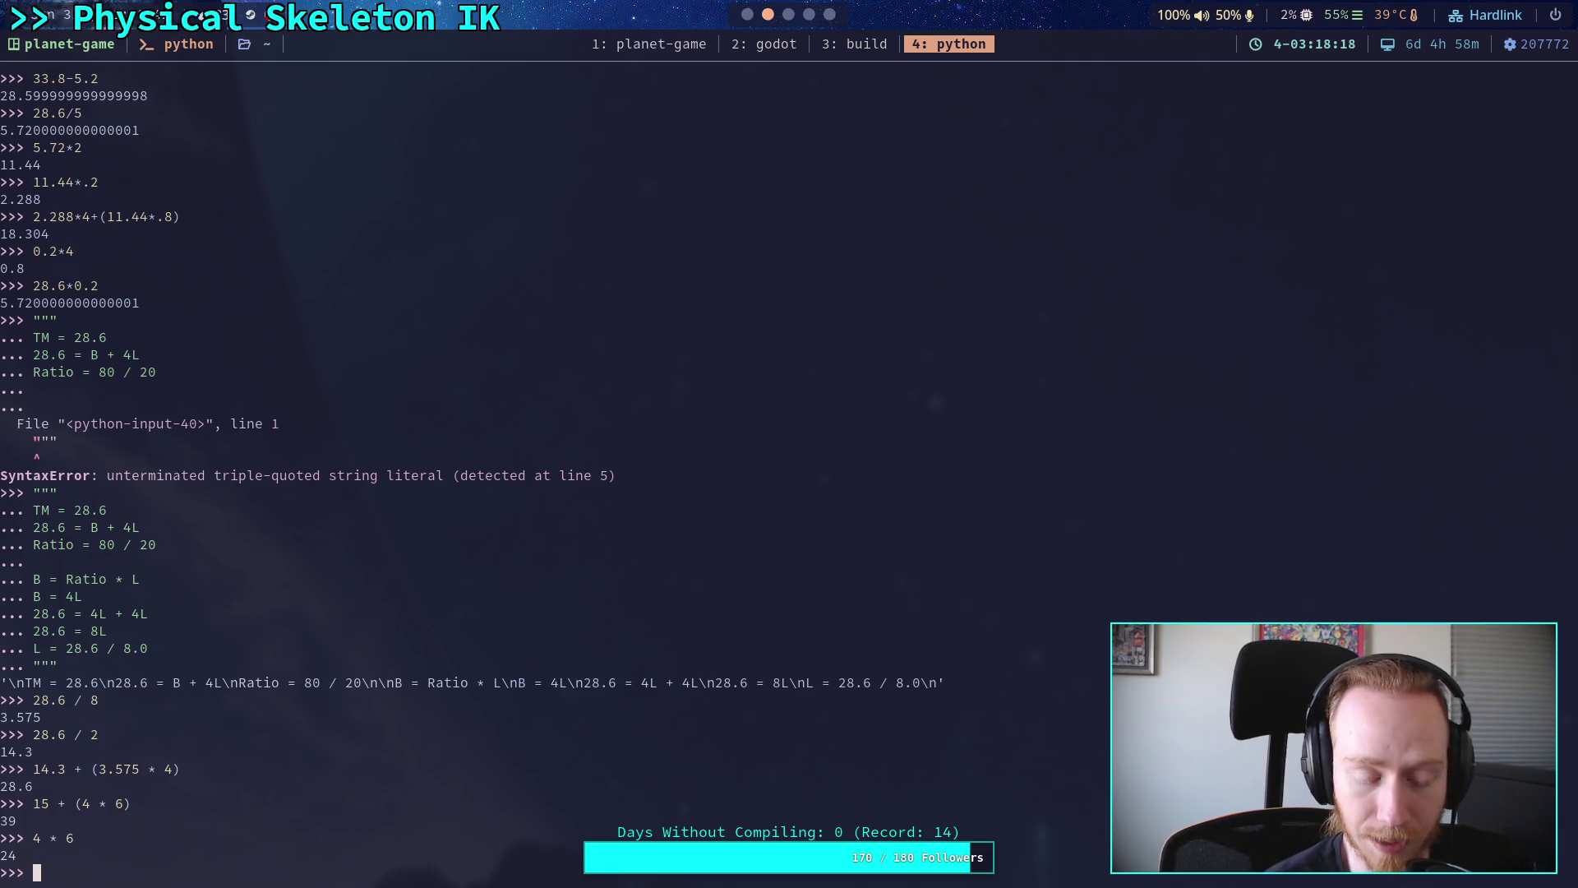